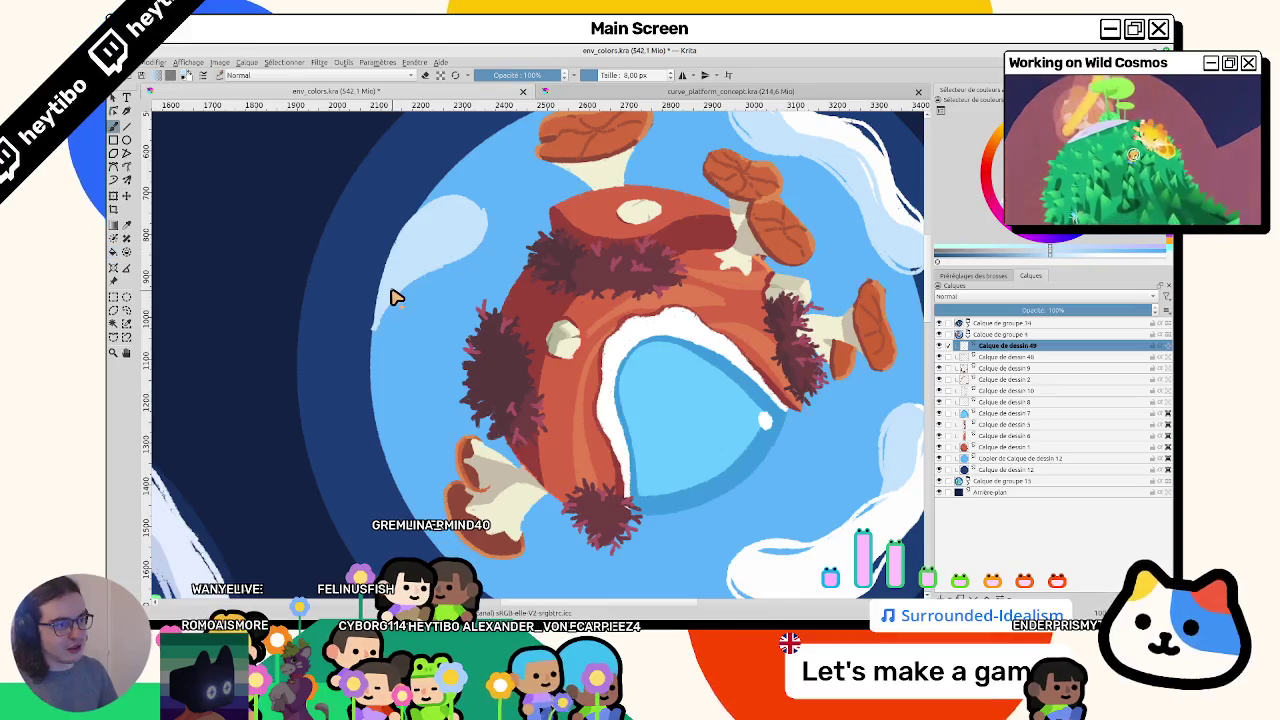
Redraw the lower cloud's curved outline and fill it solid white.
key("minus")
mouse_move(394, 296)
left_mouse_down()
mouse_move(661, 201)
mouse_move(503, 457)
left_mouse_up()
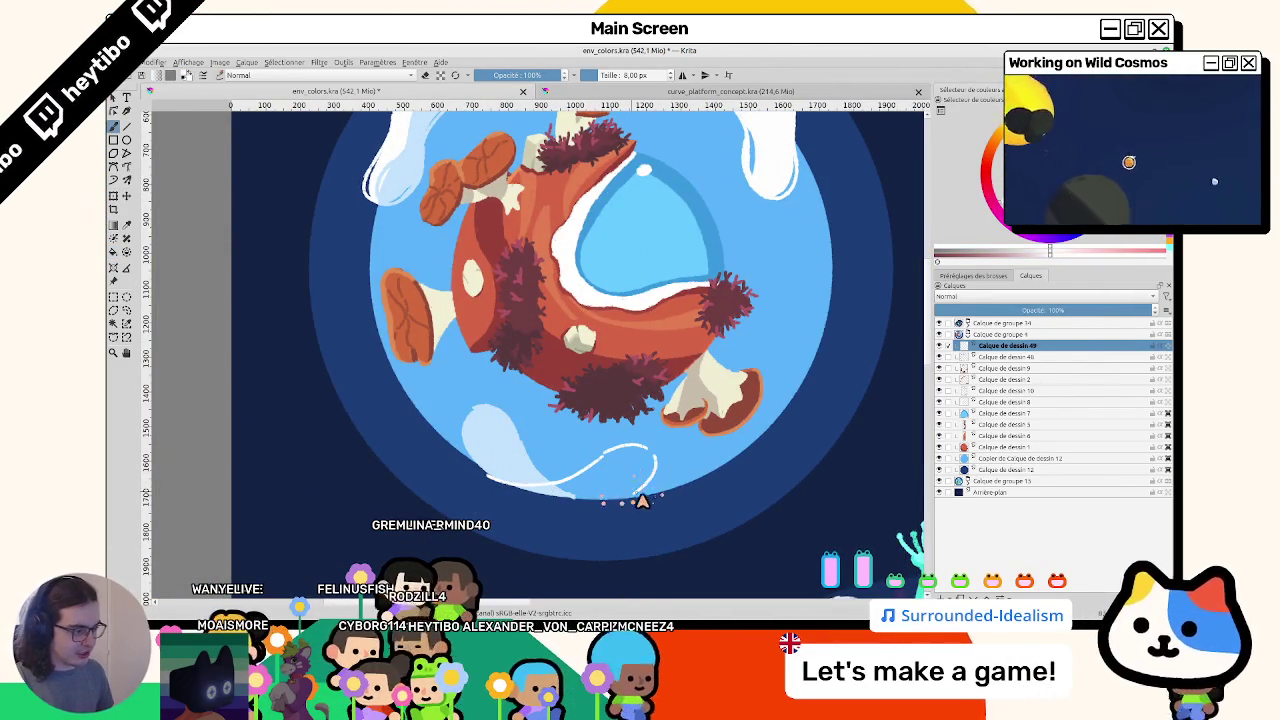
left_click_drag(636, 498, 663, 400)
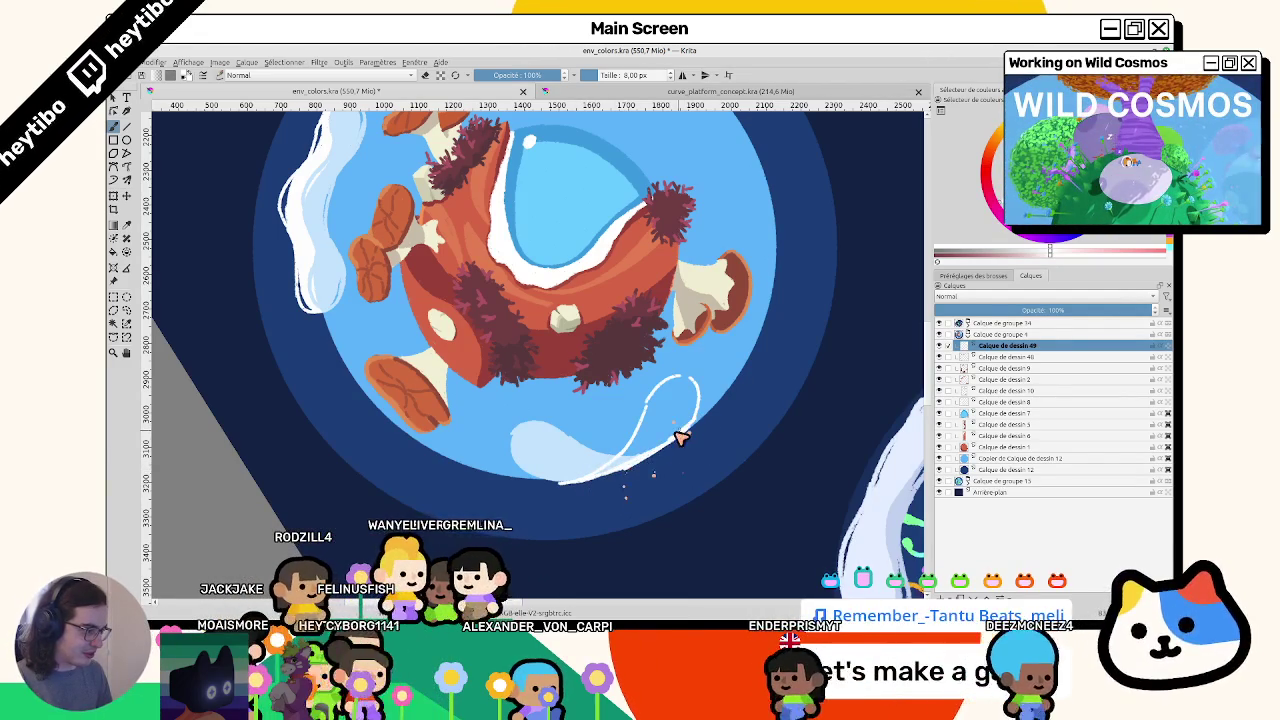
left_click_drag(686, 429, 680, 380)
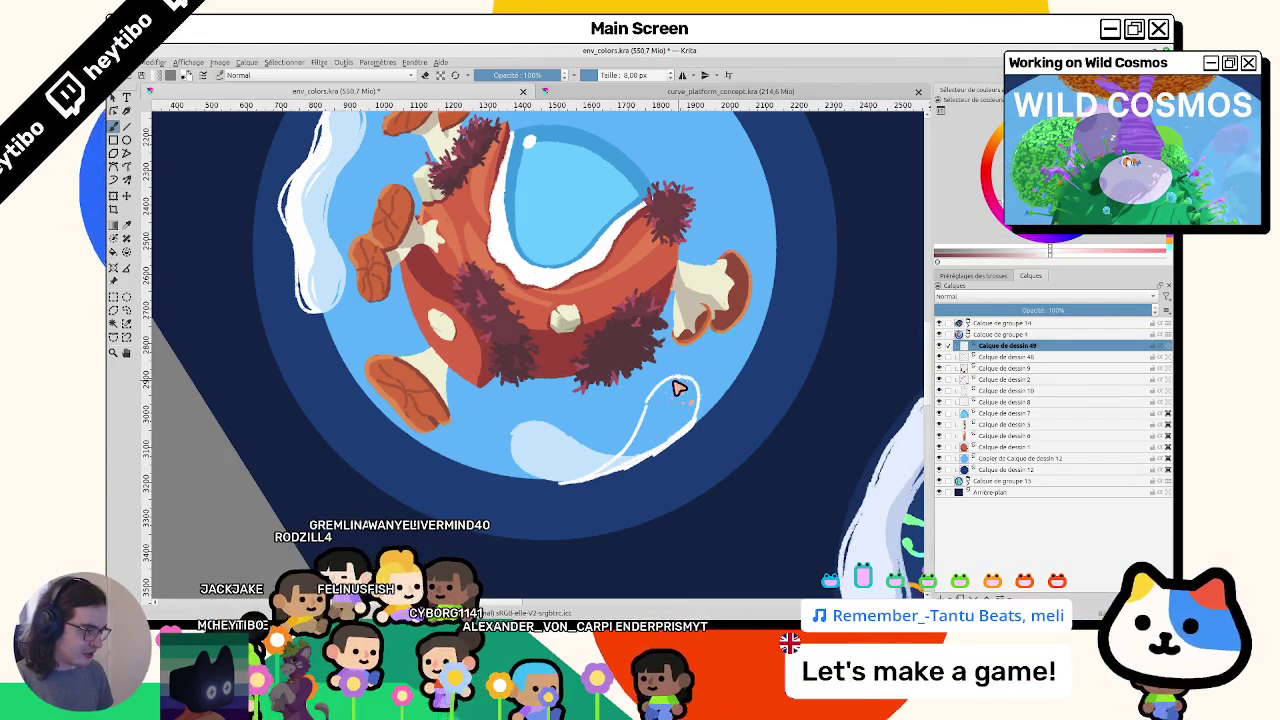
key("f")
left_click(647, 427)
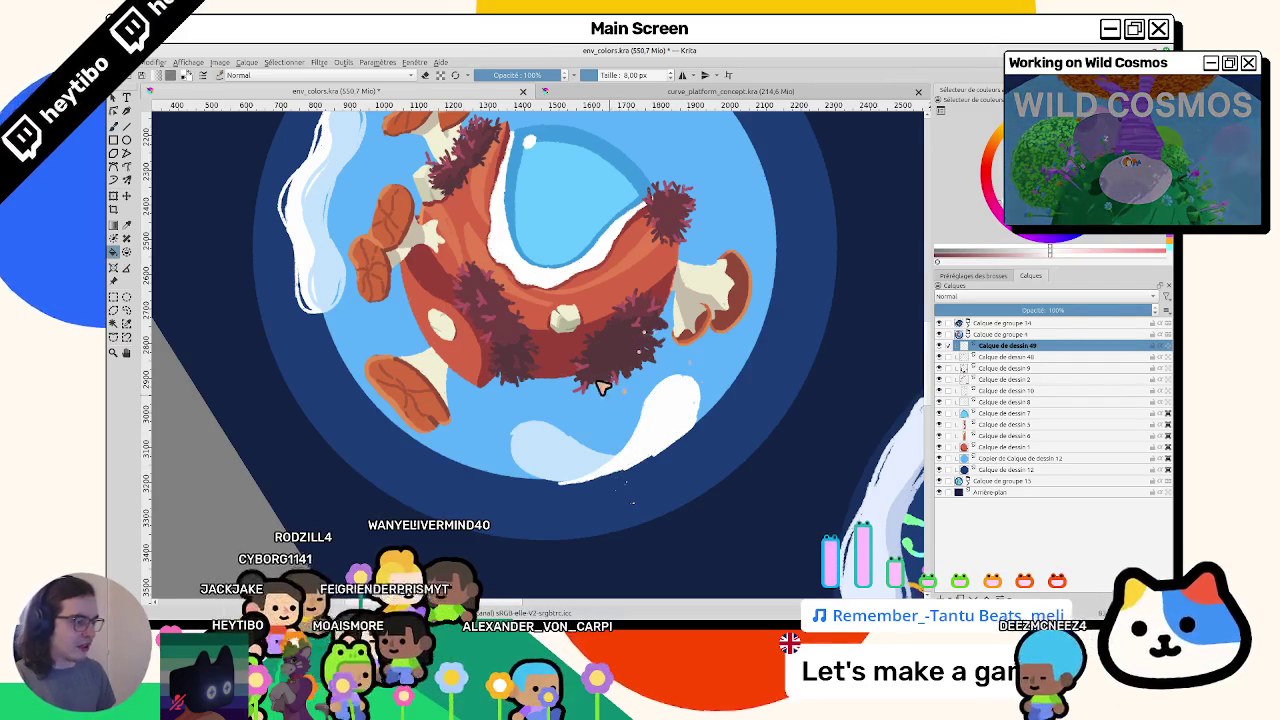
Add thin white edge strokes to the cloud, redoing the upper-left edge.
key("m")
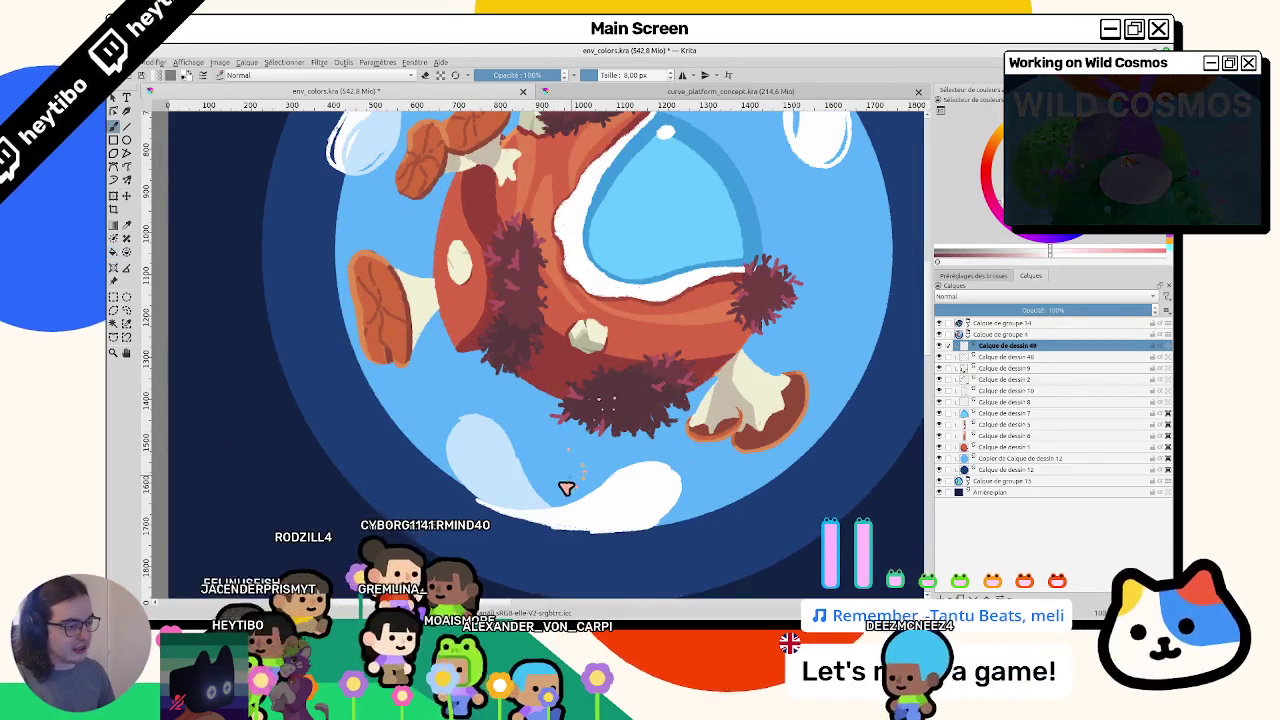
left_click_drag(586, 487, 624, 466)
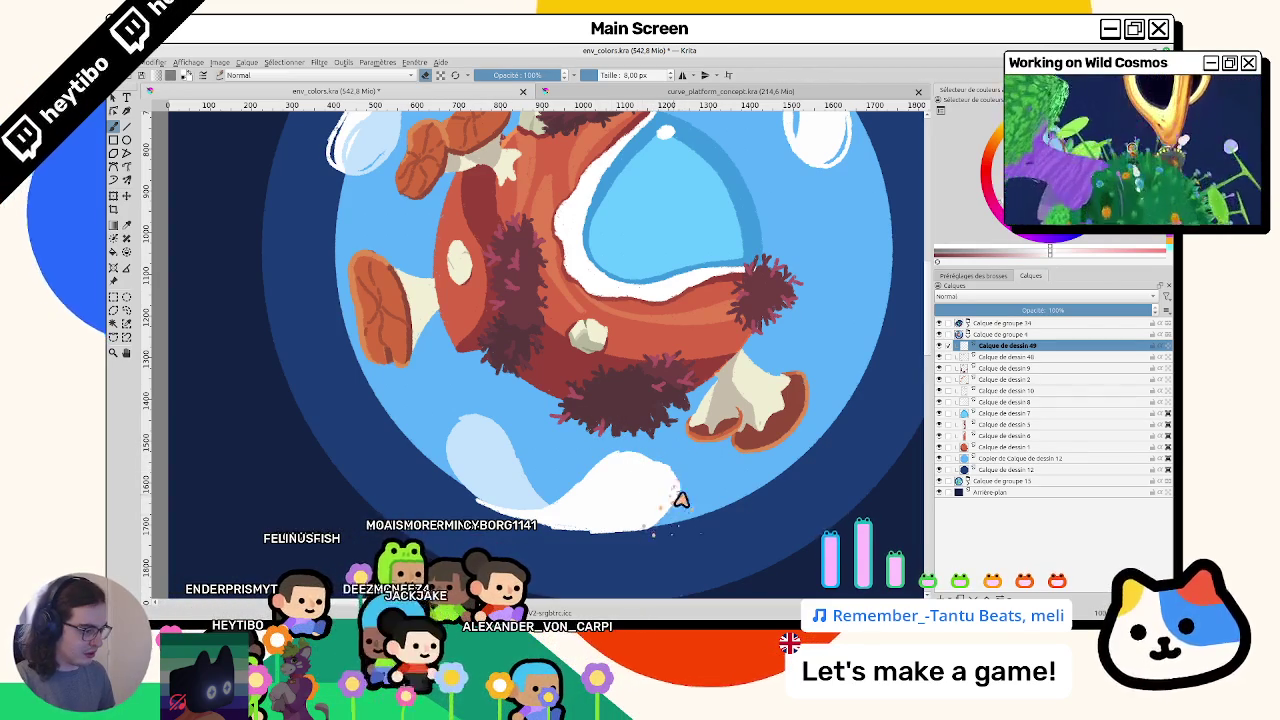
key("5")
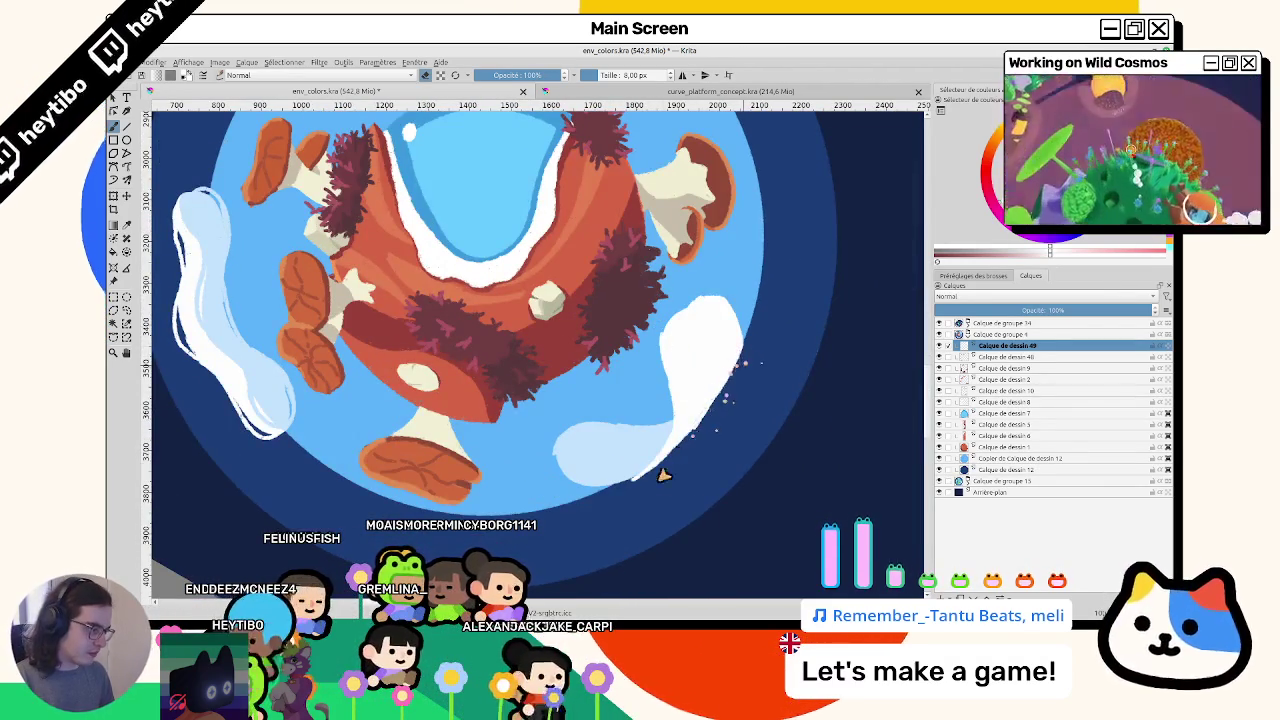
mouse_move(628, 482)
left_mouse_down()
mouse_move(611, 514)
mouse_move(694, 297)
mouse_move(396, 393)
mouse_move(422, 272)
left_mouse_up()
key("ctrl+z")
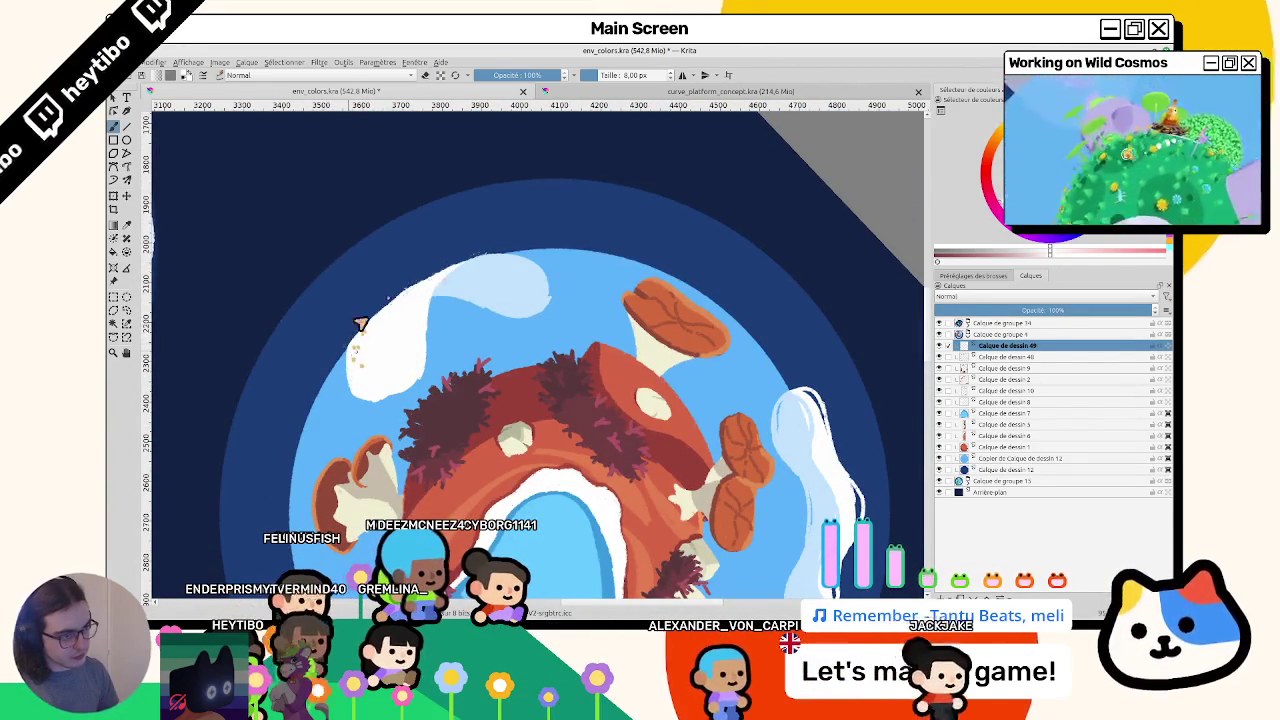
left_click_drag(358, 354, 430, 285)
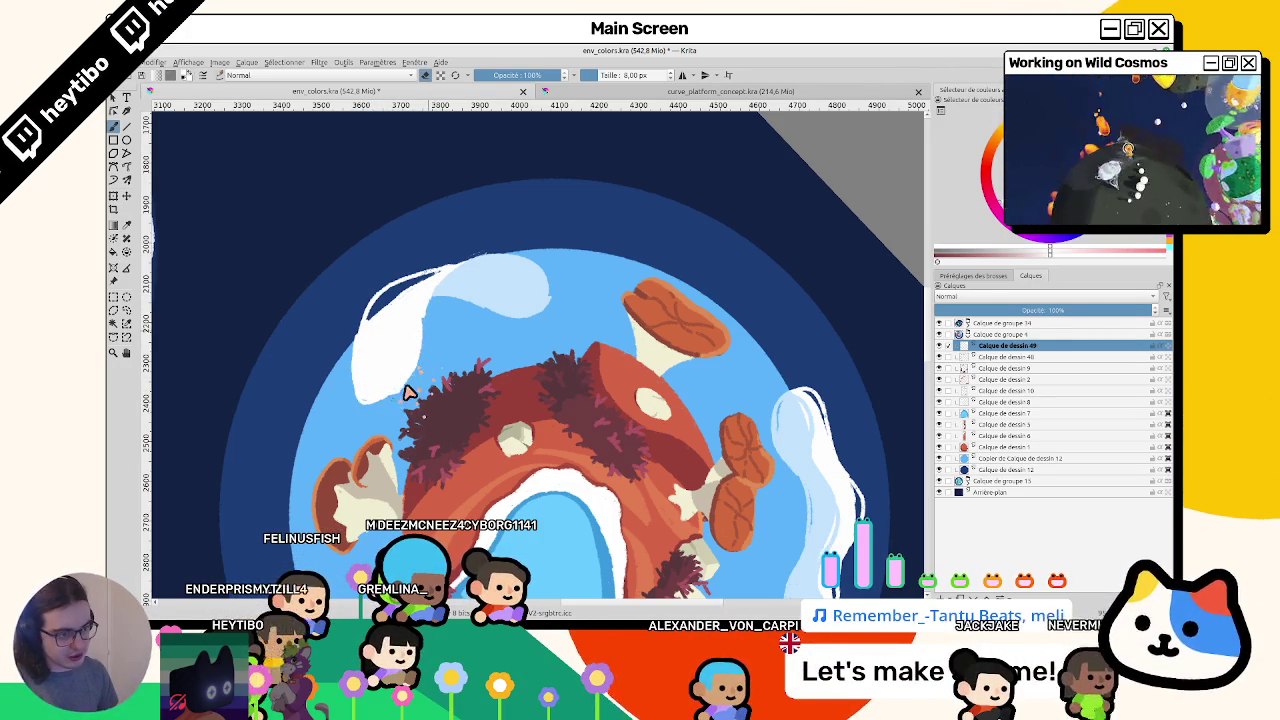
left_click_drag(465, 545, 594, 262)
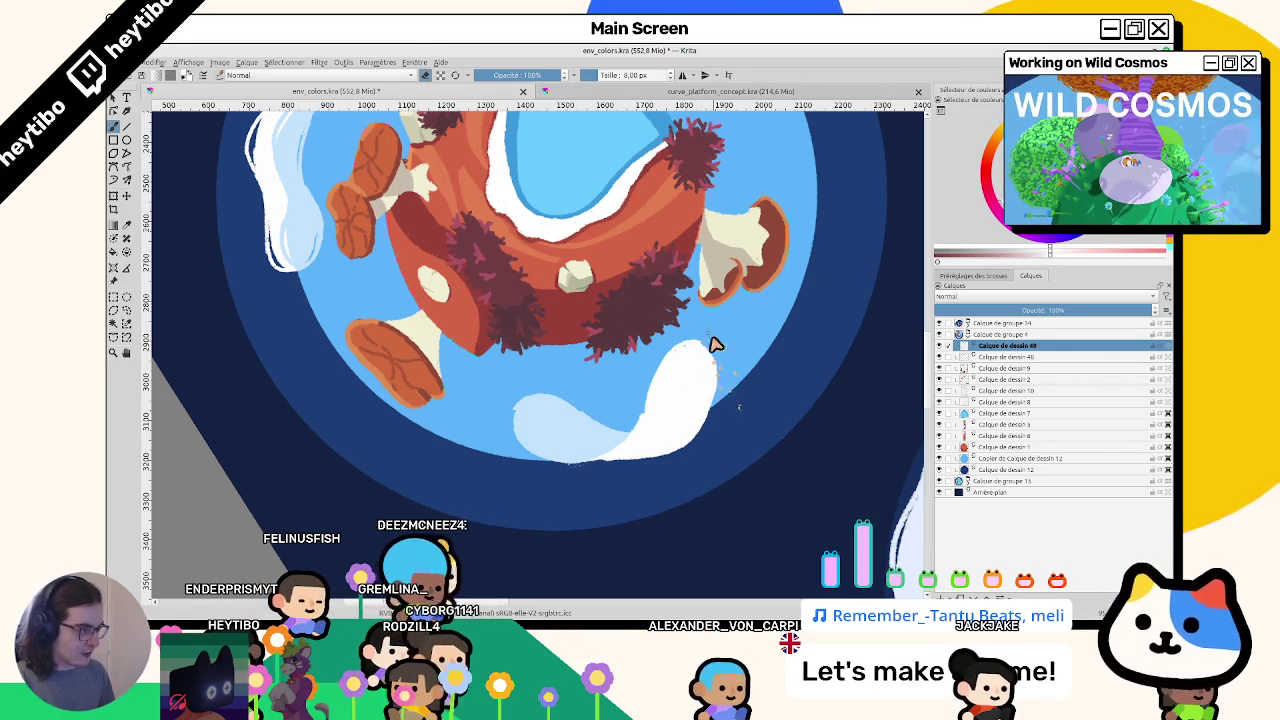
Brush white paint into the upper-left cloud outline.
mouse_move(727, 357)
left_mouse_down()
mouse_move(465, 469)
mouse_move(363, 329)
left_mouse_up()
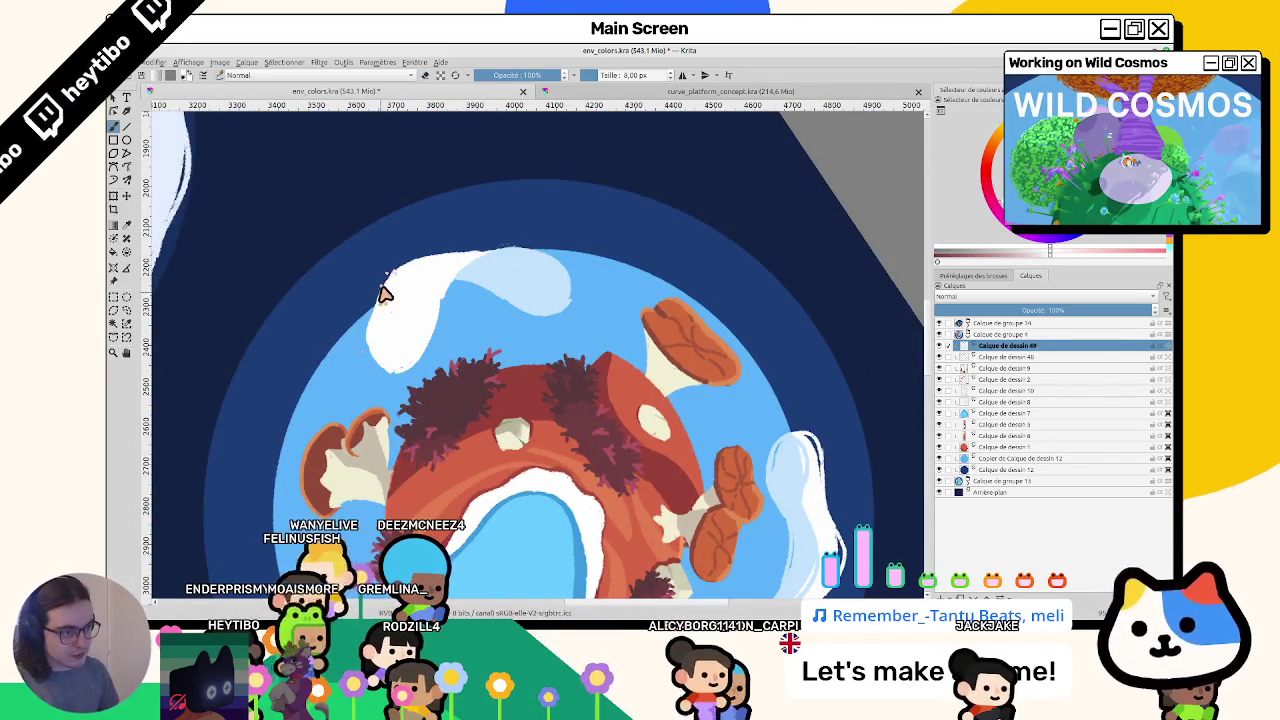
mouse_move(395, 380)
left_mouse_down()
mouse_move(449, 306)
mouse_move(447, 320)
left_mouse_up()
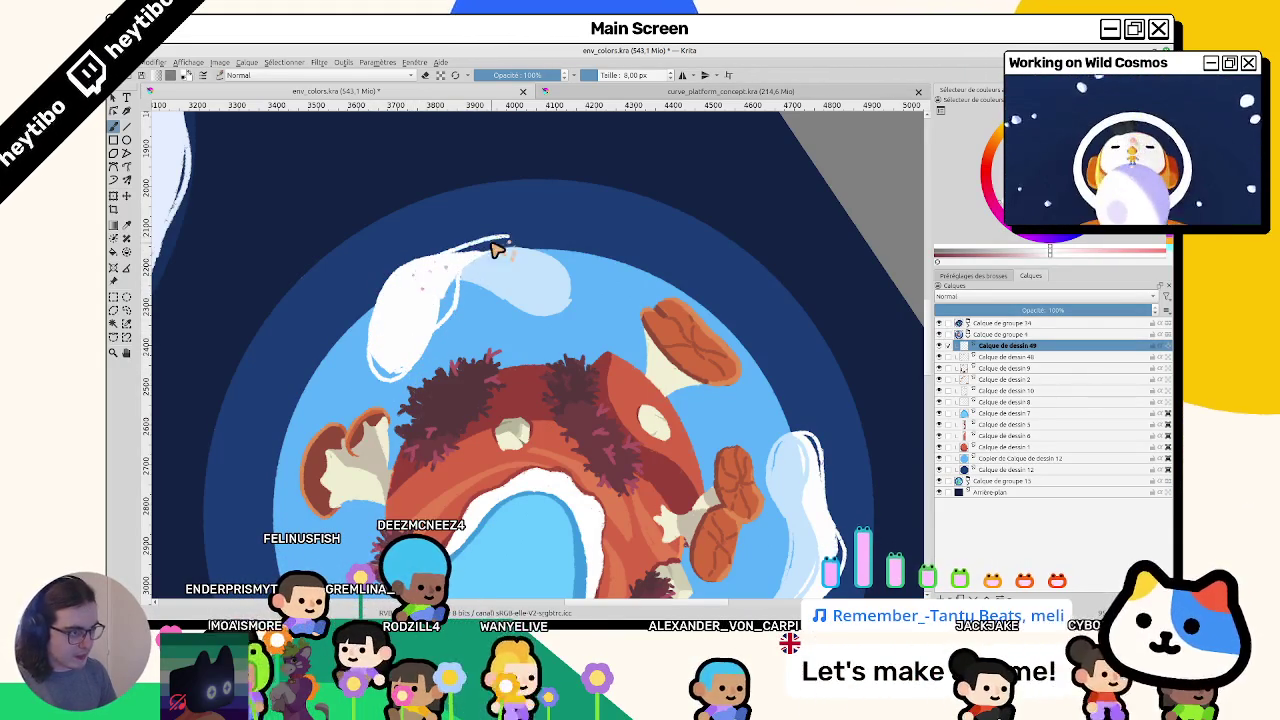
left_click_drag(491, 251, 414, 340)
key("5")
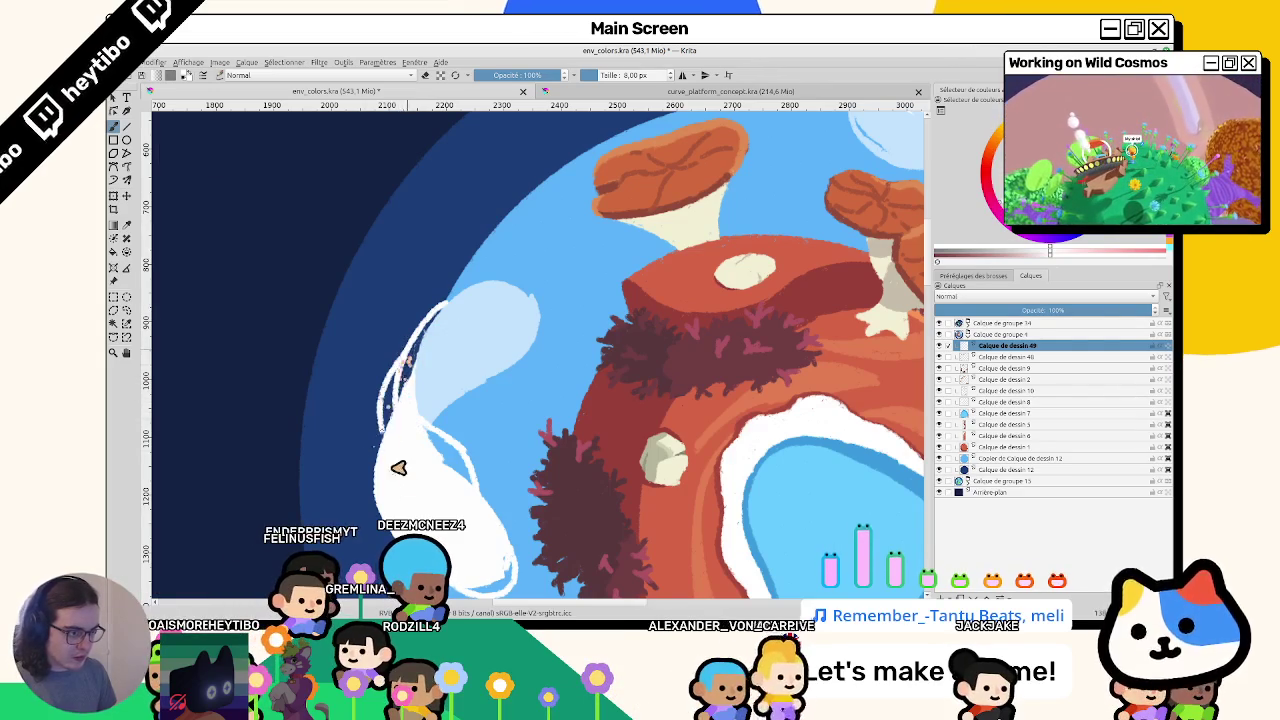
left_click_drag(392, 428, 411, 366)
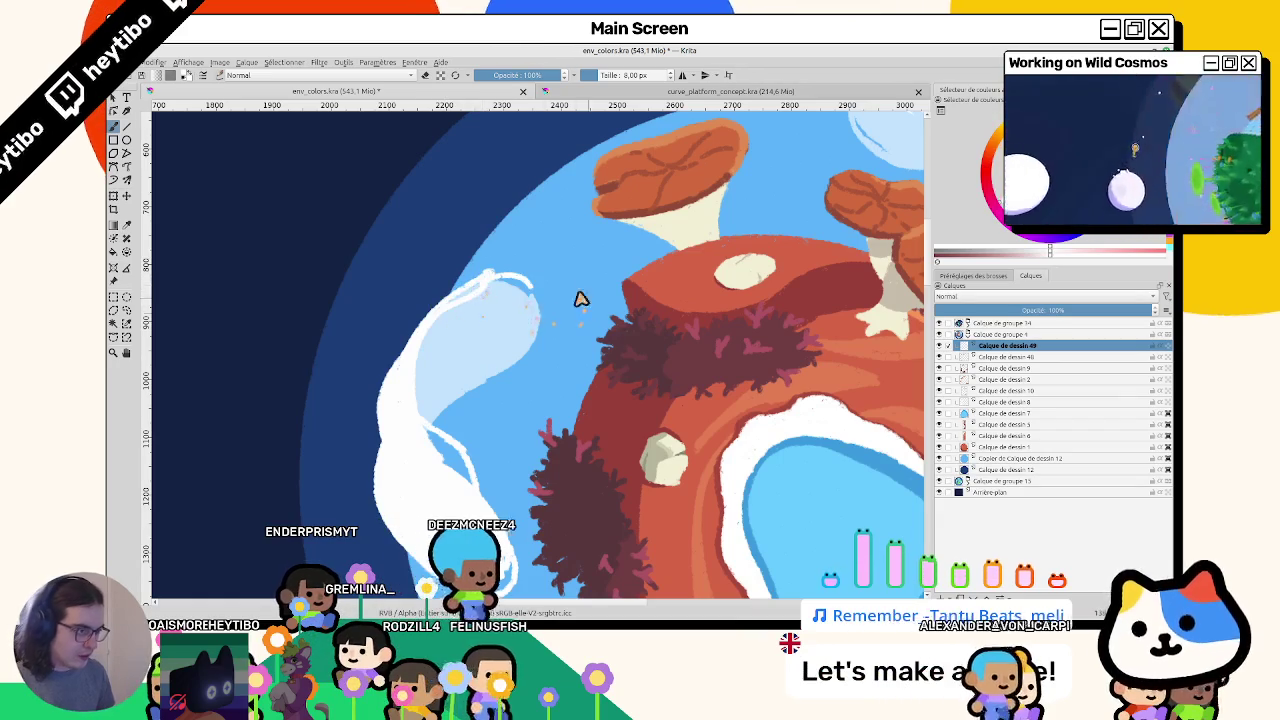
Switch to eraser mode and trim a thin line from the light-blue swirl.
left_click_drag(587, 307, 466, 403)
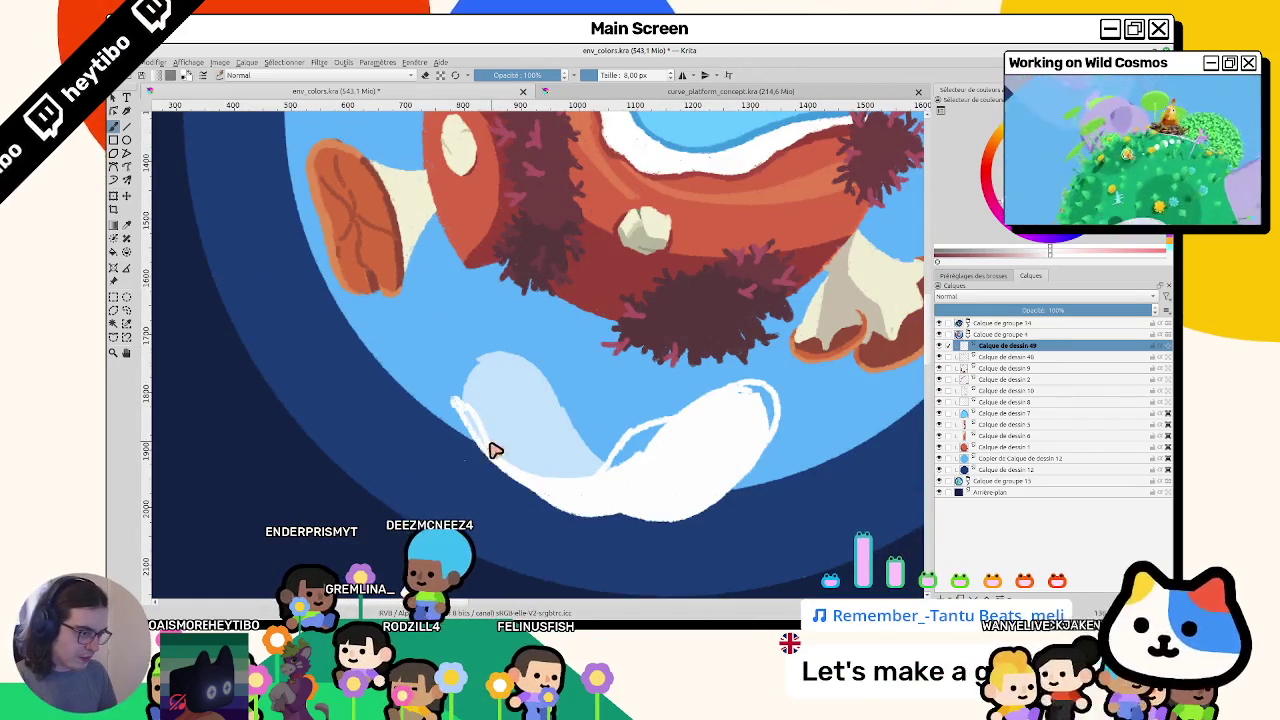
key("e")
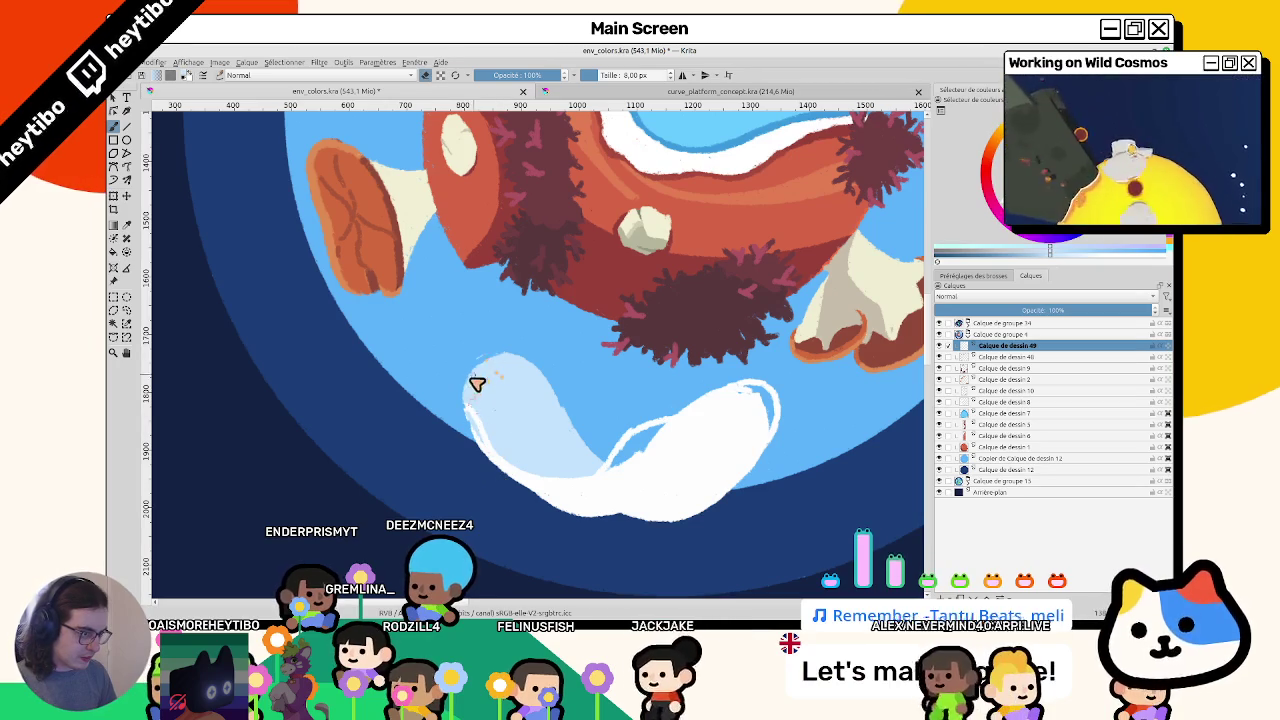
left_click_drag(566, 386, 580, 311)
left_click_drag(571, 251, 583, 277)
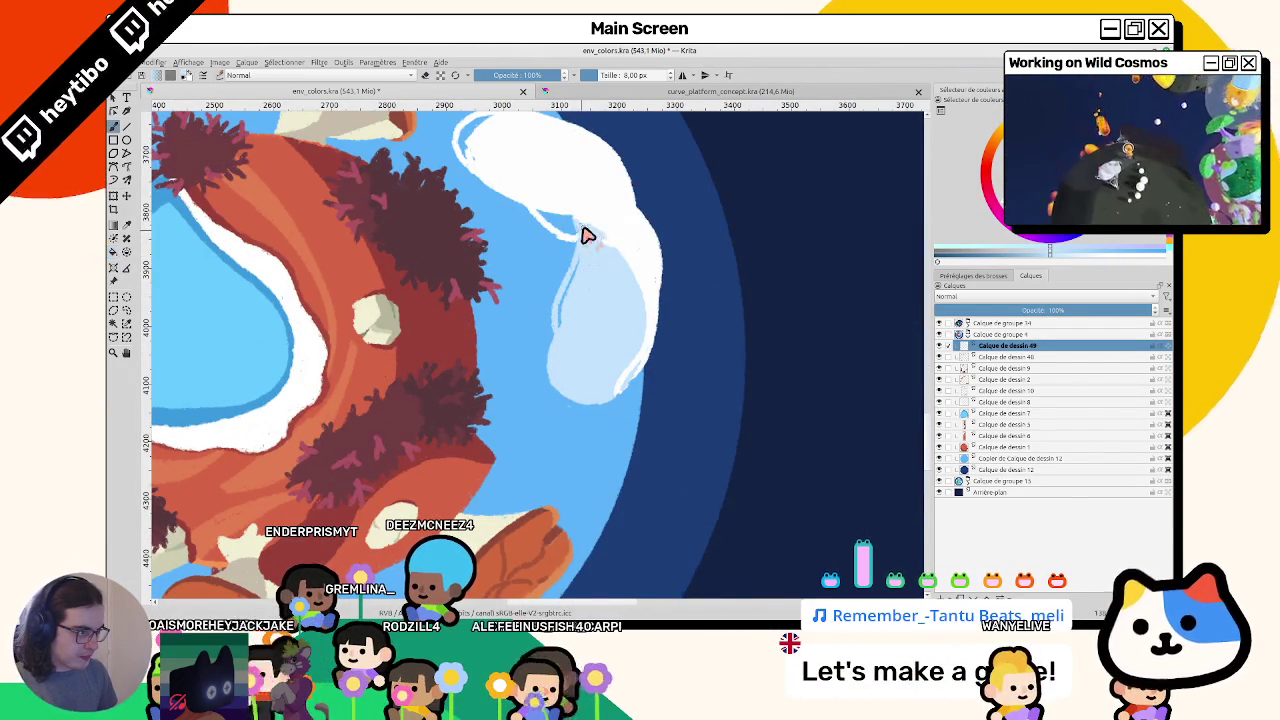
mouse_move(616, 259)
left_mouse_down()
mouse_move(471, 277)
mouse_move(414, 408)
left_mouse_up()
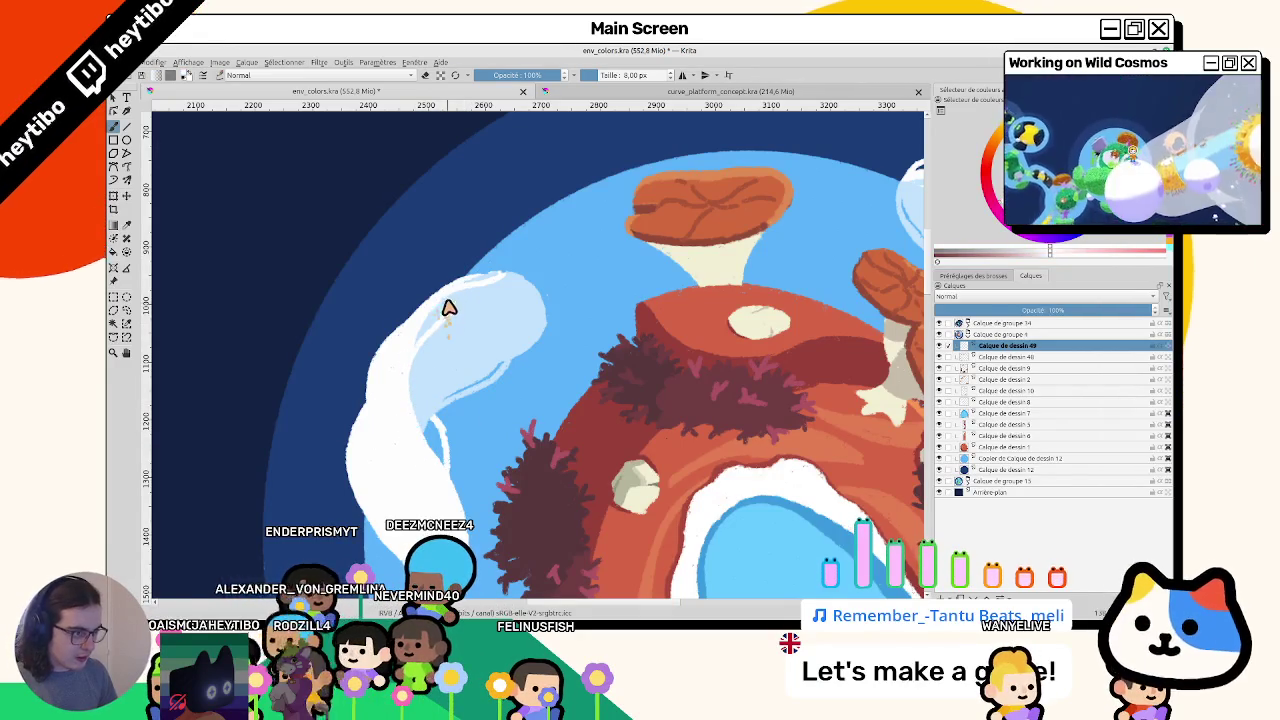
key("2")
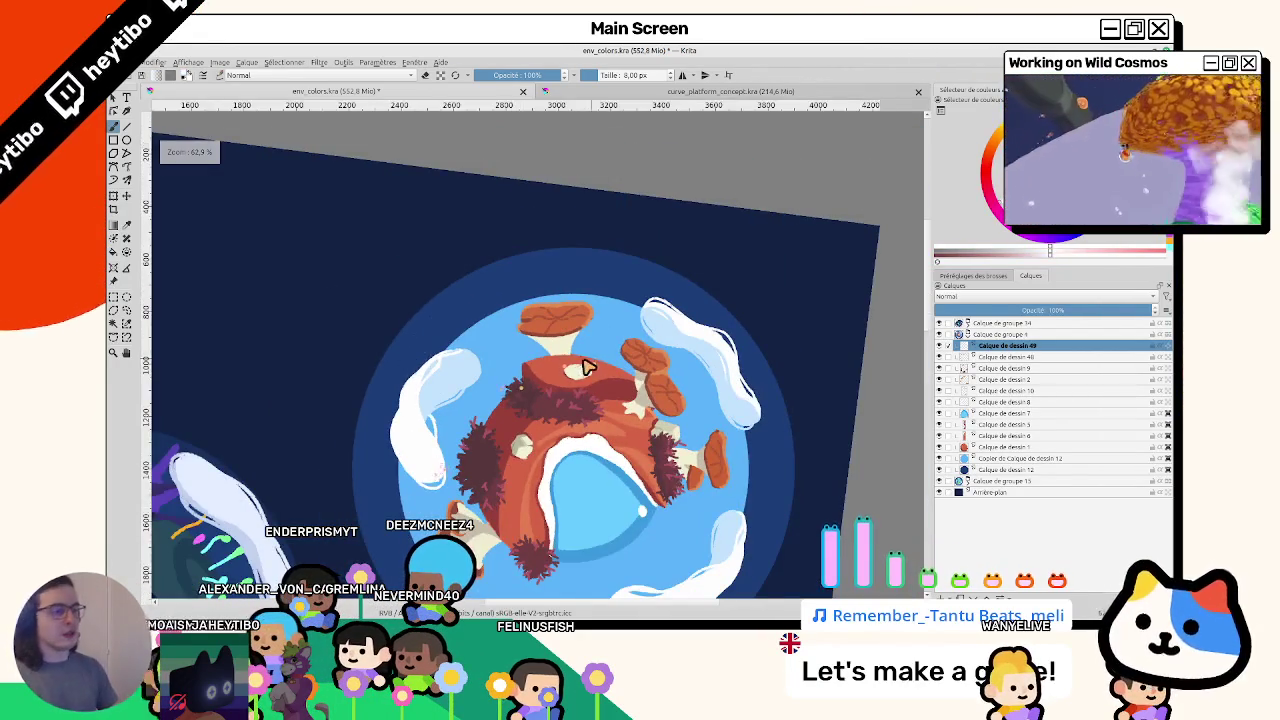
key("5")
key("1")
scroll(412, 386, "down", 3)
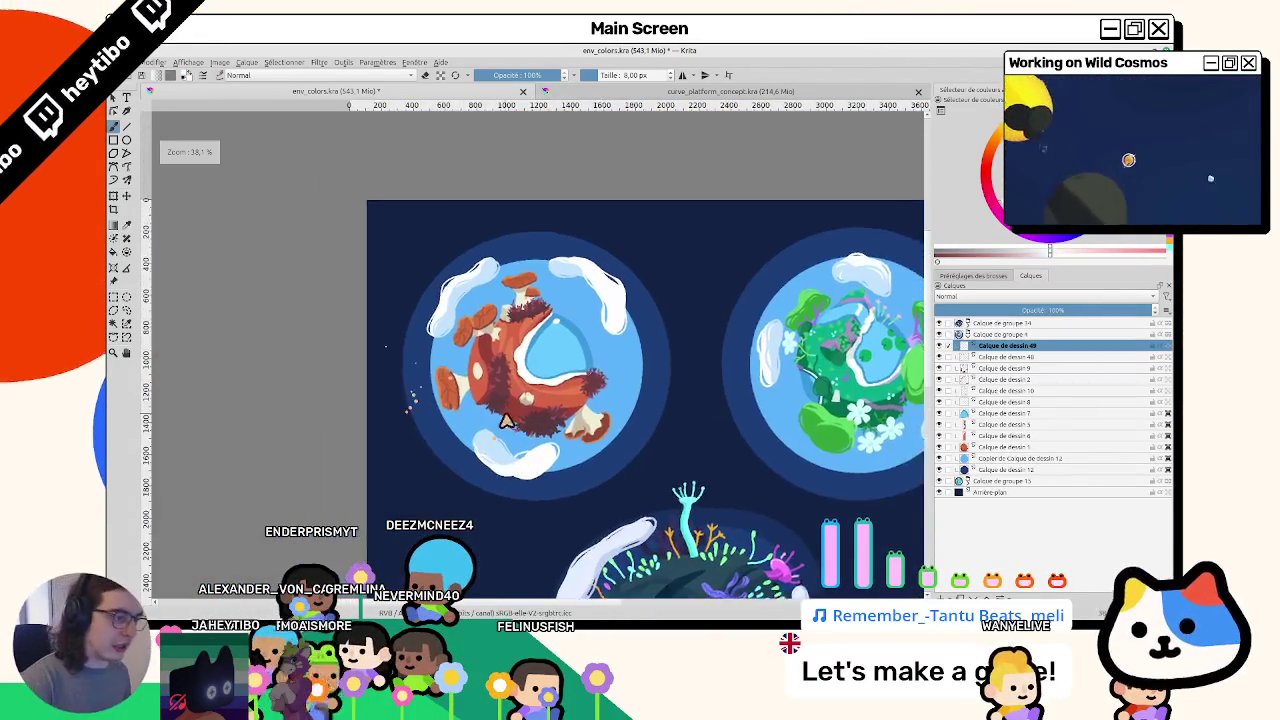
scroll(455, 430, "up", 3)
scroll(455, 430, "down", 3)
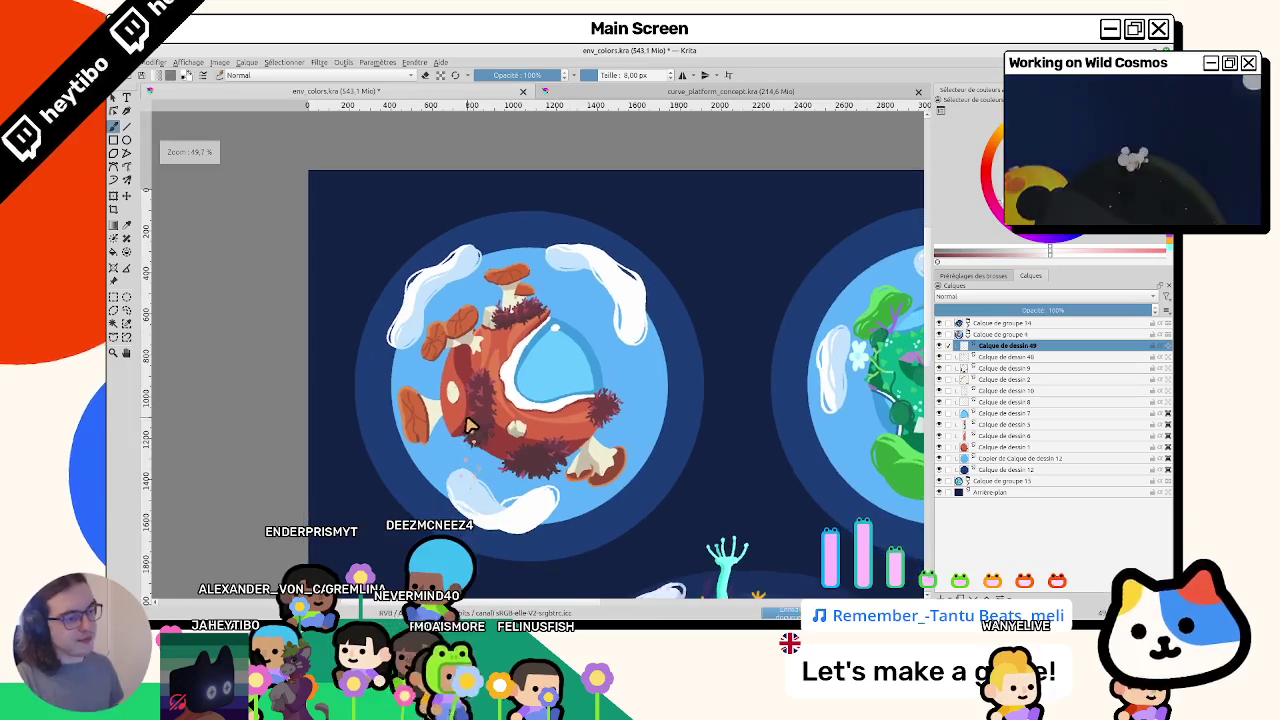
scroll(328, 313, "down", 1)
scroll(534, 214, "down", 3)
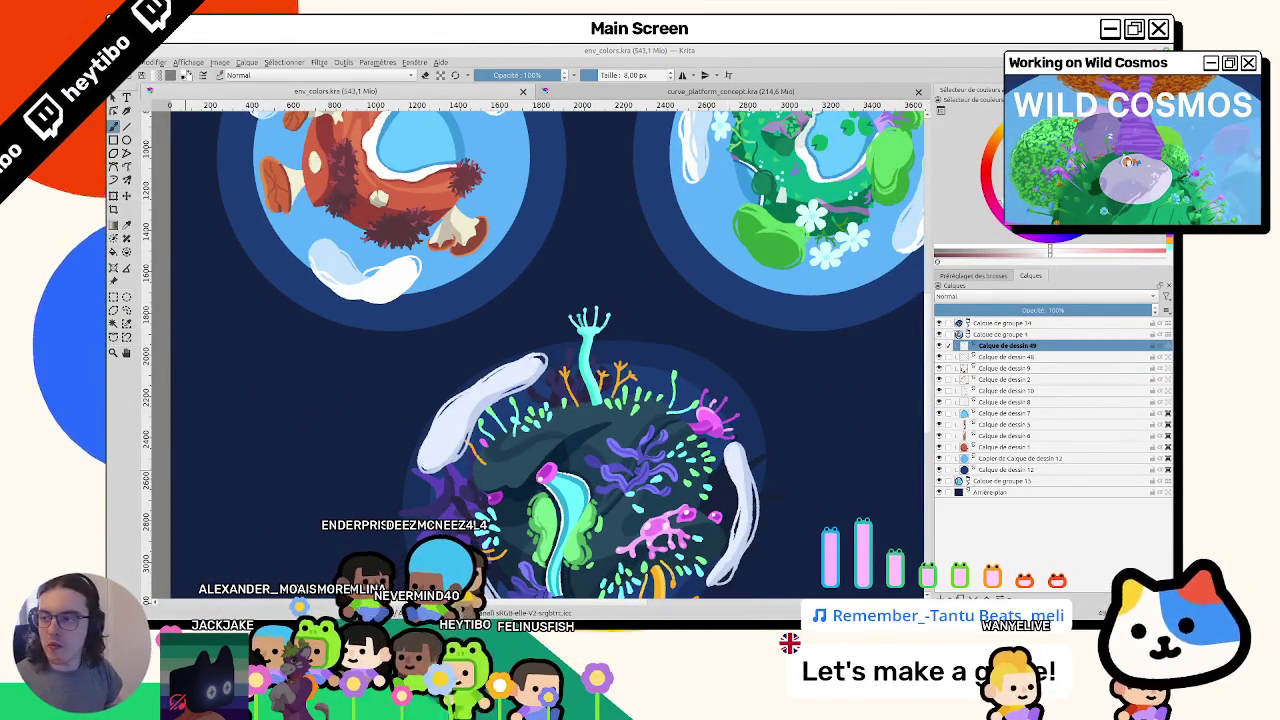
scroll(540, 378, "up", 3)
key("1")
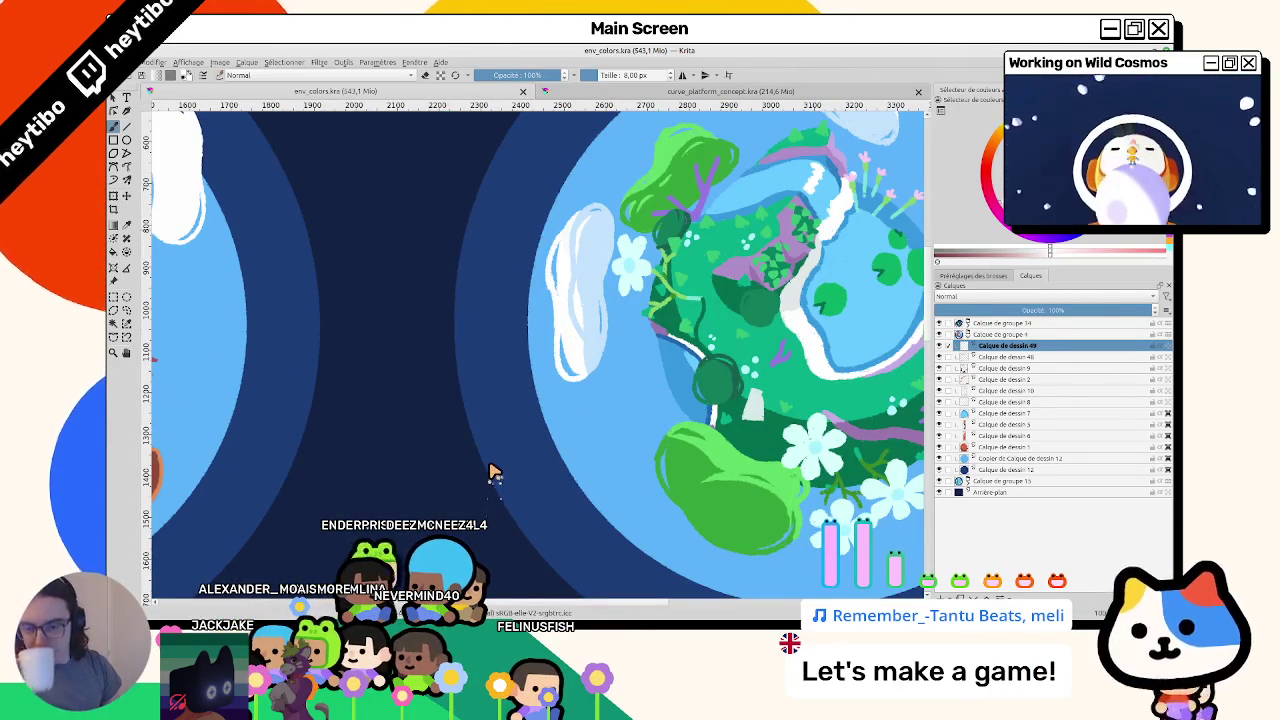
scroll(338, 393, "left", 5)
scroll(450, 380, "left", 5)
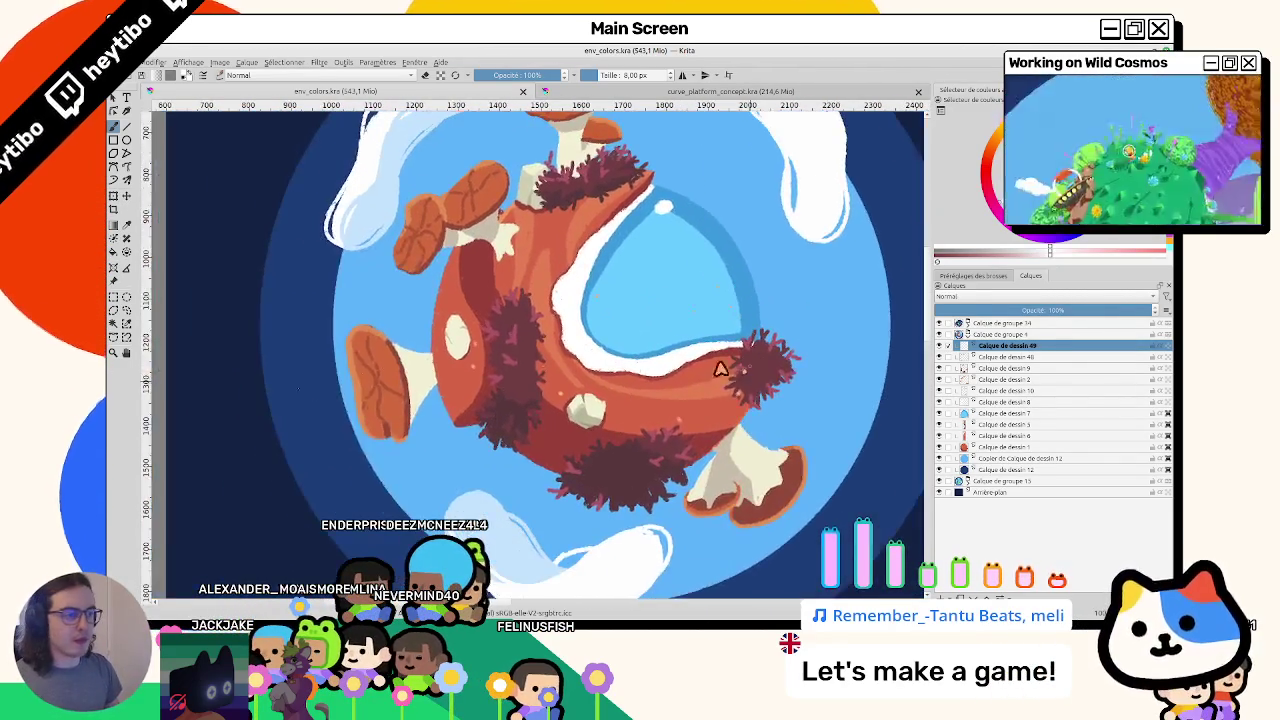
scroll(590, 362, "left", 3)
scroll(590, 362, "right", 2)
scroll(610, 335, "right", 2)
scroll(632, 307, "right", 2)
scroll(640, 265, "down", 2)
scroll(560, 240, "right", 3)
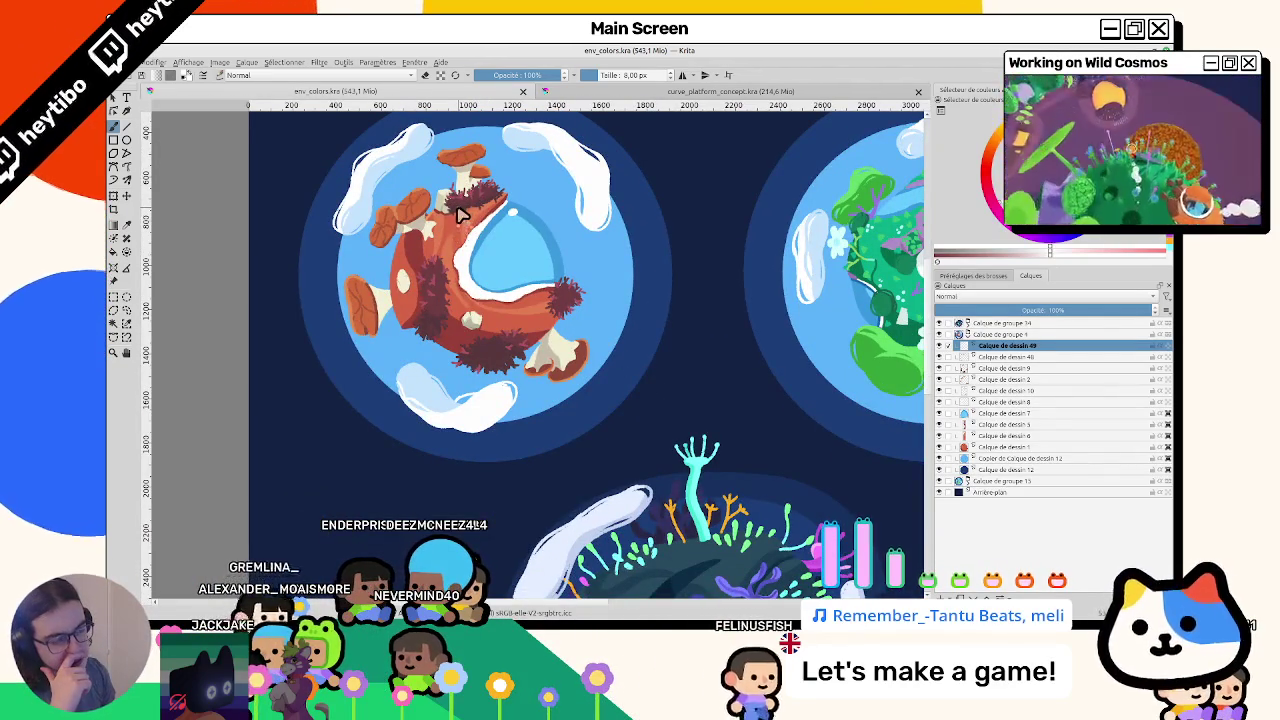
scroll(463, 209, "up", 2)
scroll(430, 320, "right", 1)
scroll(423, 300, "down", 3)
scroll(423, 300, "left", 1)
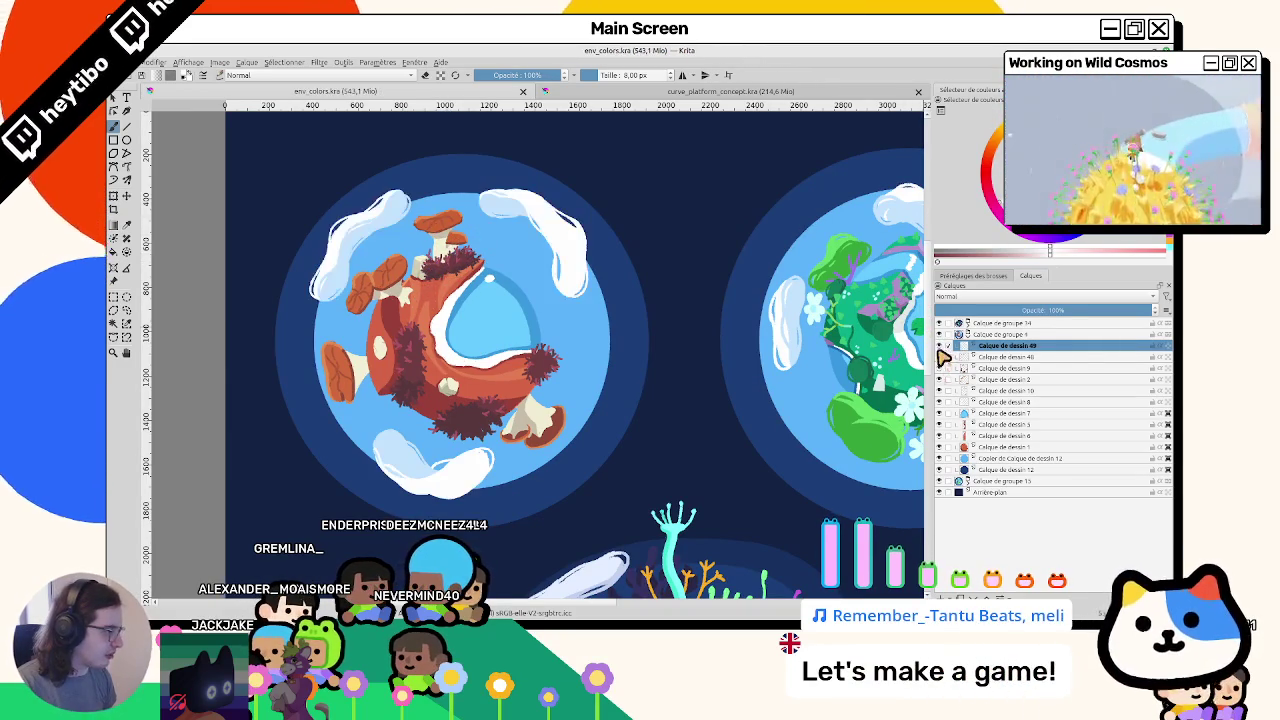
scroll(760, 392, "right", 2)
scroll(760, 392, "down", 1)
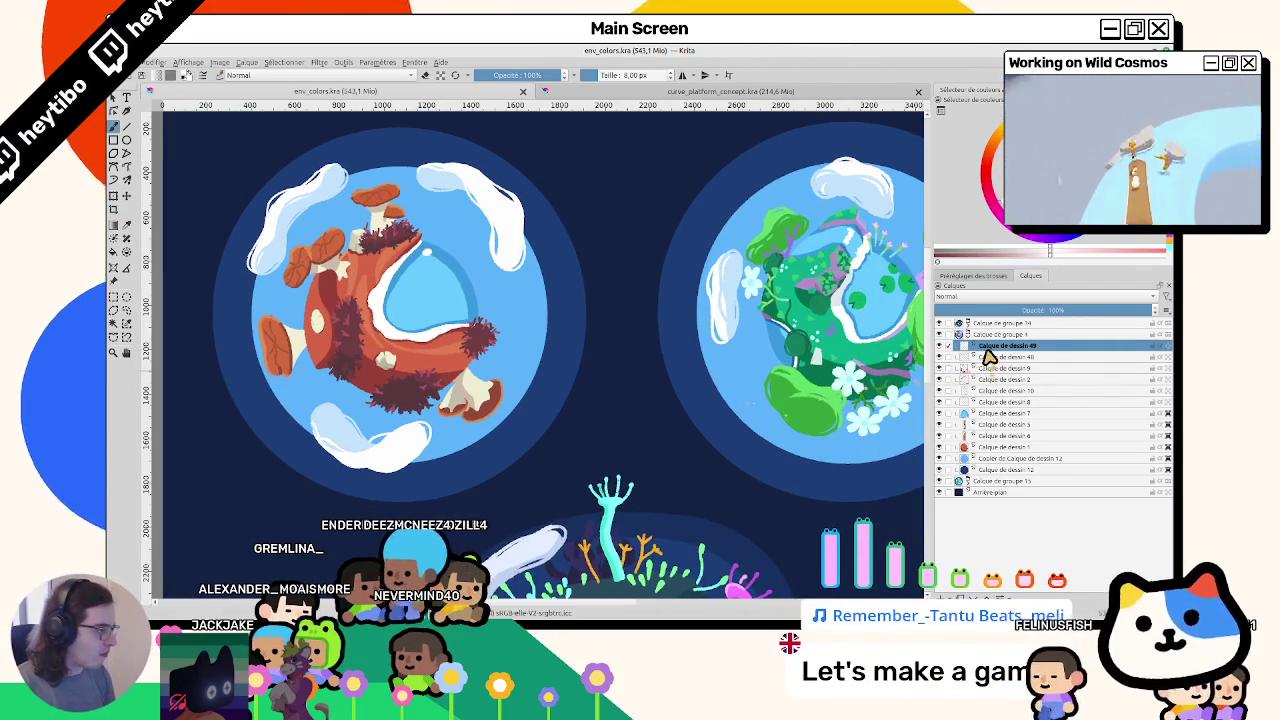
Check Calque de dessin 2's visibility, then drag Calque de dessin 49 up toward Calque de groupe 4.
left_click(1005, 357)
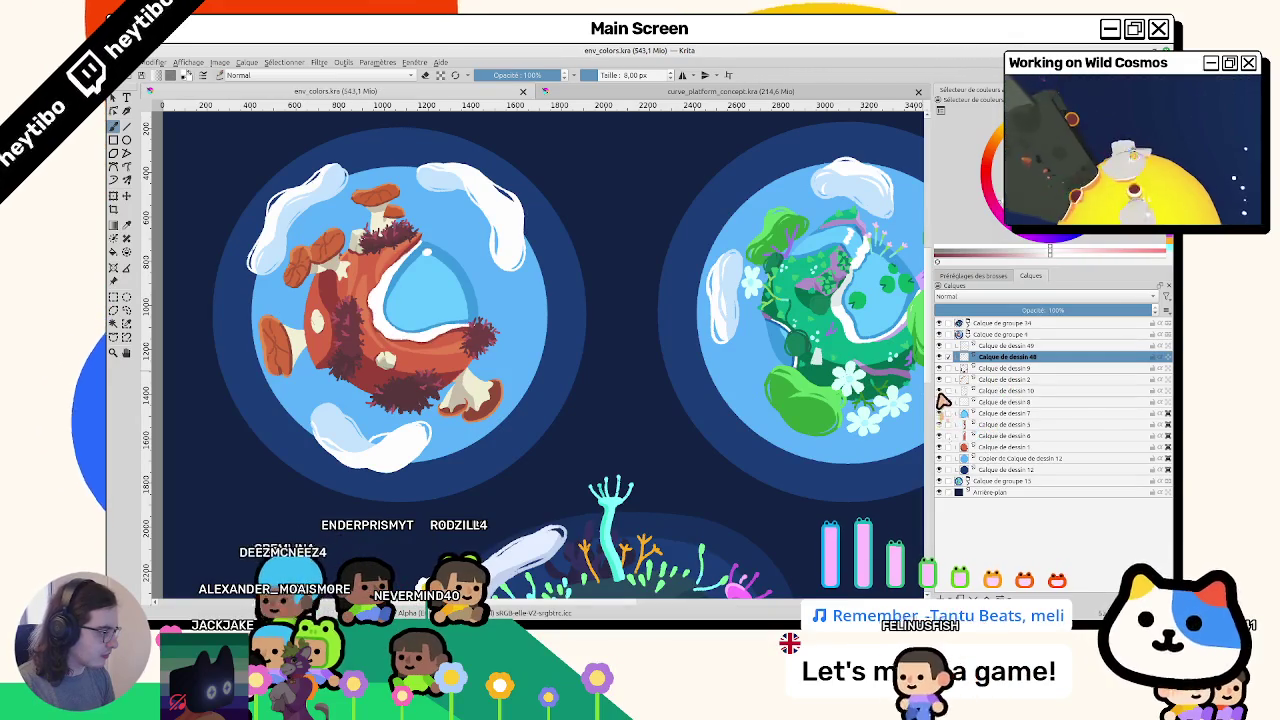
left_click(939, 380)
left_click(939, 380)
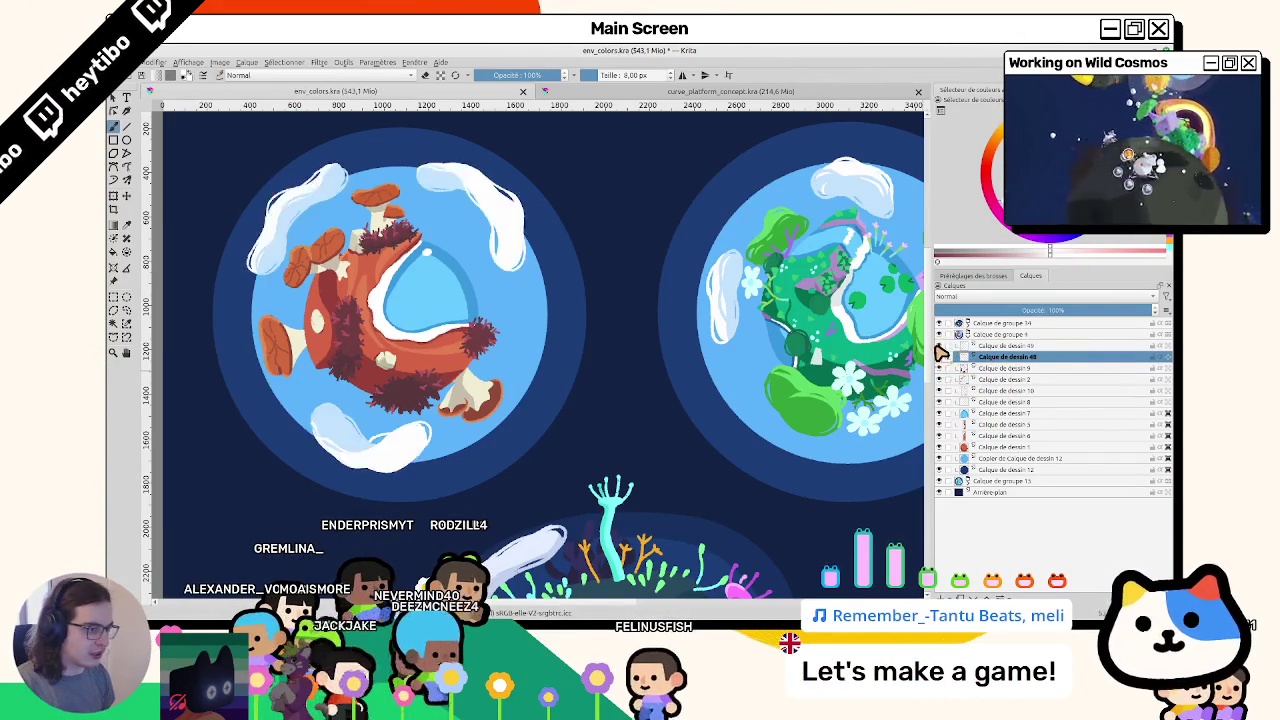
left_click(1001, 345)
left_click_drag(1005, 352, 990, 345)
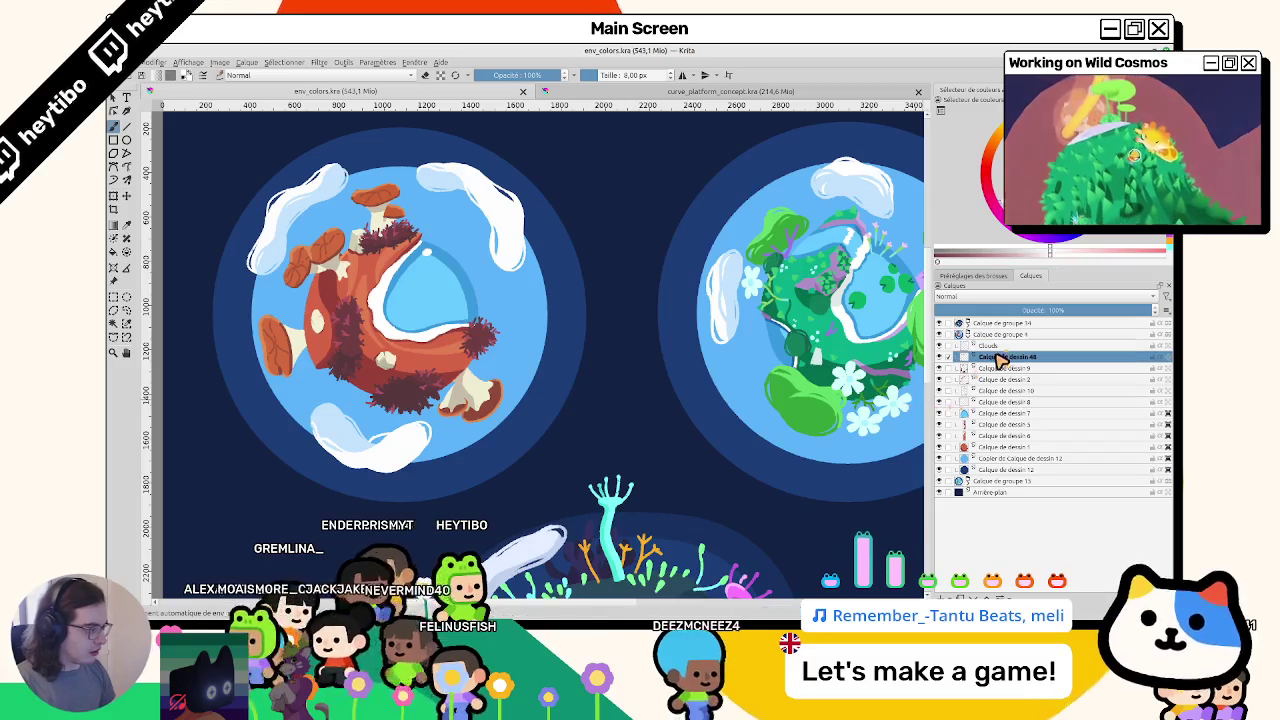
scroll(371, 243, "up", 5)
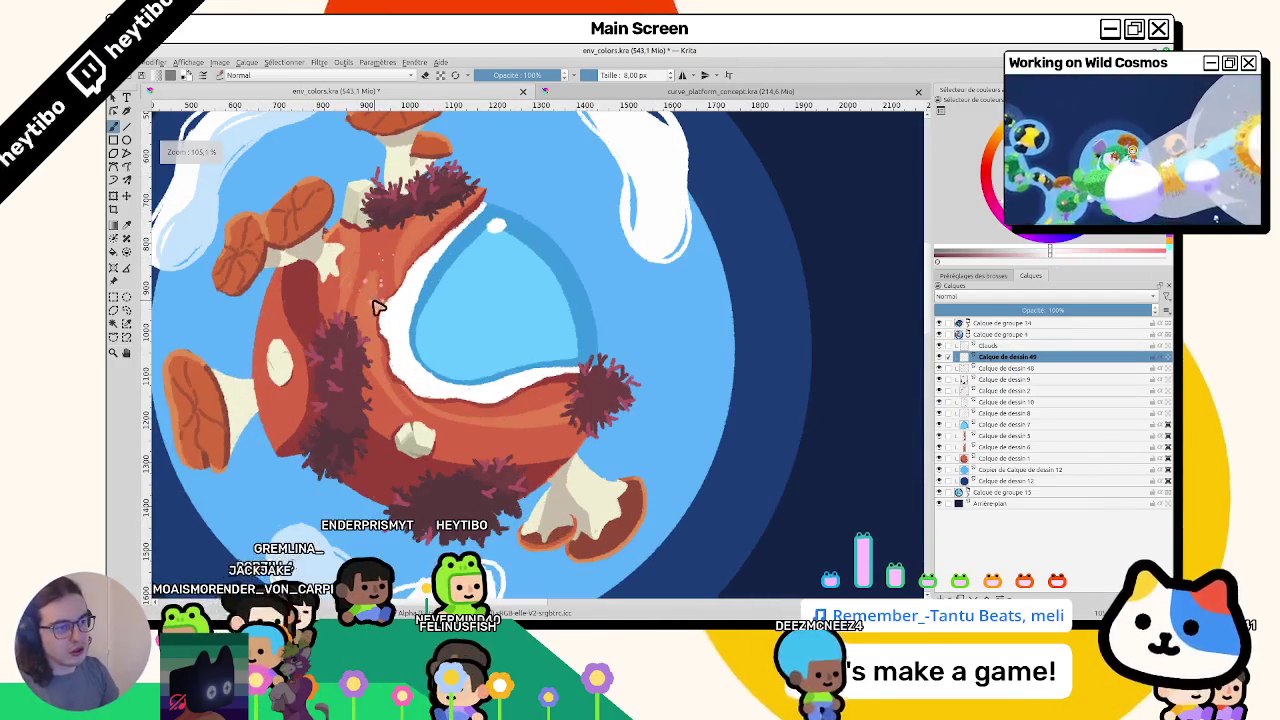
Paint a small orange touch-up stroke near the grass tufts by the mushroom caps.
scroll(400, 315, "up", 3)
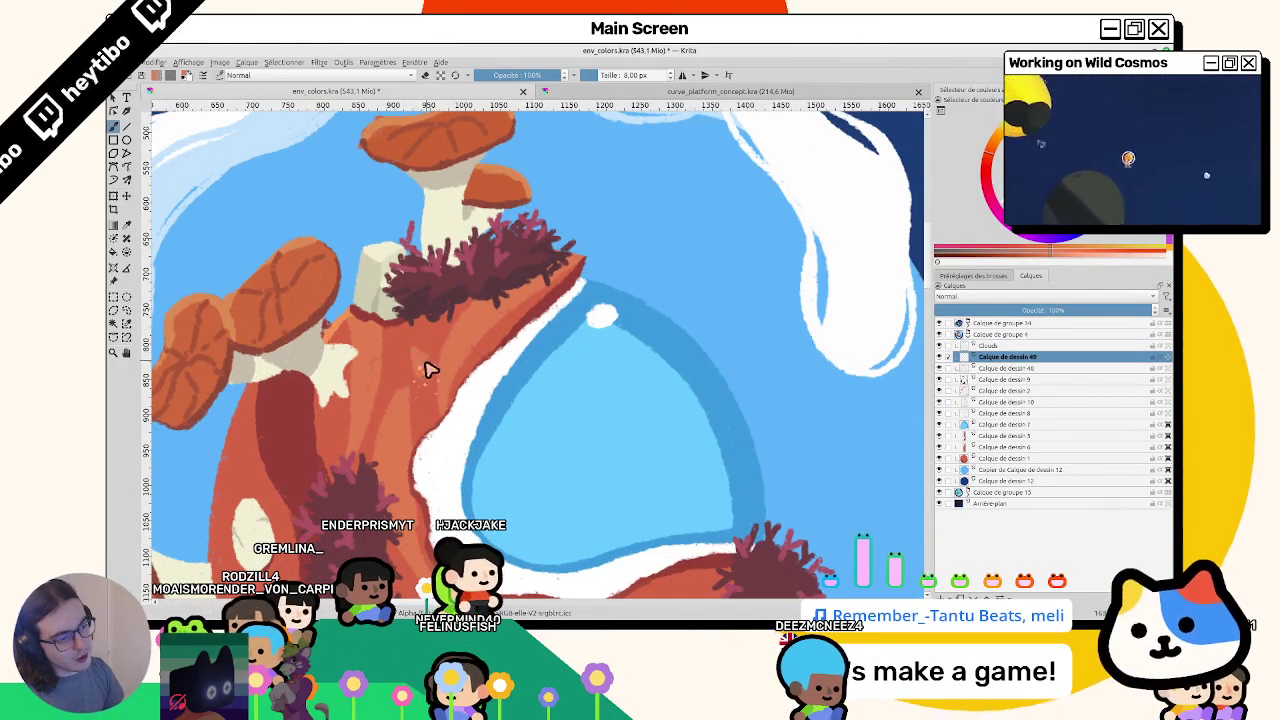
left_click_drag(427, 387, 488, 297)
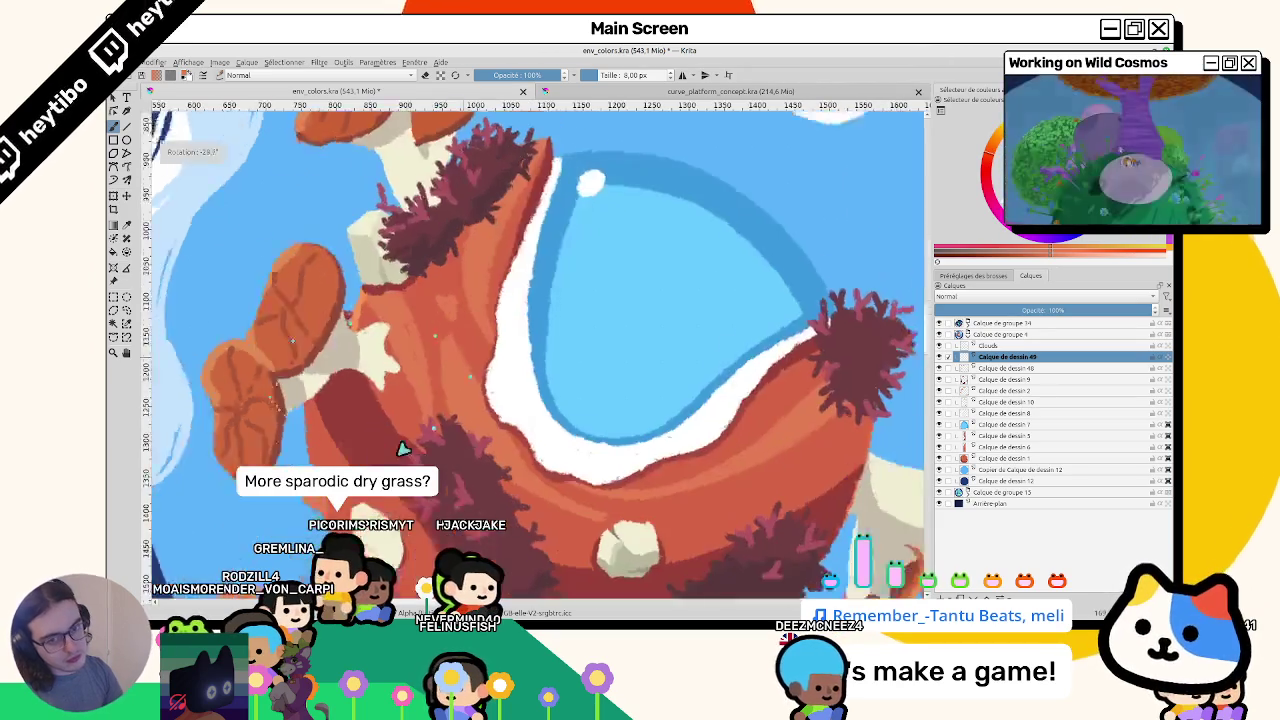
mouse_move(278, 388)
left_mouse_down()
mouse_move(403, 449)
mouse_move(731, 408)
mouse_move(519, 408)
mouse_move(478, 328)
mouse_move(520, 426)
mouse_move(437, 367)
left_mouse_up()
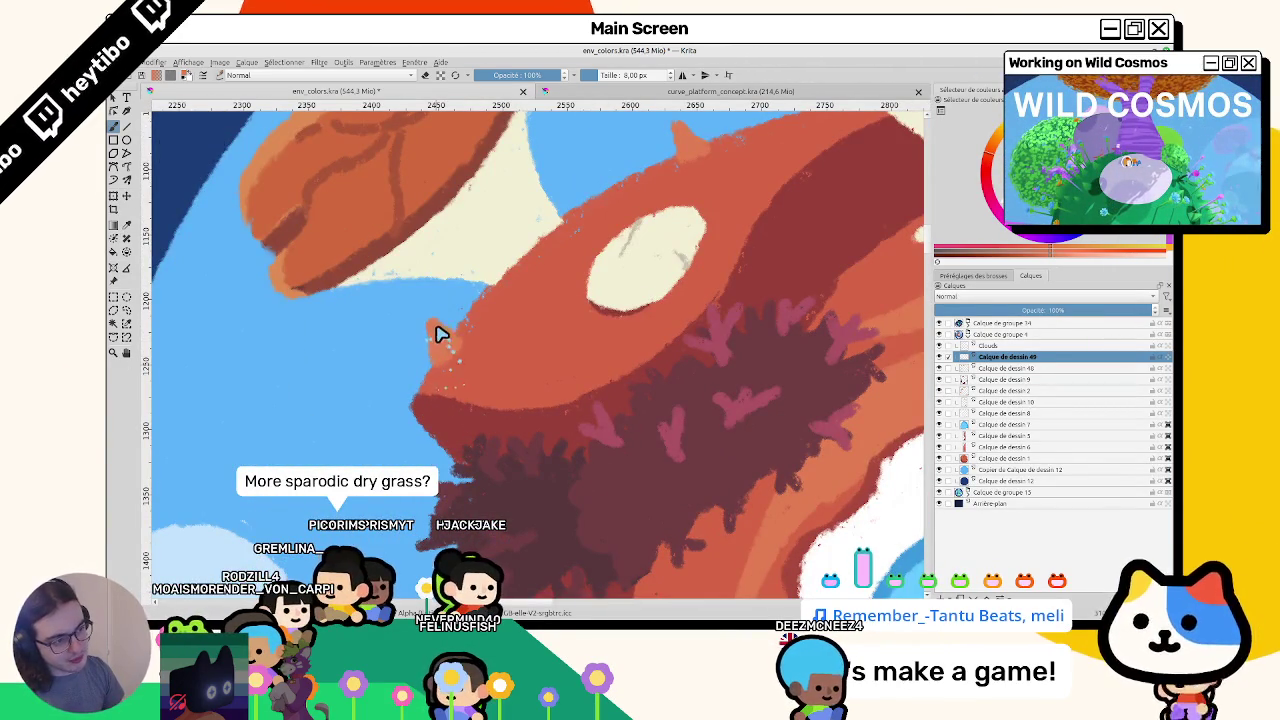
left_click_drag(516, 345, 483, 216)
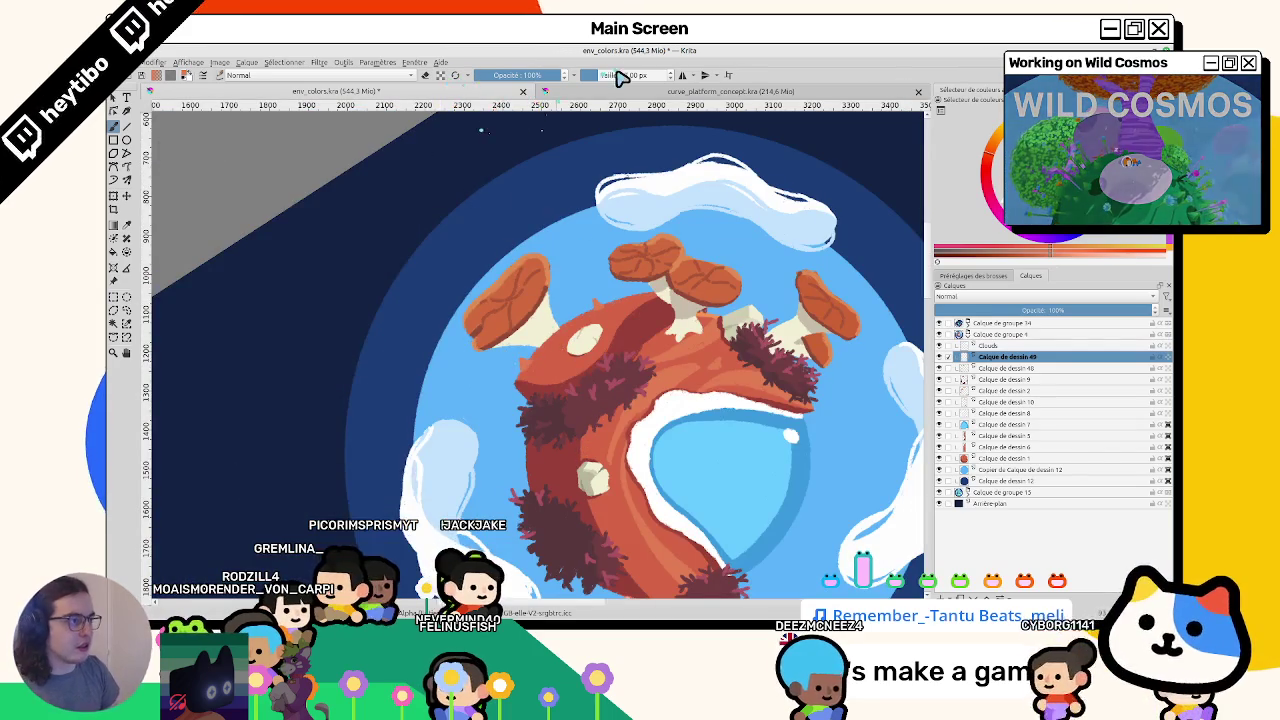
left_click_drag(600, 214, 636, 354)
mouse_move(703, 420)
left_mouse_down()
mouse_move(677, 317)
mouse_move(350, 319)
left_mouse_up()
key("5")
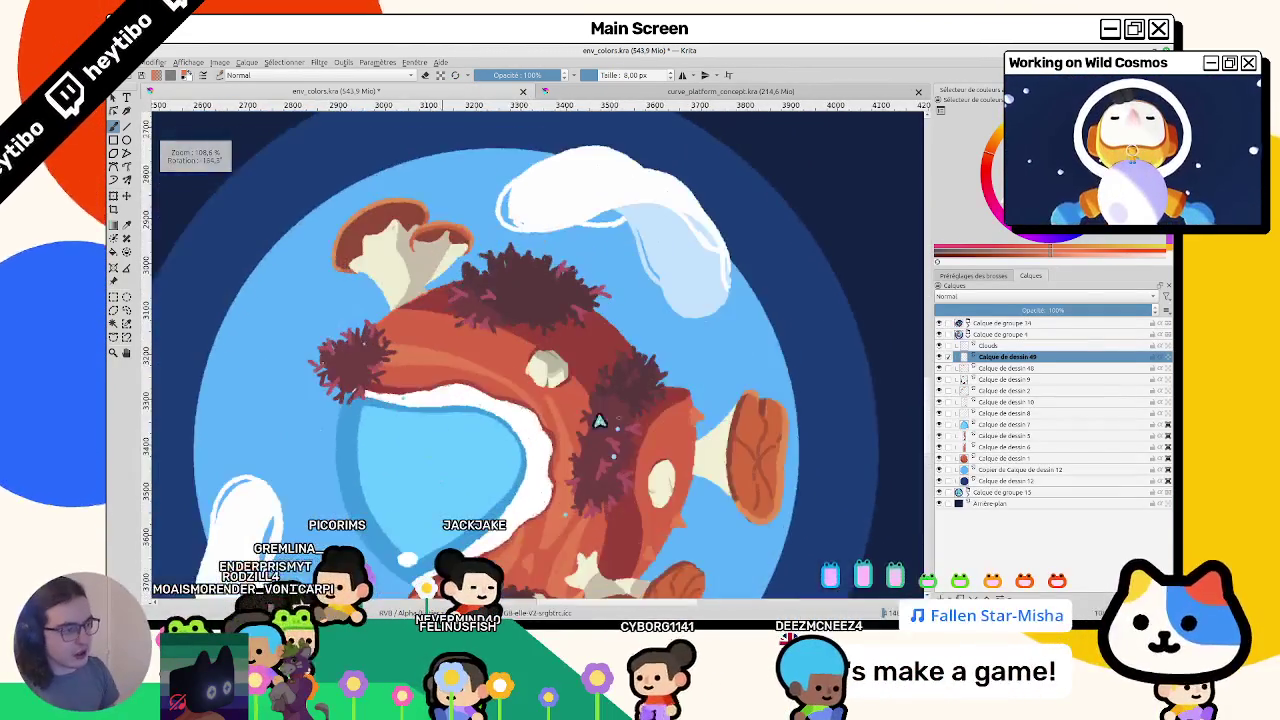
left_click_drag(614, 428, 500, 297)
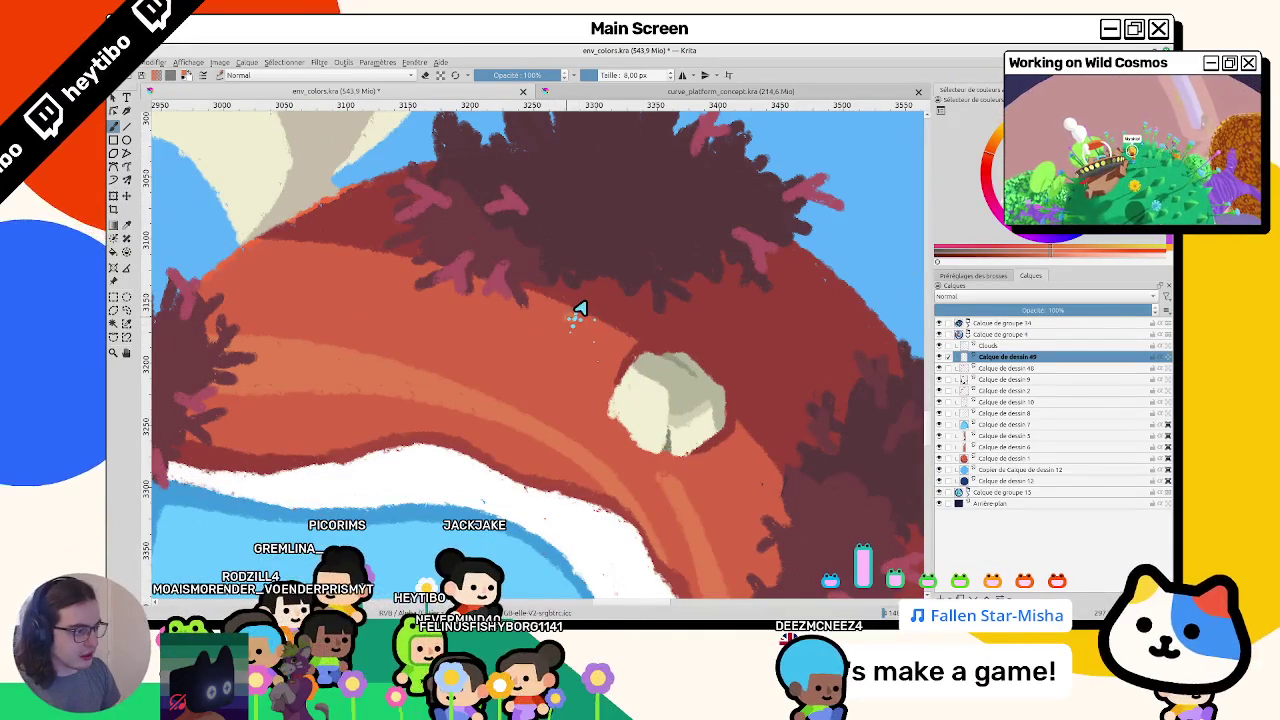
mouse_move(580, 306)
left_mouse_down()
mouse_move(567, 405)
mouse_move(443, 320)
left_mouse_up()
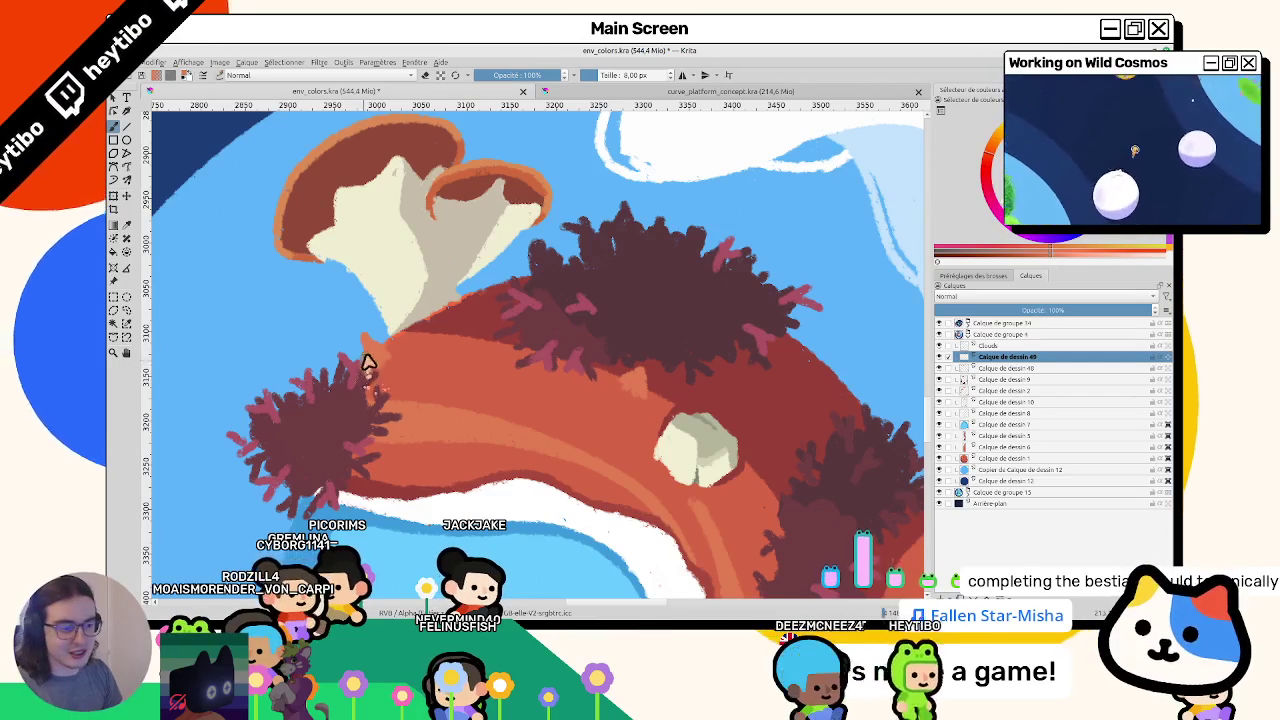
left_click_drag(368, 362, 380, 347)
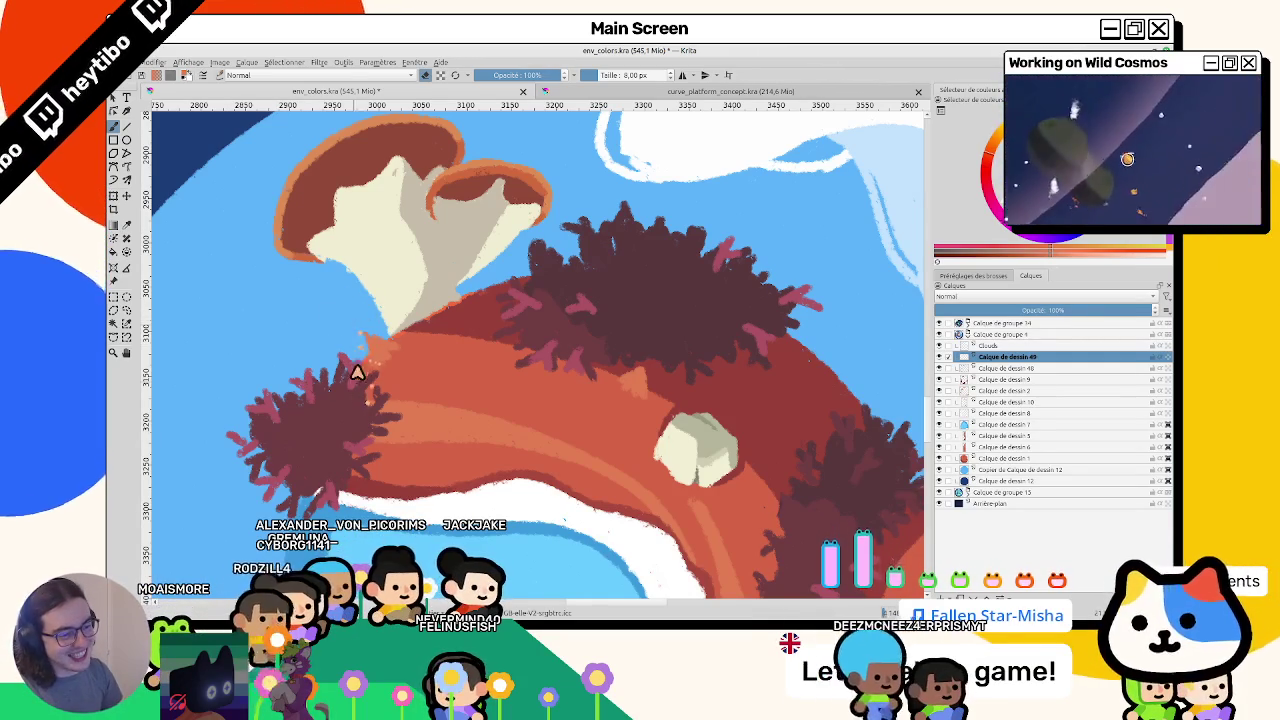
Zoom in and out around the planet's cliffs and grass tufts to inspect the orange spikes.
key("2")
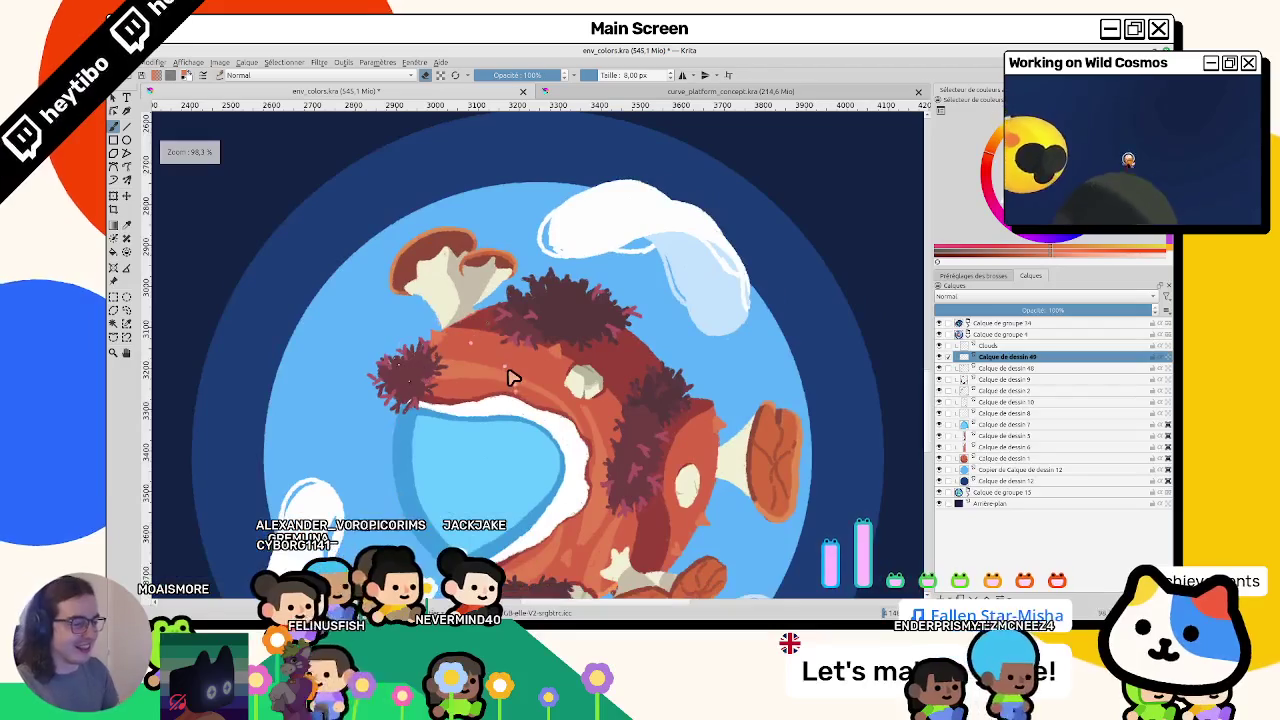
key("1")
key("2")
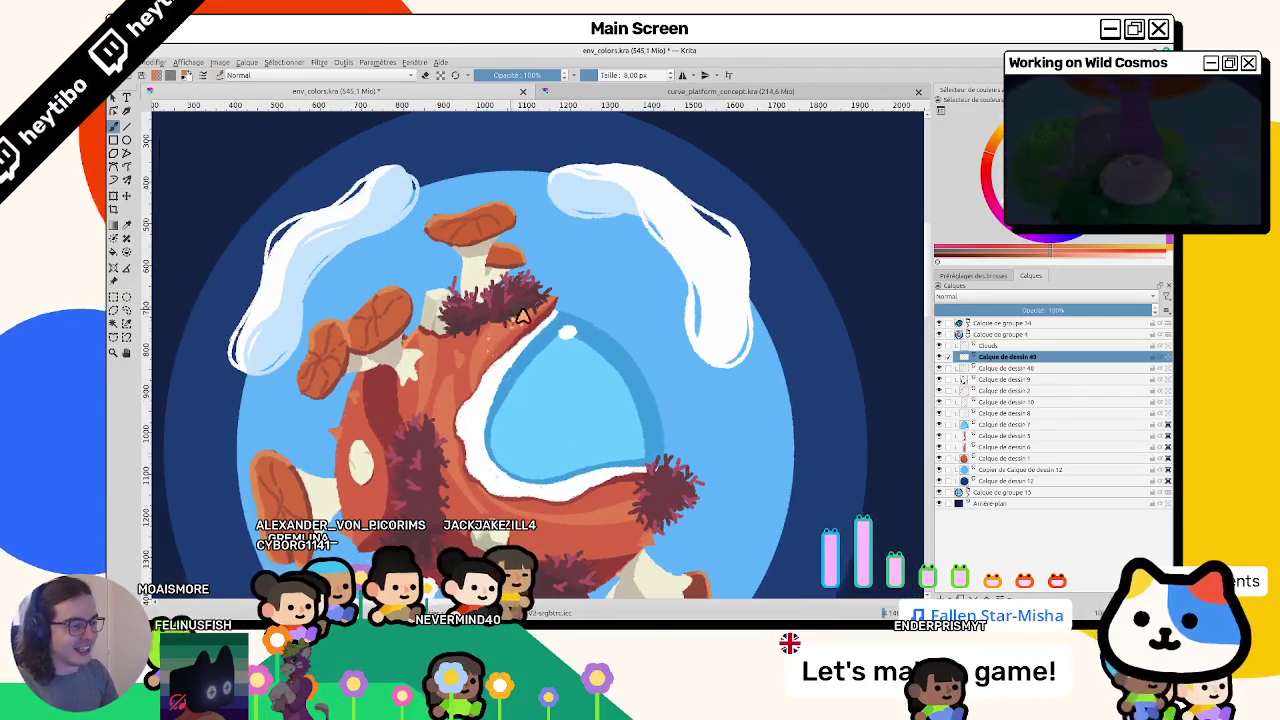
scroll(520, 320, "up", 5)
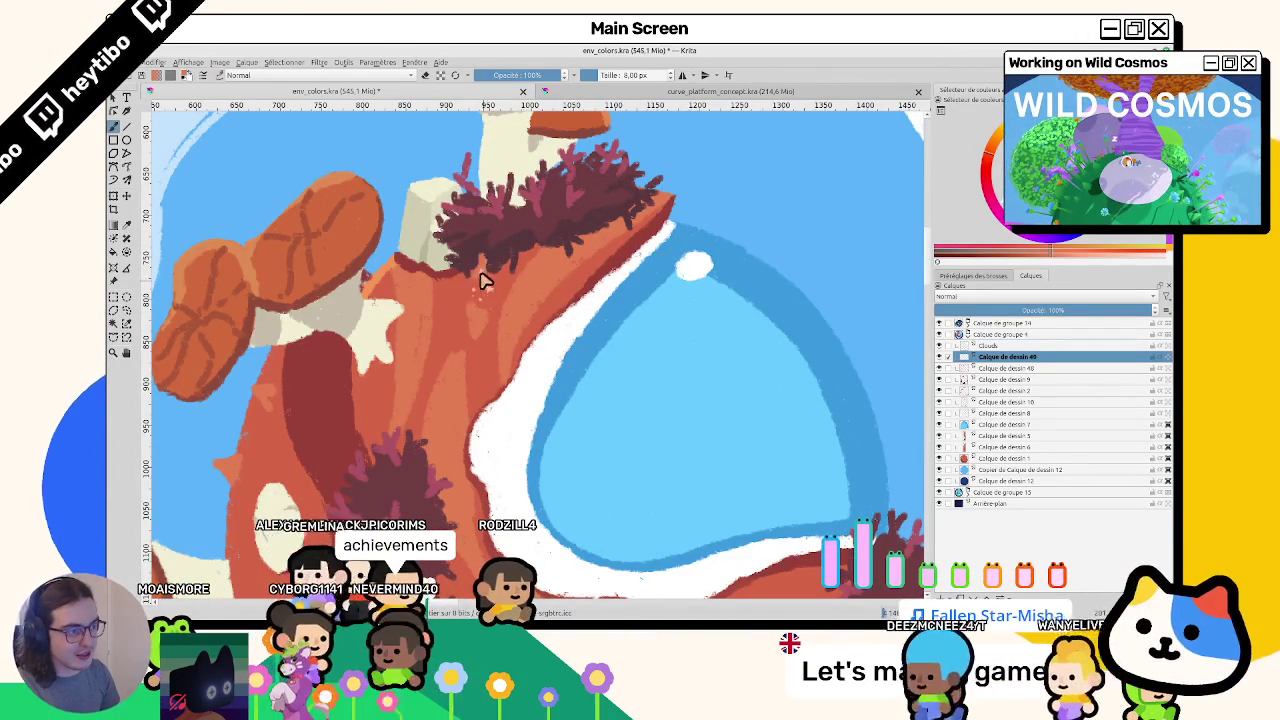
scroll(471, 282, "down", 4)
scroll(480, 290, "down", 2)
scroll(495, 268, "down", 2)
scroll(500, 268, "up", 2)
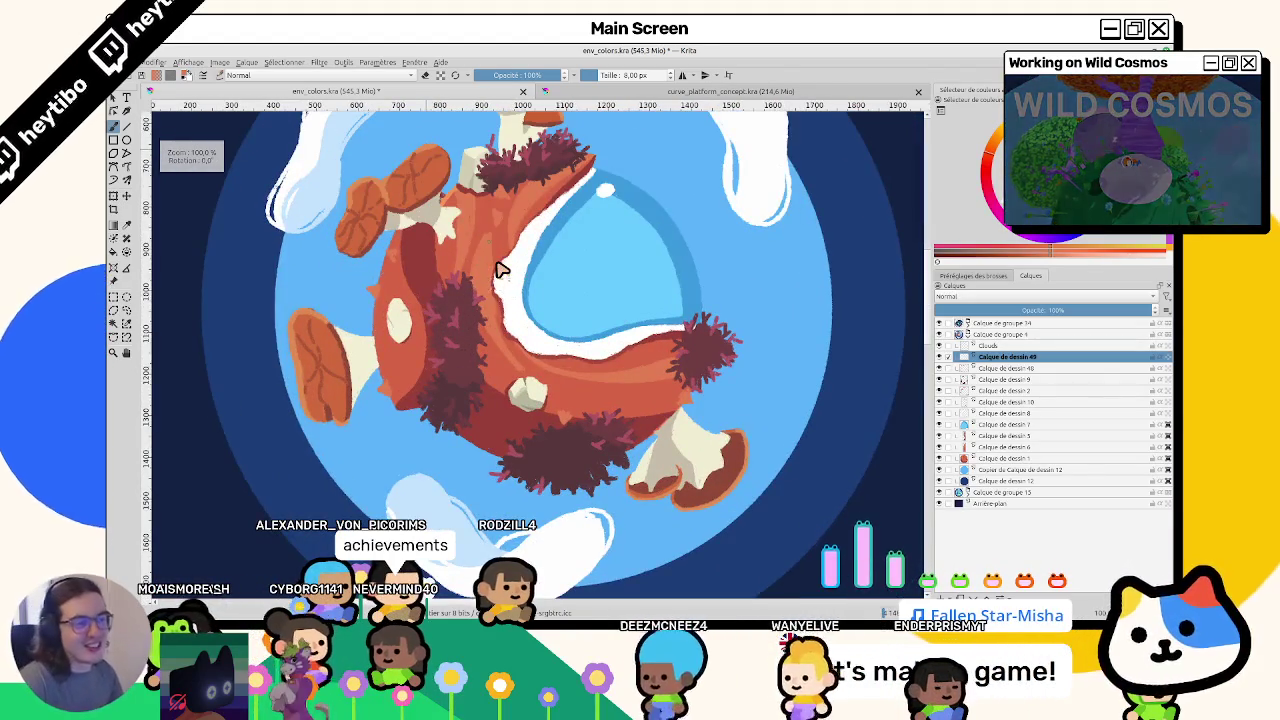
scroll(497, 270, "up", 2)
scroll(480, 240, "up", 2)
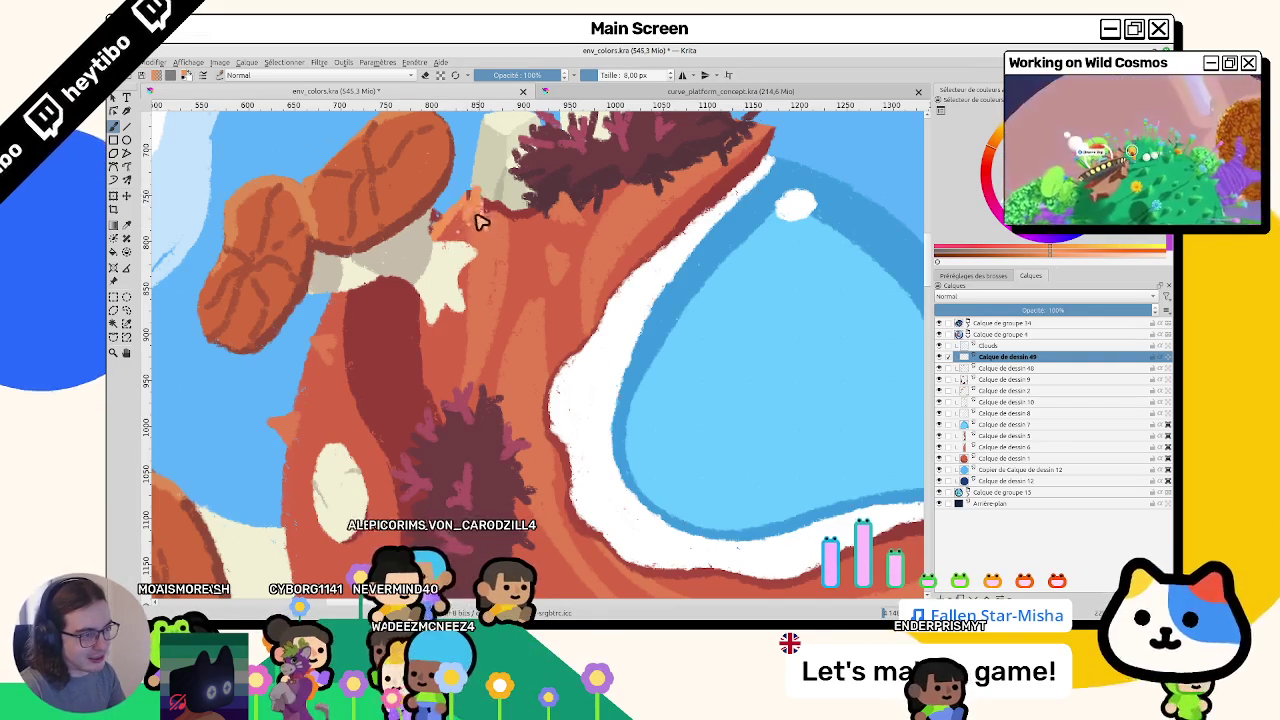
scroll(492, 212, "down", 5)
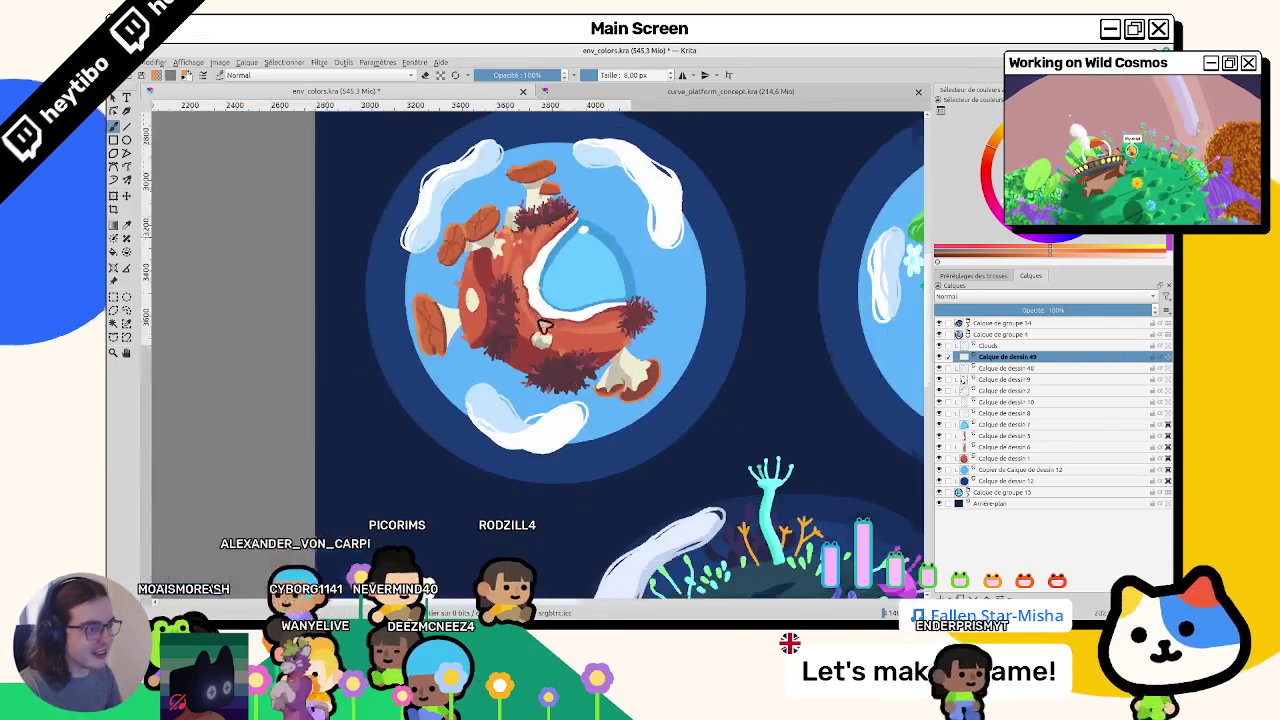
scroll(597, 346, "up", 2)
scroll(592, 388, "down", 1)
scroll(592, 388, "up", 2)
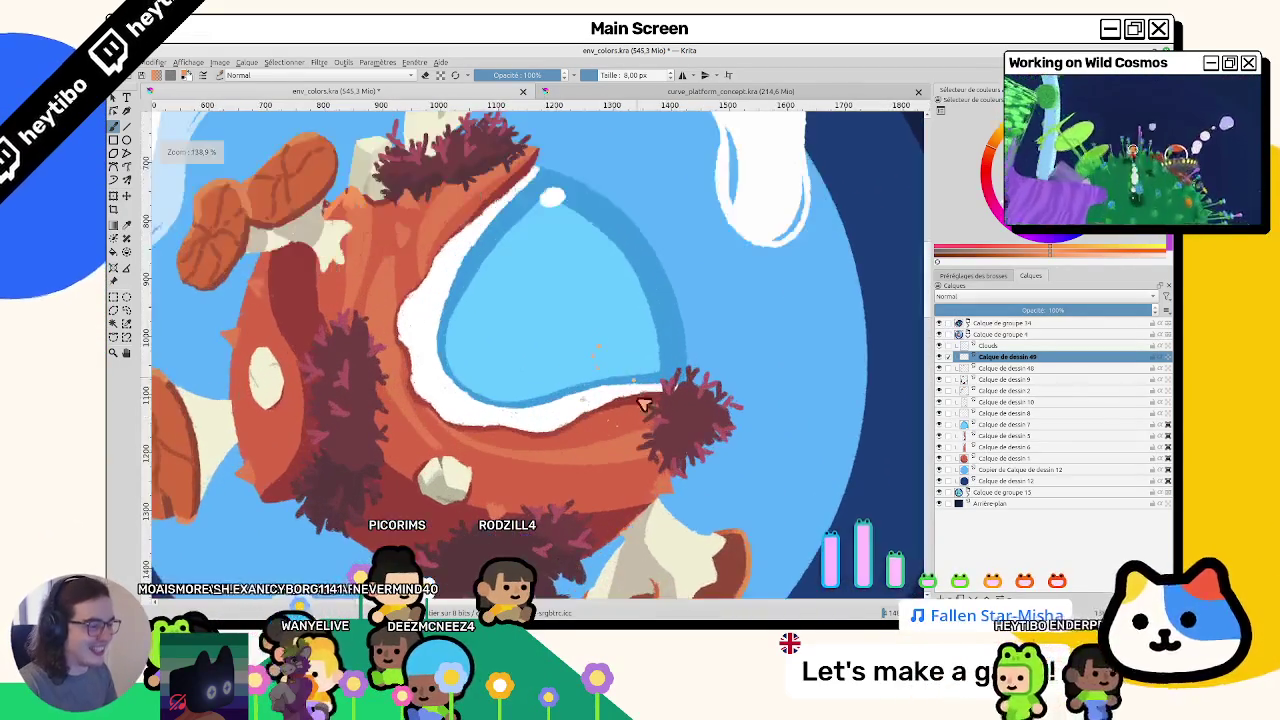
scroll(640, 386, "up", 1)
scroll(623, 403, "up", 1)
scroll(677, 337, "up", 1)
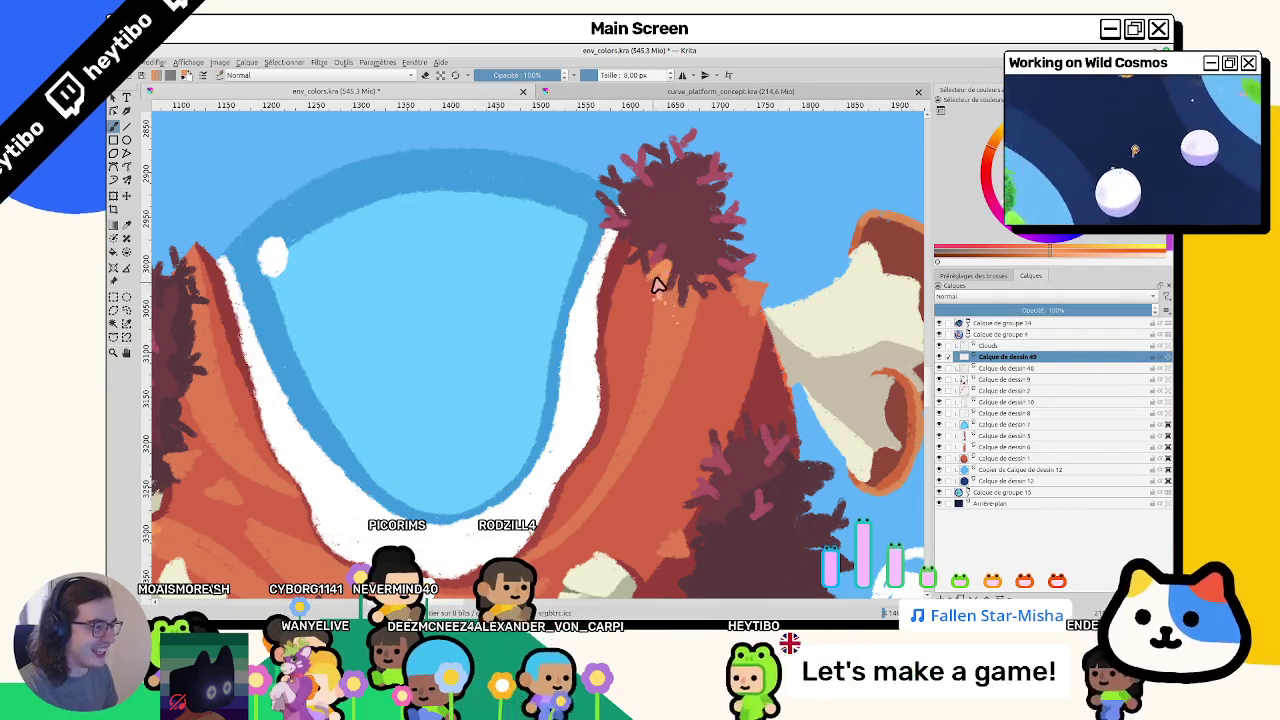
scroll(606, 349, "down", 2)
scroll(603, 350, "down", 2)
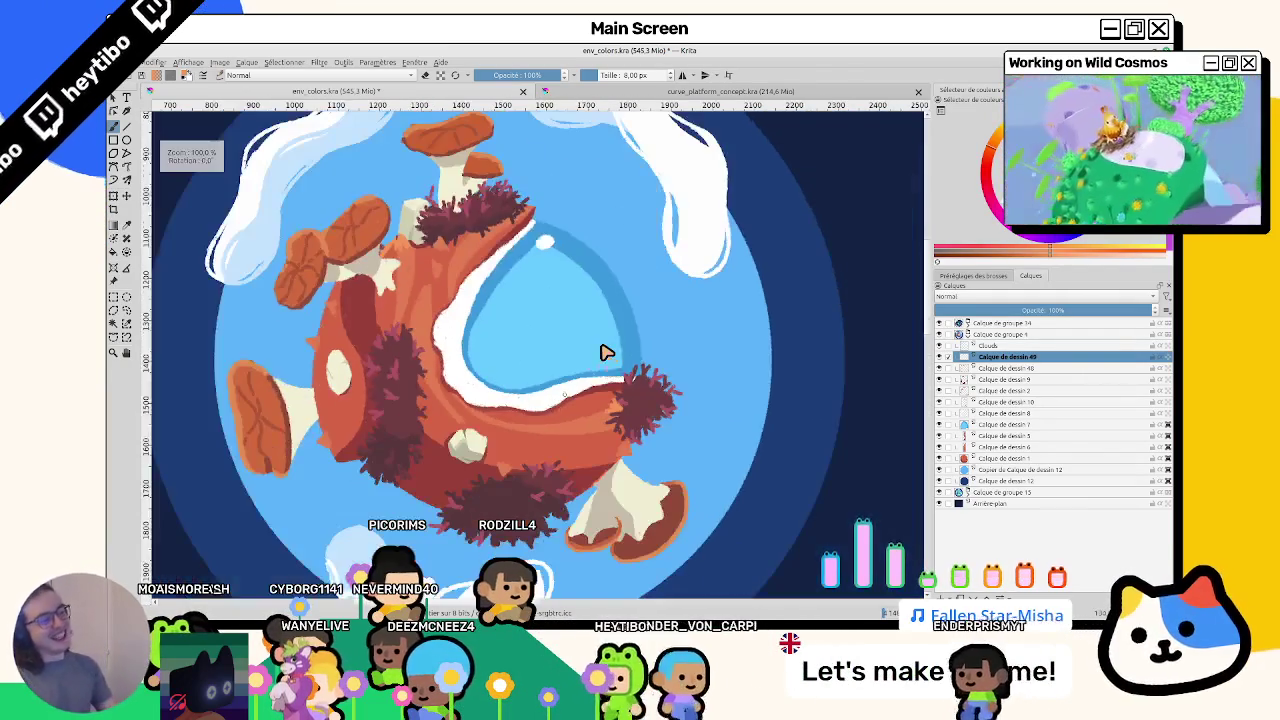
scroll(628, 410, "up", 3)
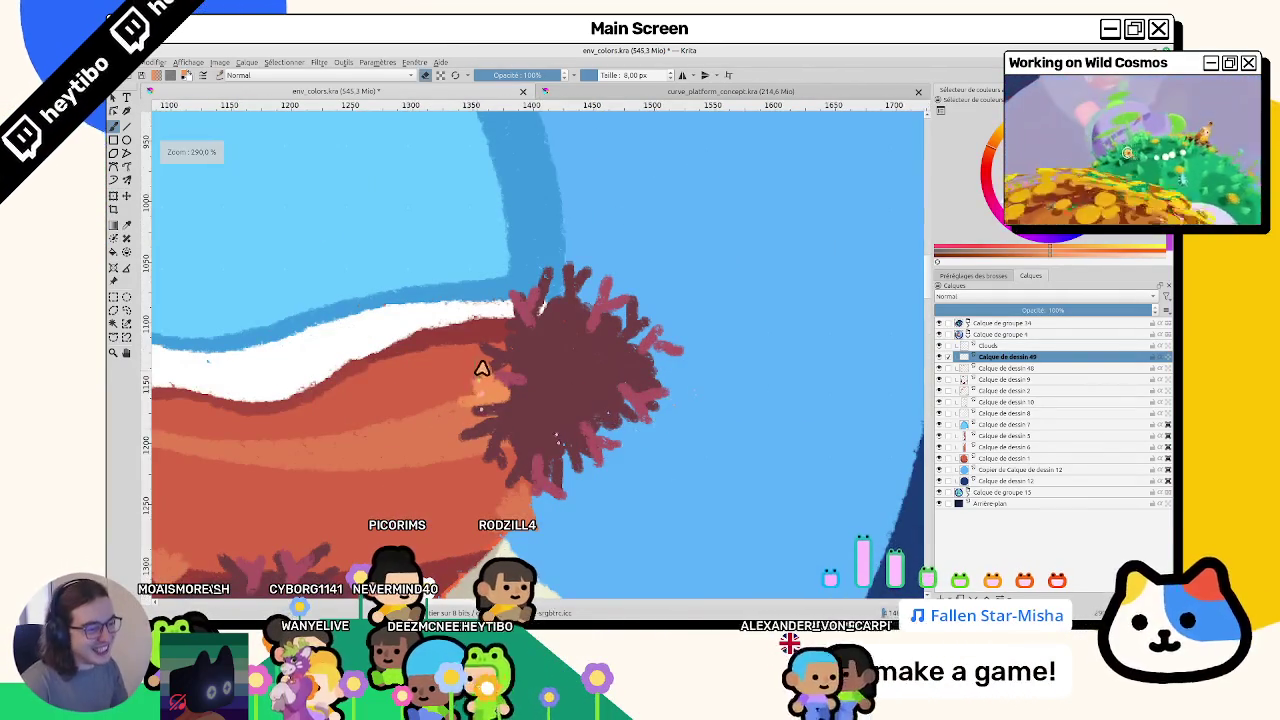
scroll(738, 468, "down", 2)
scroll(712, 462, "down", 2)
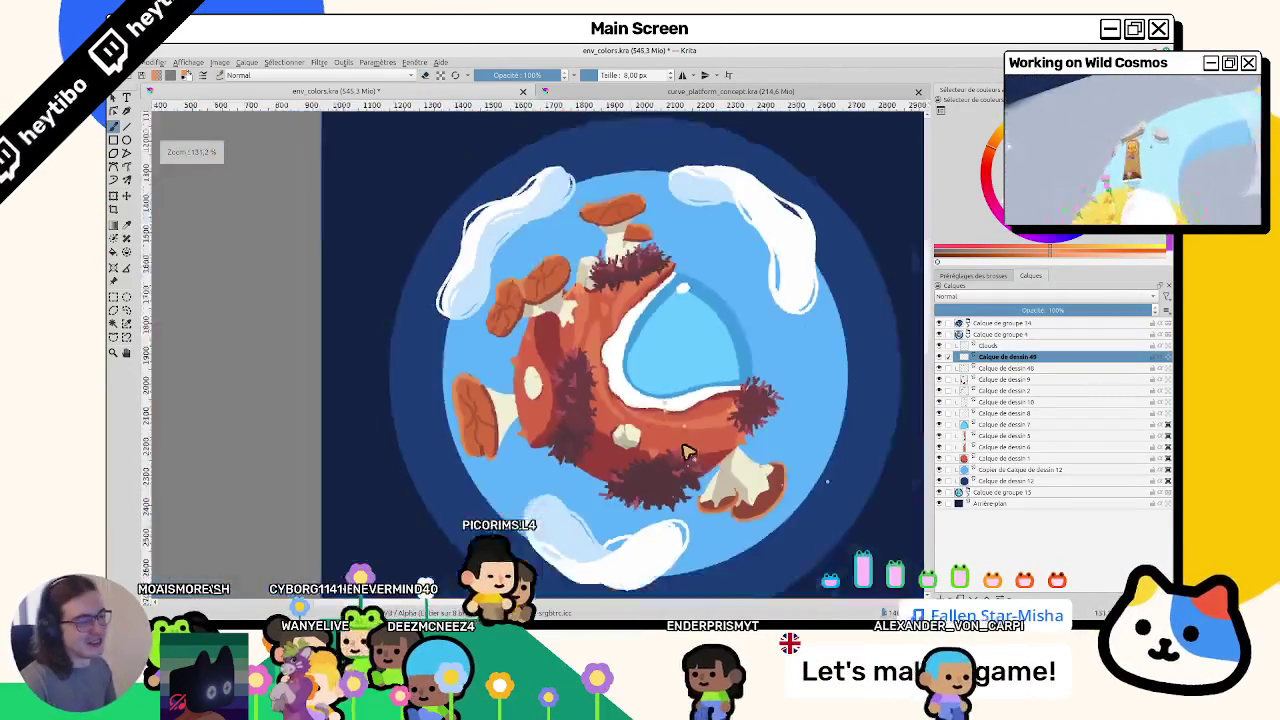
scroll(511, 420, "up", 4)
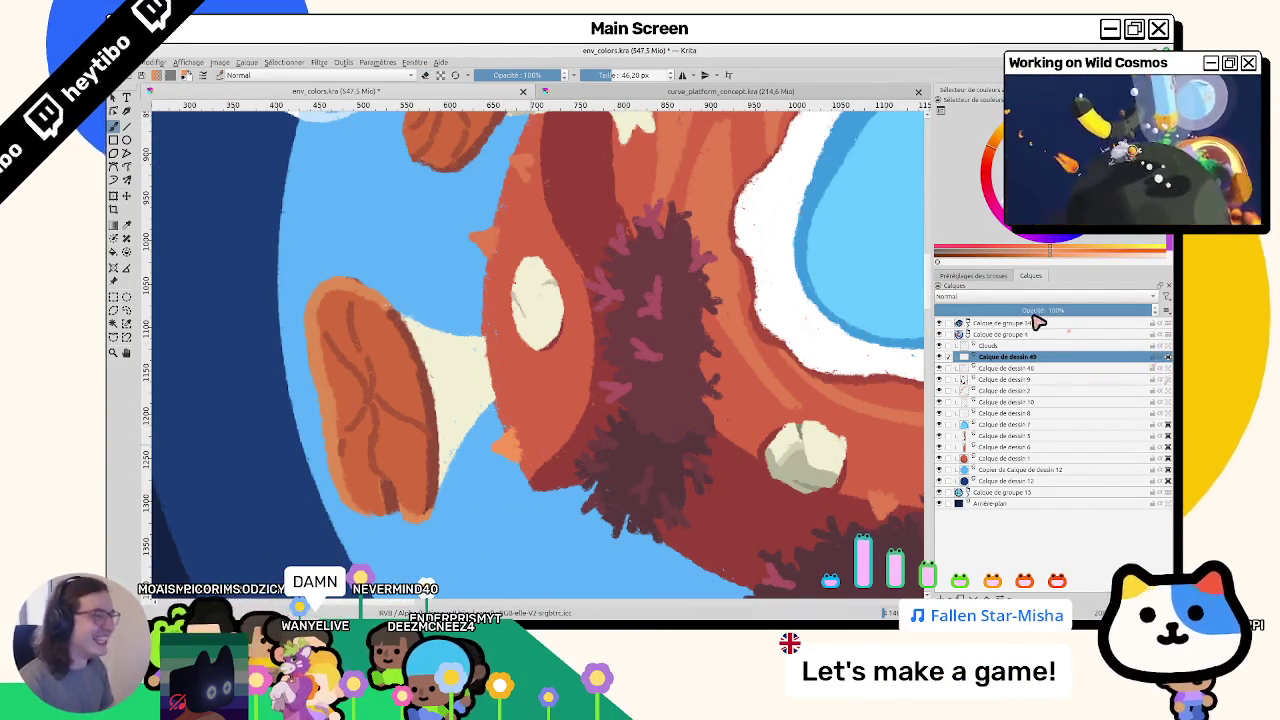
left_click_drag(474, 236, 434, 333)
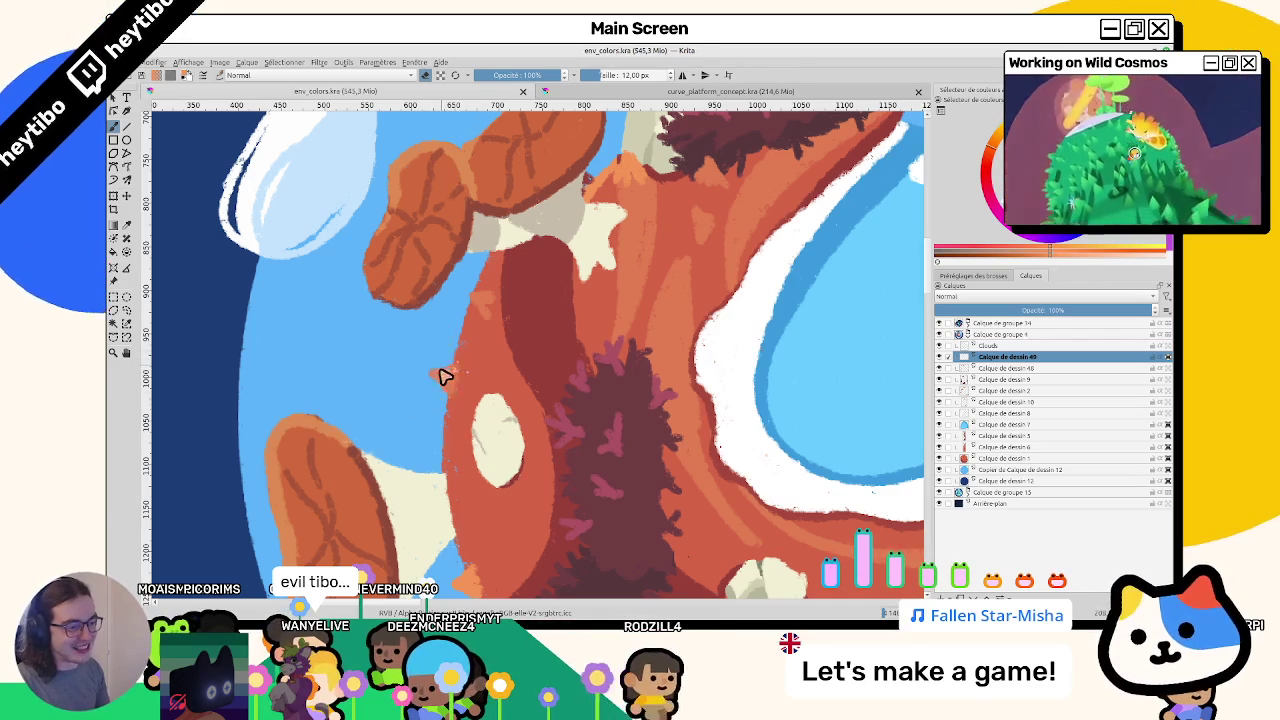
left_click_drag(455, 393, 280, 425)
key("minus")
key("minus")
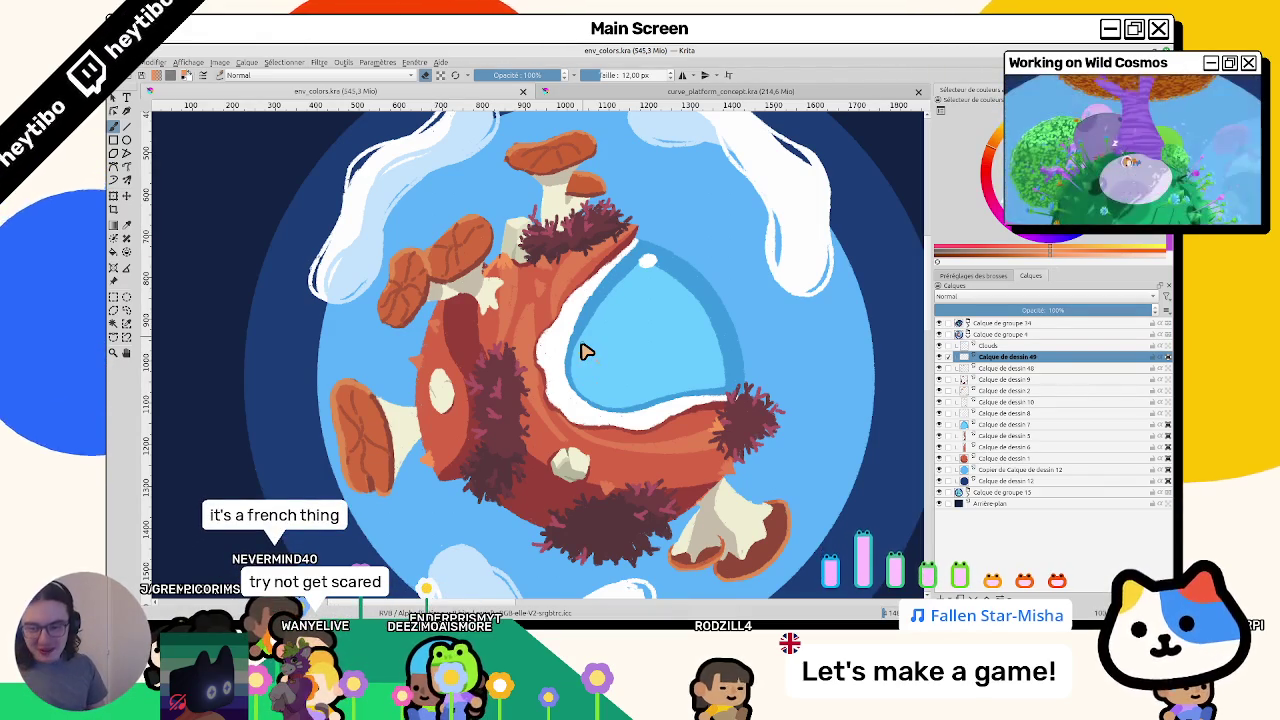
mouse_move(585, 352)
left_mouse_down()
mouse_move(594, 257)
mouse_move(738, 328)
left_mouse_up()
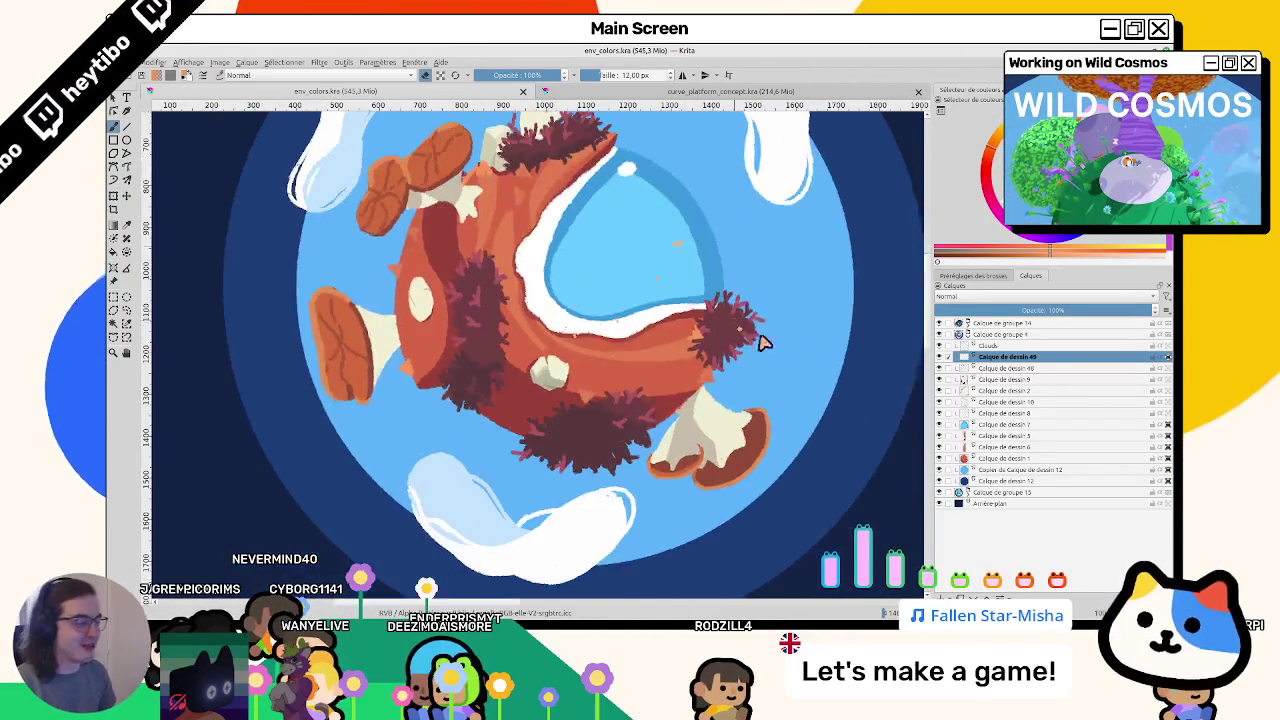
Collapse the mushroom planet's layer group and zoom in on the mushroom cliff.
left_click(962, 335)
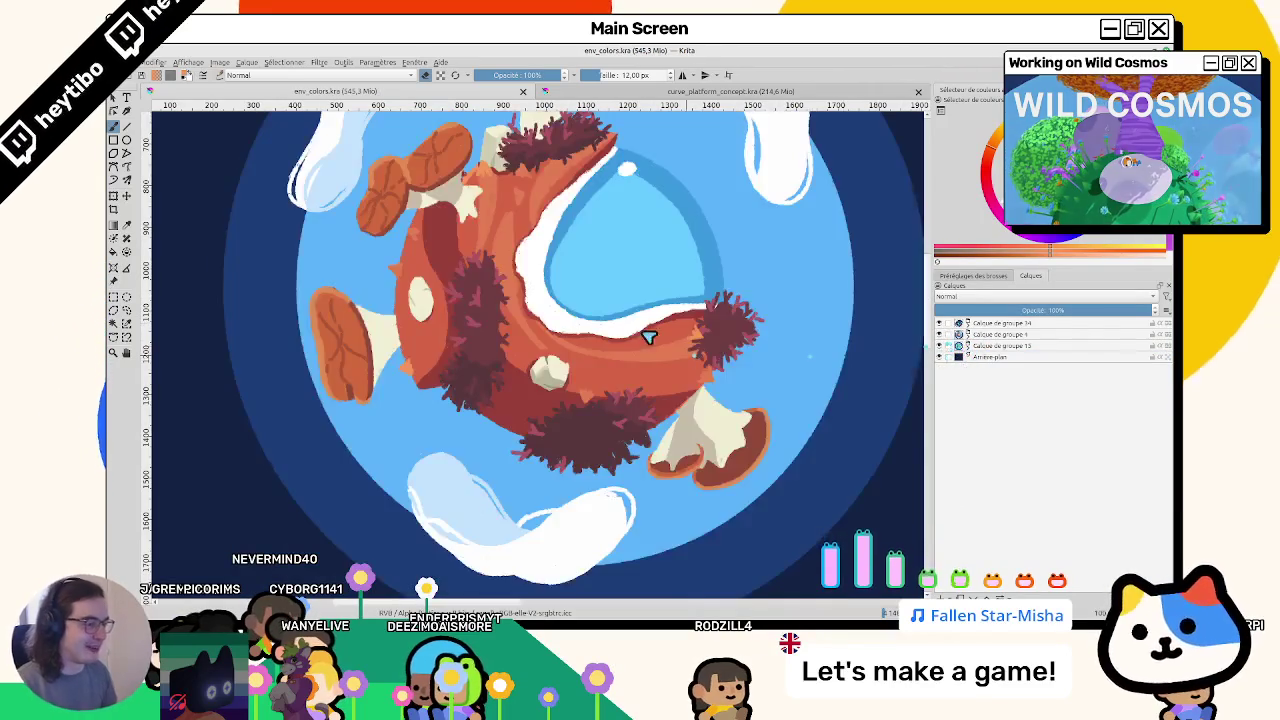
key("5")
left_click_drag(633, 381, 480, 352)
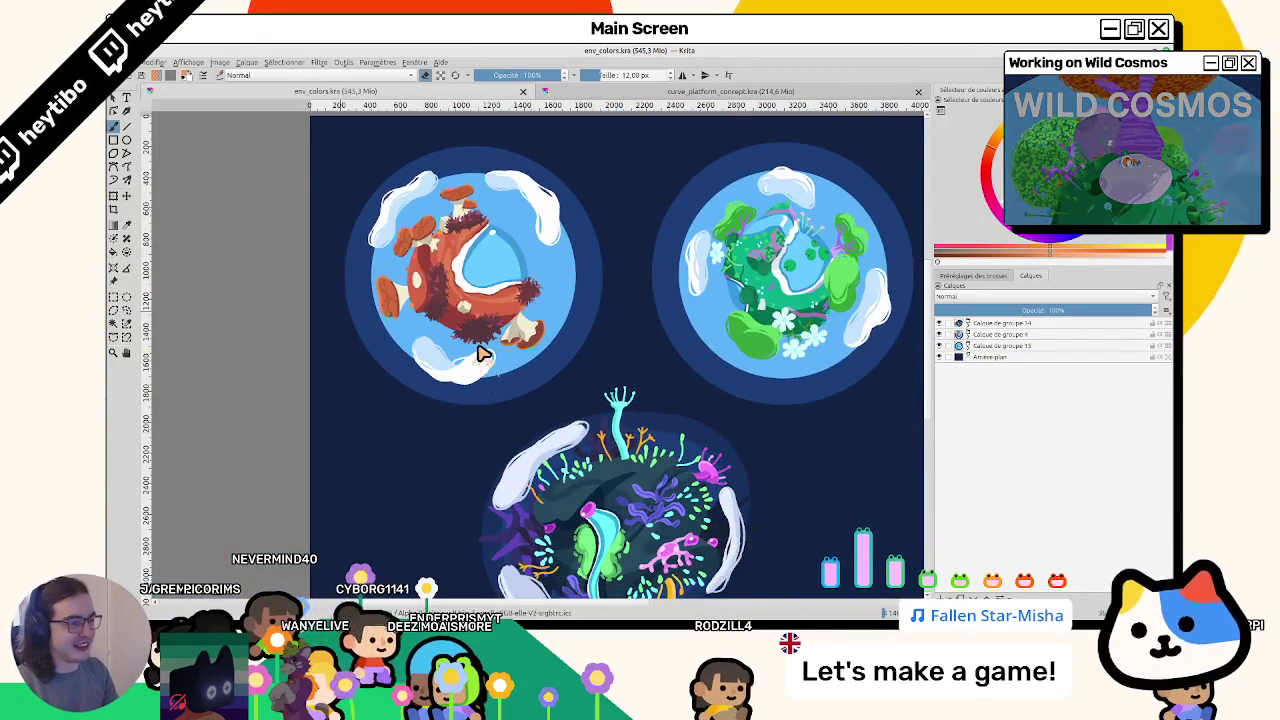
scroll(480, 352, "up", 3)
scroll(514, 477, "up", 2)
key("4")
key("4")
key("4")
scroll(478, 260, "up", 3)
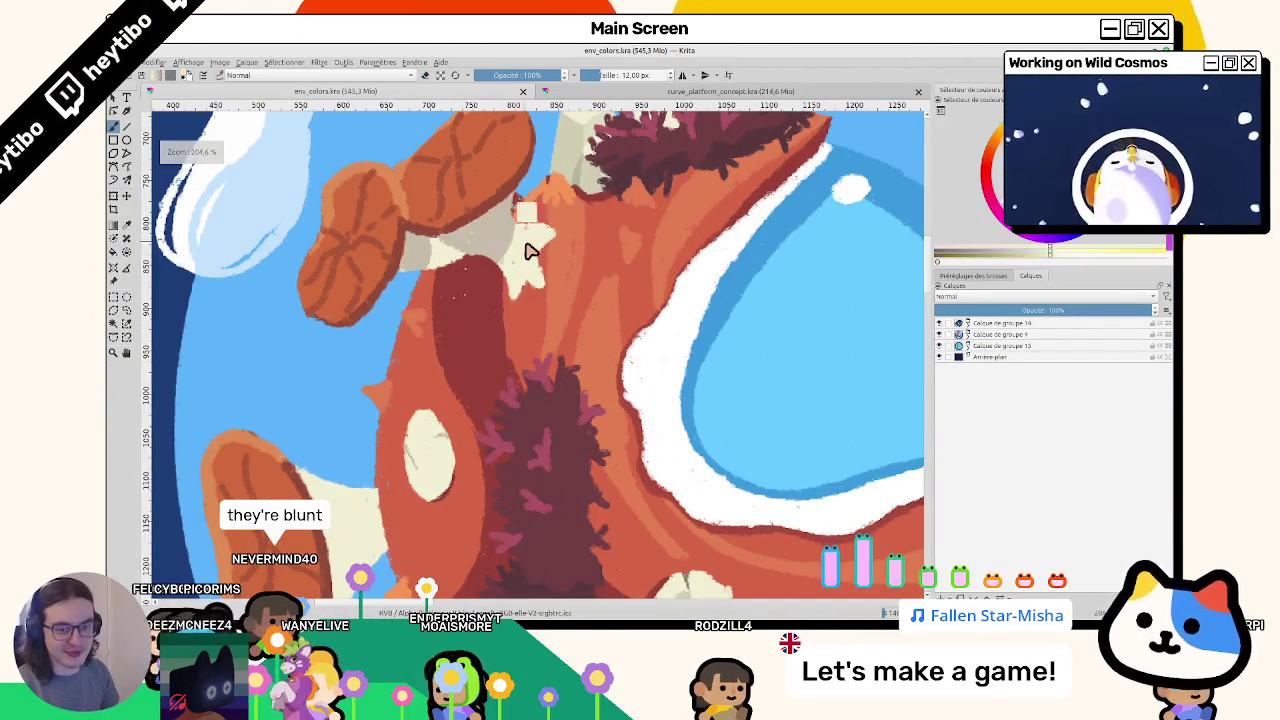
left_click_drag(530, 250, 510, 322)
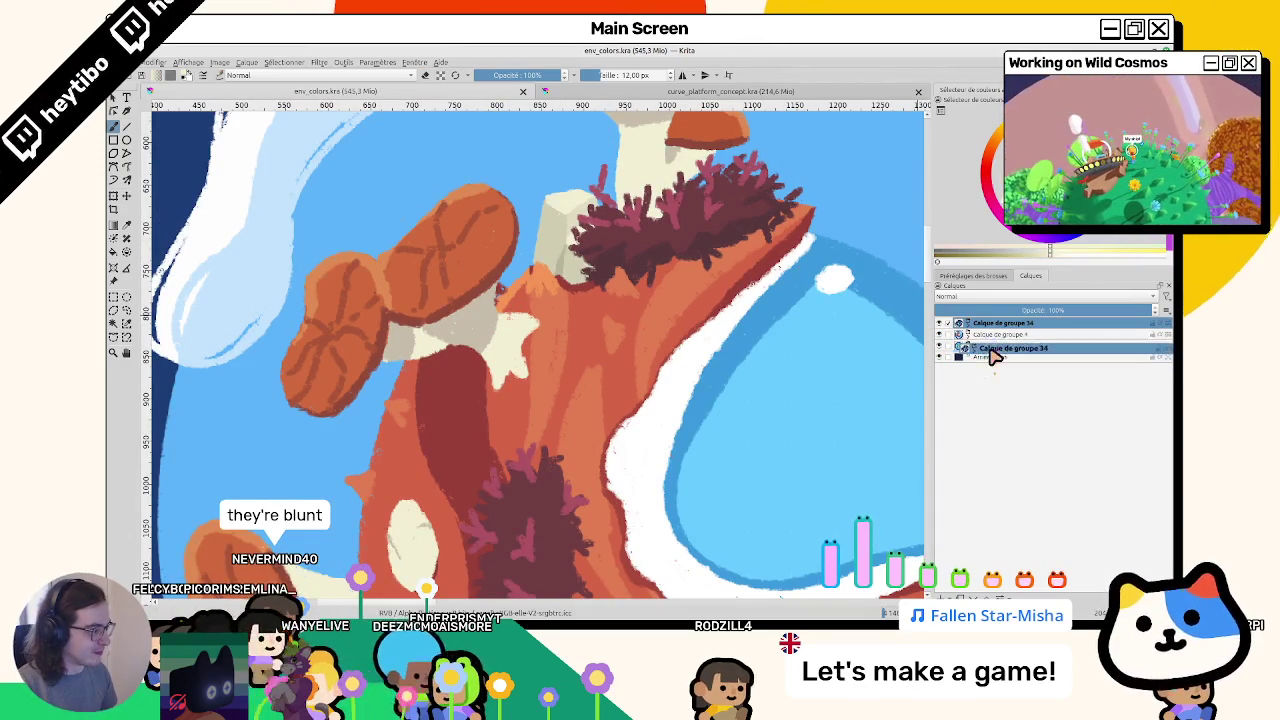
Drag Calque de groupe 14 below Calque de groupe 13 and recentre the three-planet overview.
left_click_drag(988, 332, 990, 342)
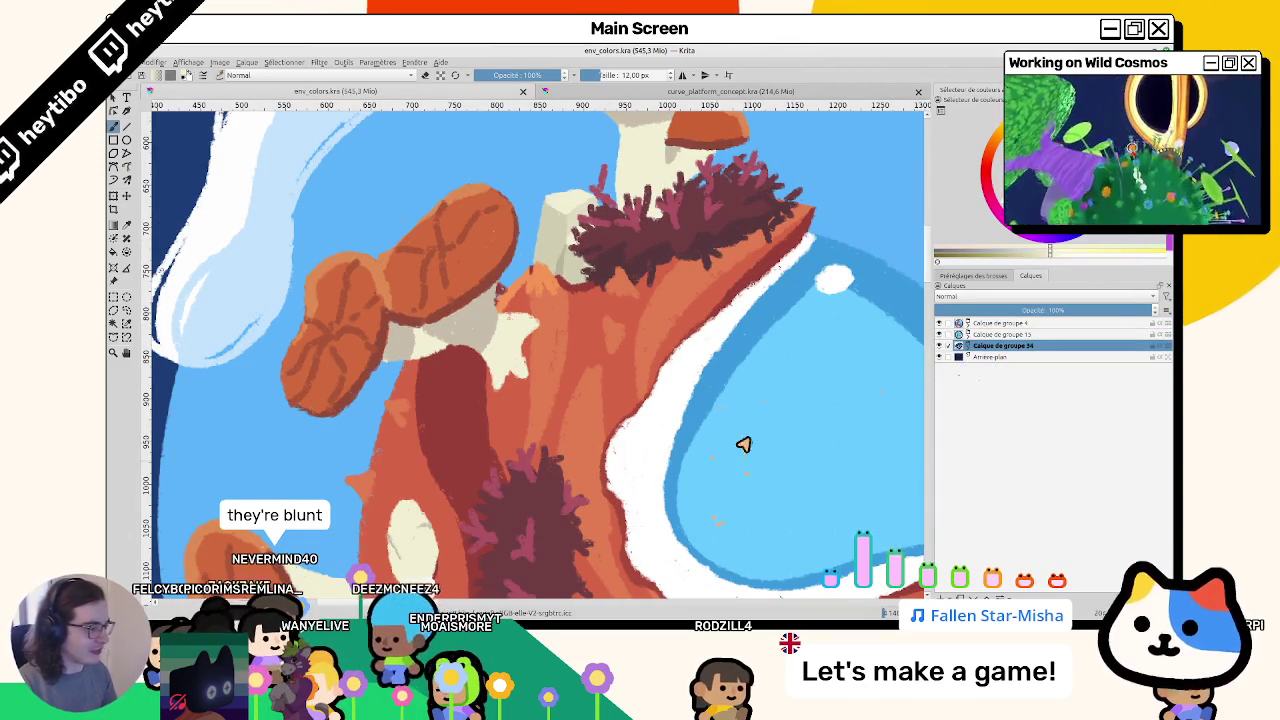
scroll(743, 450, "down", 5)
scroll(597, 327, "up", 1)
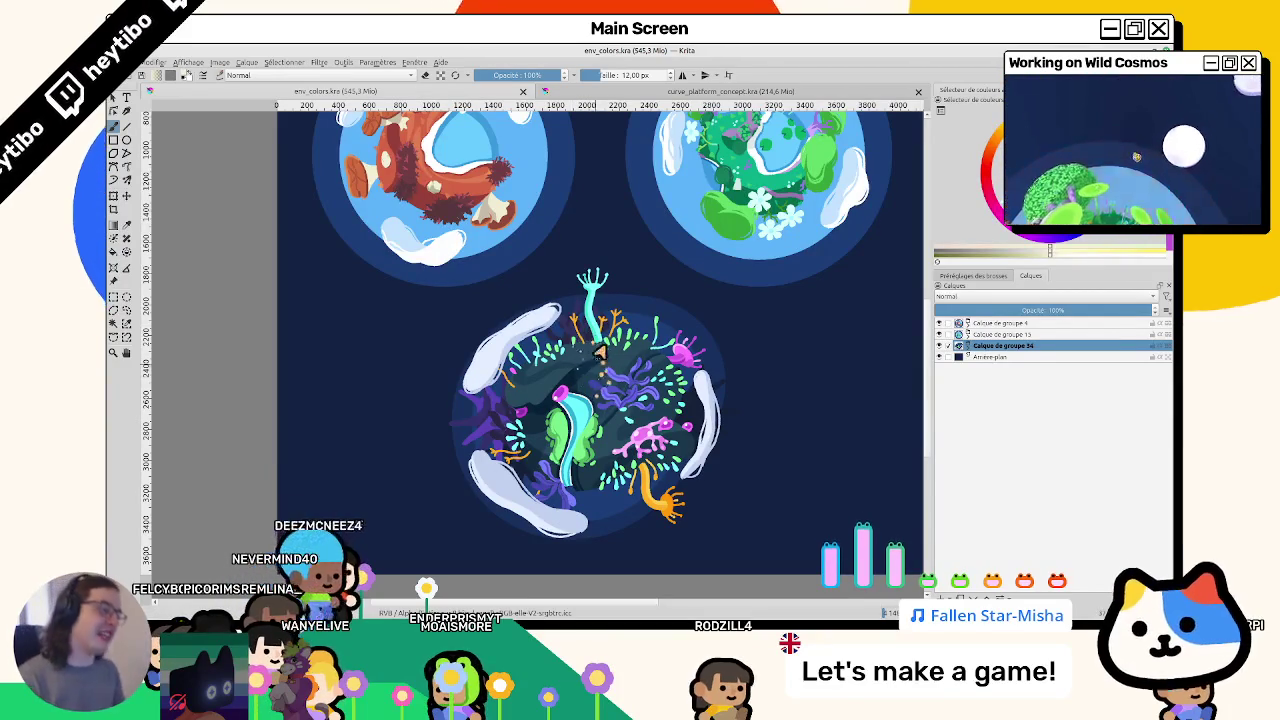
scroll(592, 400, "up", 2)
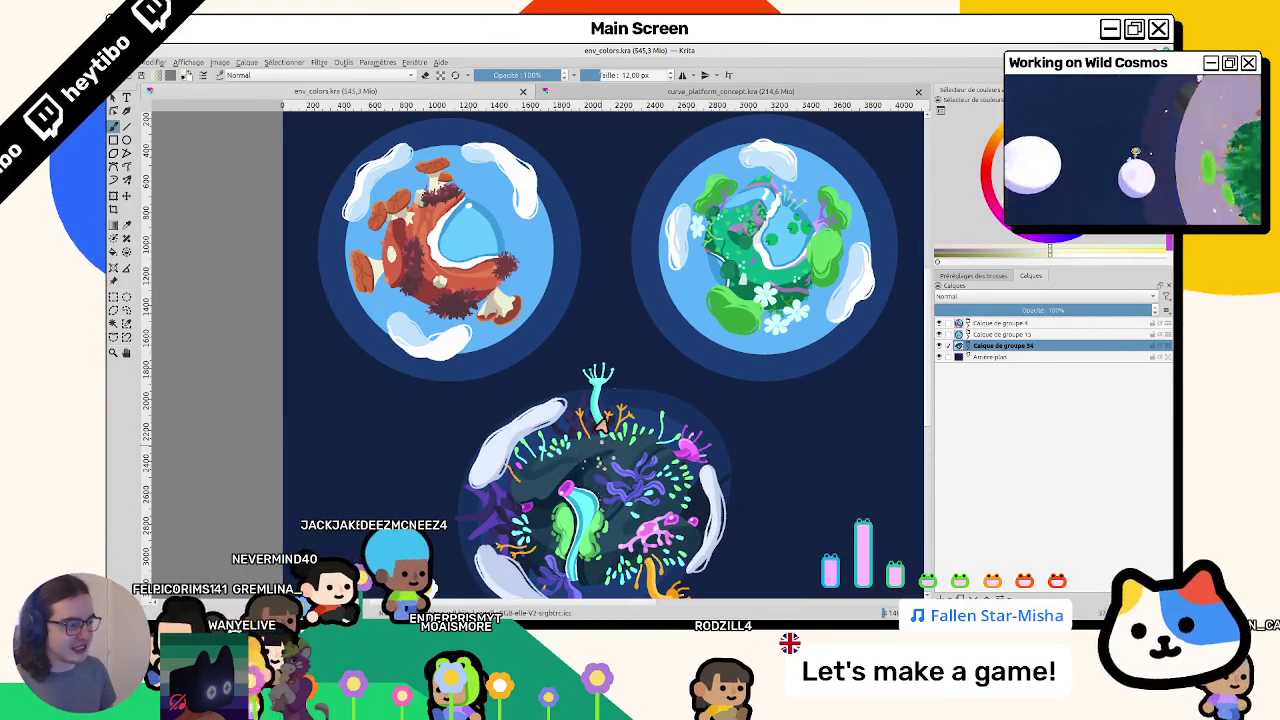
left_click_drag(603, 372, 595, 347)
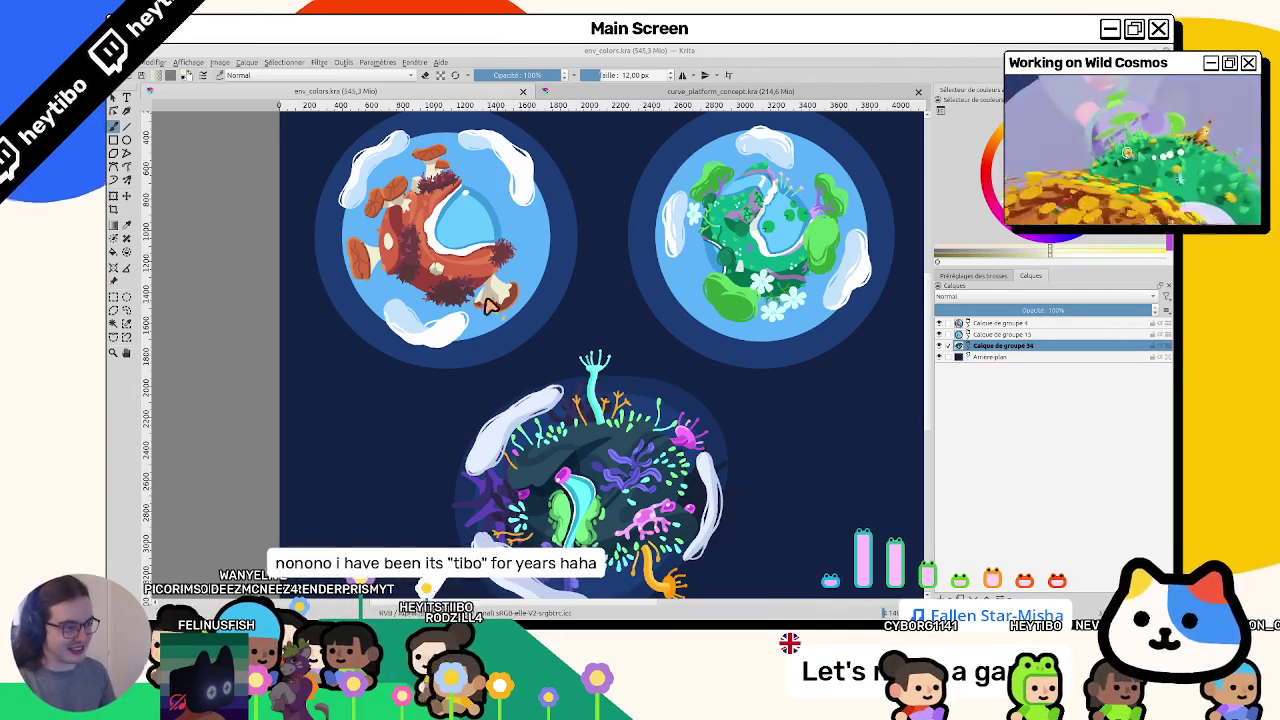
Zoom to 300% and pan the red mushroom planet into the centre.
key("plus")
key("plus")
key("plus")
mouse_move(400, 322)
left_mouse_down()
mouse_move(563, 378)
mouse_move(634, 380)
left_mouse_up()
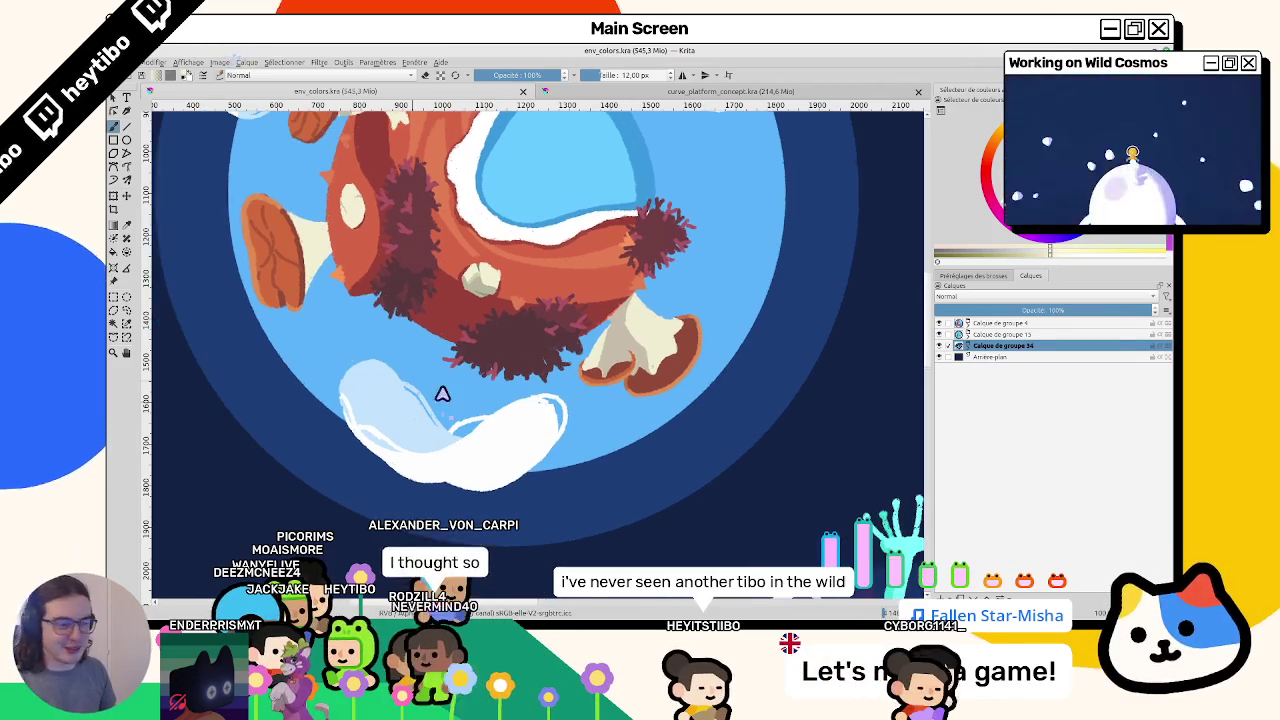
Zoom out to the full three-planet sheet and select Calque de groupe 4.
left_click_drag(409, 384, 443, 406)
scroll(520, 345, "down", 2)
scroll(523, 340, "down", 3)
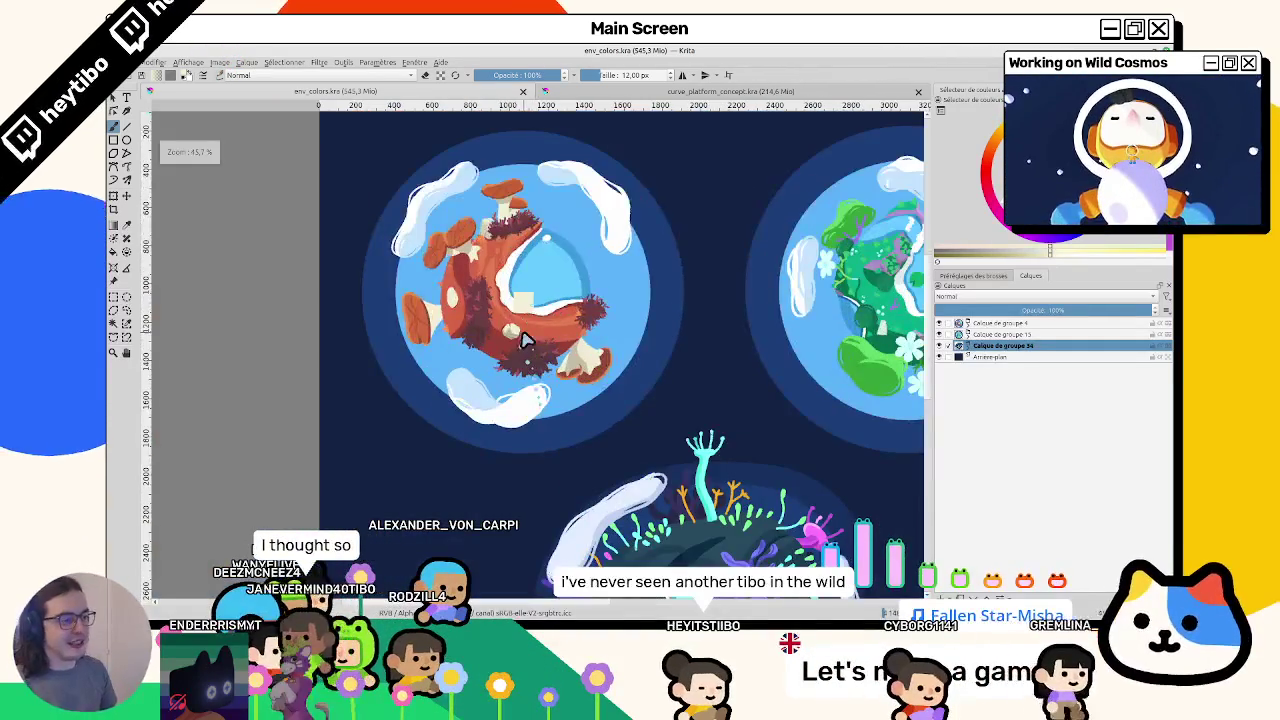
scroll(557, 294, "down", 2)
scroll(557, 294, "down", 1)
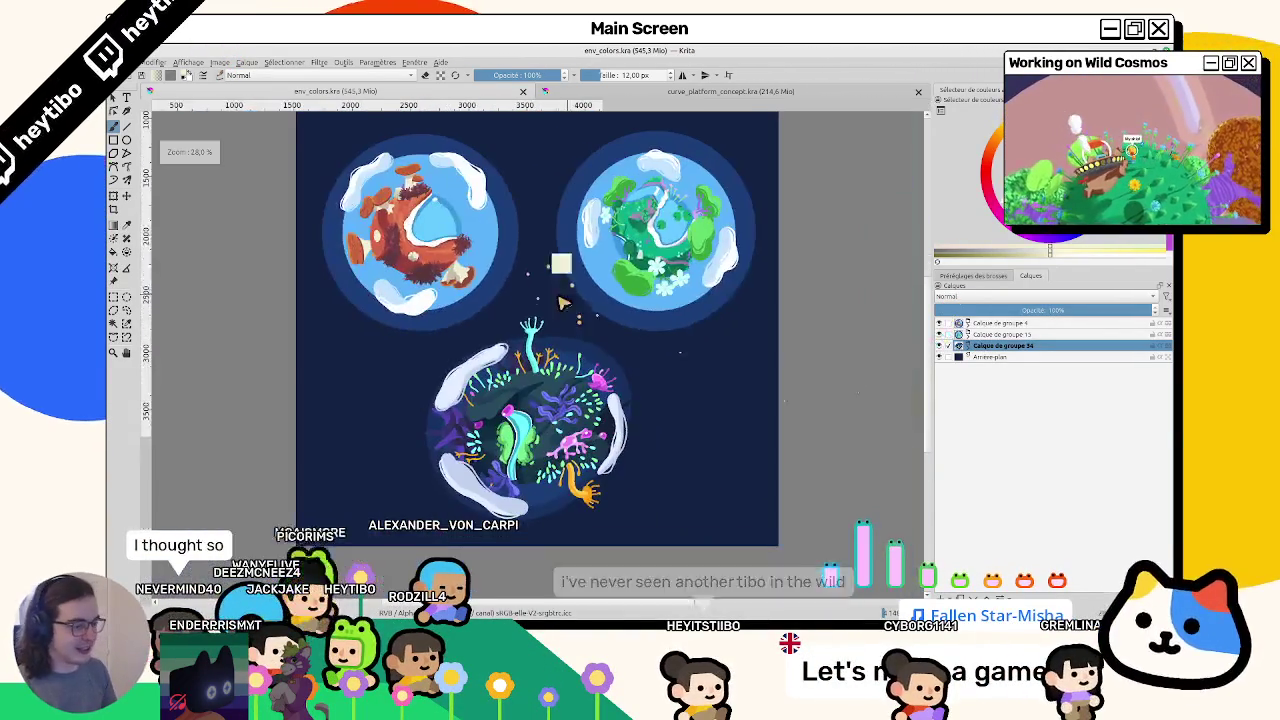
left_click(950, 323)
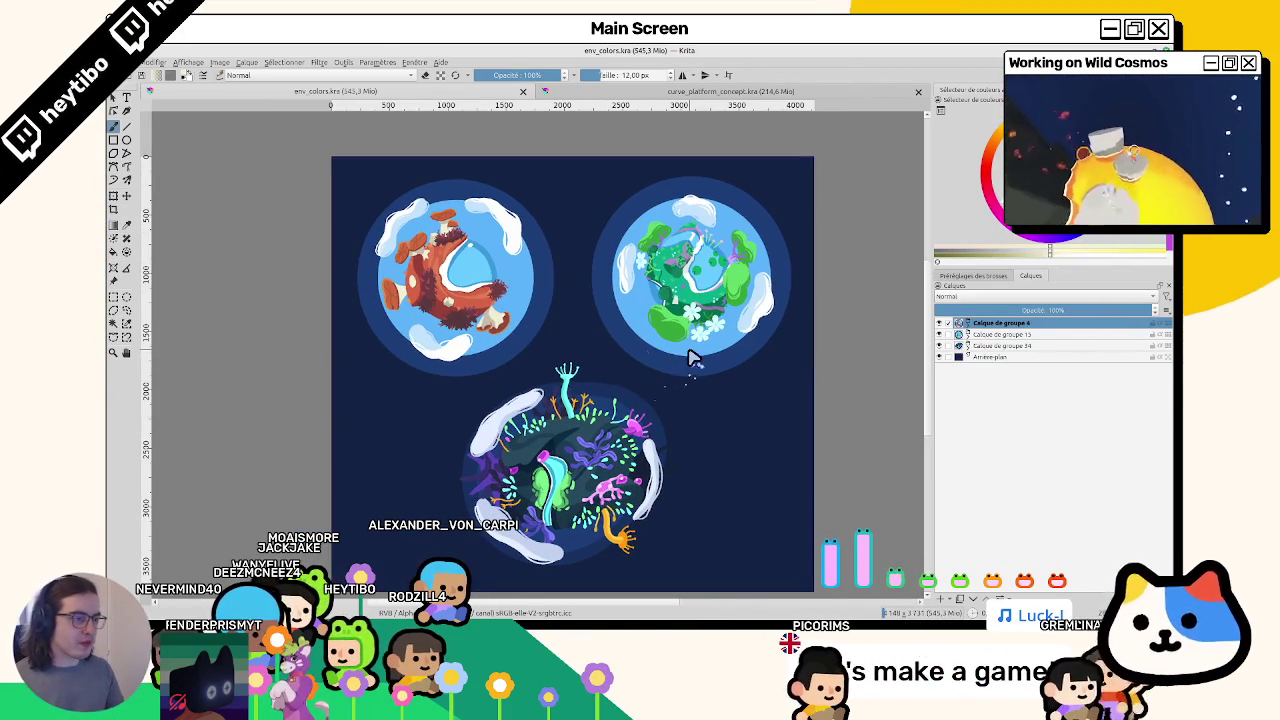
Rotate the red mushroom planet group slightly with the Transform tool.
key("1")
key("minus")
key("minus")
key("minus")
key("plus")
key("plus")
left_click(127, 198)
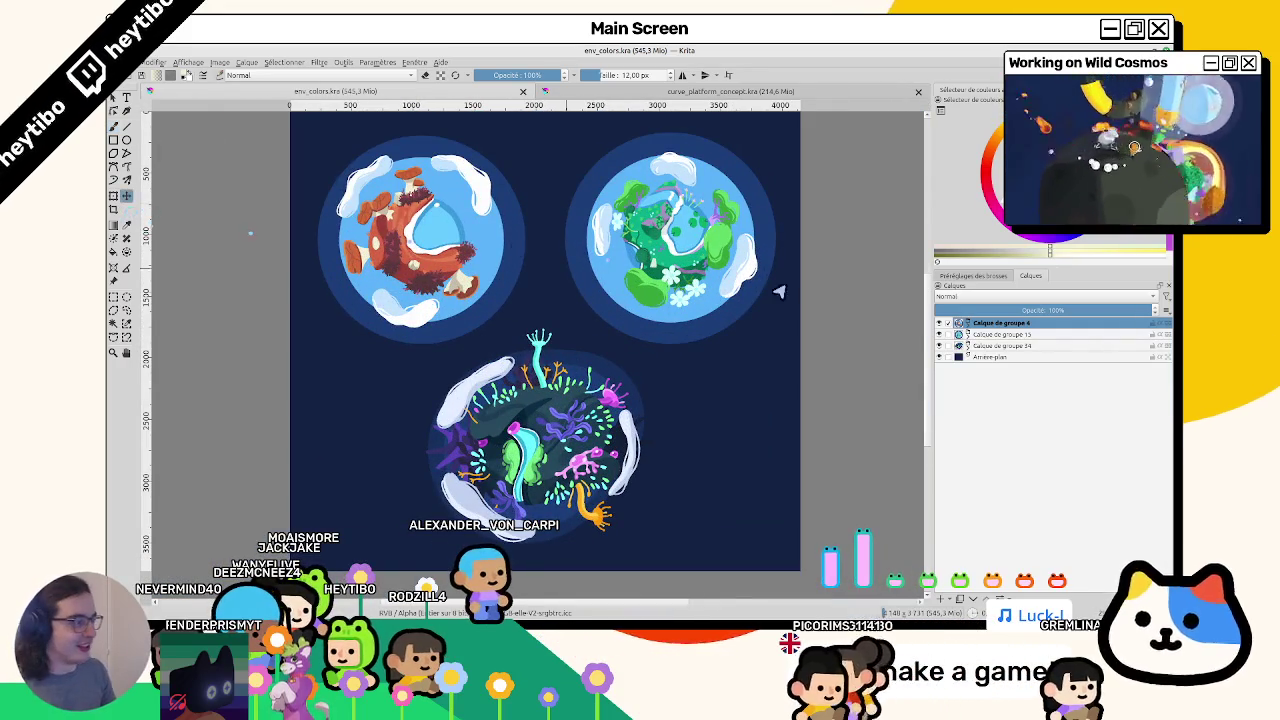
left_click_drag(447, 268, 615, 283)
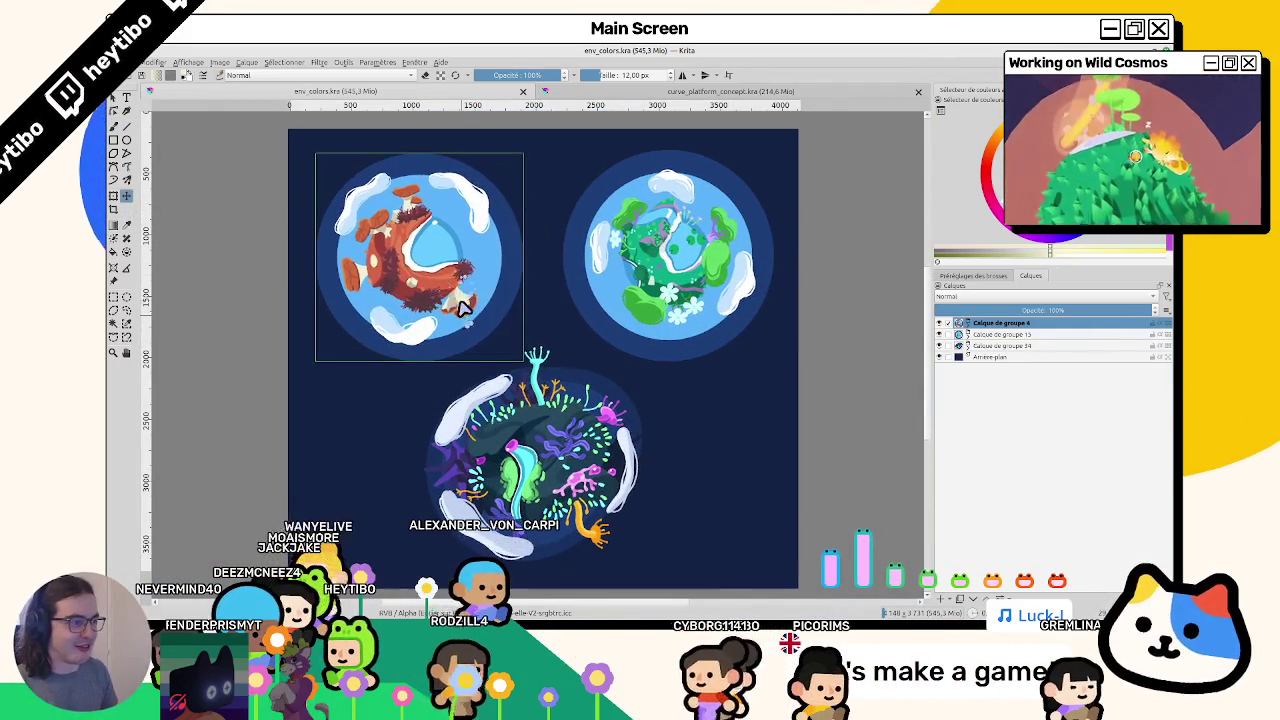
left_click(1002, 334)
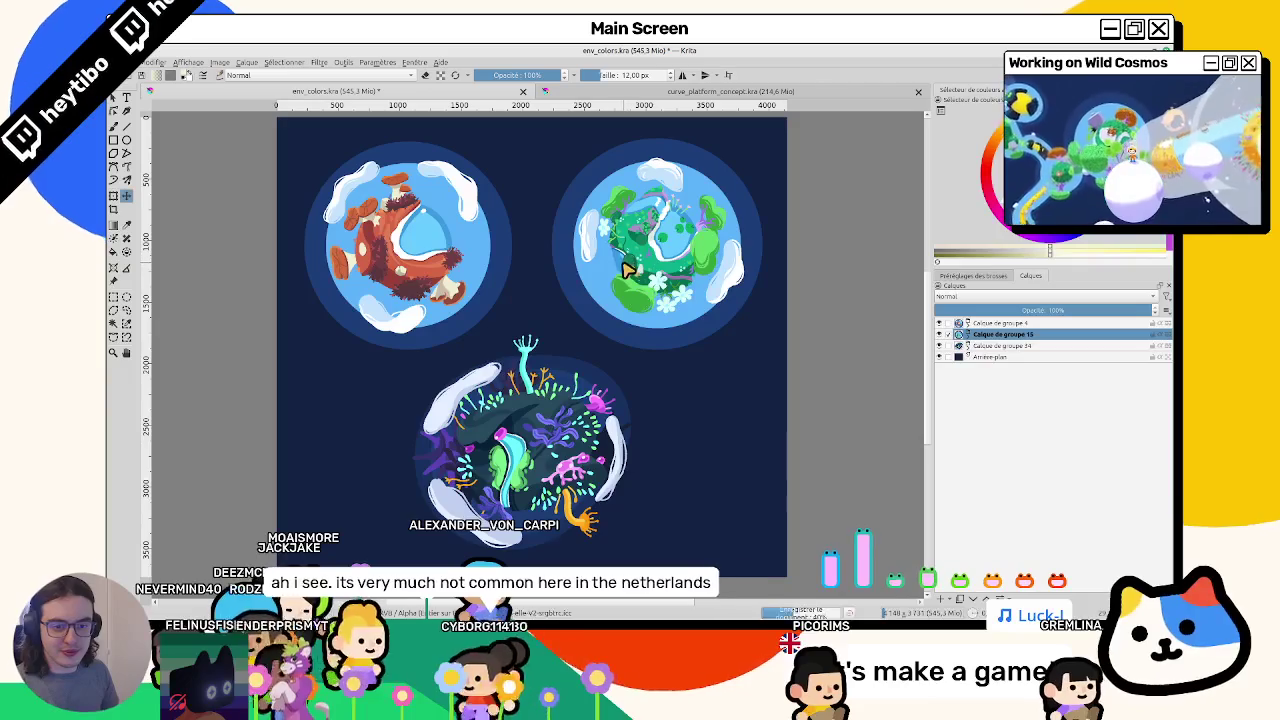
Extend the canvas to the right to about 6393 px wide with the Crop tool.
scroll(170, 260, "down", 1)
scroll(170, 260, "down", 1)
left_click(113, 208)
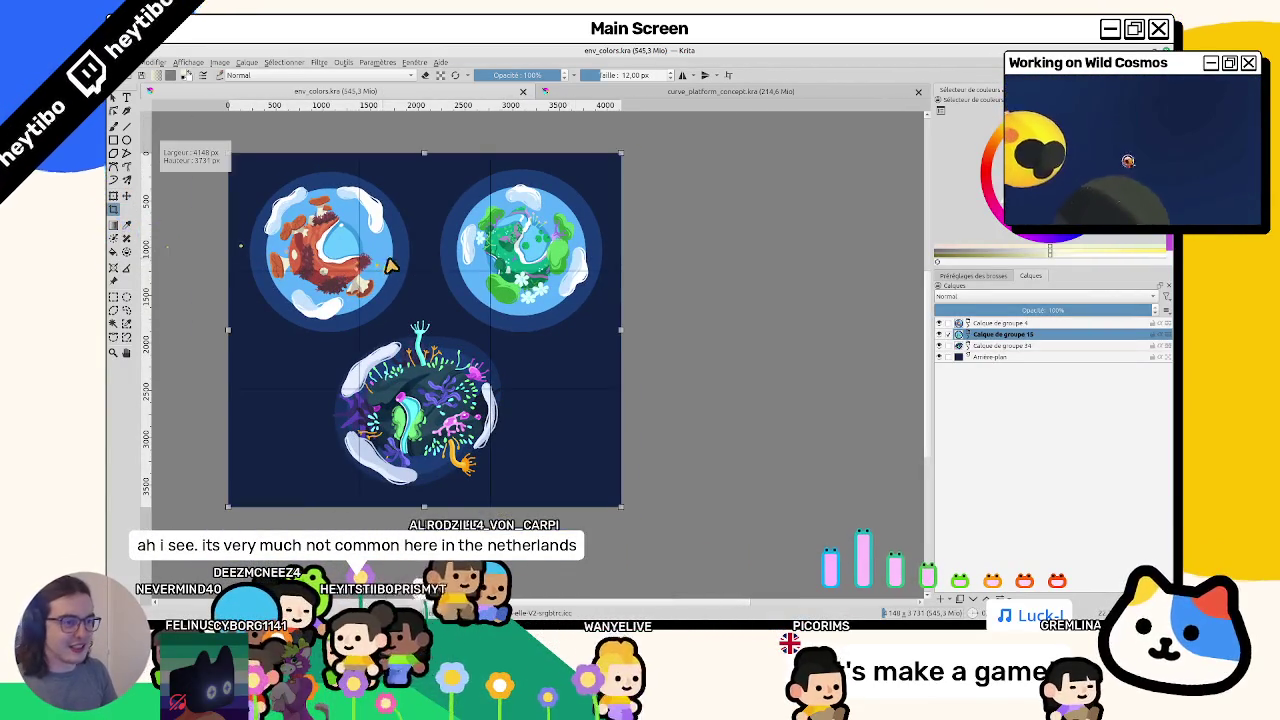
left_click_drag(647, 341, 838, 375)
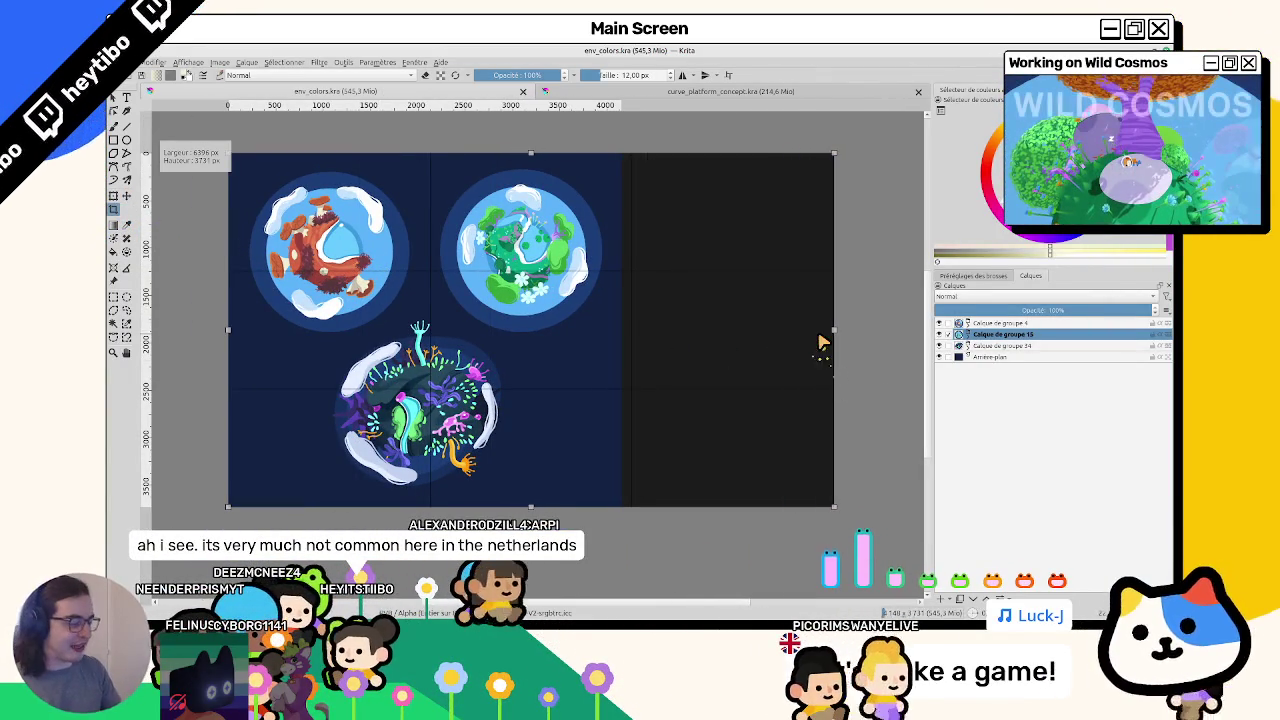
key("Return")
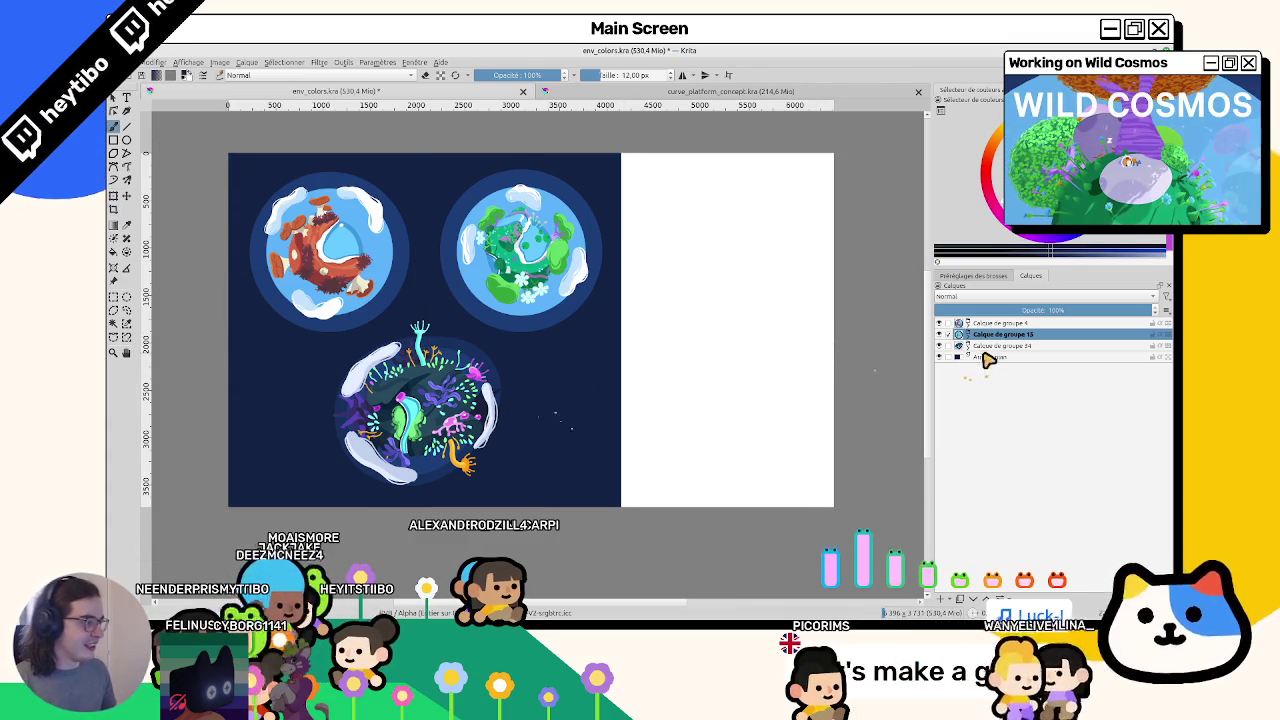
Fill the new right-hand area of the Arrière-plan layer with navy.
left_click(988, 357)
key("f")
left_click(686, 357)
scroll(512, 423, "up", 2)
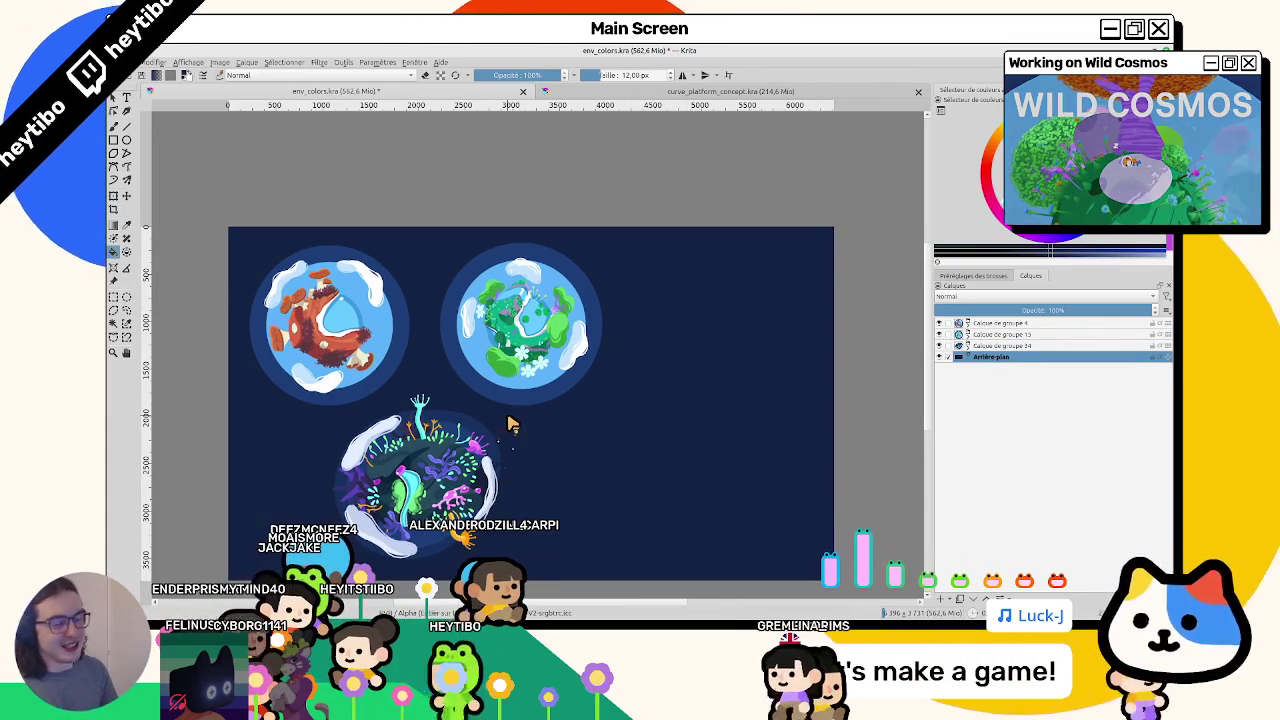
Select the top group Calque de groupe 4 for the new paint layer, then open the home folder.
scroll(555, 405, "down", 1)
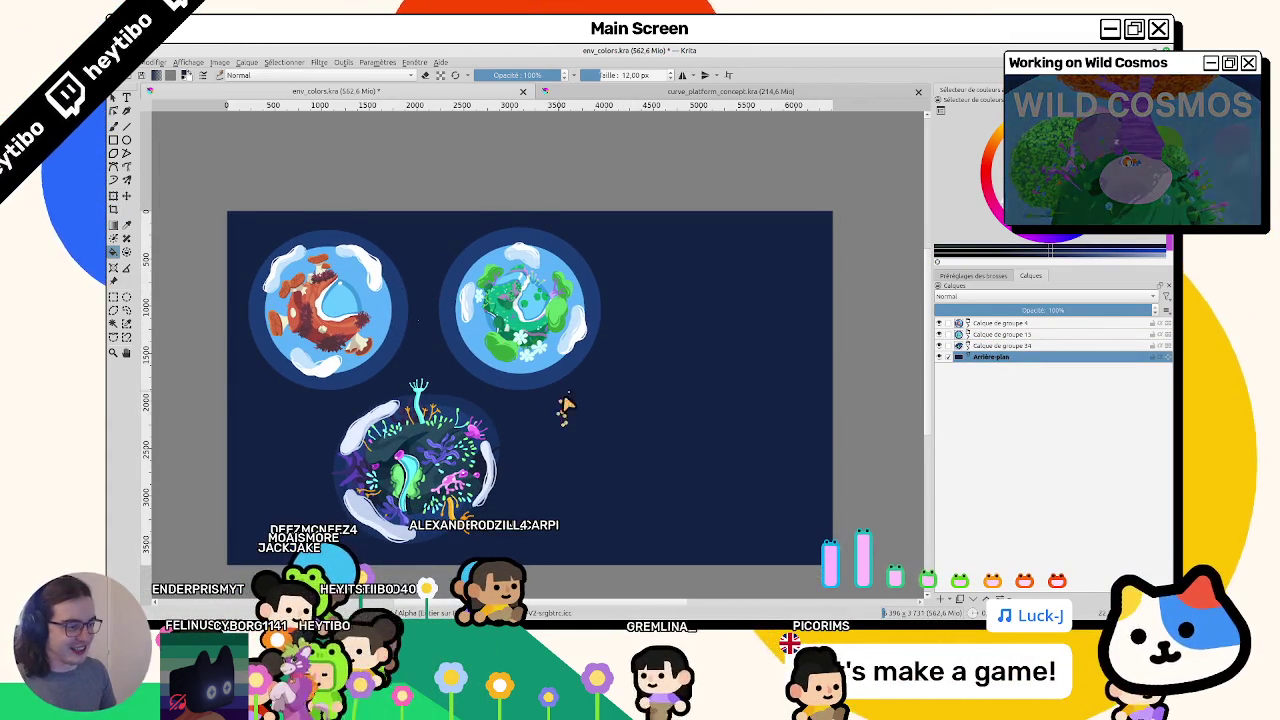
scroll(563, 403, "down", 3)
scroll(500, 380, "up", 2)
scroll(400, 340, "down", 1)
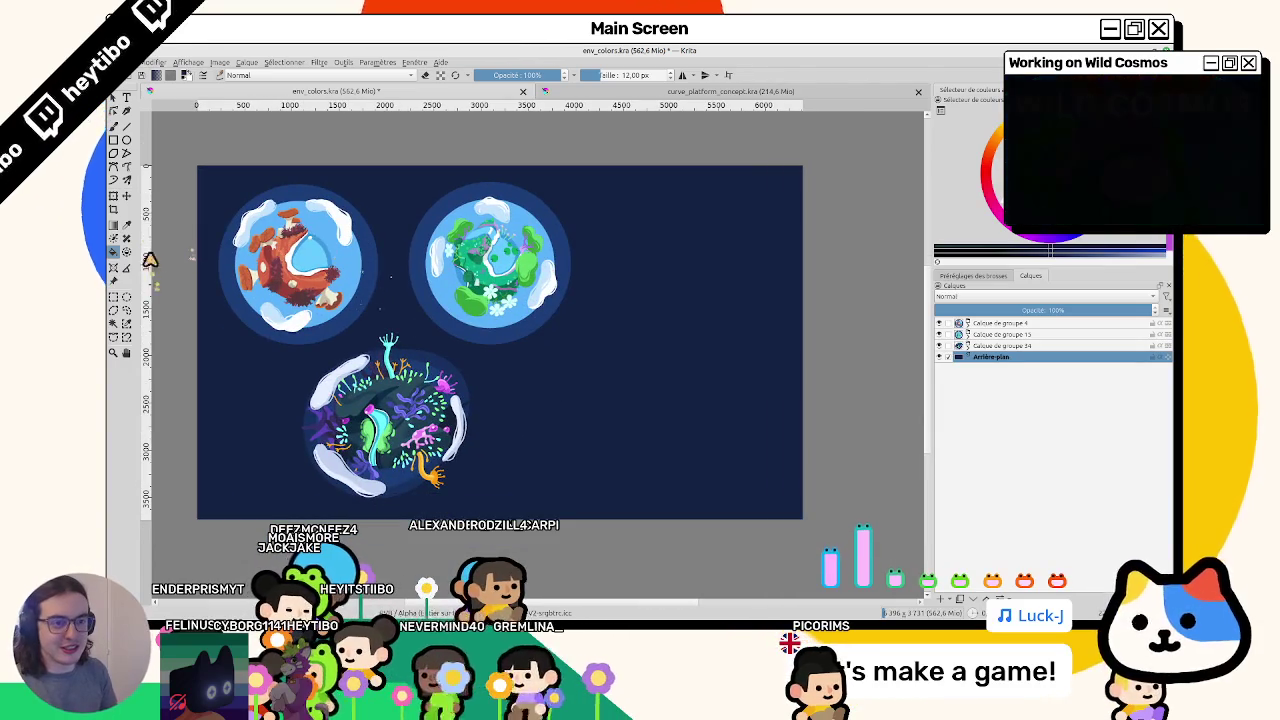
scroll(495, 265, "up", 2, "ctrl")
scroll(505, 270, "up", 3, "ctrl")
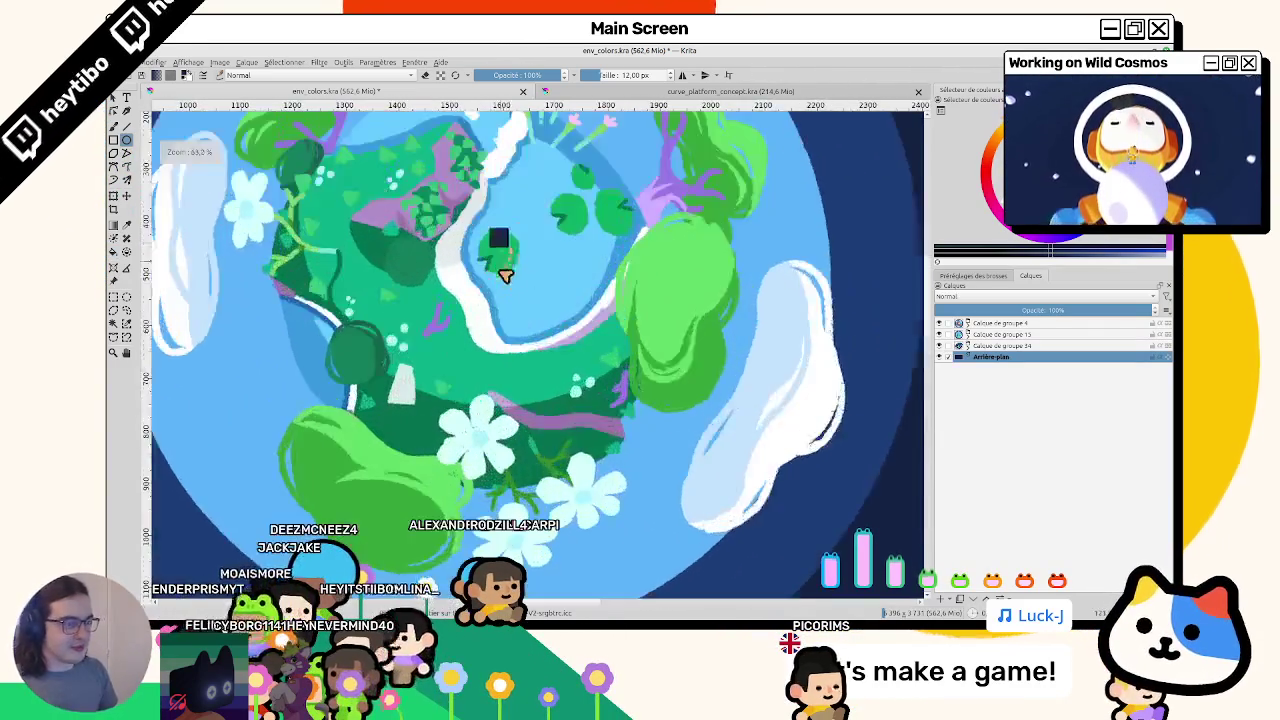
scroll(503, 270, "down", 3, "ctrl")
left_click(997, 324)
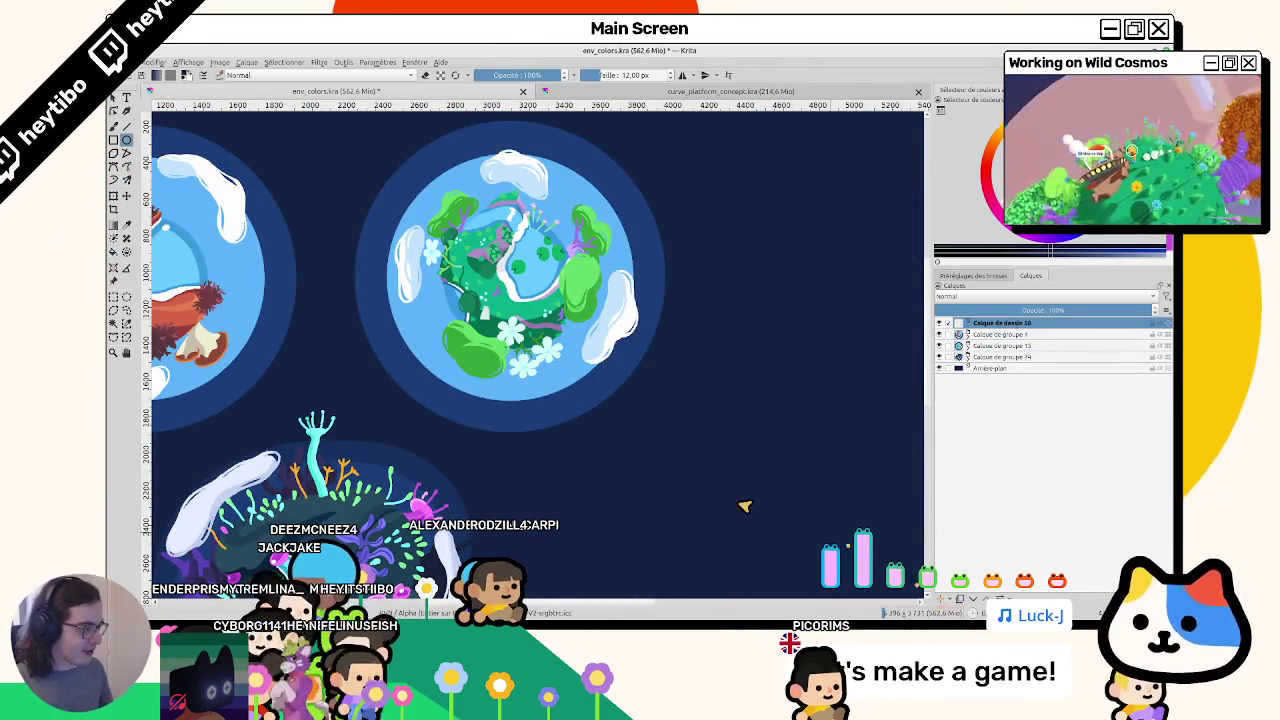
scroll(557, 394, "down", 2, "ctrl")
scroll(777, 366, "up", 1, "ctrl")
scroll(771, 390, "up", 1, "ctrl")
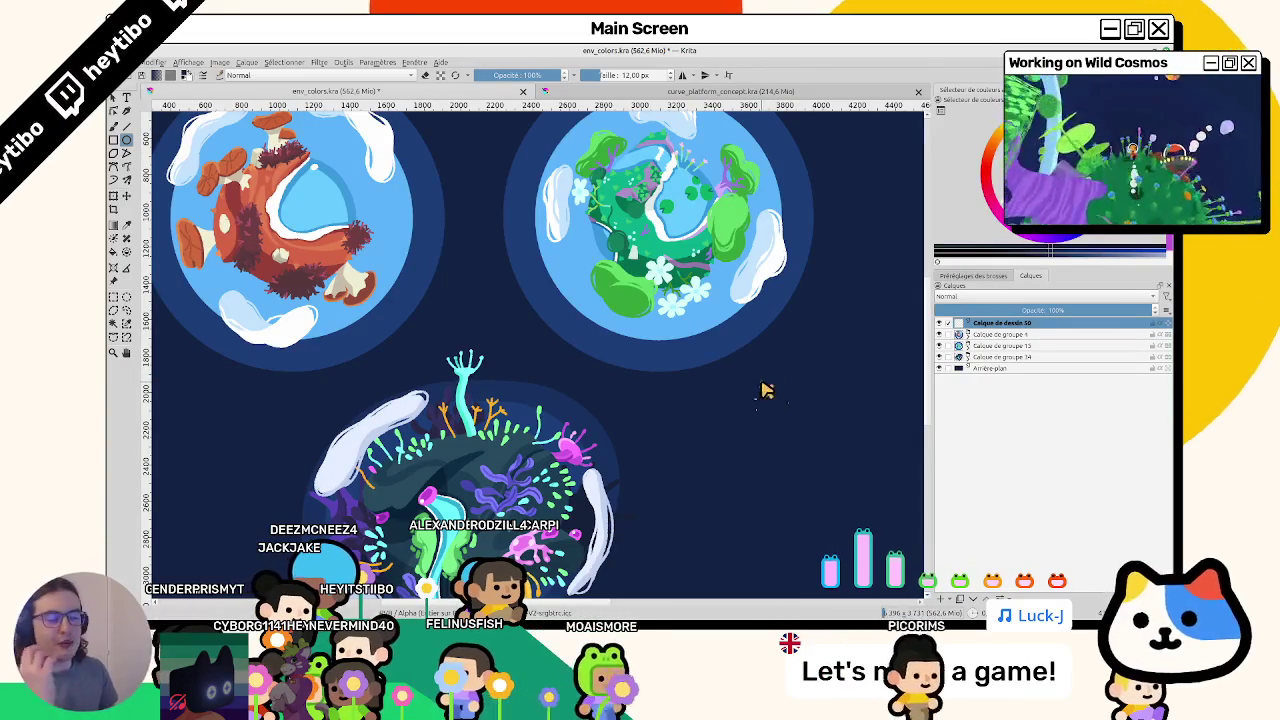
key("super+e")
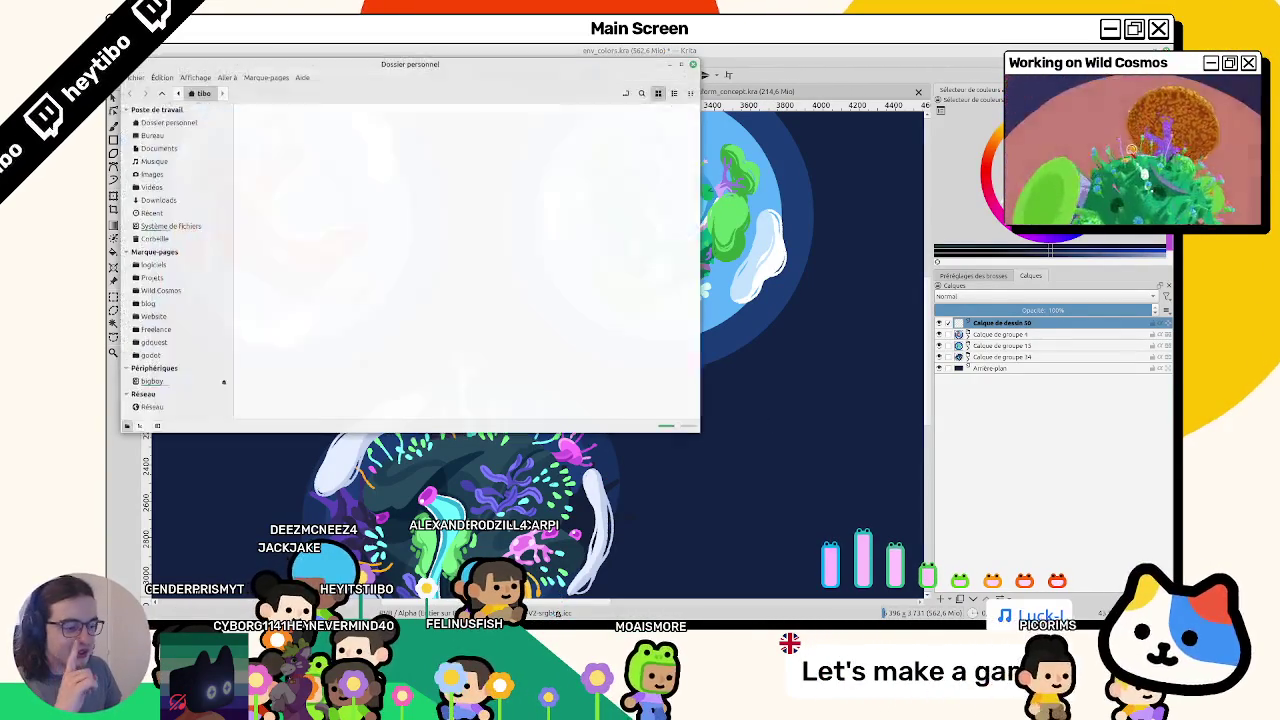
key("ctrl+w")
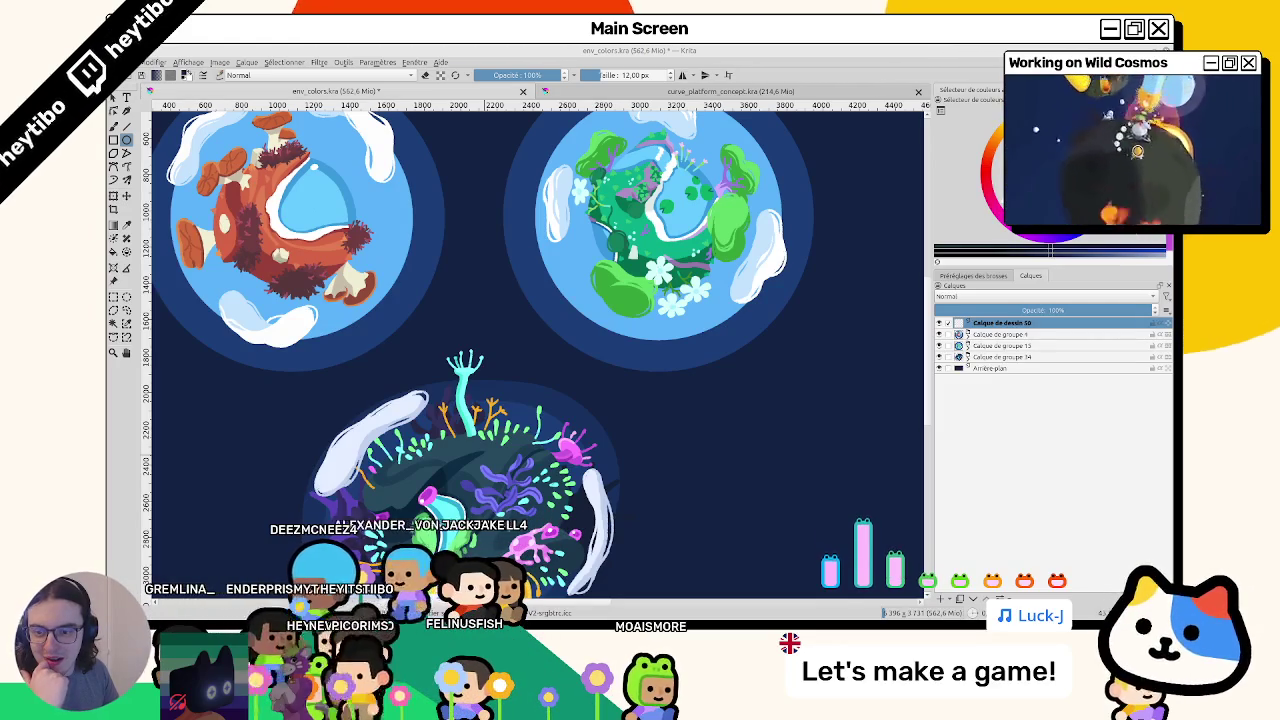
key("alt+Tab")
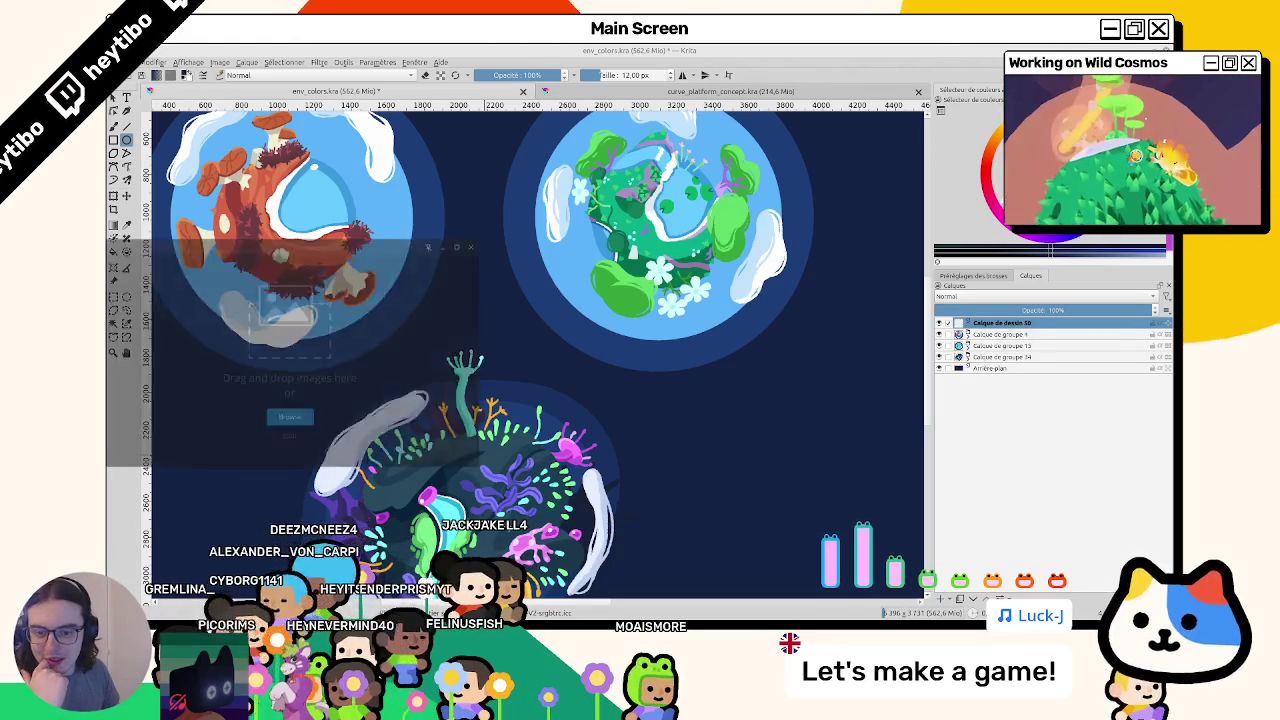
Move the plants_ref PureRef window right and show it full screen to browse the plant photos.
left_click_drag(577, 287, 760, 284)
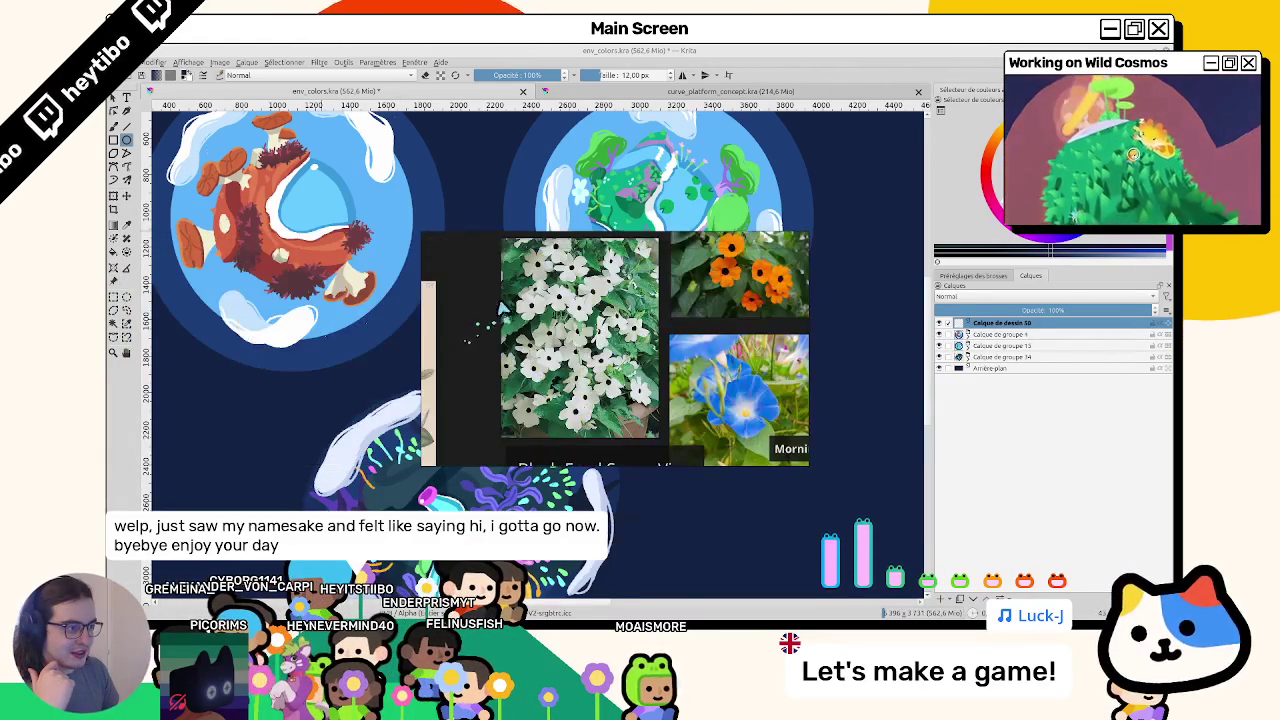
key("ctrl+f")
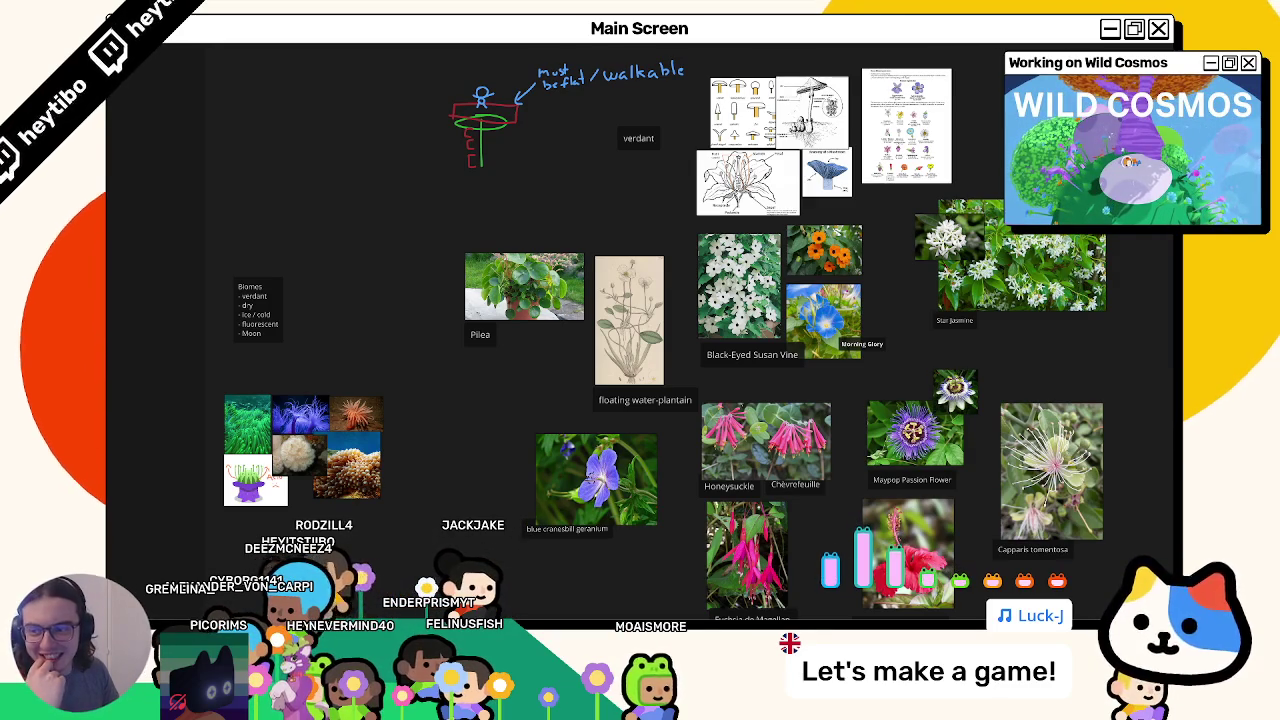
key("ctrl+f")
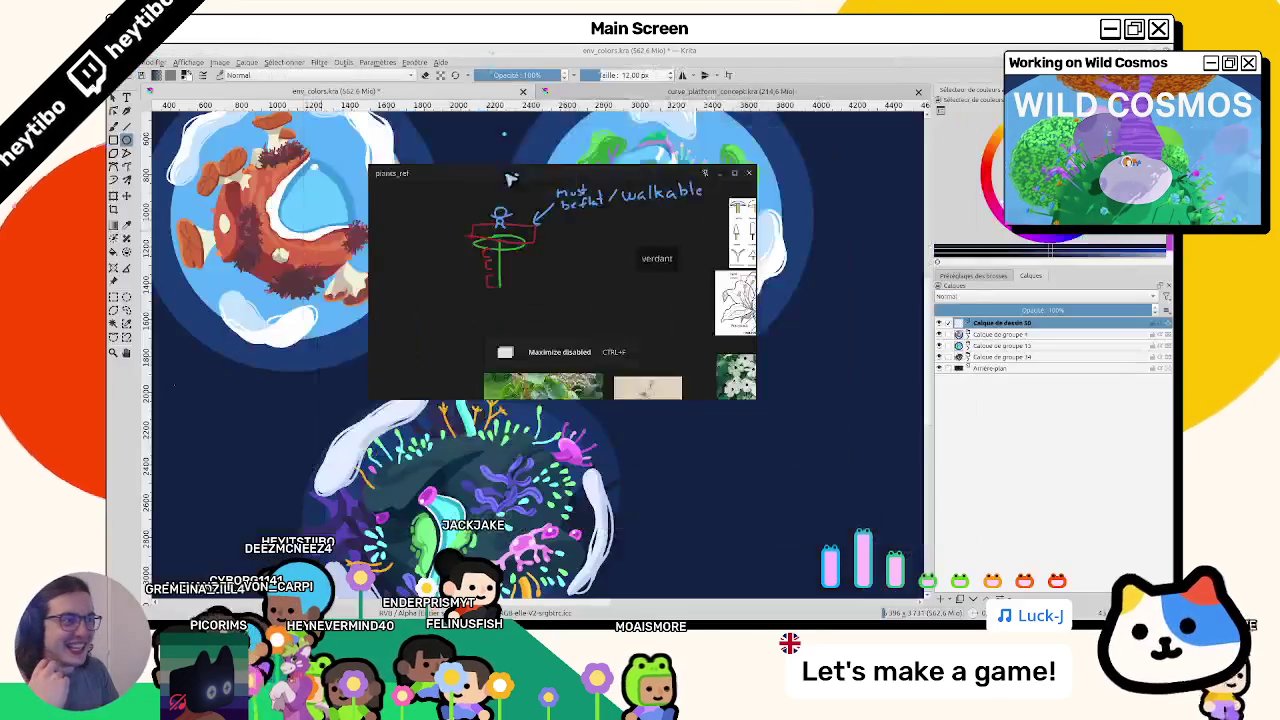
key("ctrl+f")
scroll(567, 207, "down", 1)
scroll(567, 207, "down", 2)
scroll(731, 279, "up", 2)
scroll(731, 279, "up", 1)
scroll(734, 290, "down", 1)
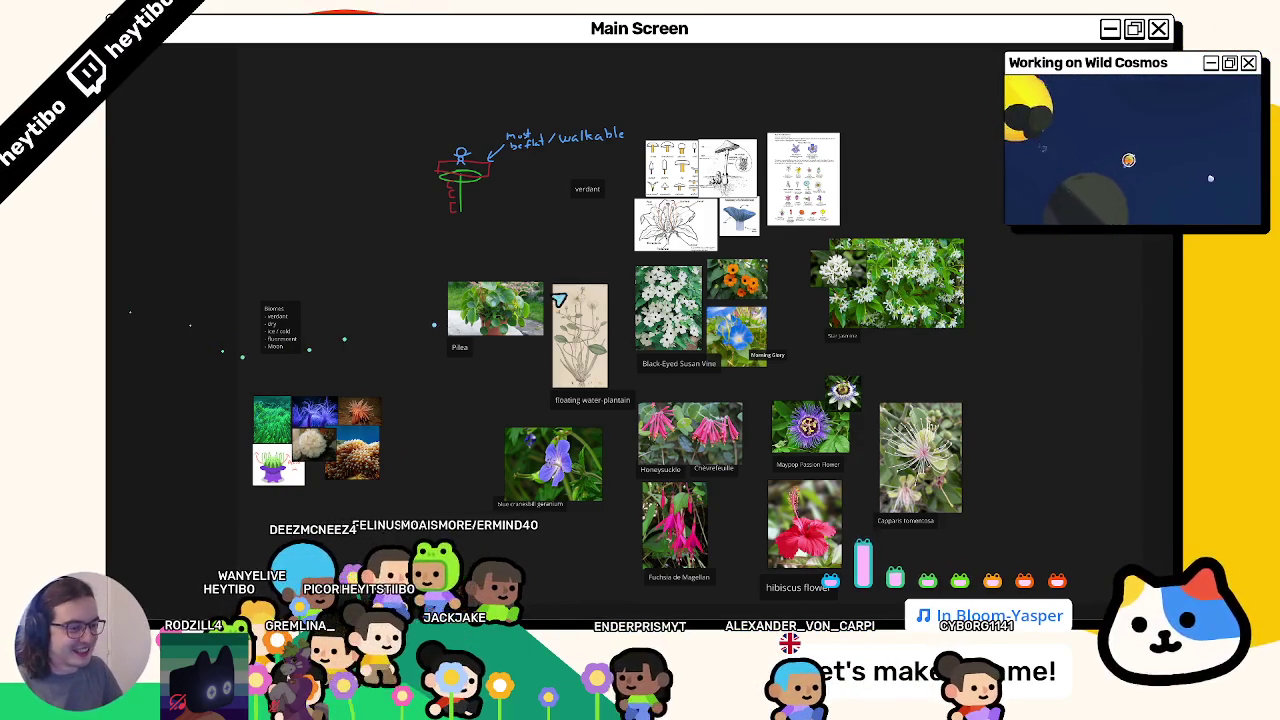
Pan the PureRef board over the plant photos, then go back to the Krita planet canvas.
left_click_drag(626, 285, 697, 265)
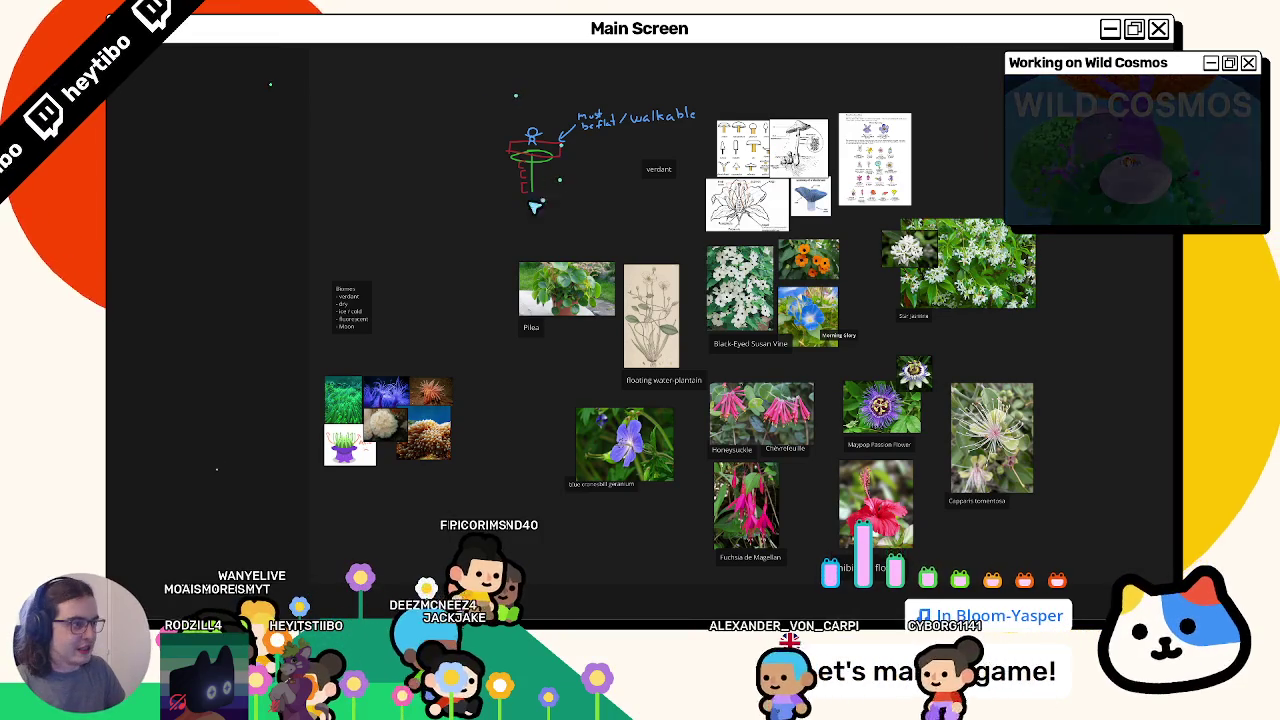
key("alt+Tab")
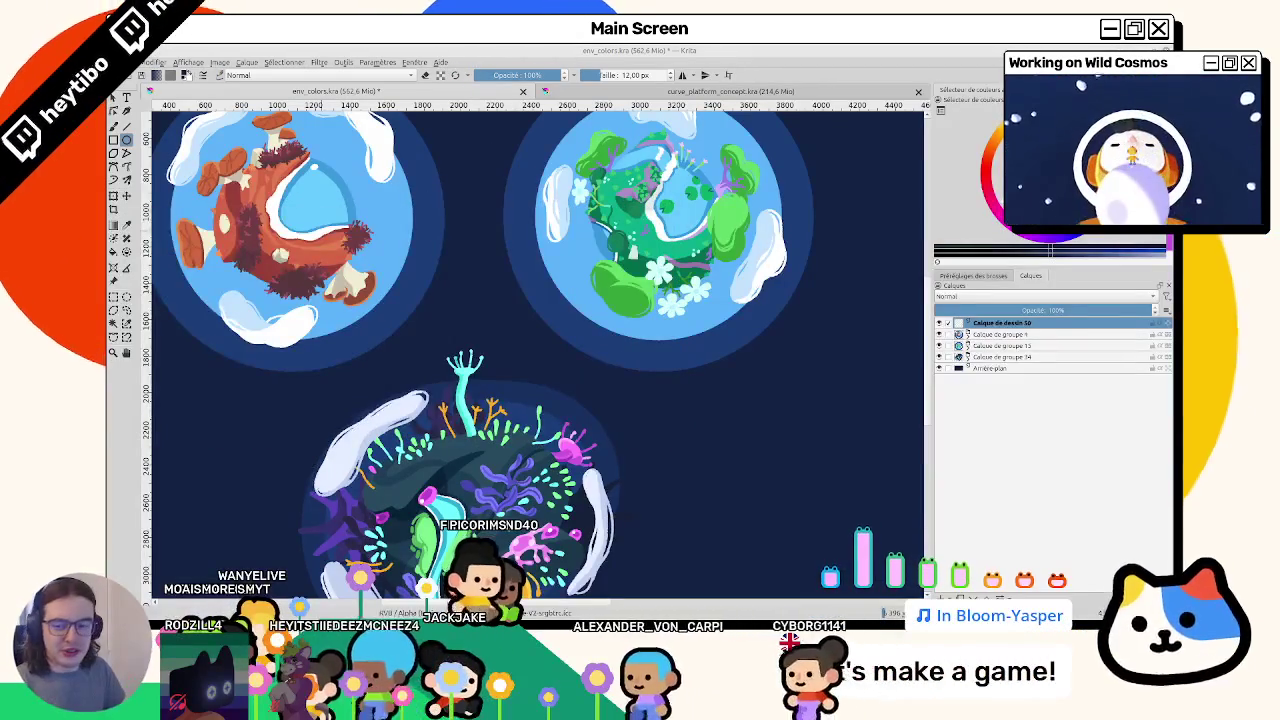
Frame the red planet and select its Calque de dessin 49 layer in the expanded group.
key("plus")
key("plus")
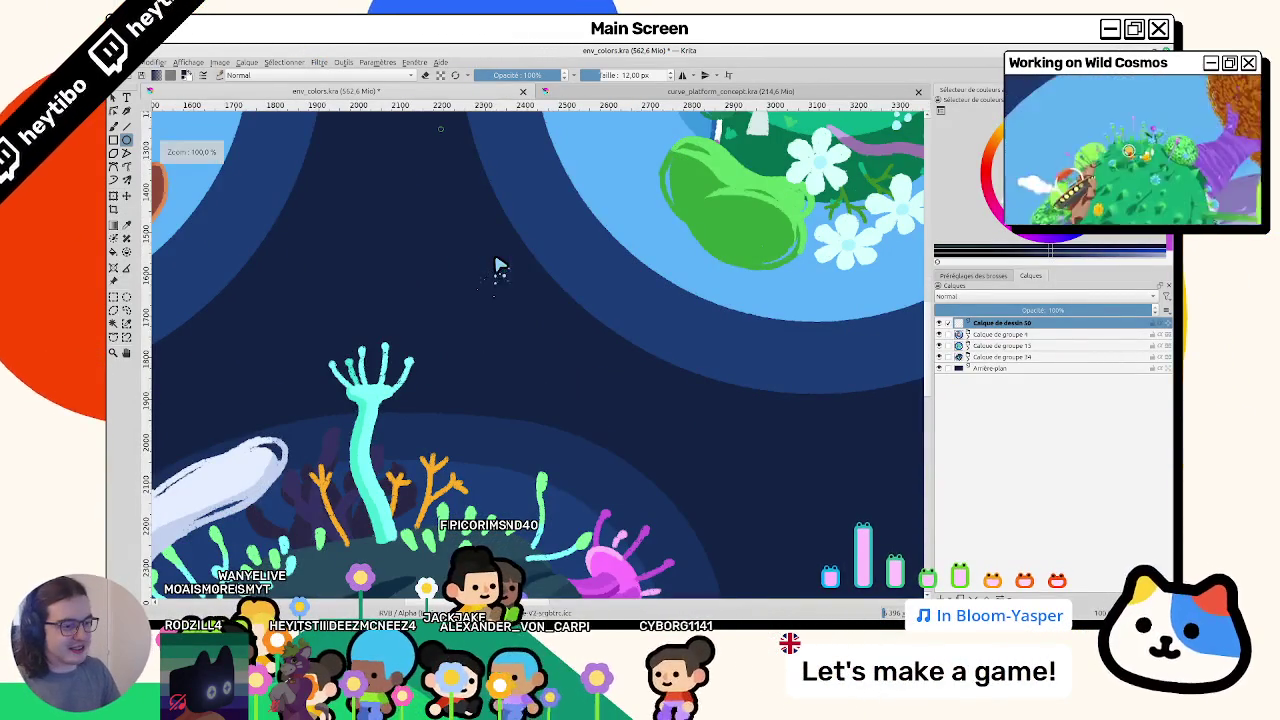
key("minus")
key("minus")
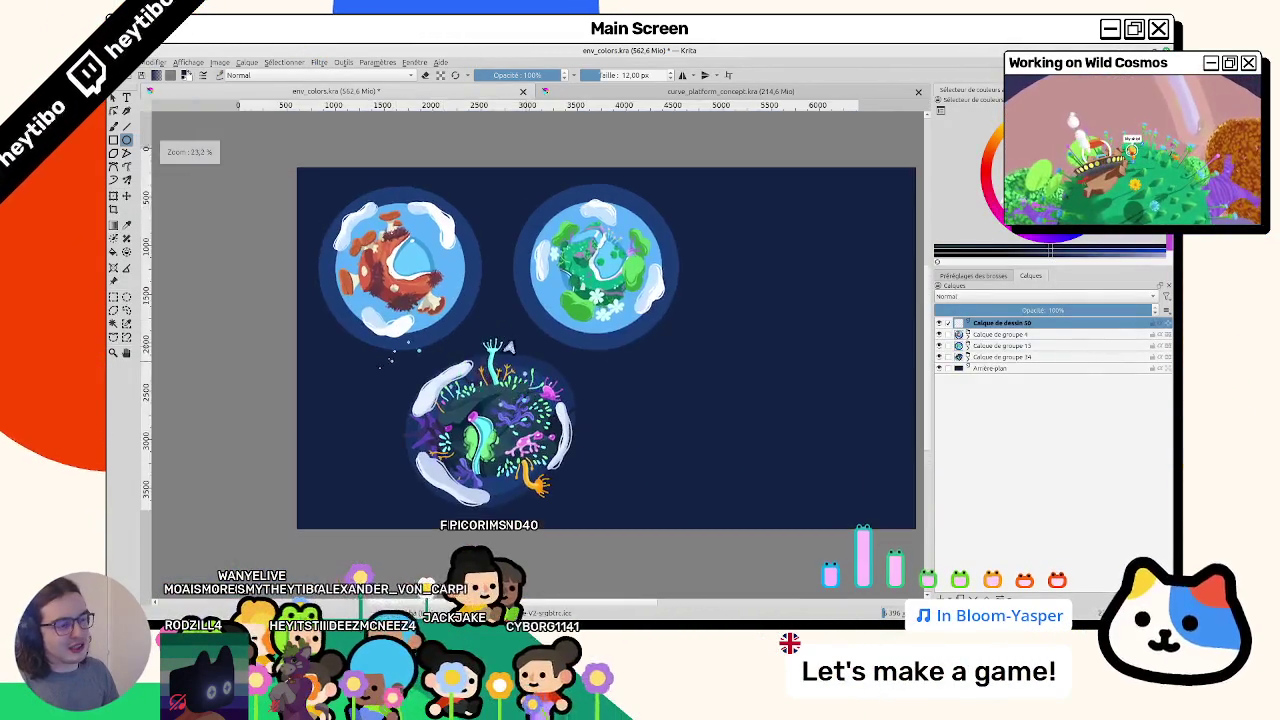
key("plus")
key("plus")
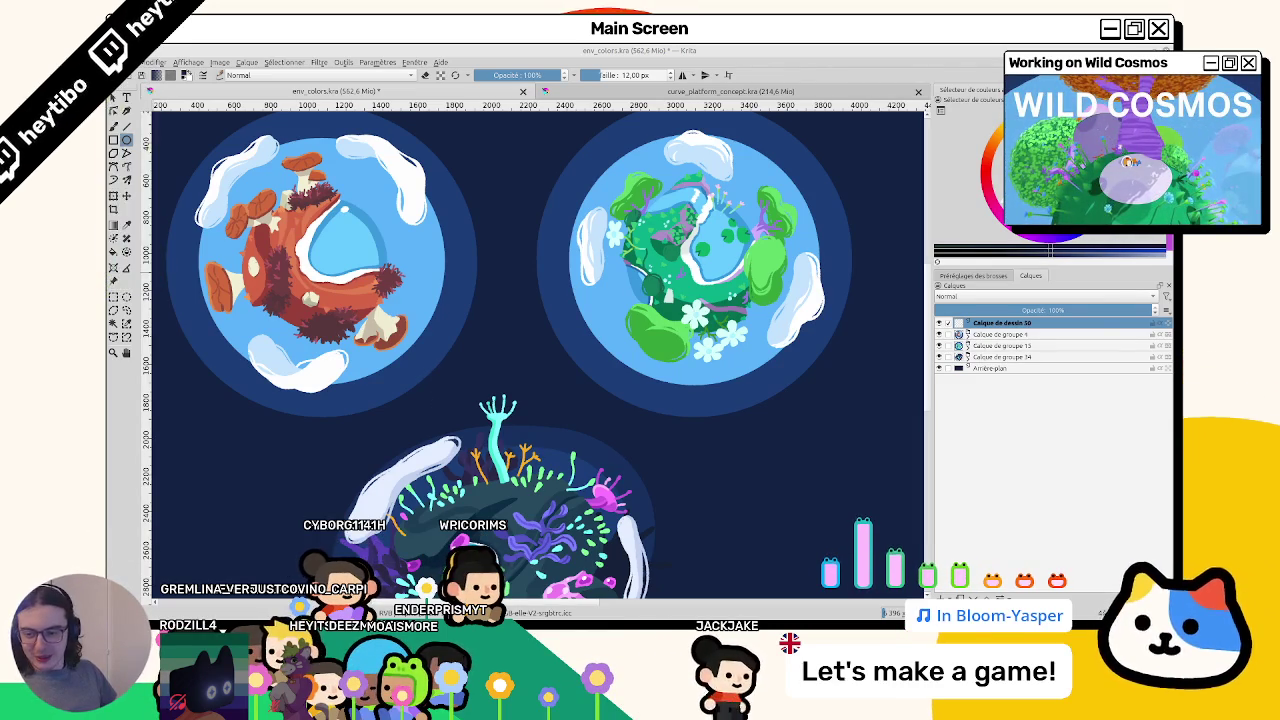
left_click_drag(369, 262, 534, 314)
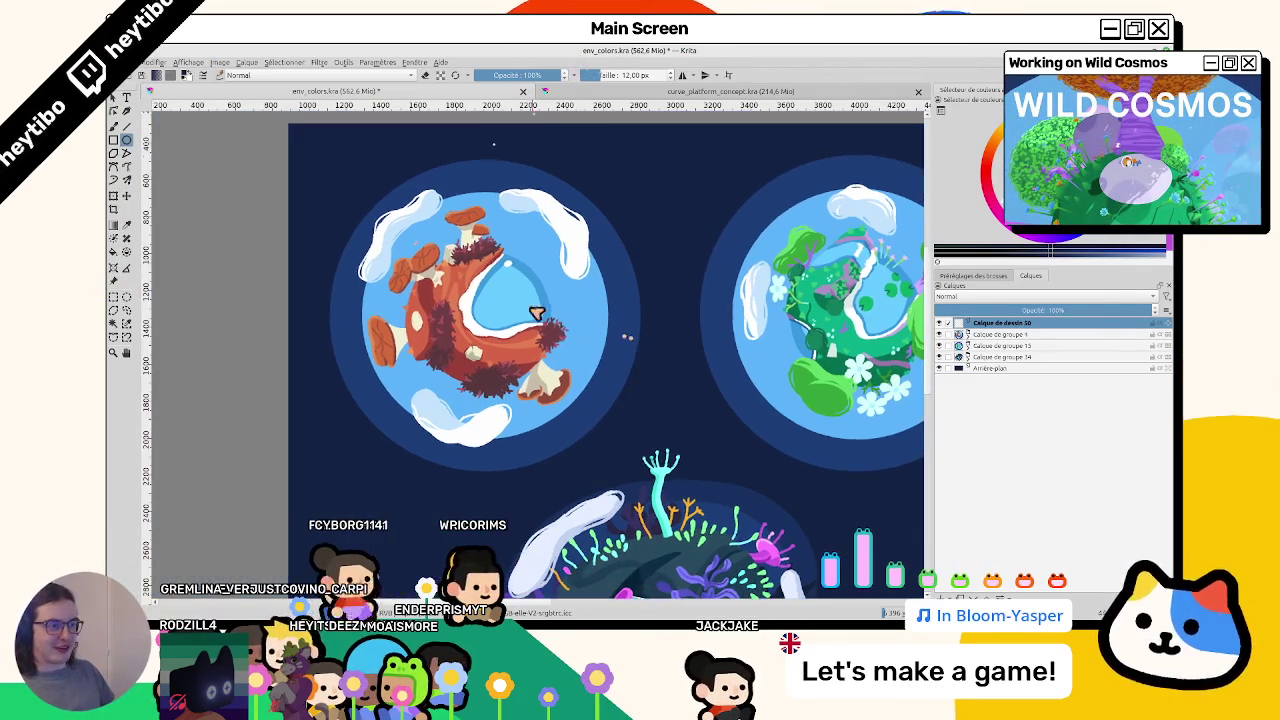
left_click(945, 336)
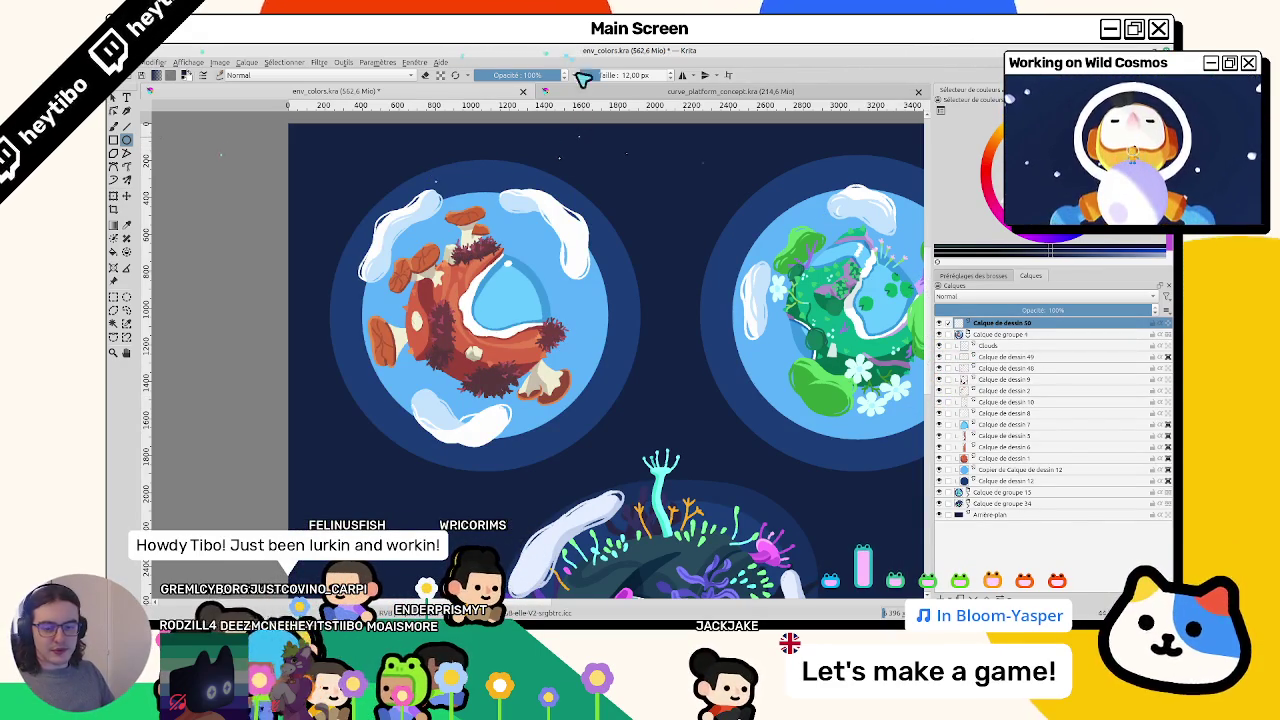
left_click(965, 346)
left_click(988, 358)
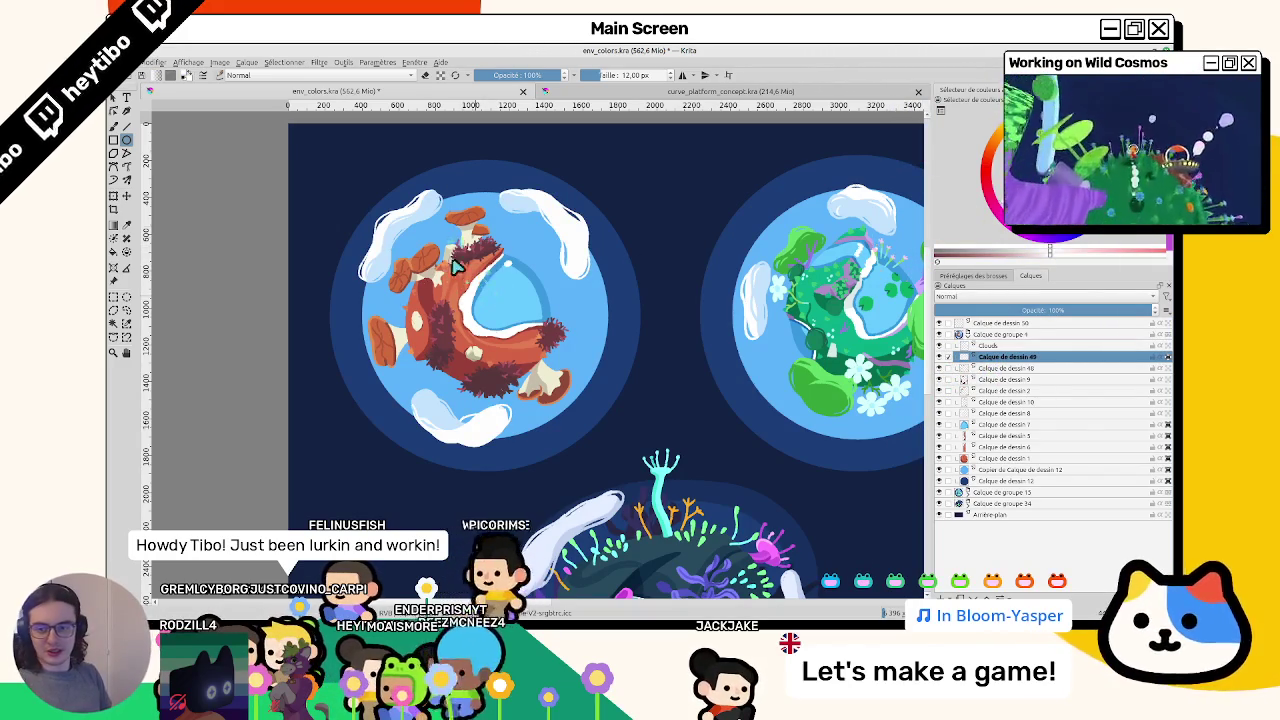
Zoom in to about 208% and pan along the red planet's trunk.
scroll(463, 283, "up", 2)
scroll(480, 285, "up", 3)
scroll(480, 285, "up", 2)
scroll(480, 285, "up", 2)
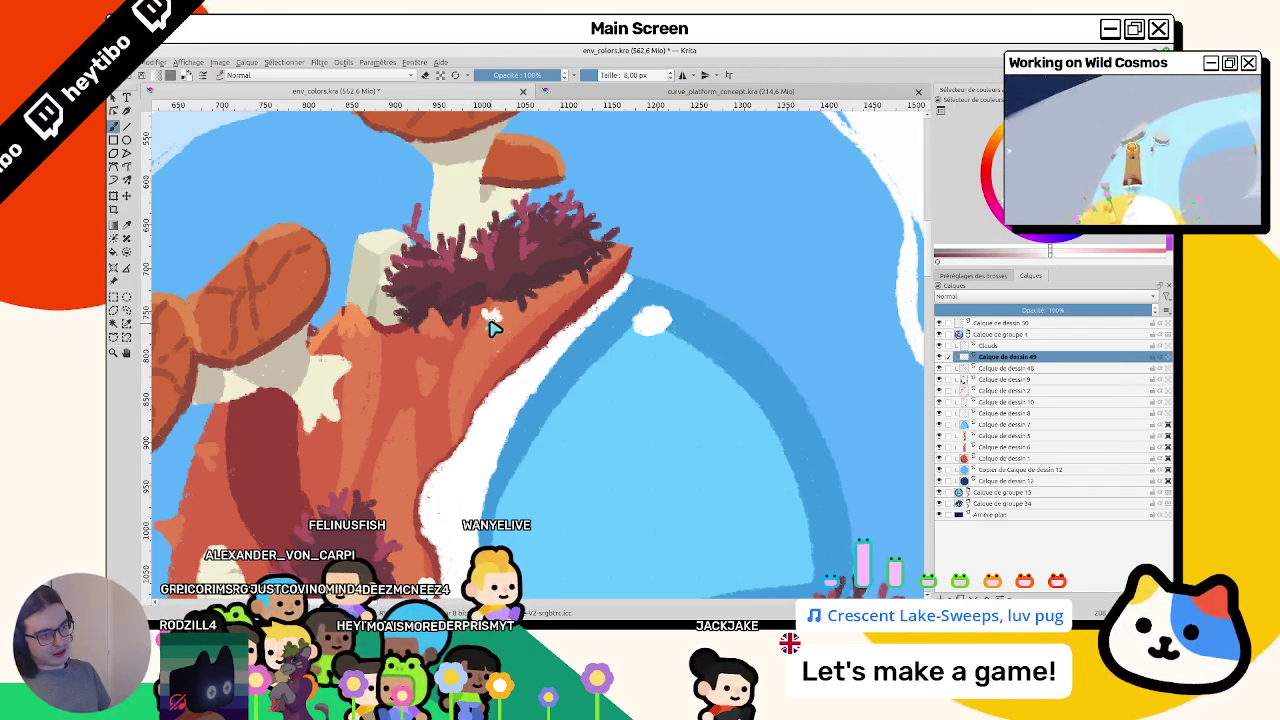
left_click_drag(176, 475, 350, 355)
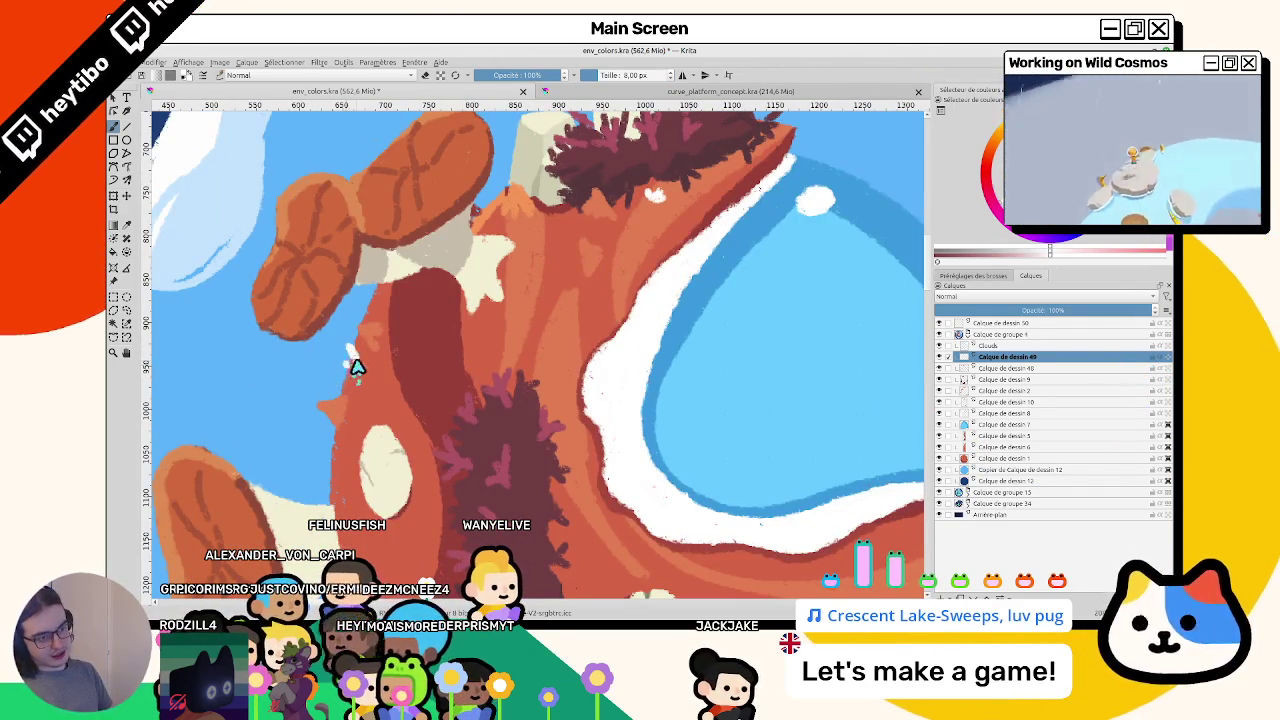
Paint a small white dot on the orange trunk of the red planet.
scroll(365, 367, "down", 3)
scroll(443, 380, "down", 2)
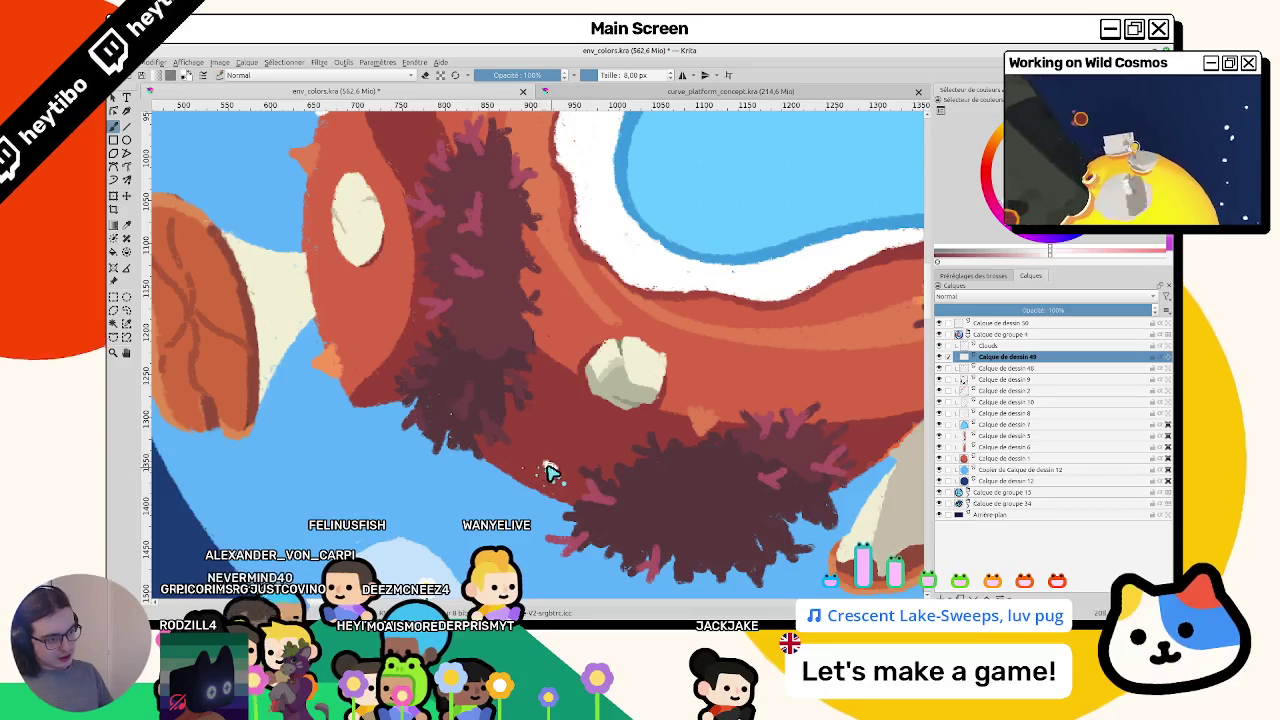
scroll(547, 478, "right", 3)
scroll(545, 497, "up", 1)
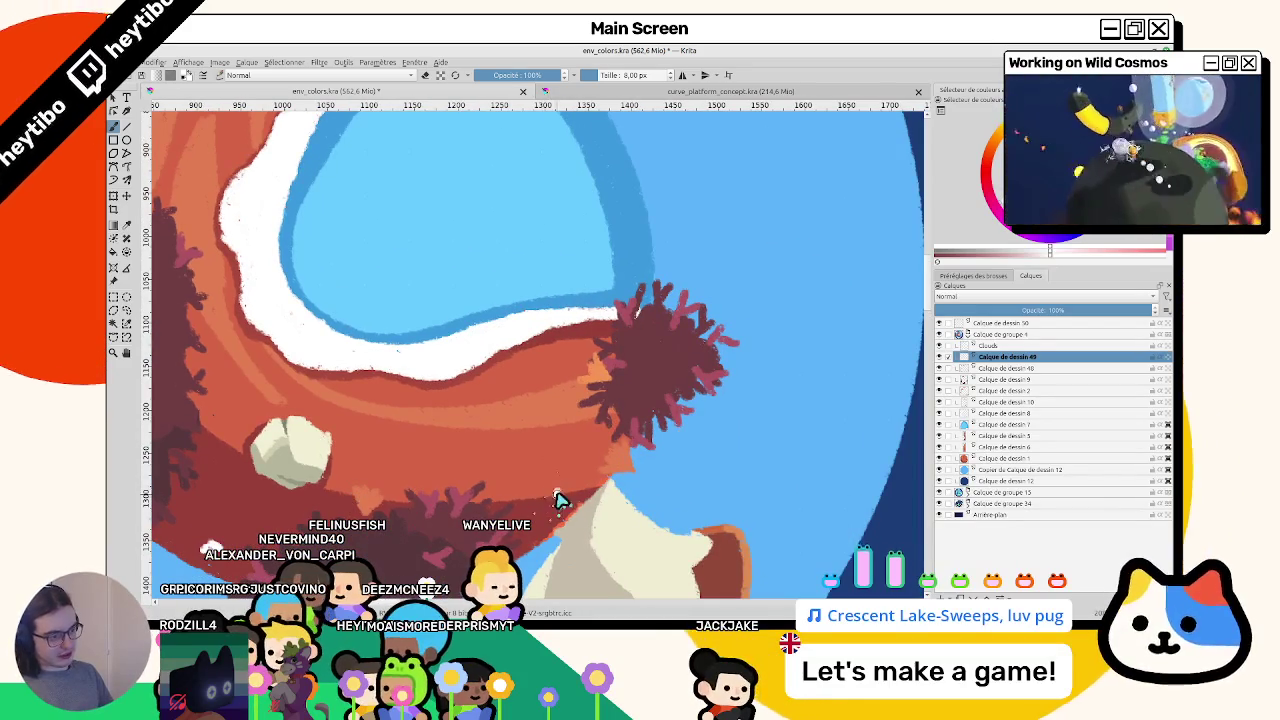
scroll(571, 525, "up", 1)
scroll(571, 525, "left", 1)
scroll(574, 360, "down", 1)
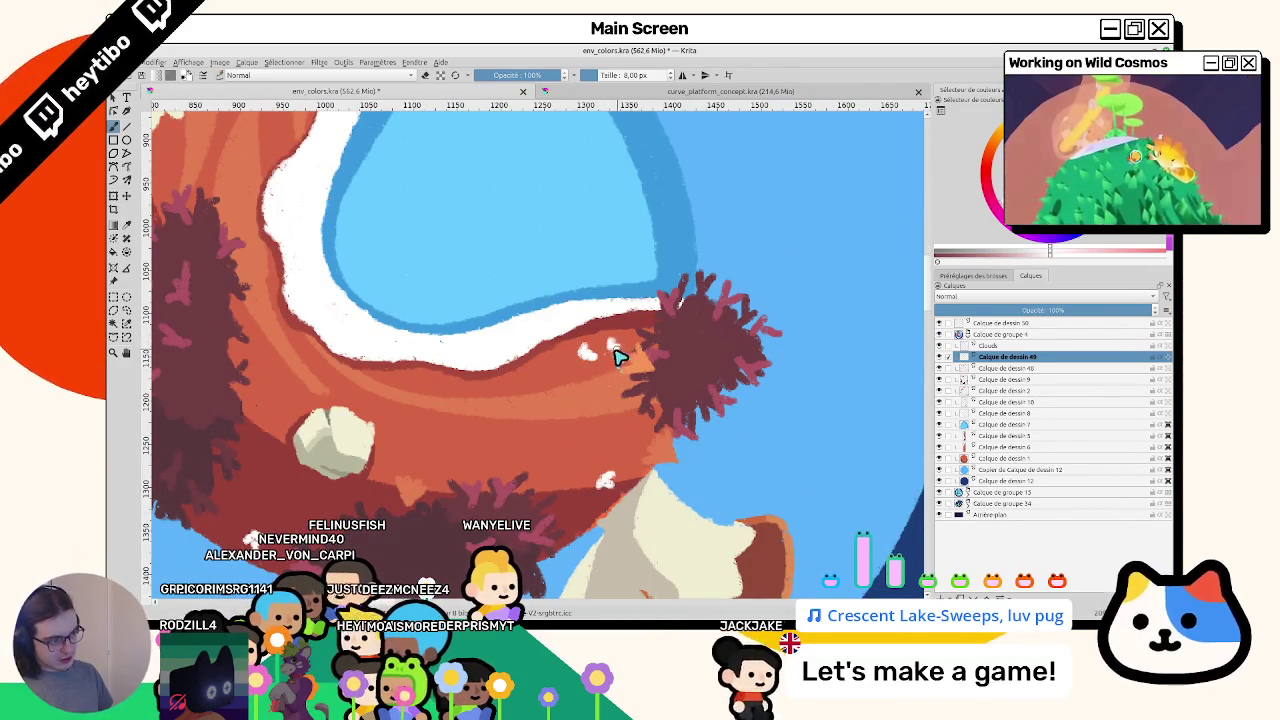
left_click(568, 364)
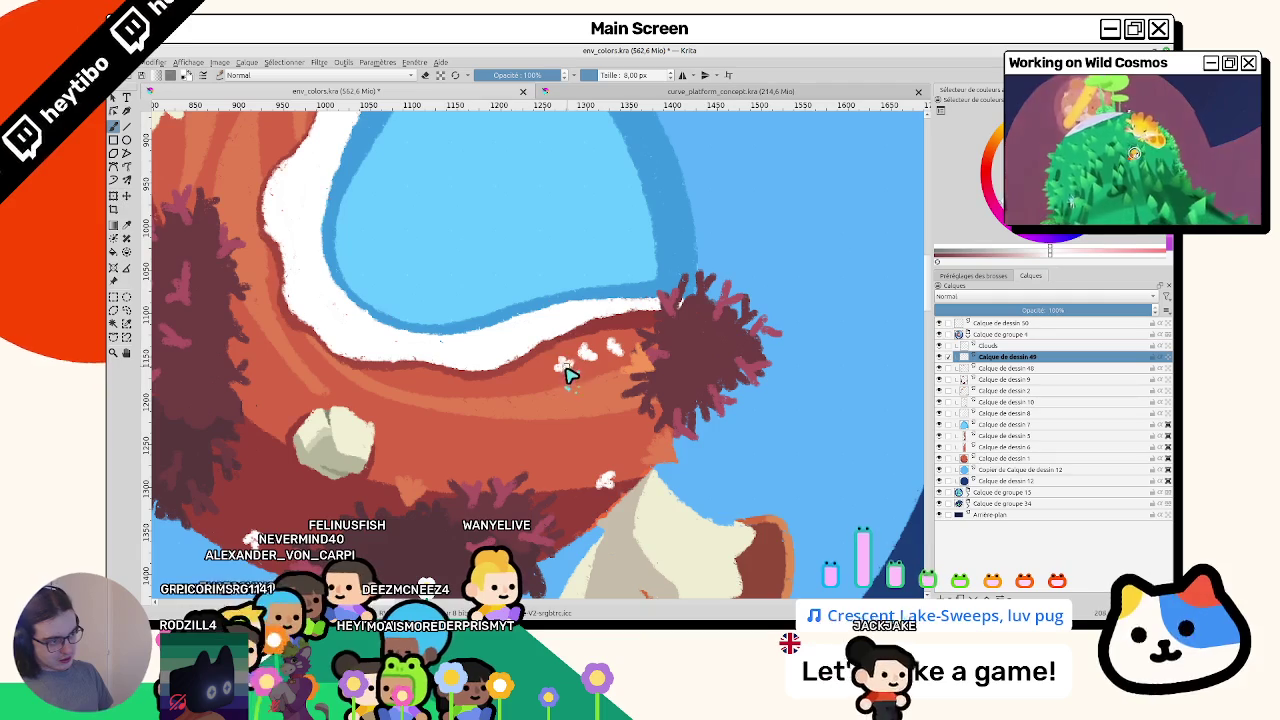
Zoom out to check the whole red planet, then return to 100% without rotation.
left_click_drag(566, 372, 531, 368)
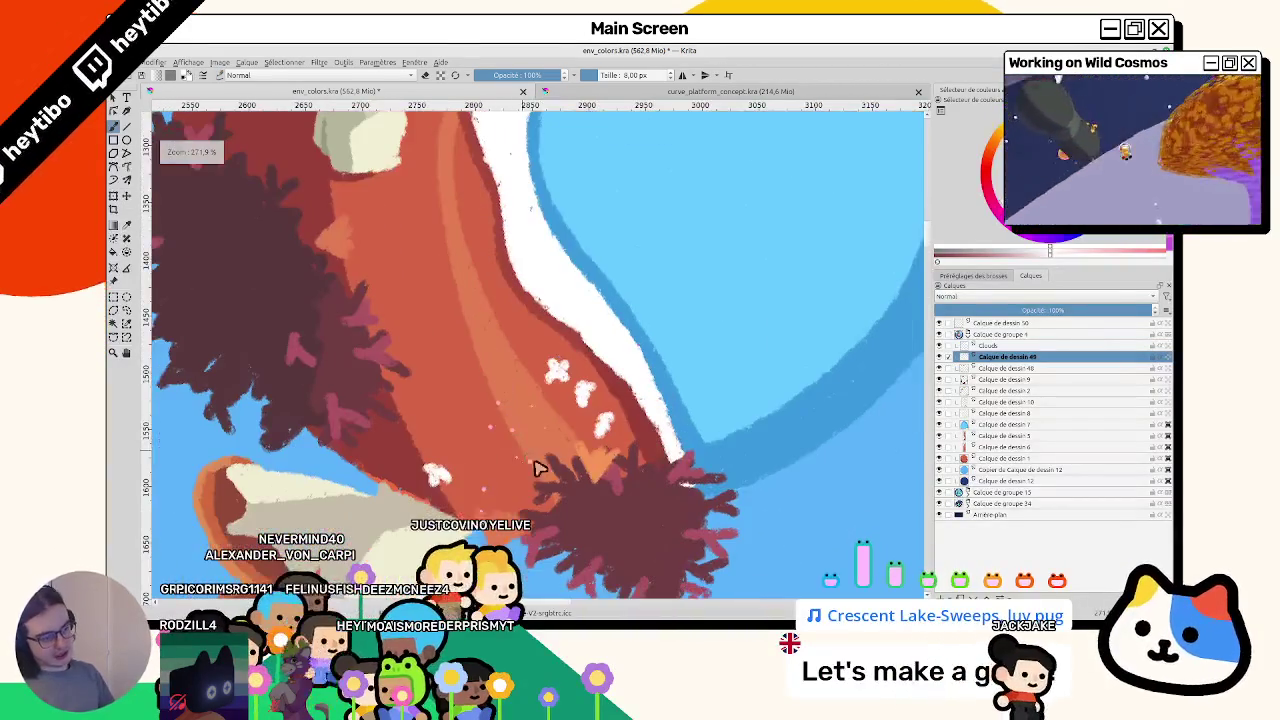
left_click_drag(529, 406, 555, 425)
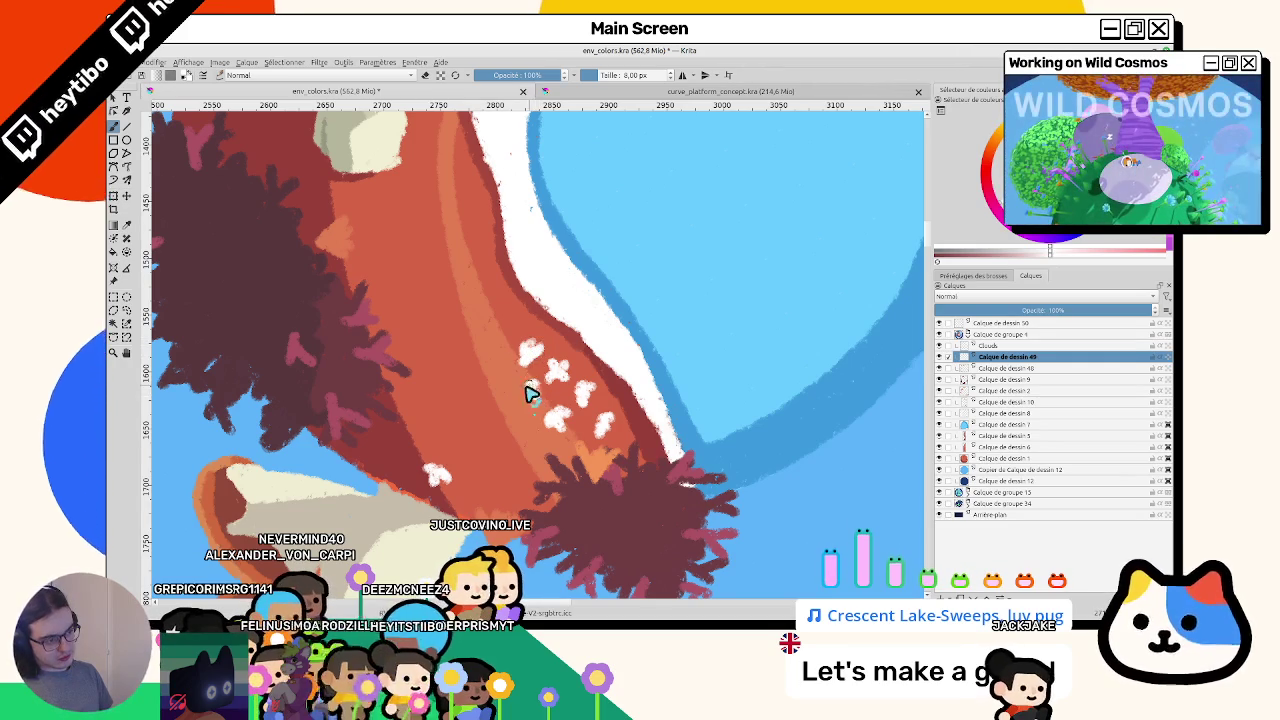
left_click_drag(529, 430, 540, 474)
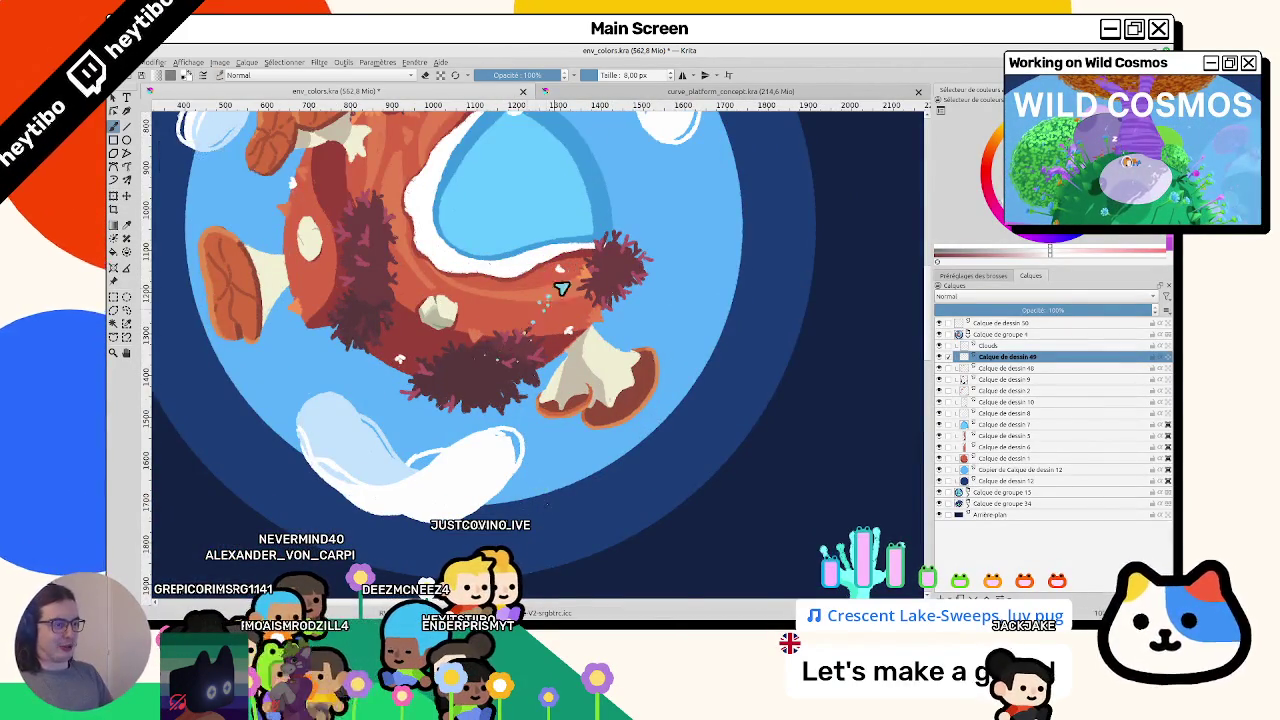
scroll(571, 494, "down", 10)
scroll(557, 237, "up", 5)
scroll(600, 360, "up", 4)
scroll(503, 432, "up", 2)
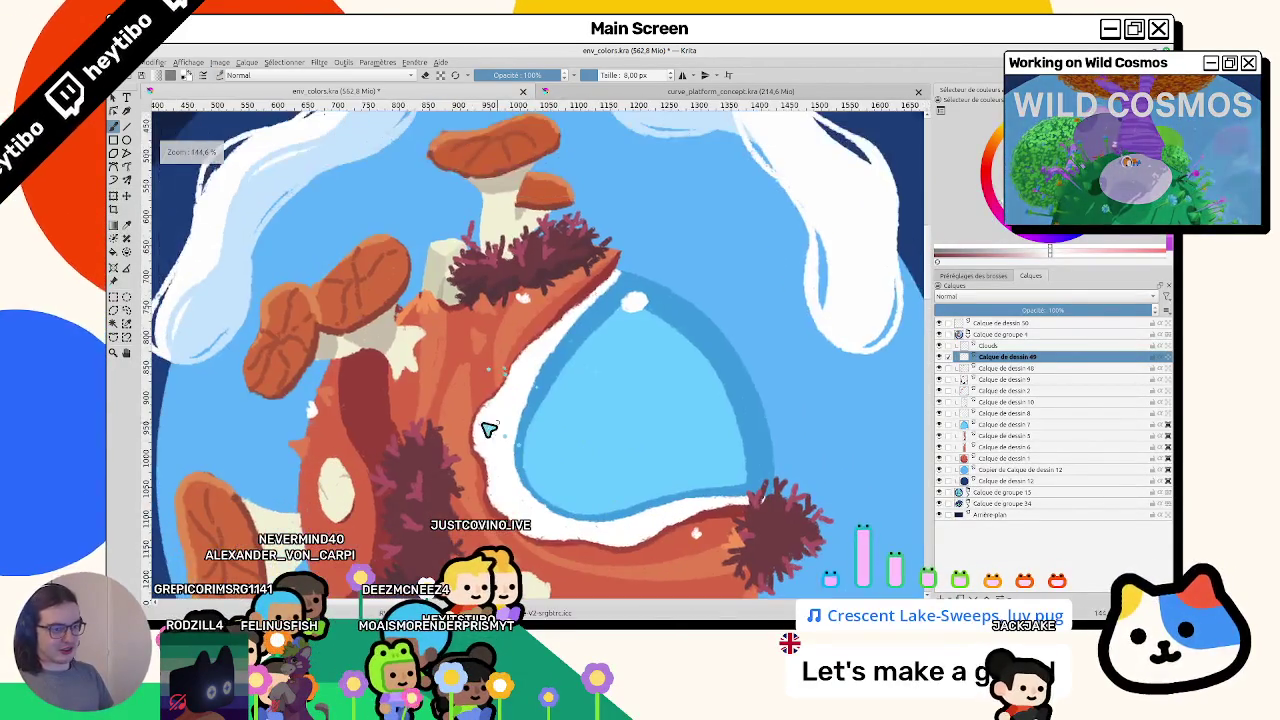
scroll(463, 435, "down", 3)
scroll(512, 388, "up", 5)
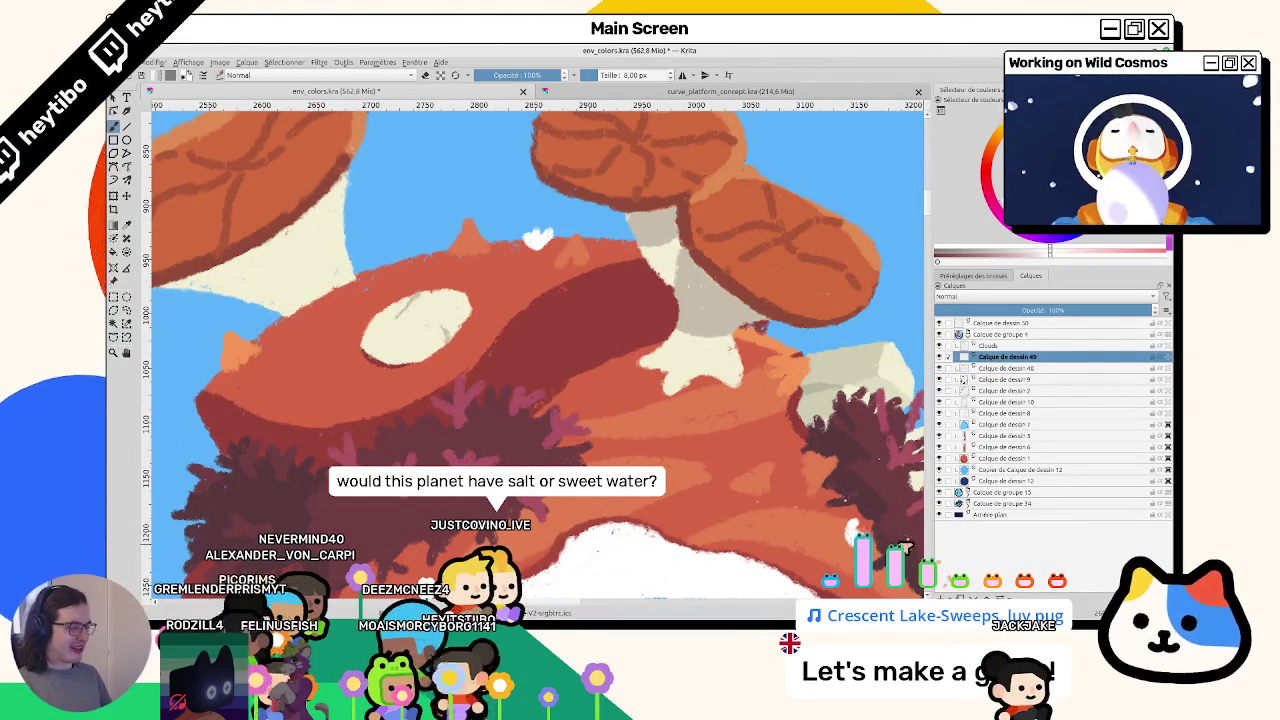
scroll(814, 449, "down", 2)
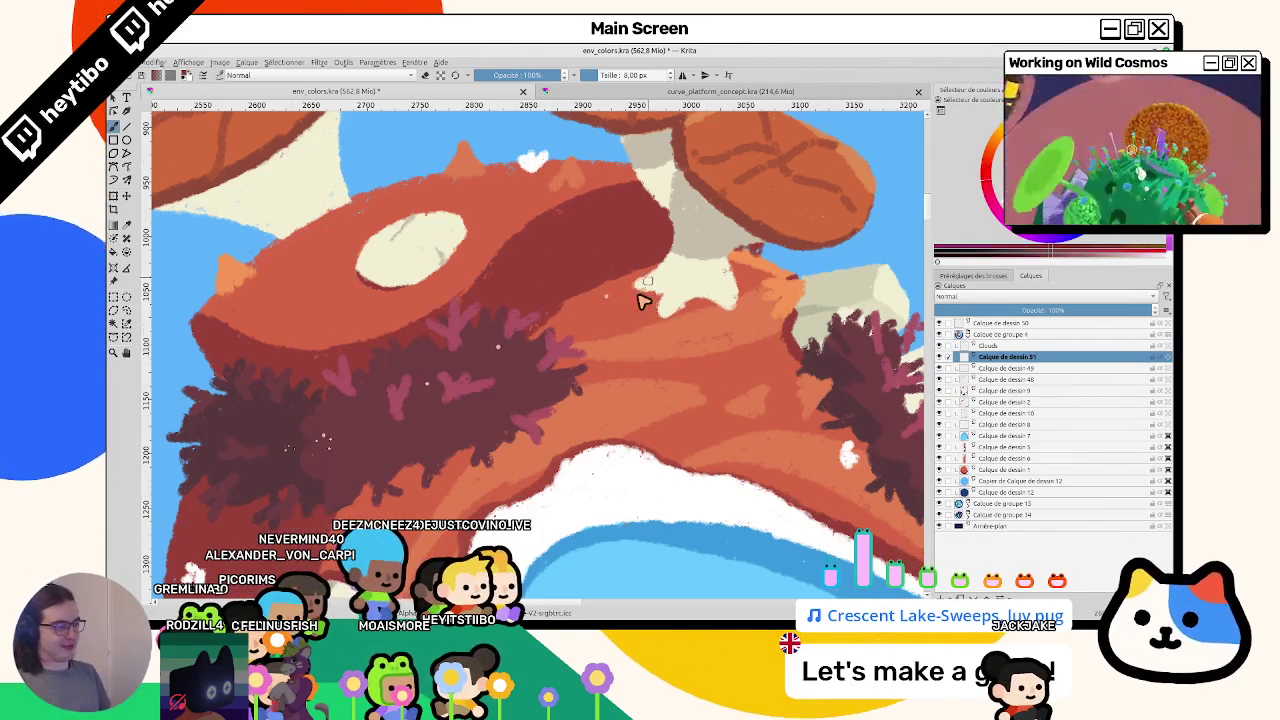
Reset the view to 100% unrotated, tilt it about 15° clockwise and zoom in.
scroll(646, 286, "down", 3)
scroll(610, 360, "down", 2)
scroll(617, 340, "up", 1)
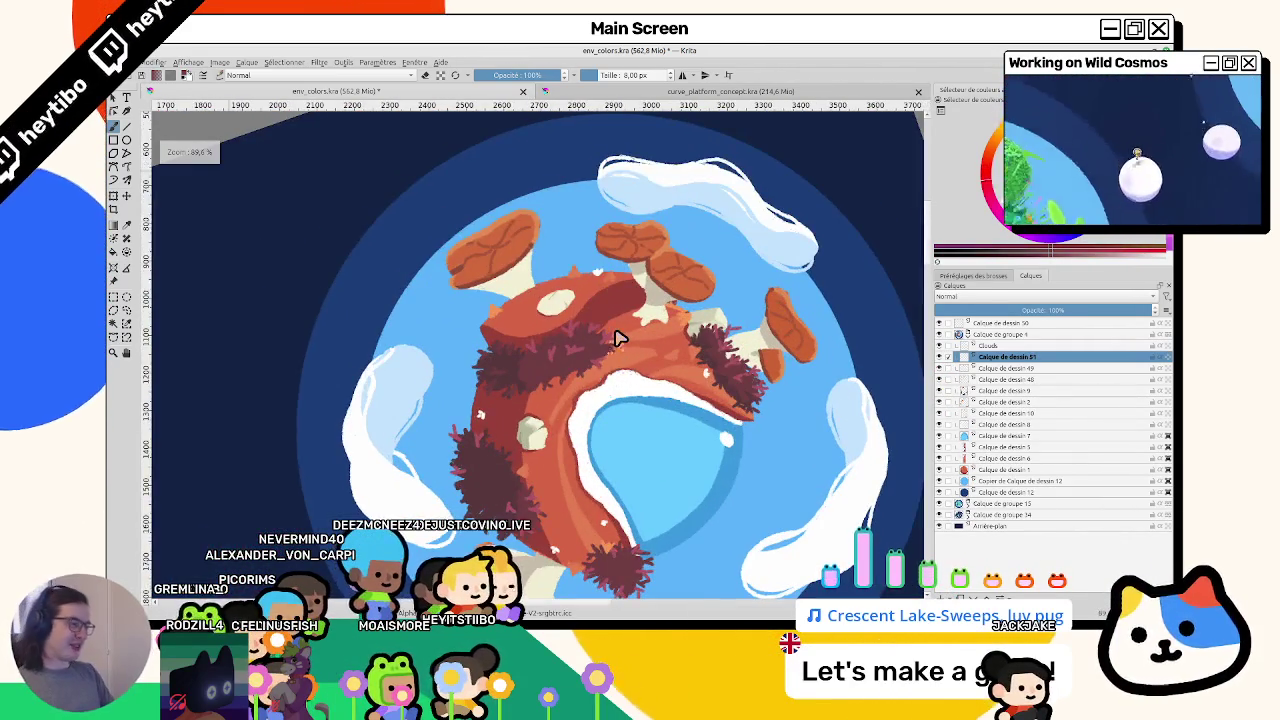
key("1")
key("5")
key("6")
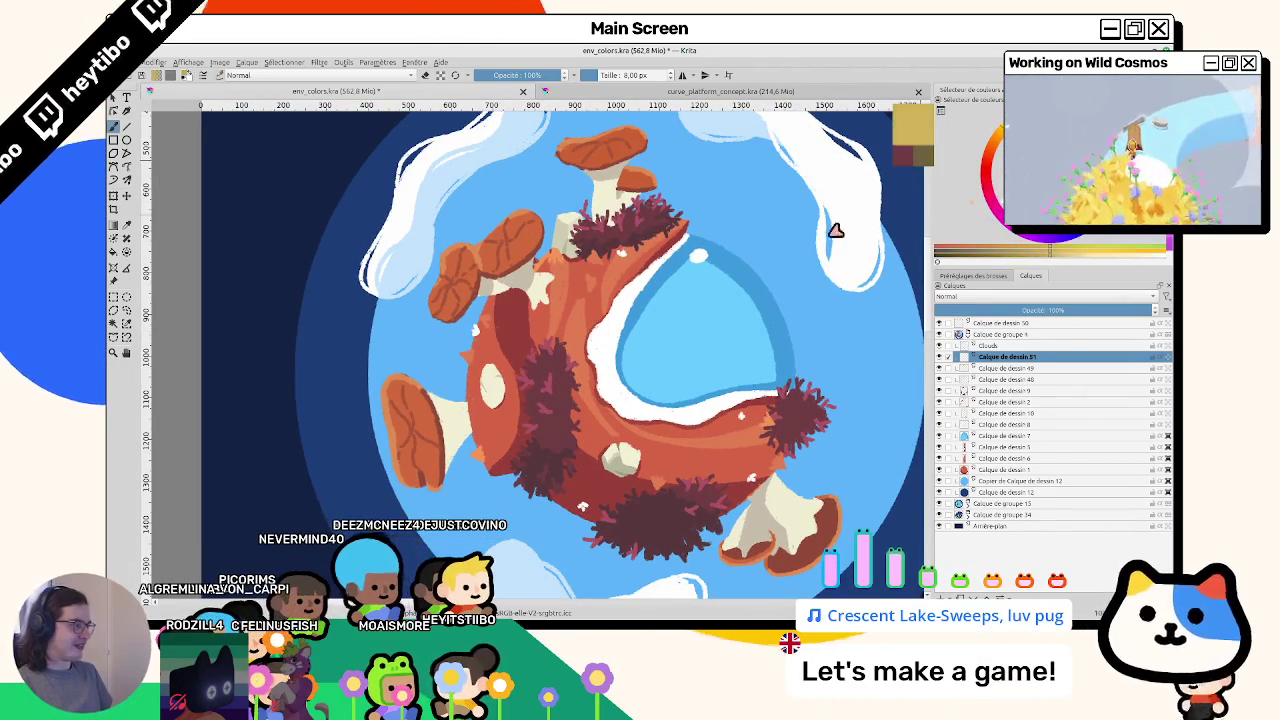
scroll(481, 333, "up", 3)
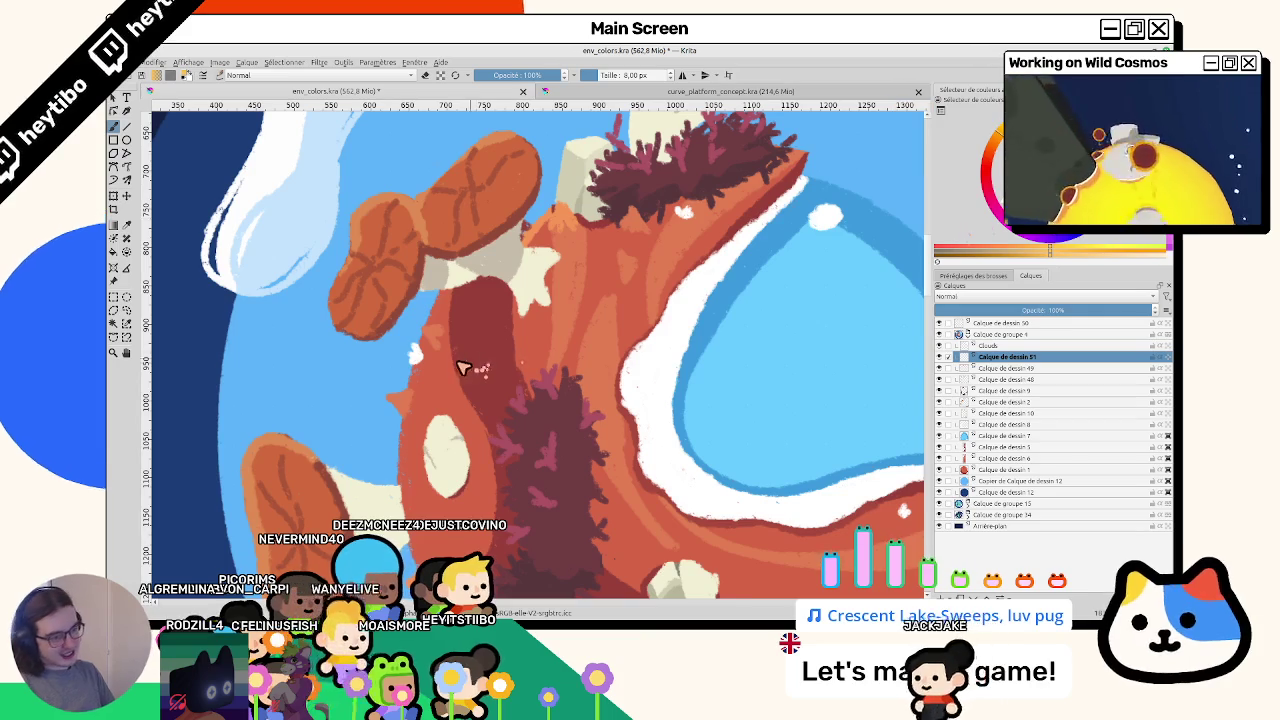
Dab yellow spots in several places on the red trunk, then switch to the browser.
left_click(472, 318)
left_click(467, 340)
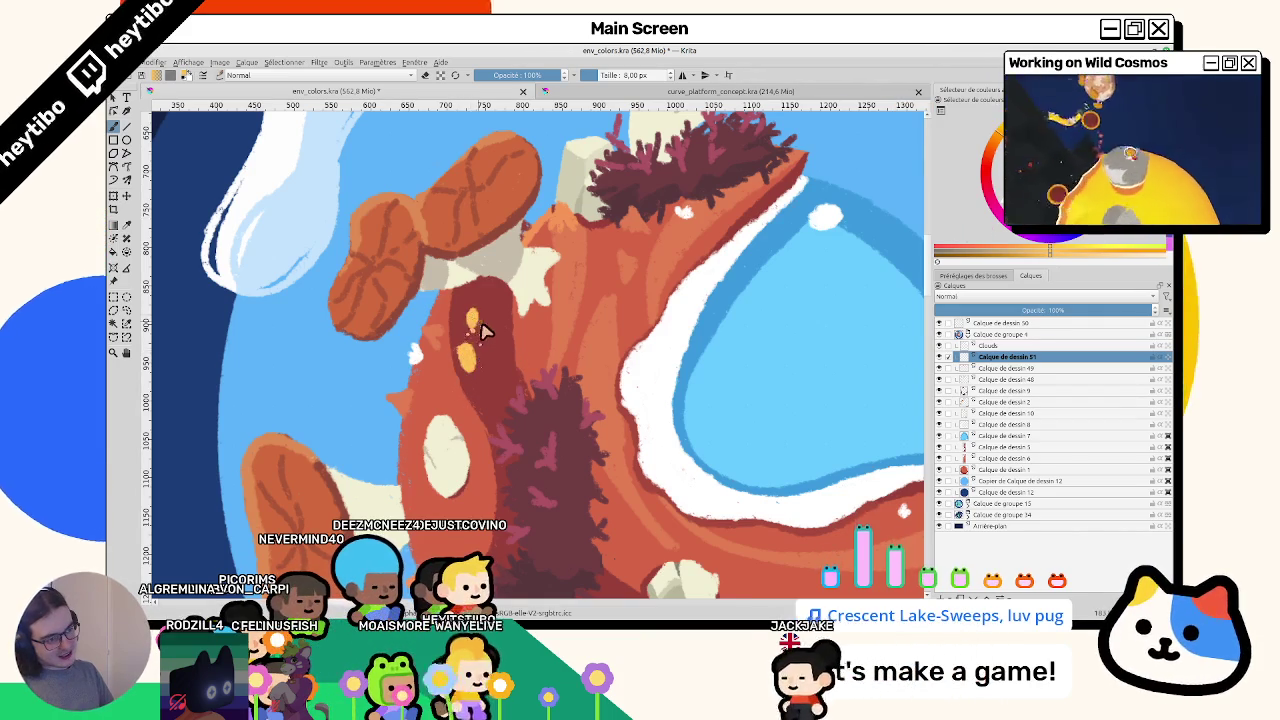
left_click(486, 350)
left_click(490, 334)
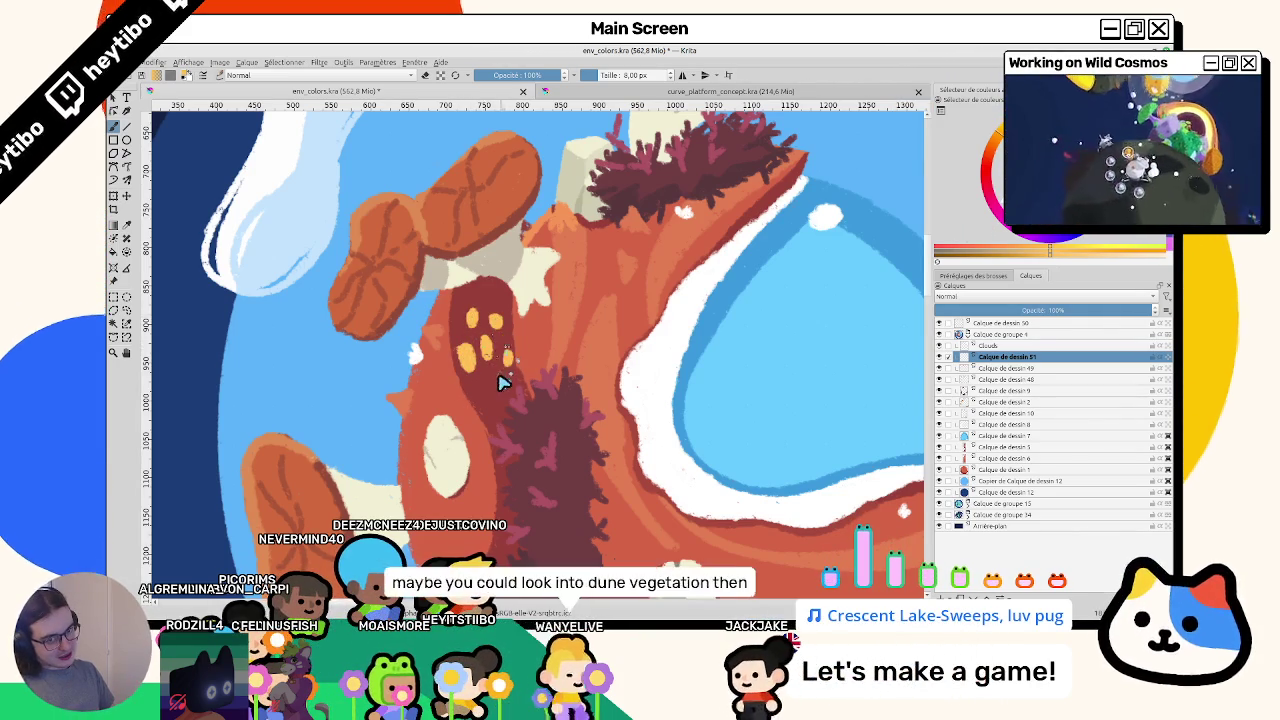
scroll(500, 340, "up", 2)
scroll(505, 400, "up", 2)
mouse_move(505, 410)
left_mouse_down()
mouse_move(672, 382)
mouse_move(735, 425)
left_mouse_up()
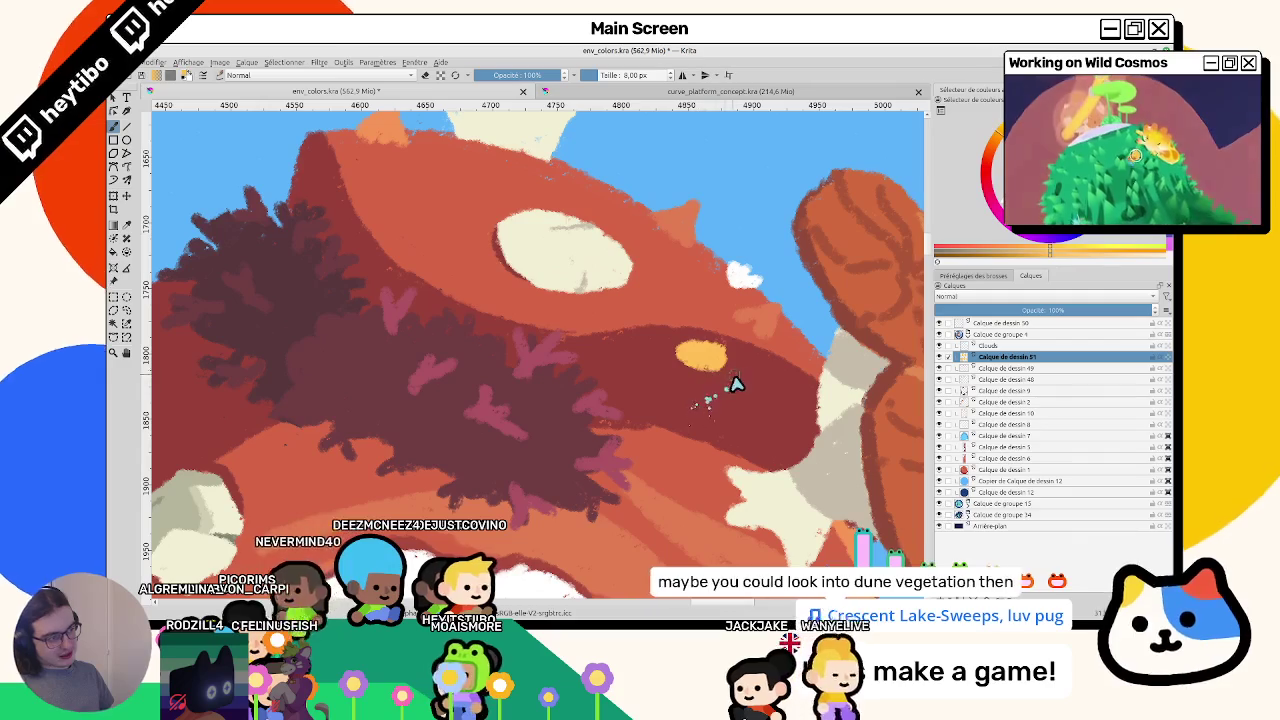
left_click_drag(680, 388, 666, 392)
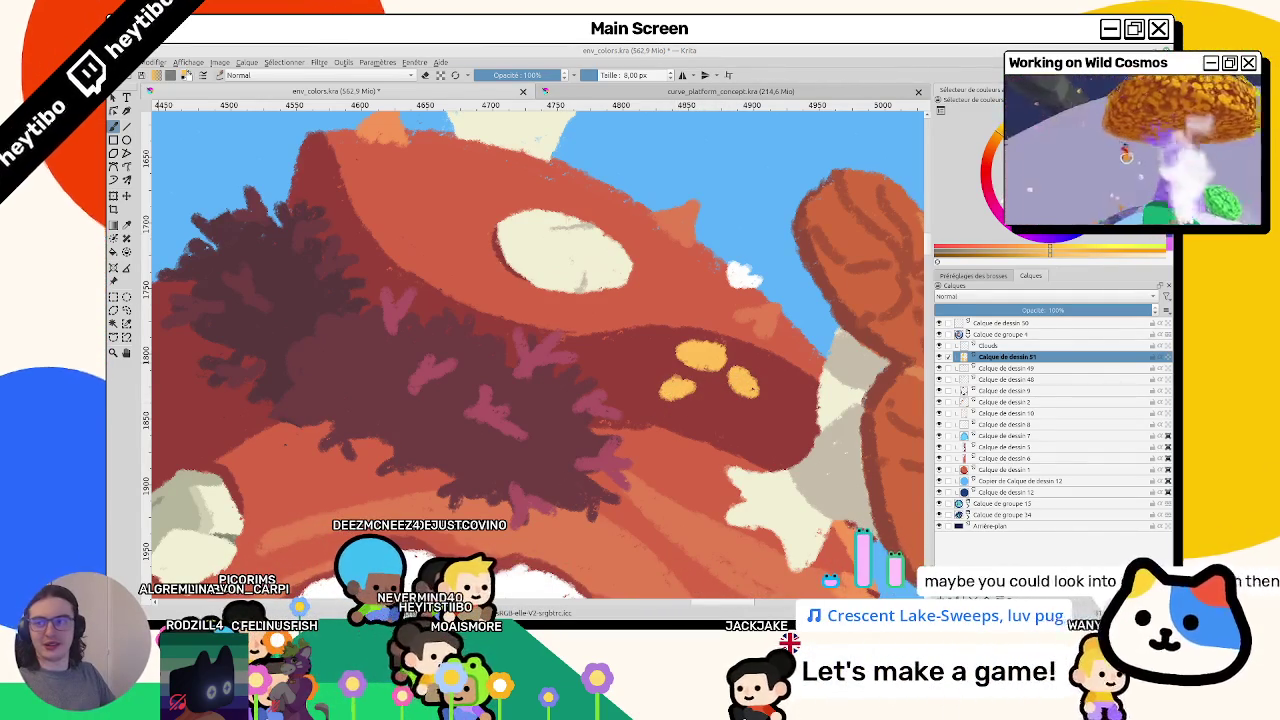
key("alt+Tab")
Maximize the browser and search Google Images for 'dune vegetation'.
double_click(909, 160)
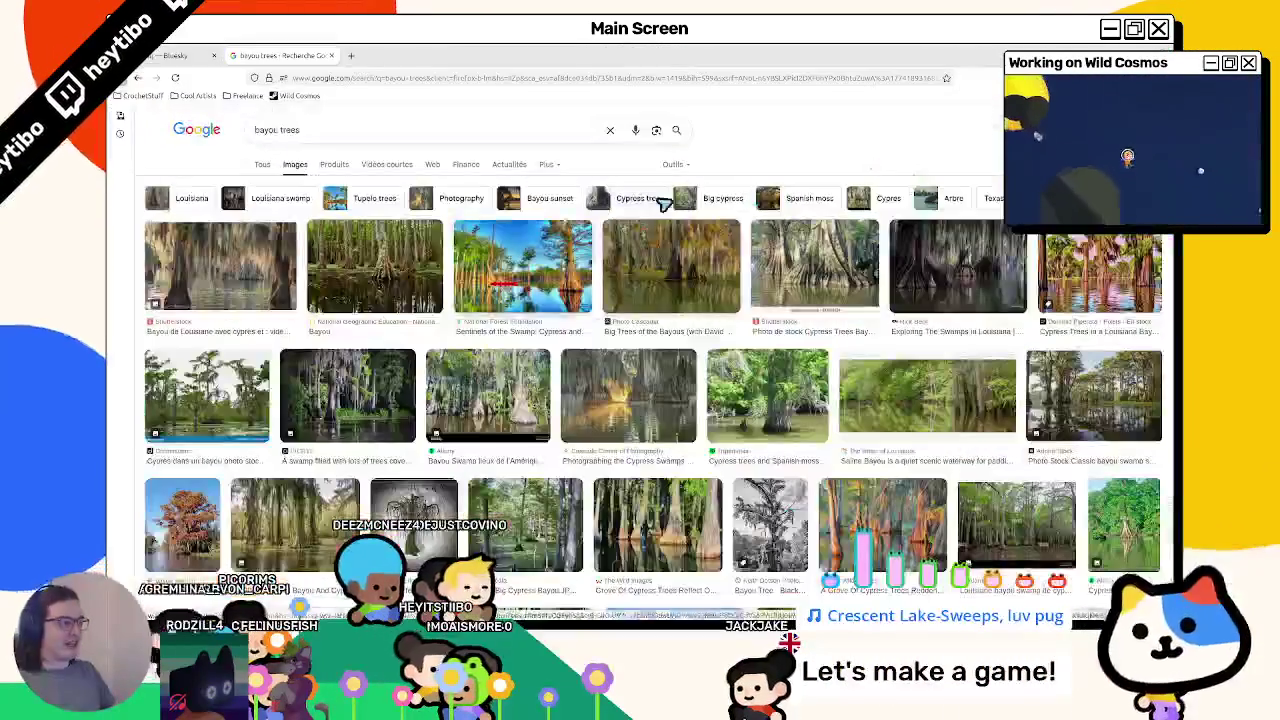
double_click(370, 142)
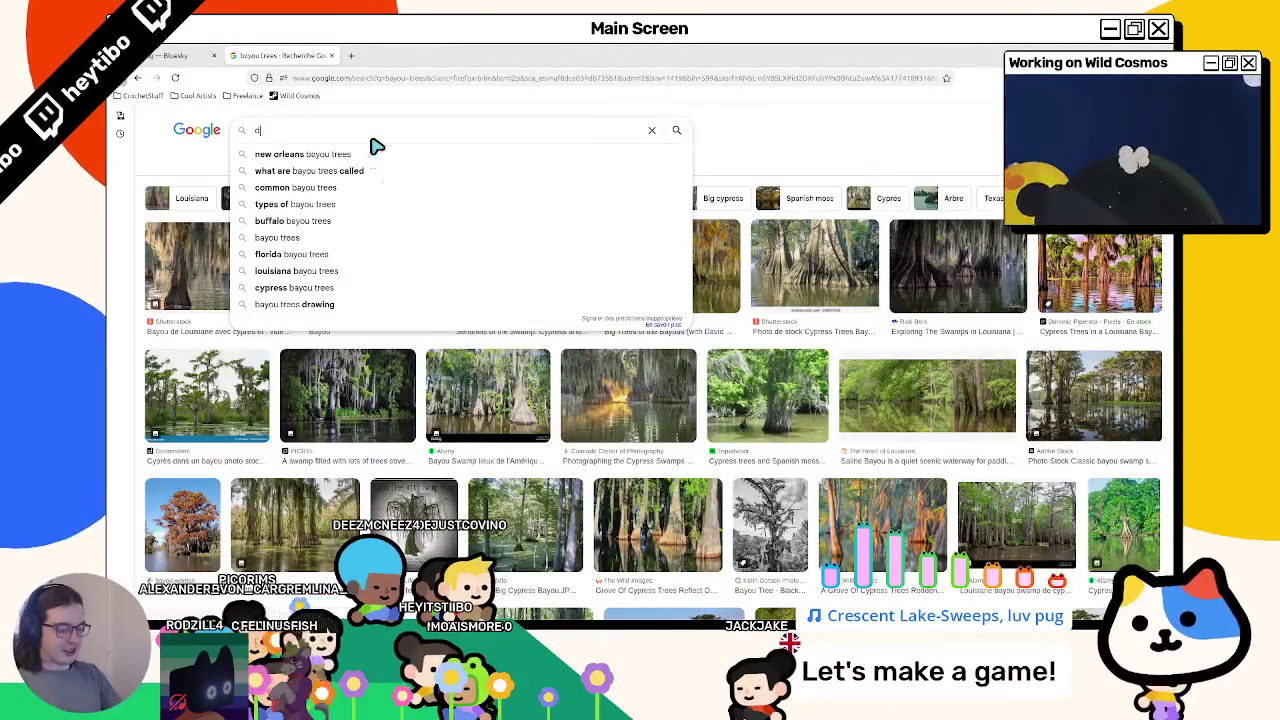
type("dune vegetation")
key("Return")
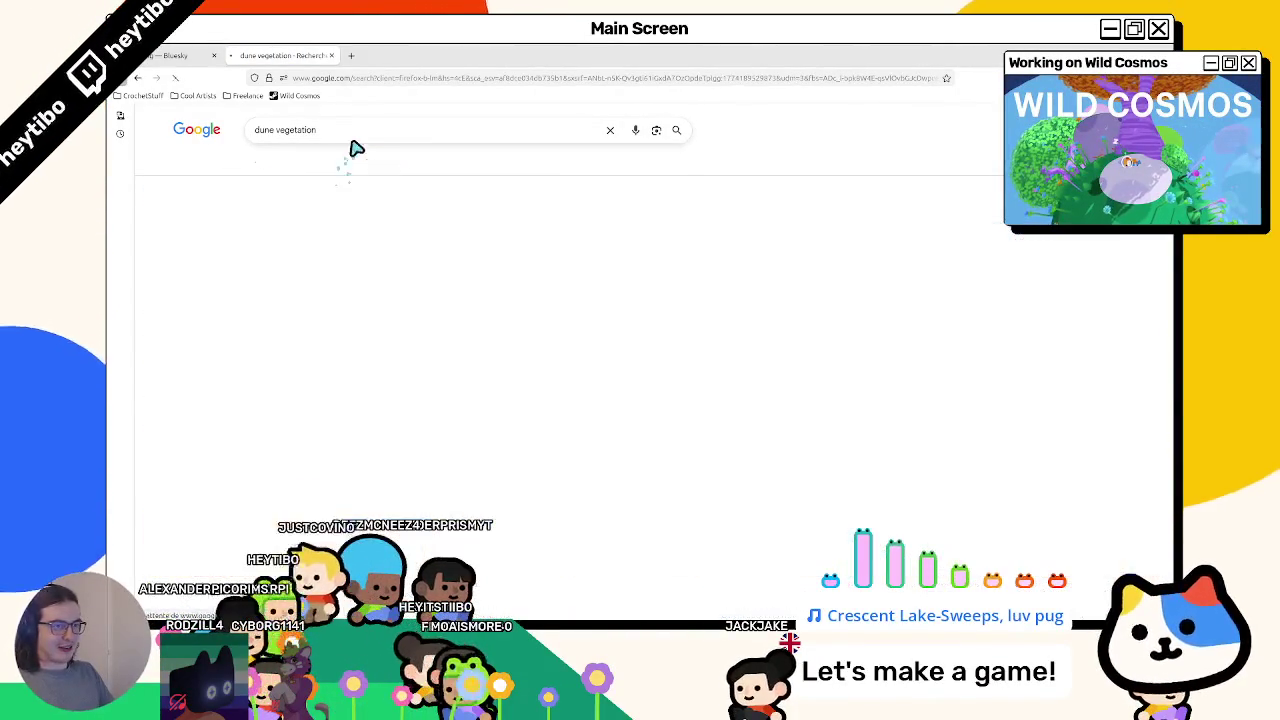
left_click(333, 164)
left_click(294, 164)
double_click(296, 130)
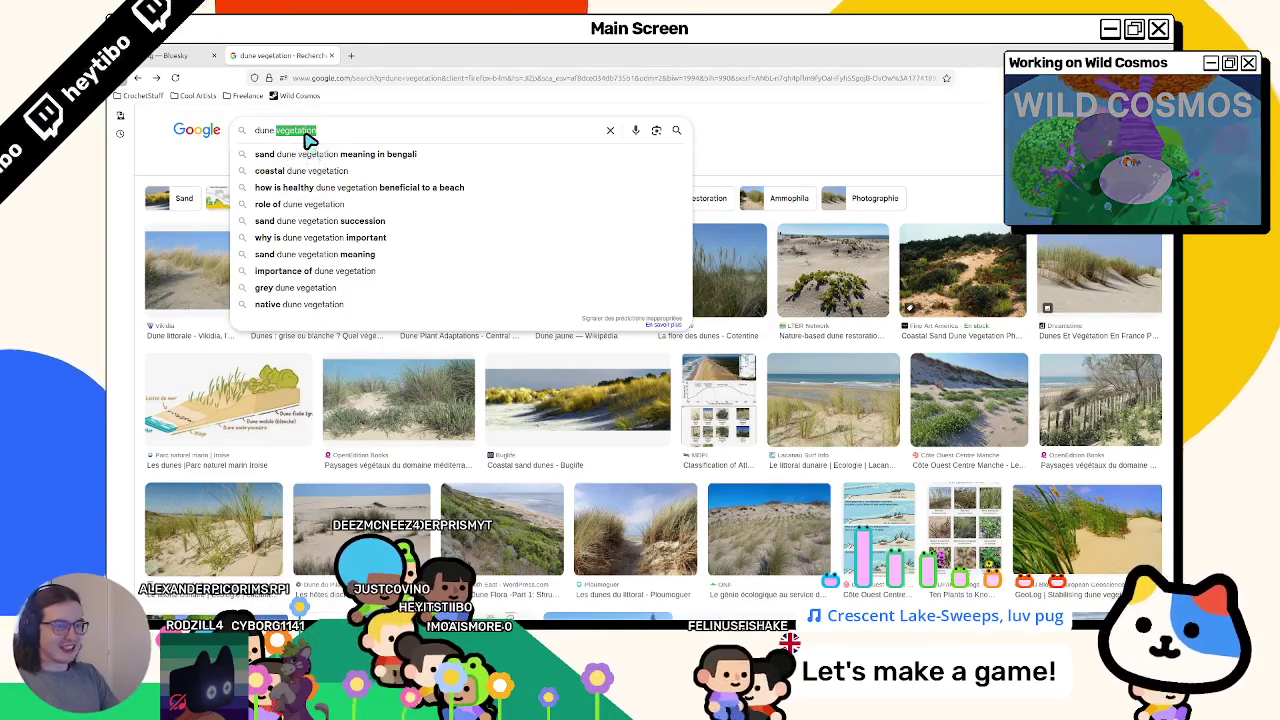
key("BackSpace")
type("vegetation")
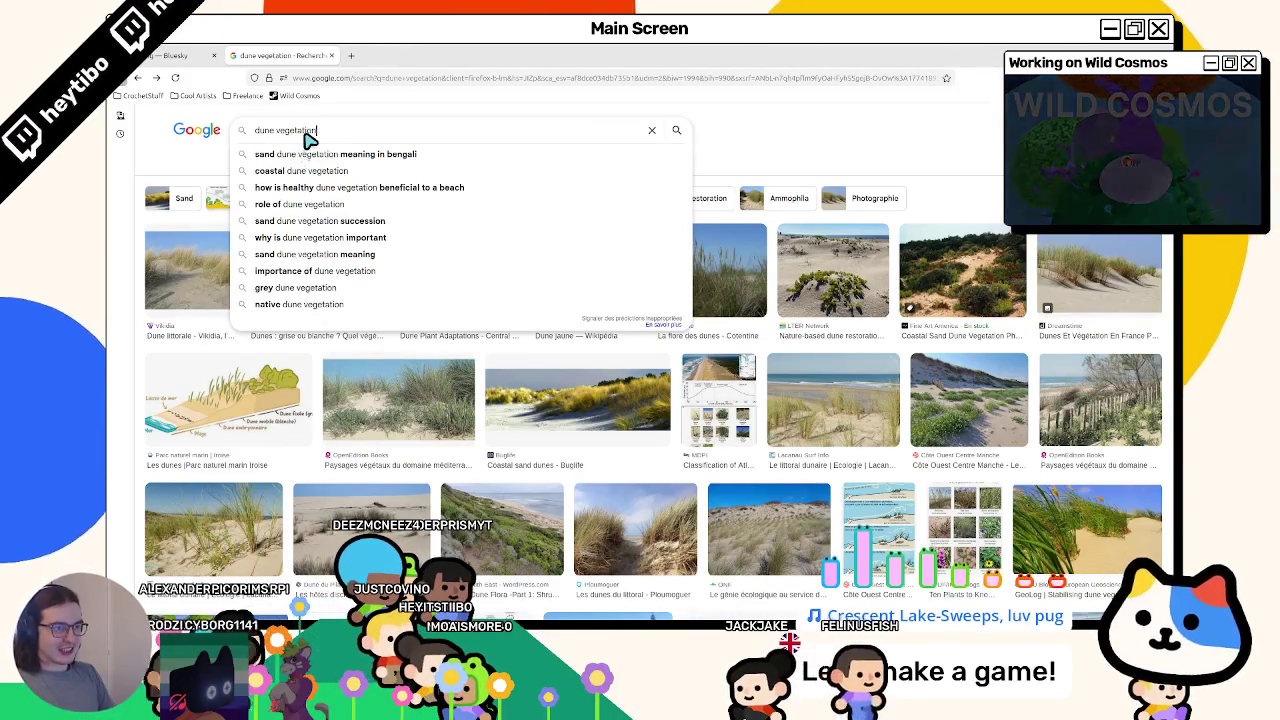
key("Return")
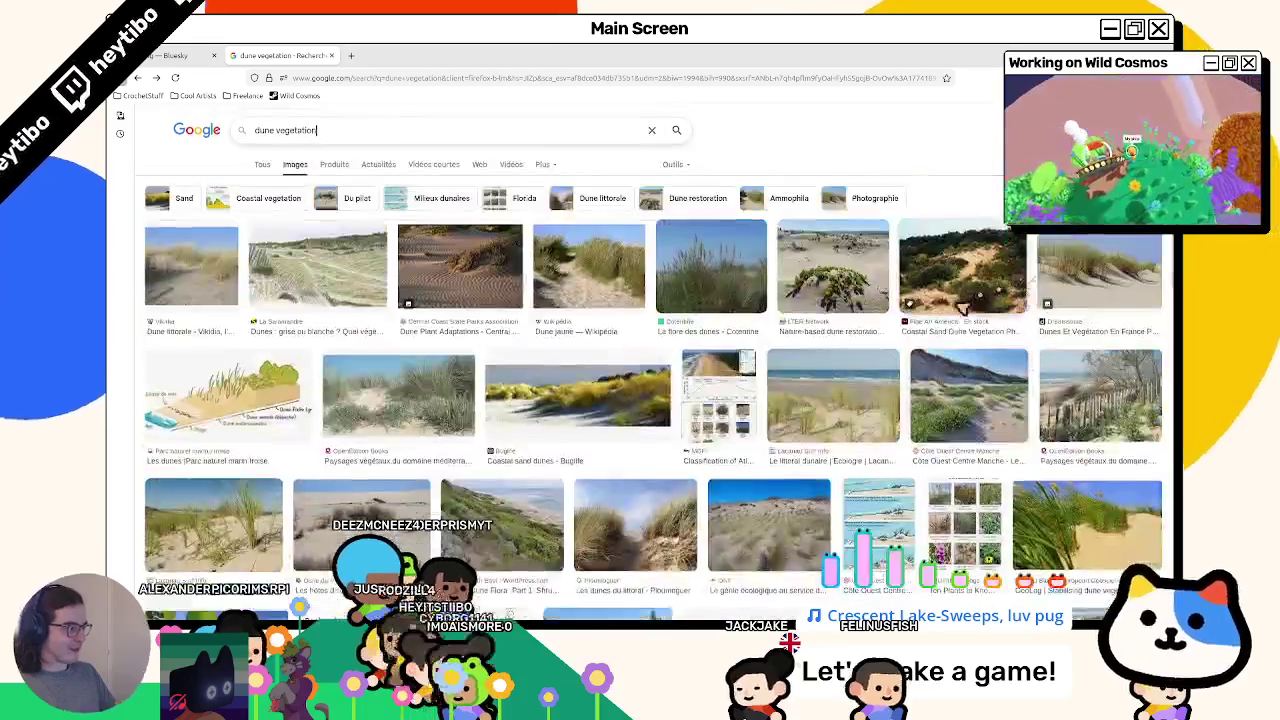
Preview dune photos such as 'La flore des dunes' and 'Nature-based dune restoration'.
left_click(975, 264)
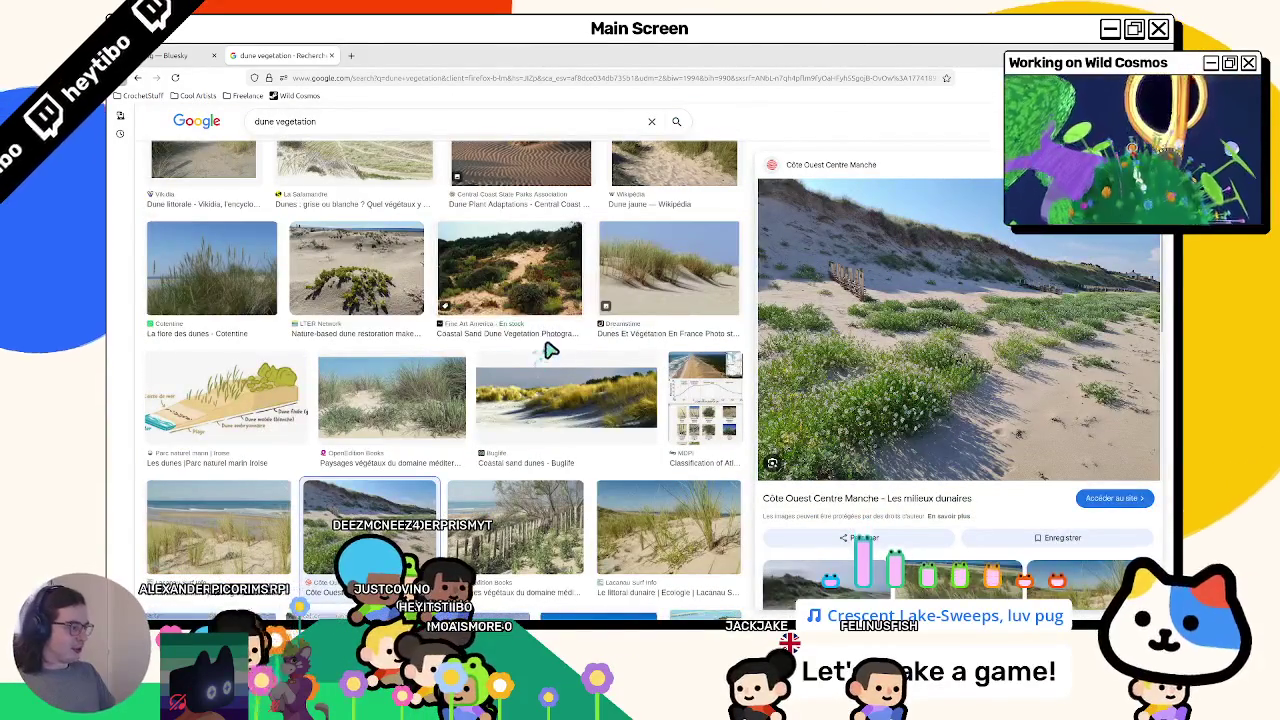
scroll(548, 349, "up", 3)
scroll(958, 371, "down", 2)
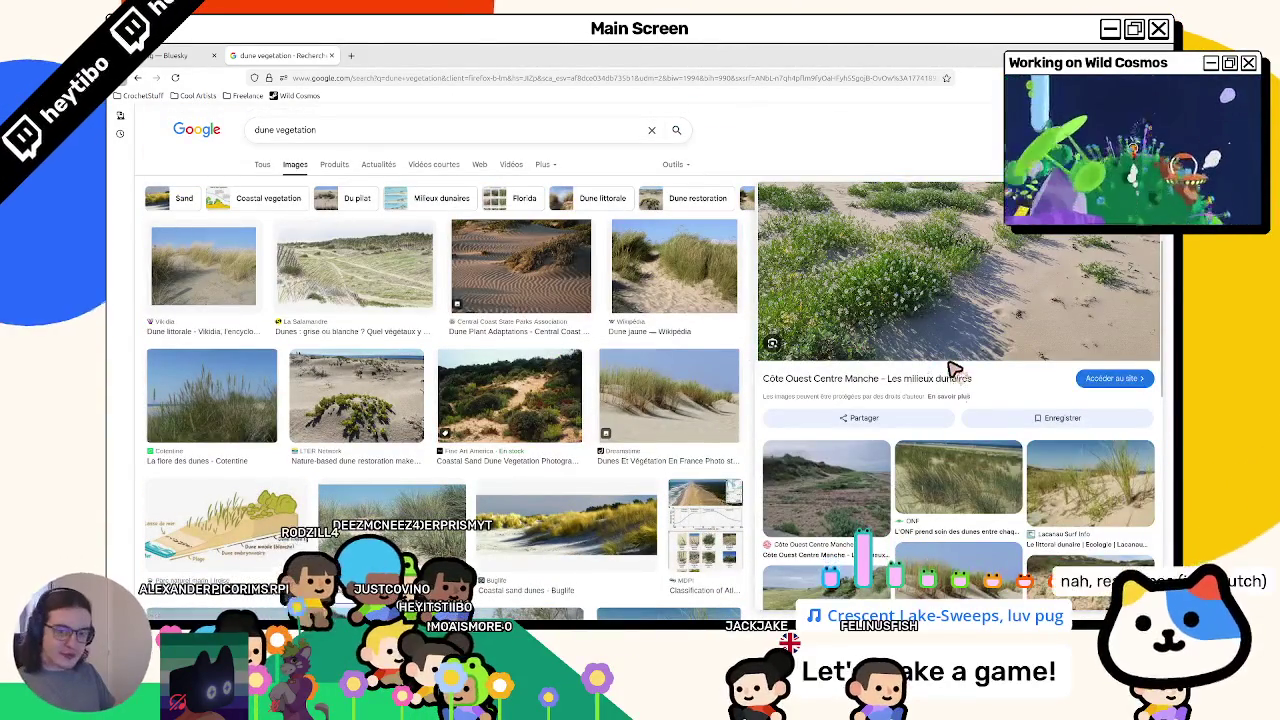
scroll(907, 369, "up", 2)
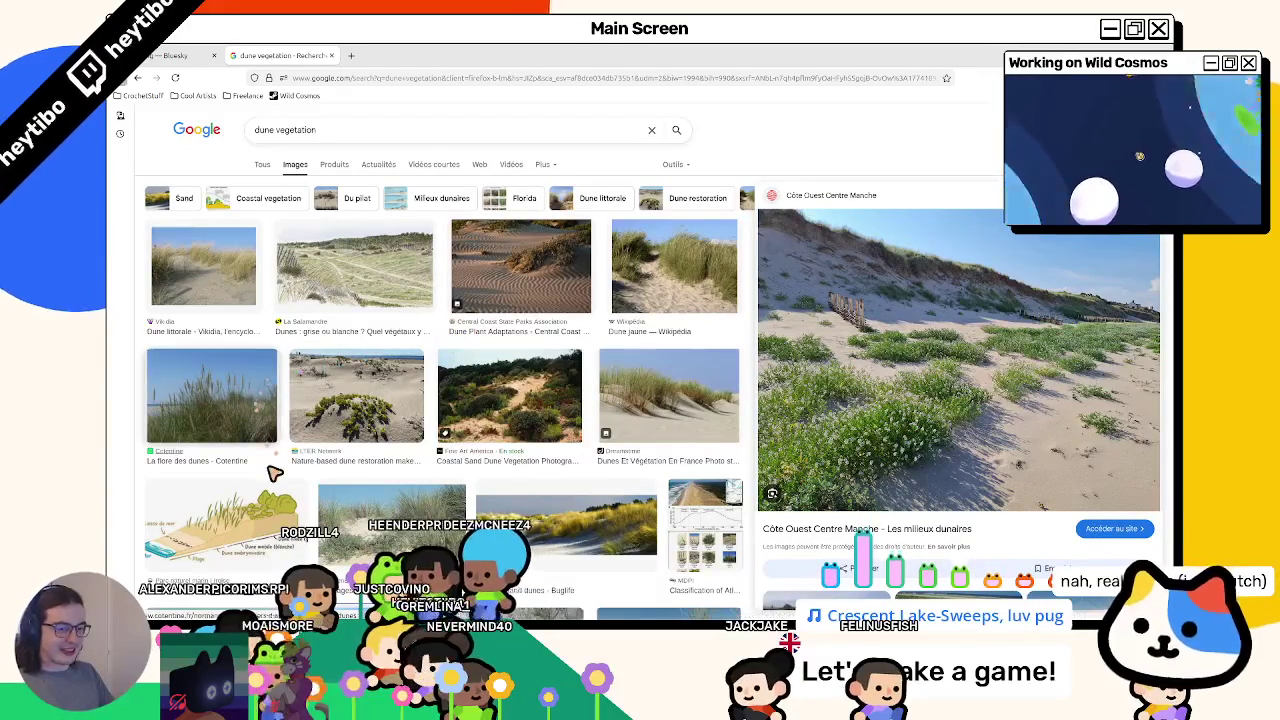
left_click(224, 416)
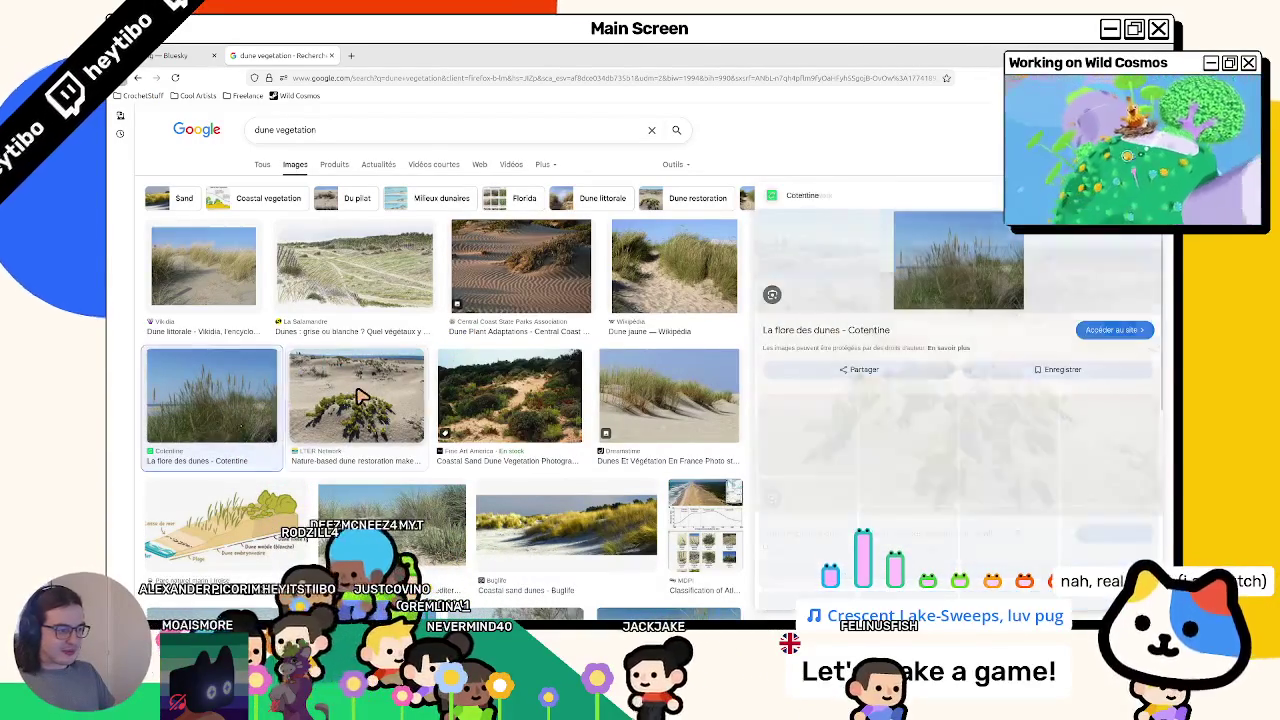
left_click(356, 398)
scroll(866, 386, "down", 1)
scroll(855, 375, "down", 1)
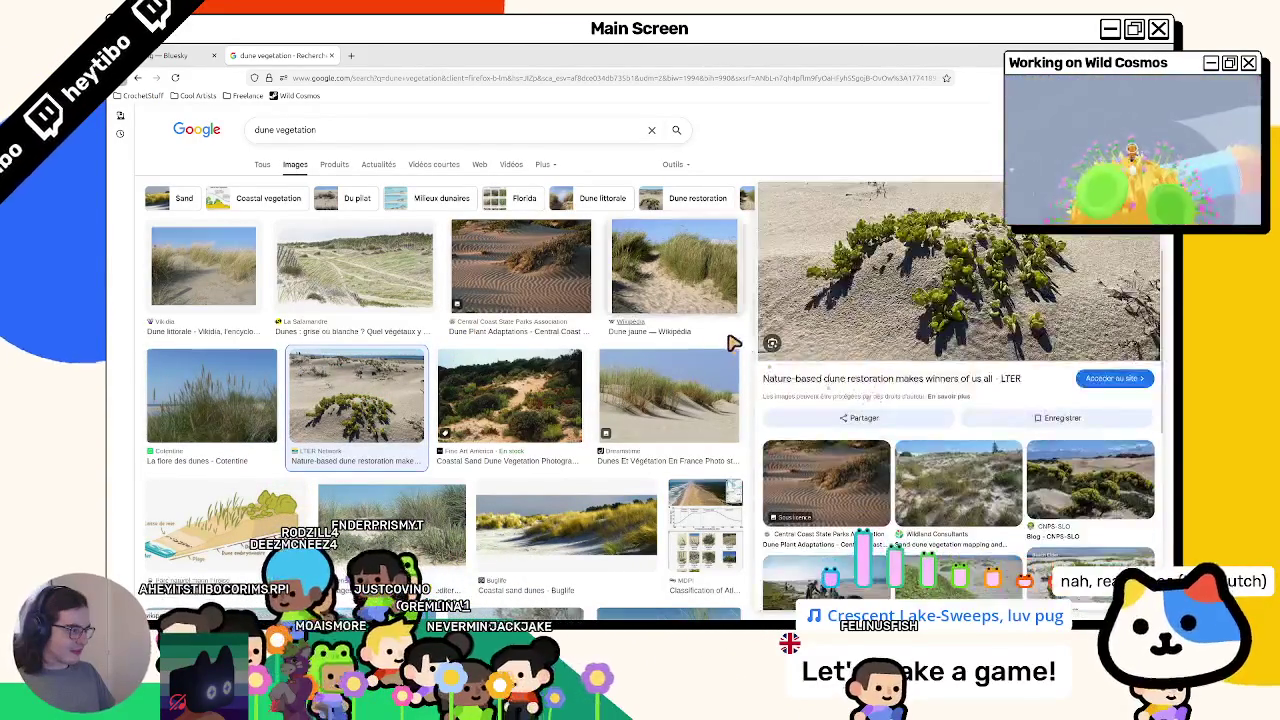
scroll(838, 360, "down", 1)
scroll(838, 360, "down", 2)
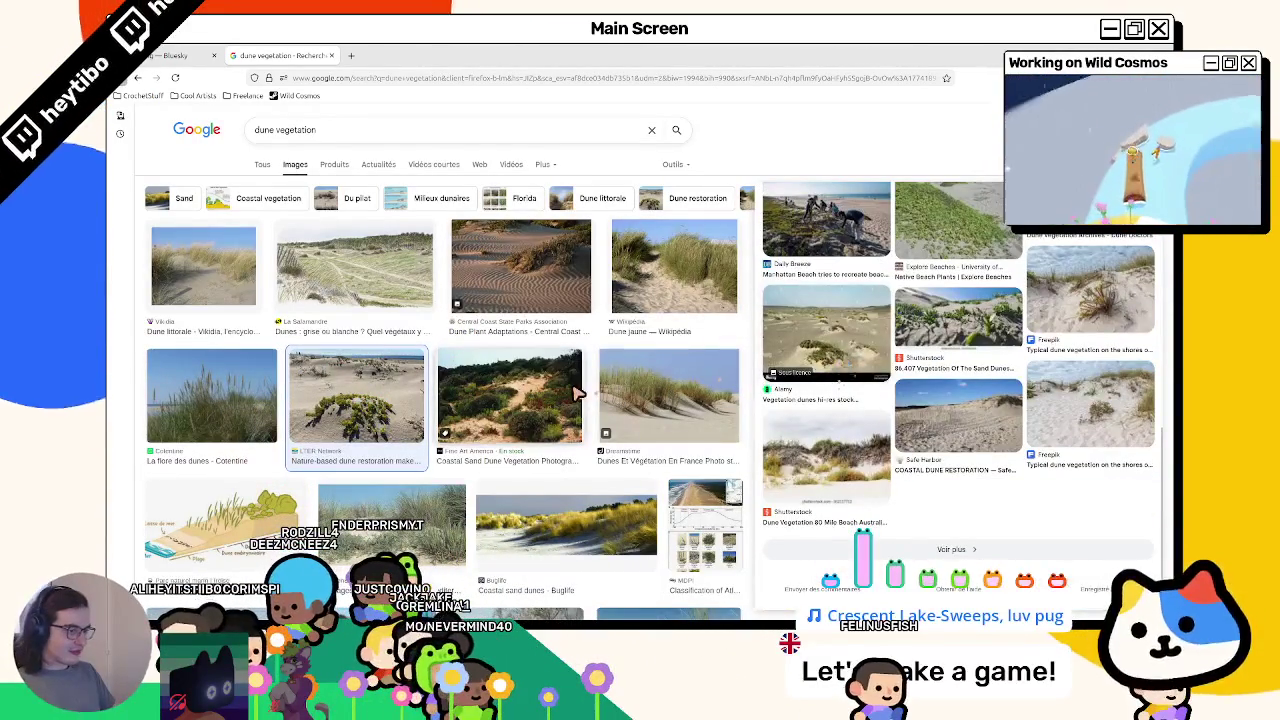
Preview more dune photos, ending on the Côte Ouest Centre Manche image.
left_click(570, 395)
left_click(653, 305)
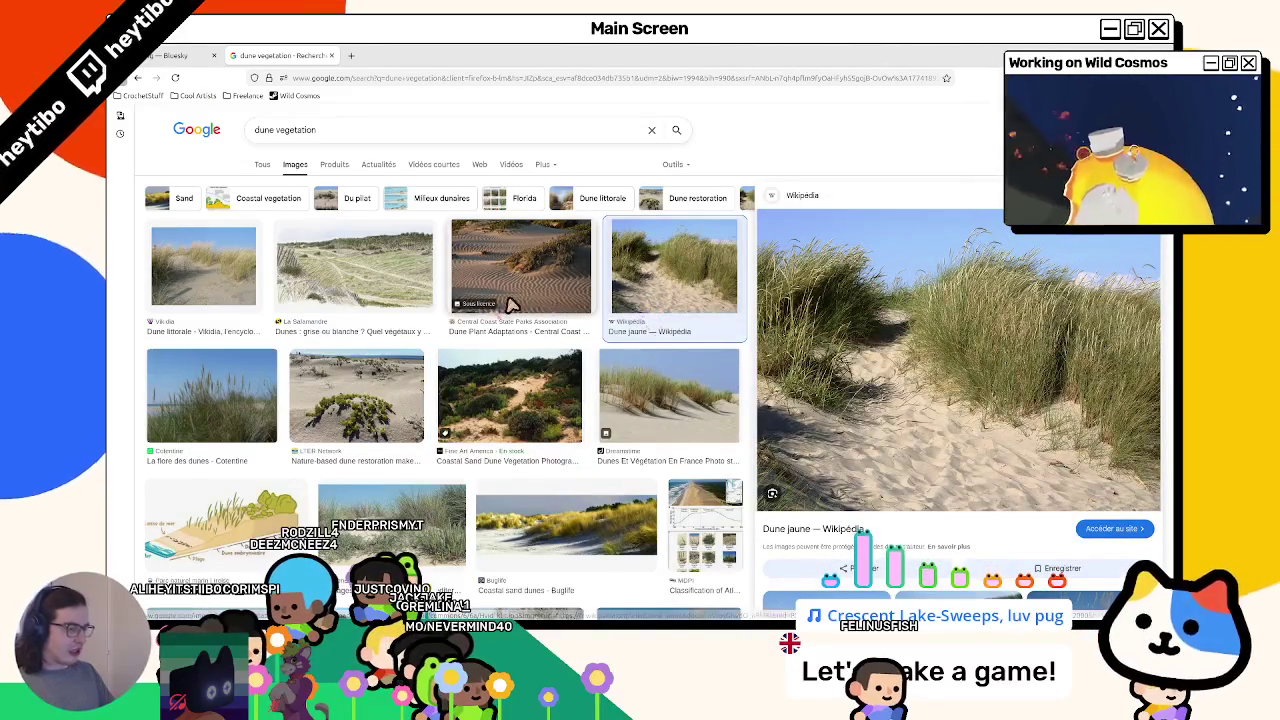
left_click(294, 286)
left_click(233, 292)
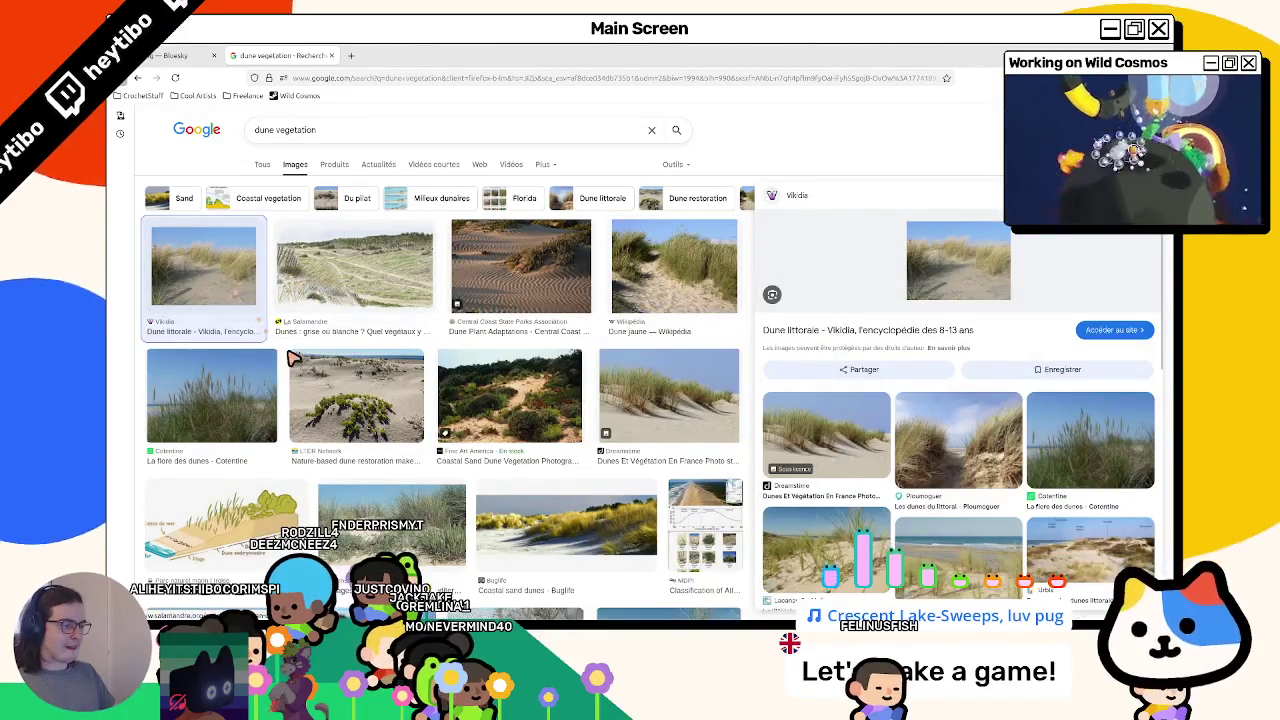
scroll(300, 330, "down", 3)
scroll(360, 360, "down", 2)
left_click(340, 318)
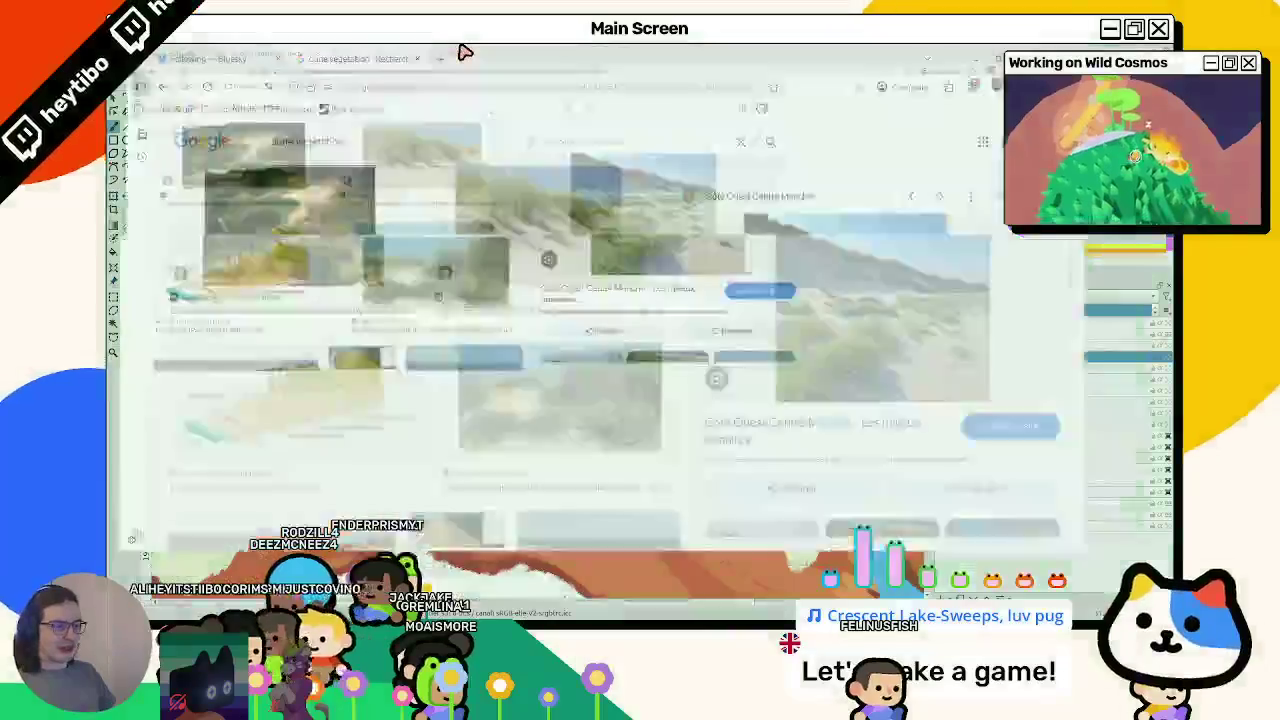
Preview the UF/IFAS 'Ten Plants to Know' Florida dune chart, scroll the results, then return to Krita.
scroll(200, 480, "down", 1)
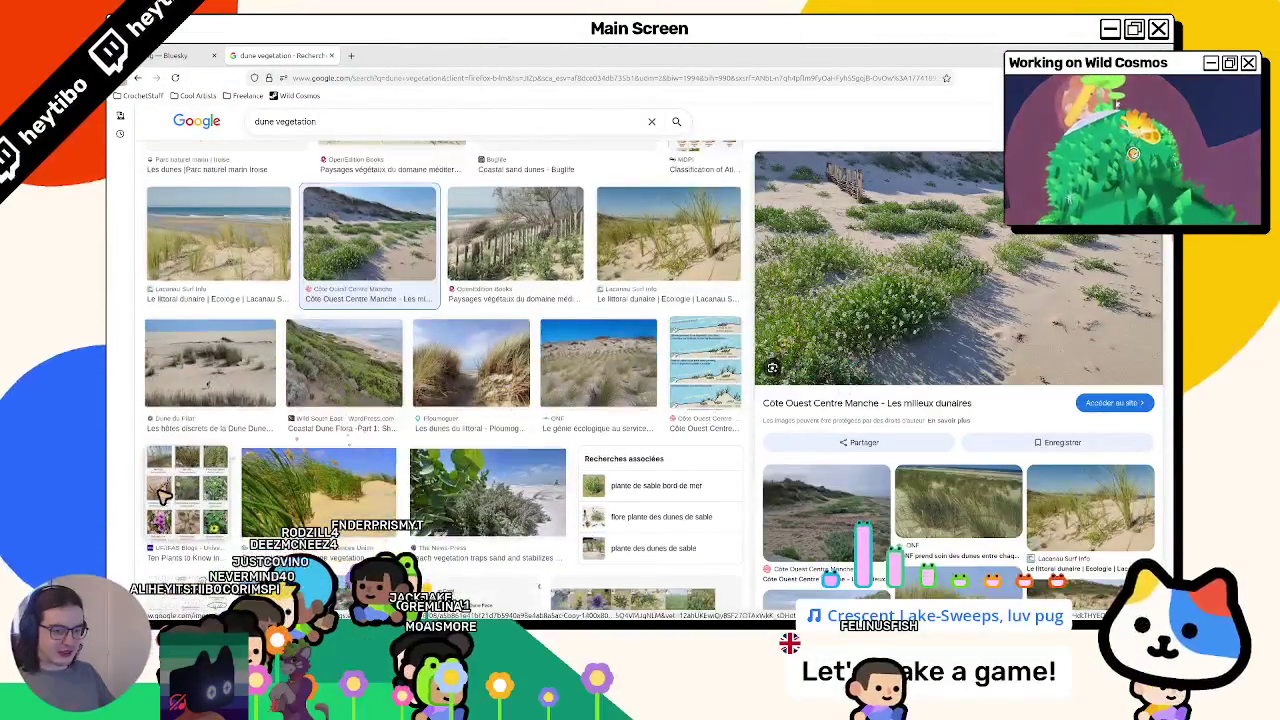
left_click(172, 487)
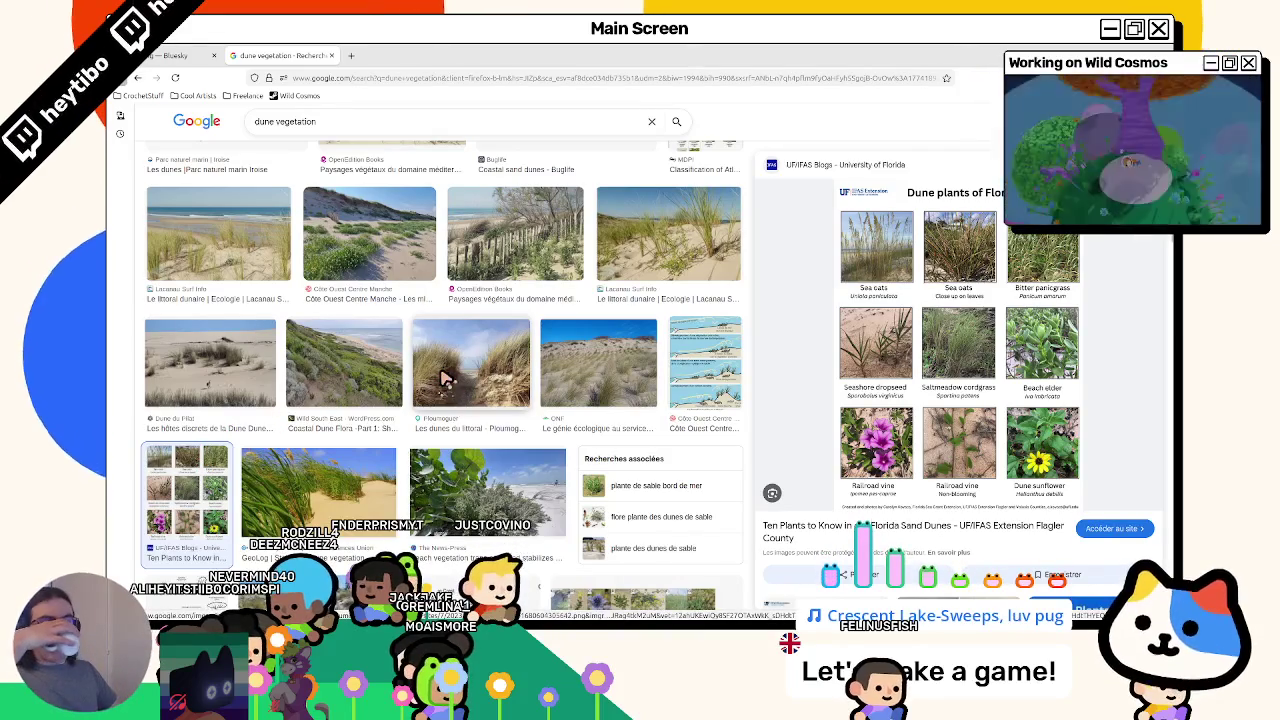
scroll(445, 377, "down", 3)
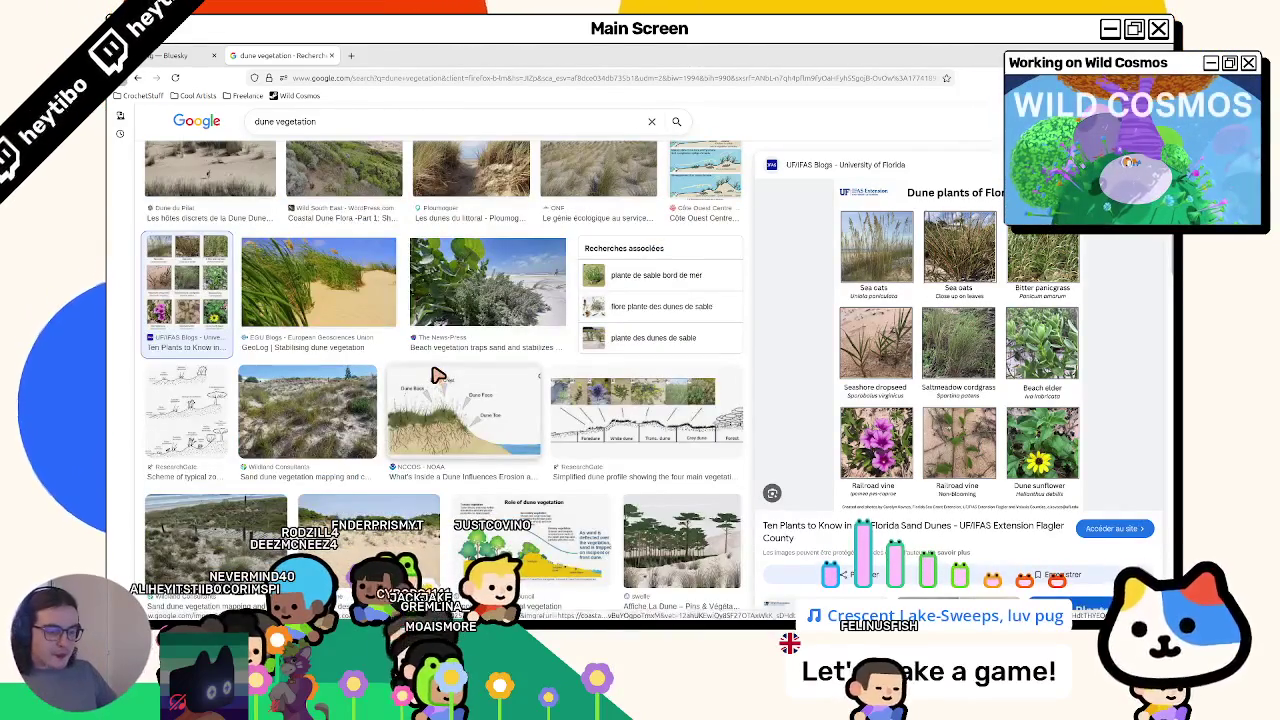
scroll(425, 376, "down", 2)
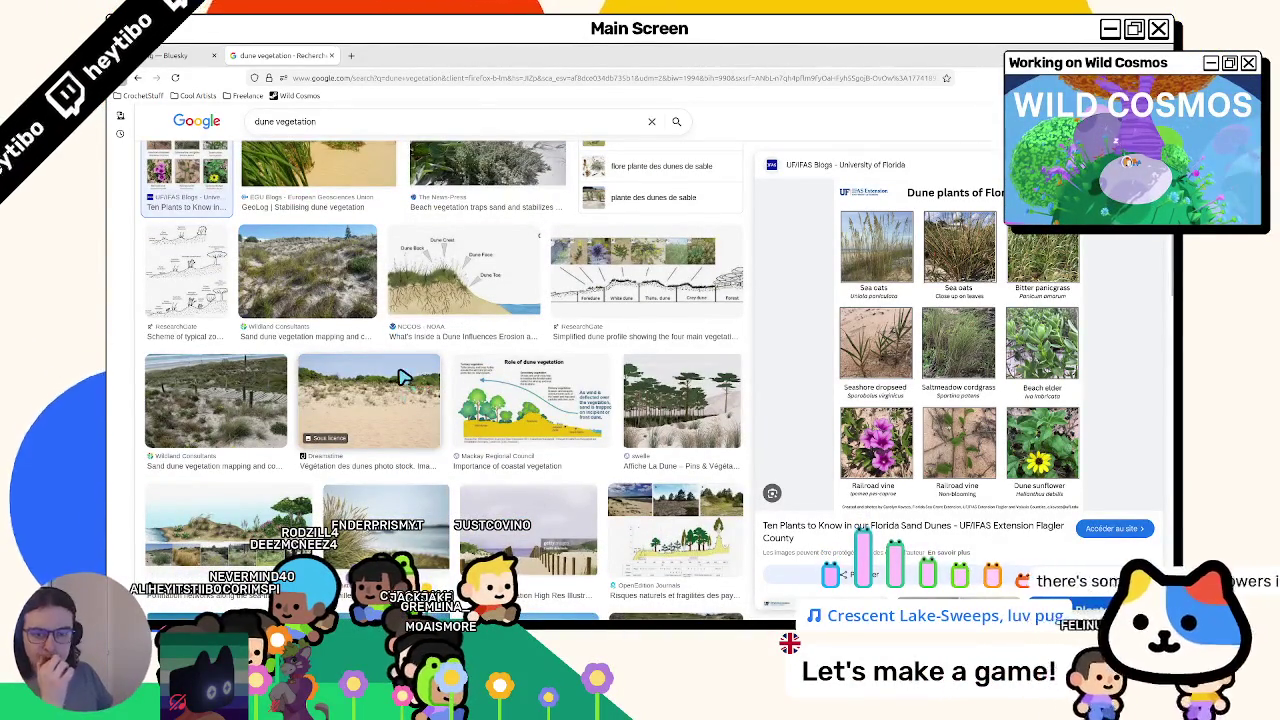
scroll(400, 376, "up", 10)
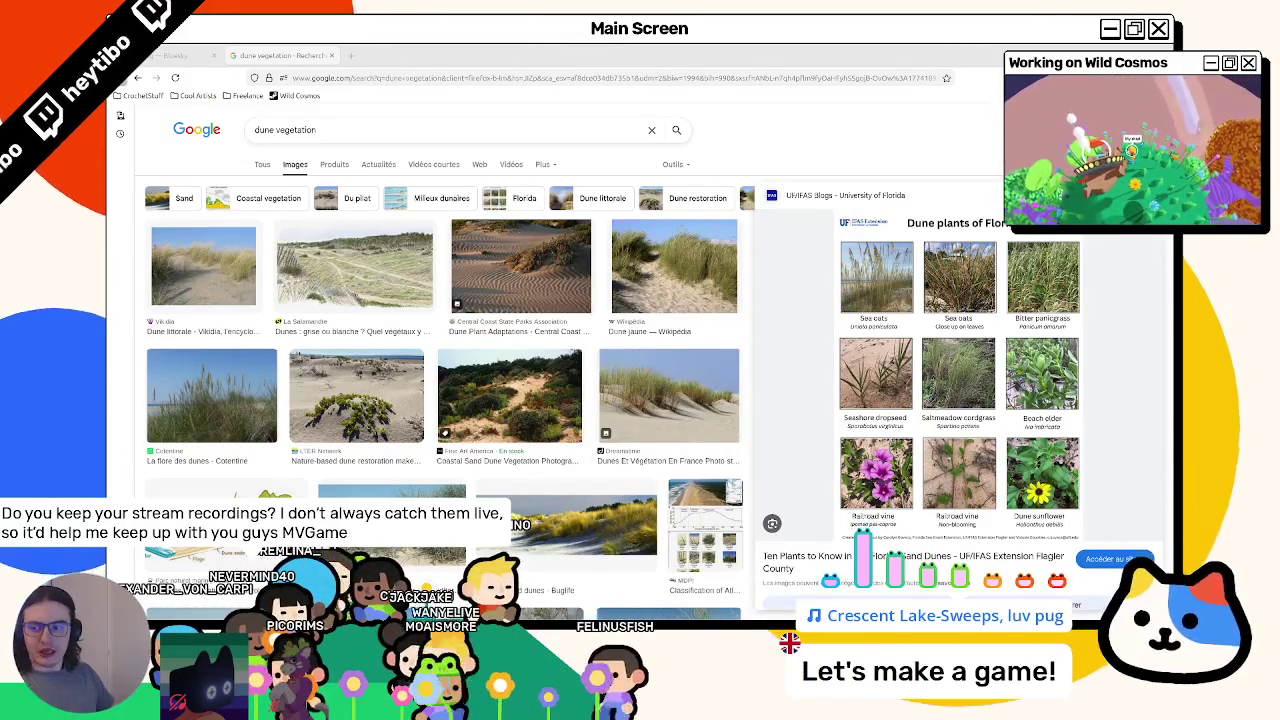
scroll(587, 427, "down", 5)
scroll(587, 427, "down", 5)
scroll(587, 427, "down", 5)
scroll(587, 427, "down", 5)
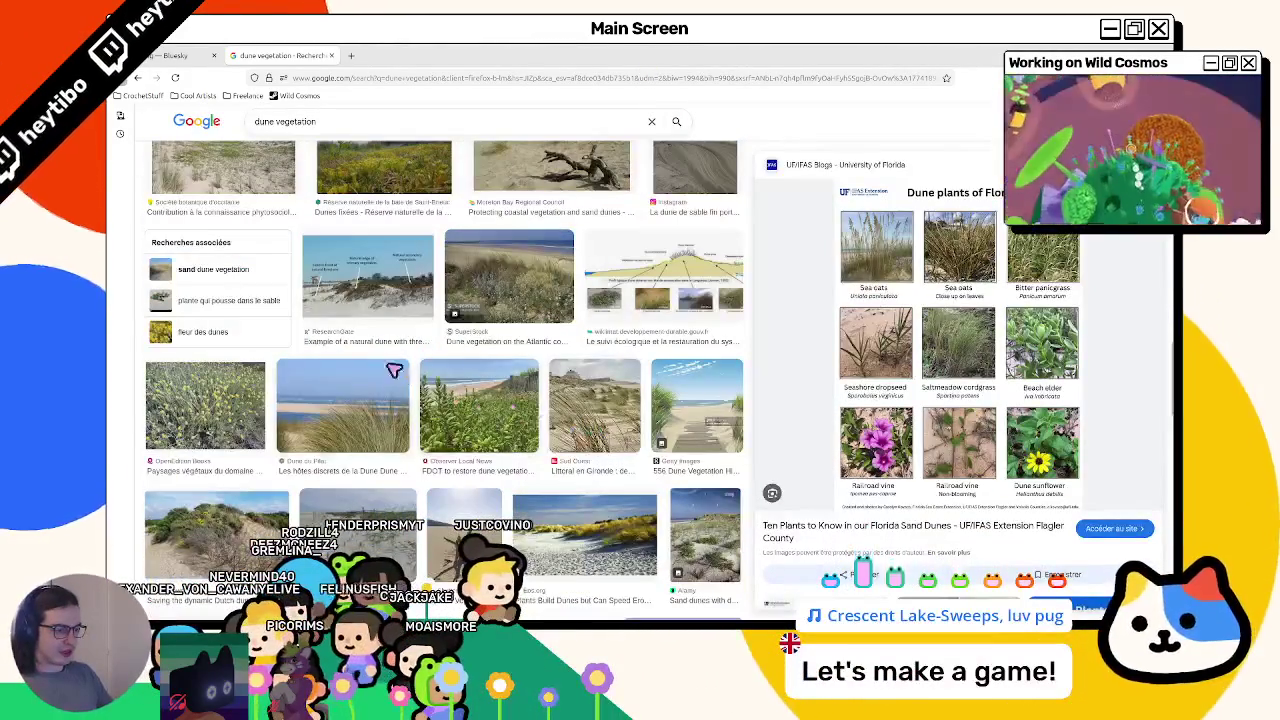
key("alt+Tab")
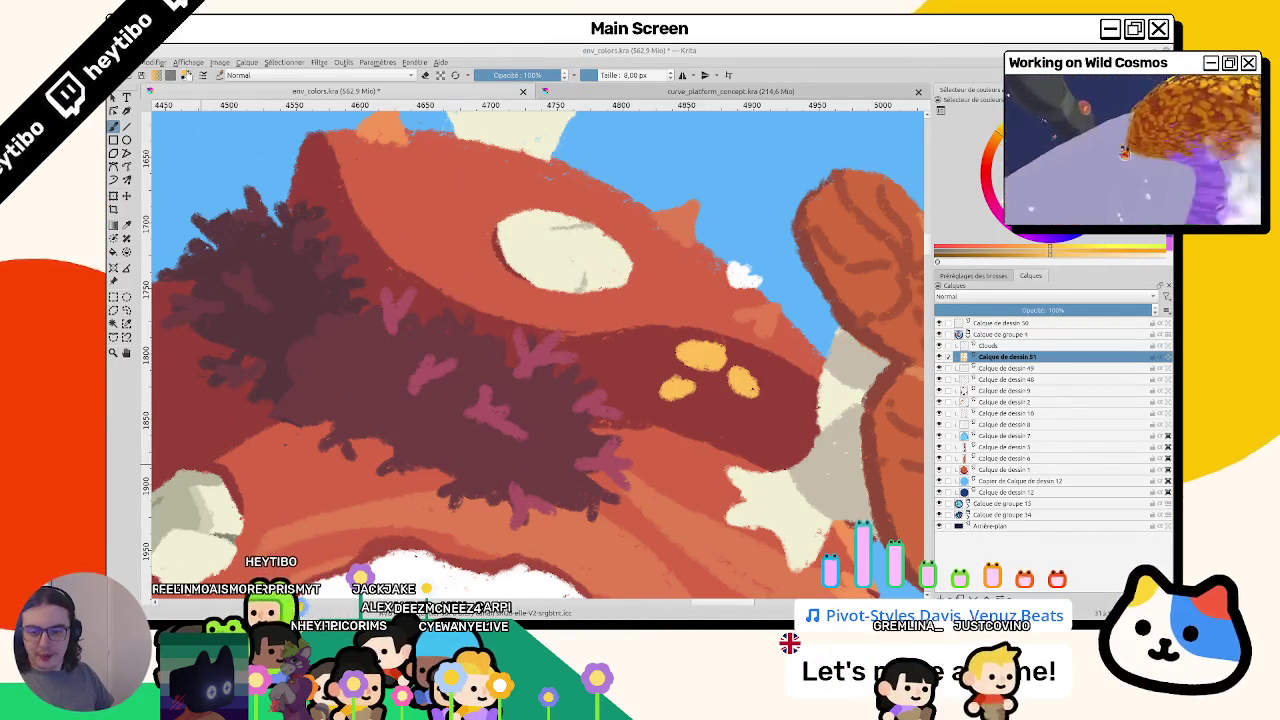
Reset the view to 100%, then rotate and zoom onto the mushroom caps.
scroll(540, 320, "down", 2)
key("1")
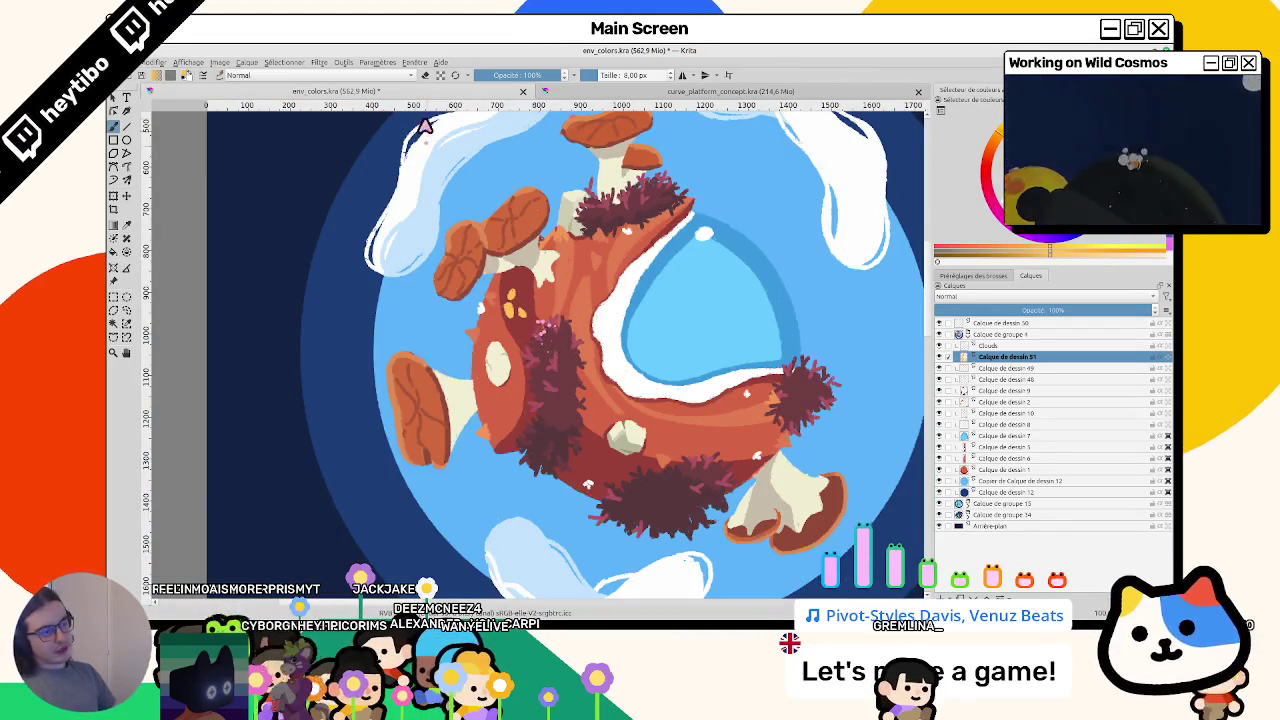
scroll(483, 182, "up", 2)
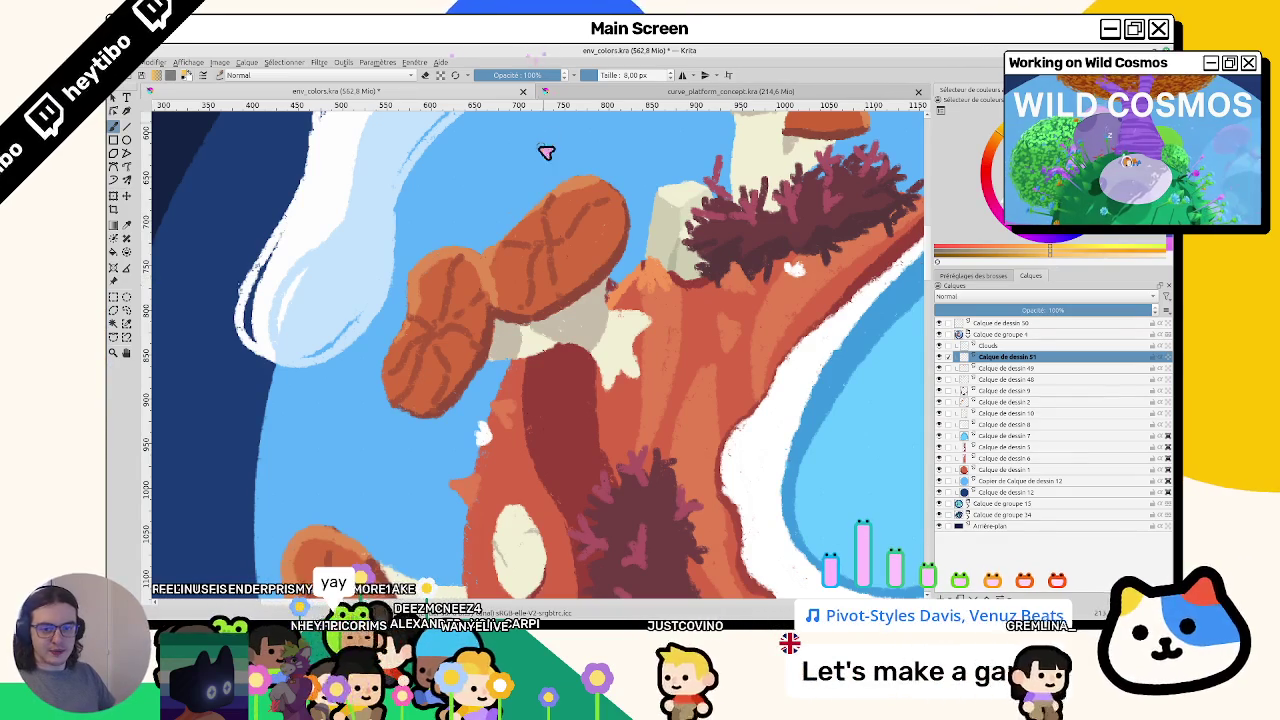
left_click_drag(541, 153, 467, 407)
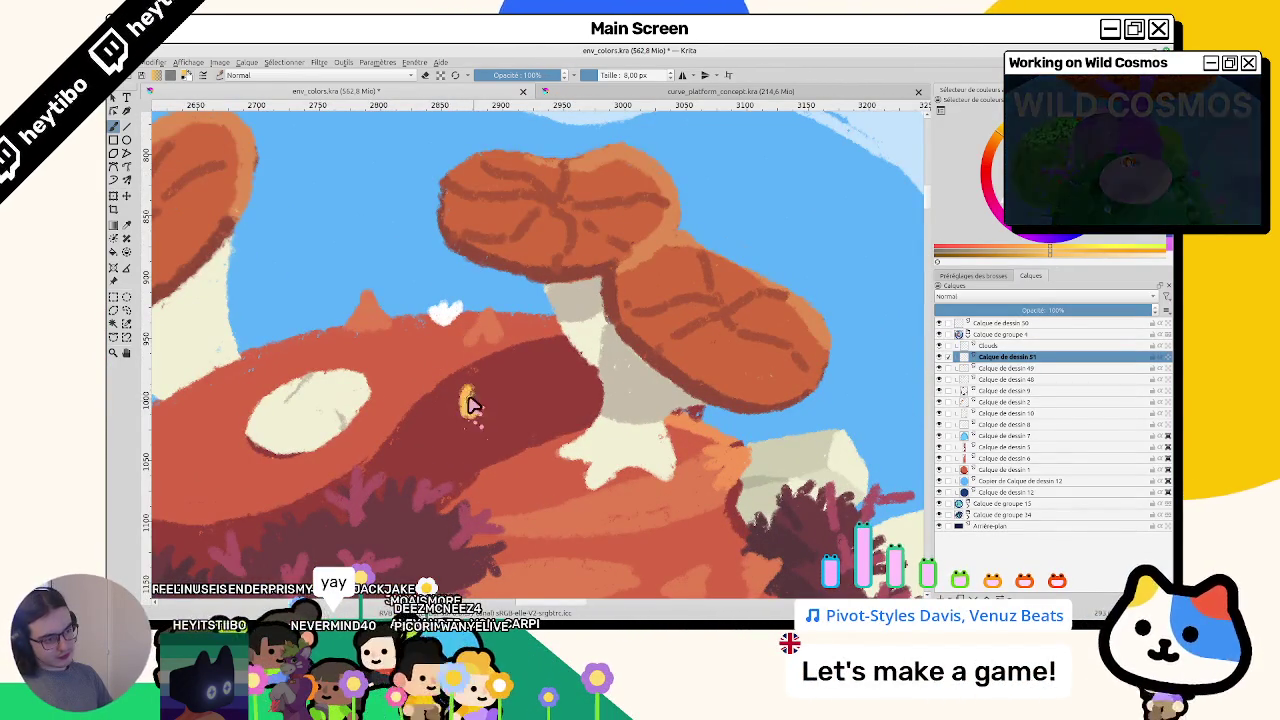
Dab a cluster of orange dots on the dark red band beneath the caps.
left_click_drag(495, 391, 505, 396)
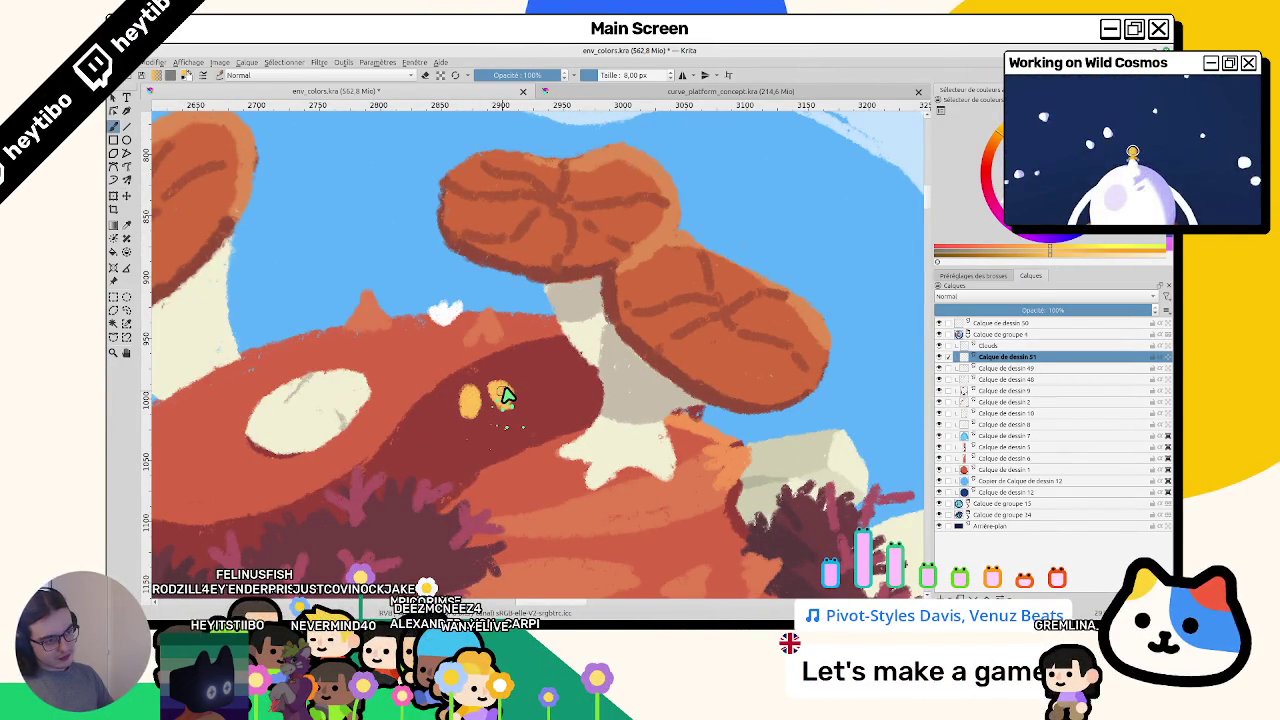
left_click(484, 437)
left_click(516, 437)
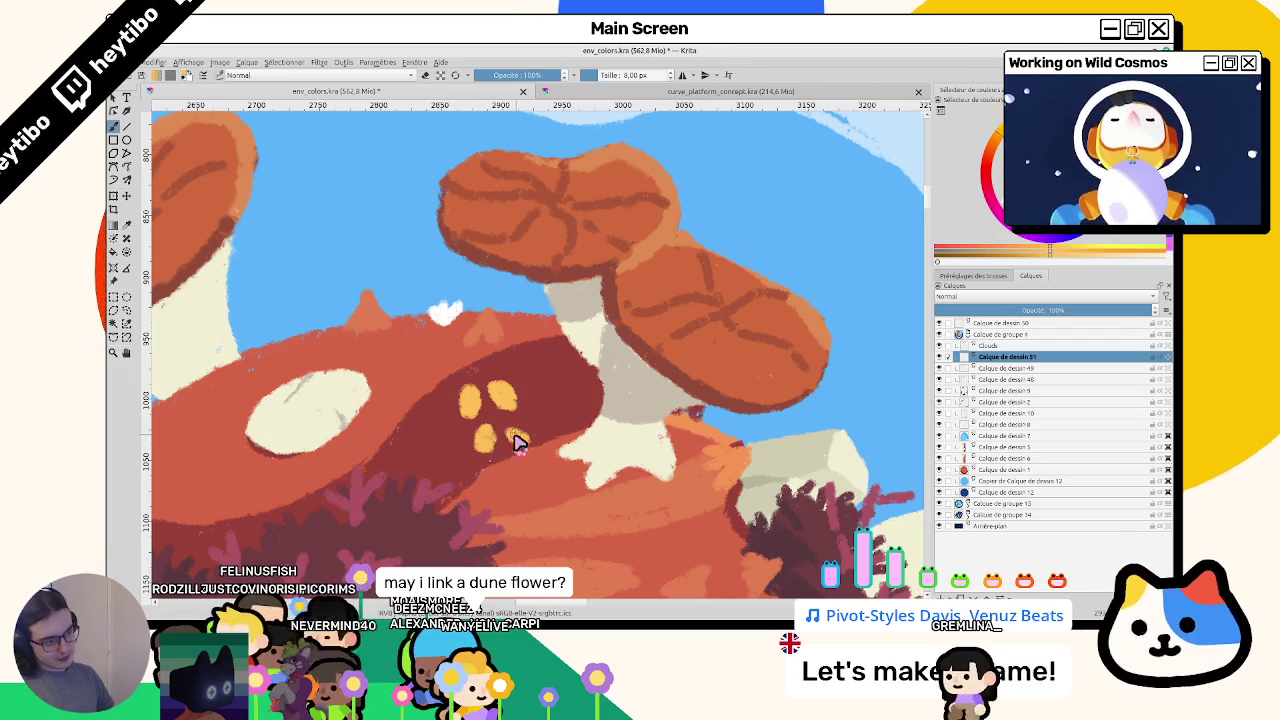
left_click(438, 423)
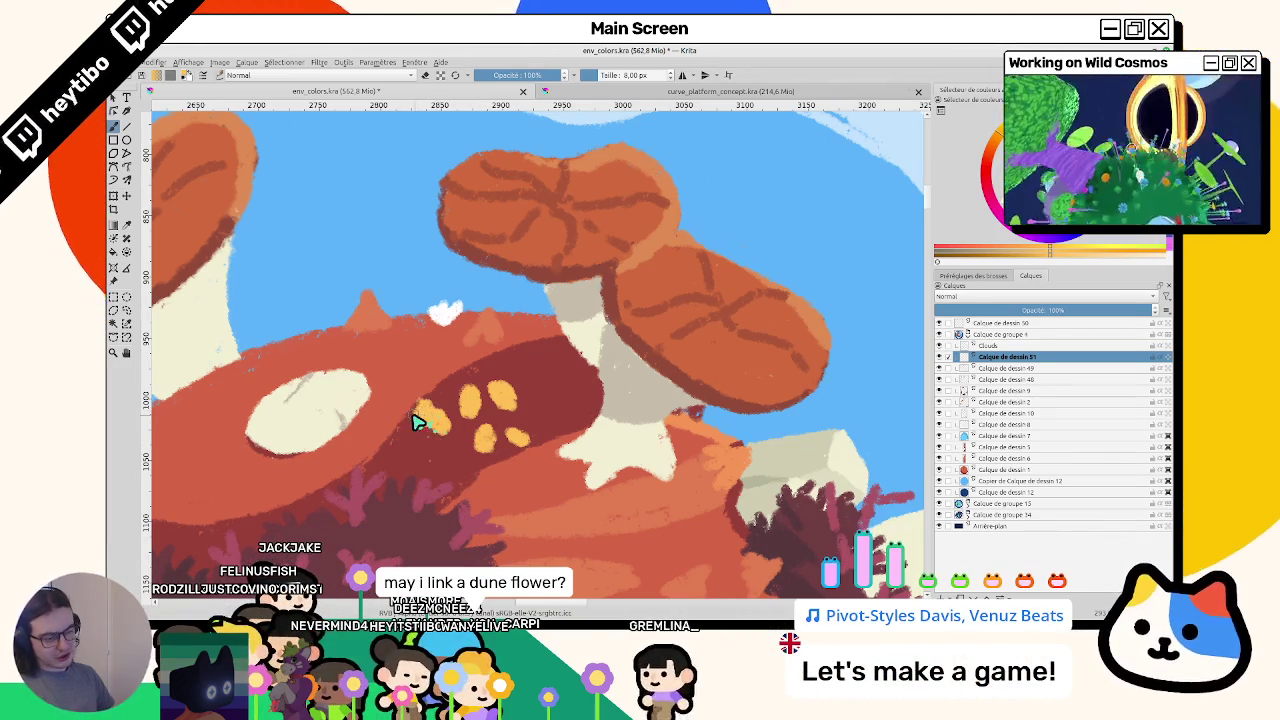
left_click(518, 367)
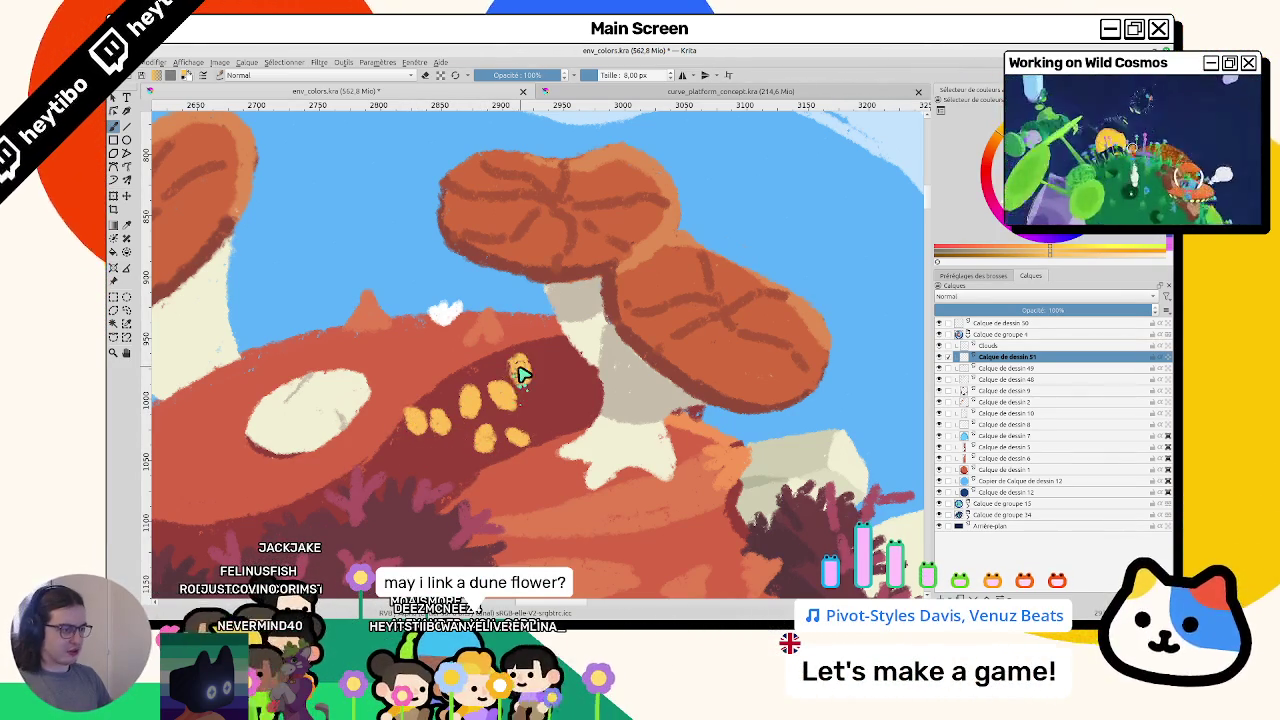
left_click(508, 340)
left_click(515, 378)
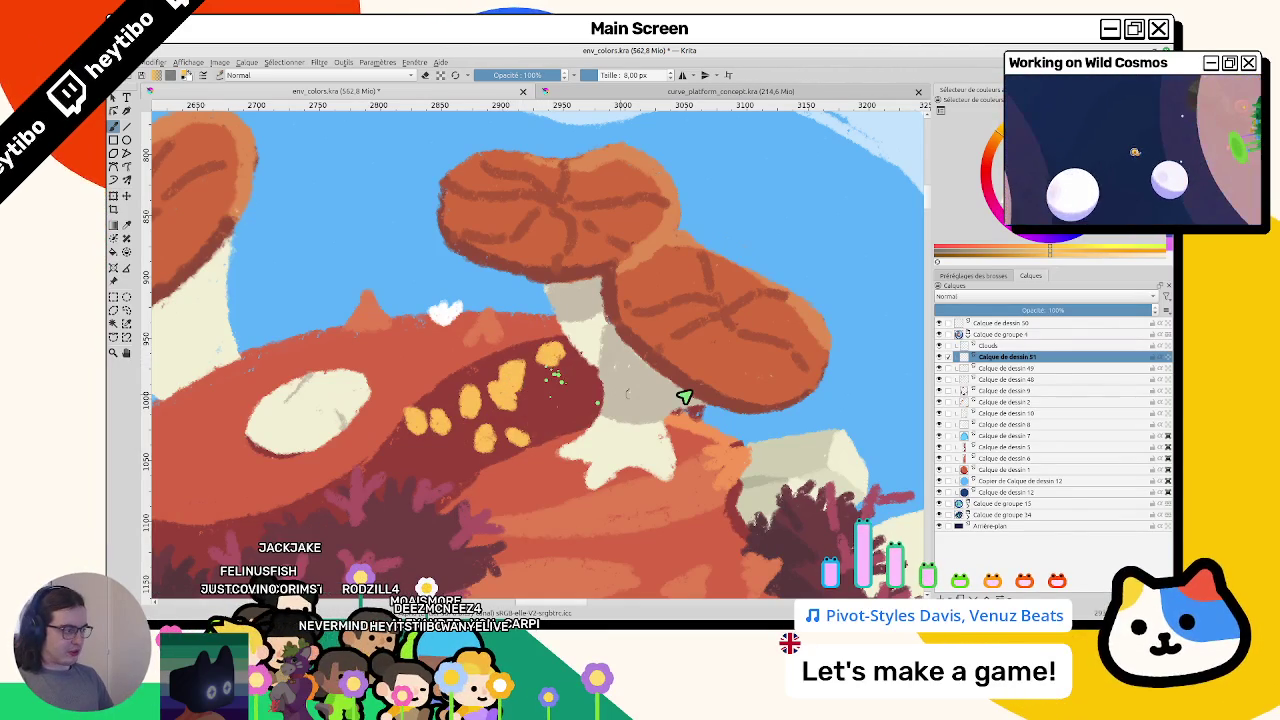
Switch layers, pick a lighter yellow-orange colour, check the dots and restore the upright view.
left_click(1005, 368)
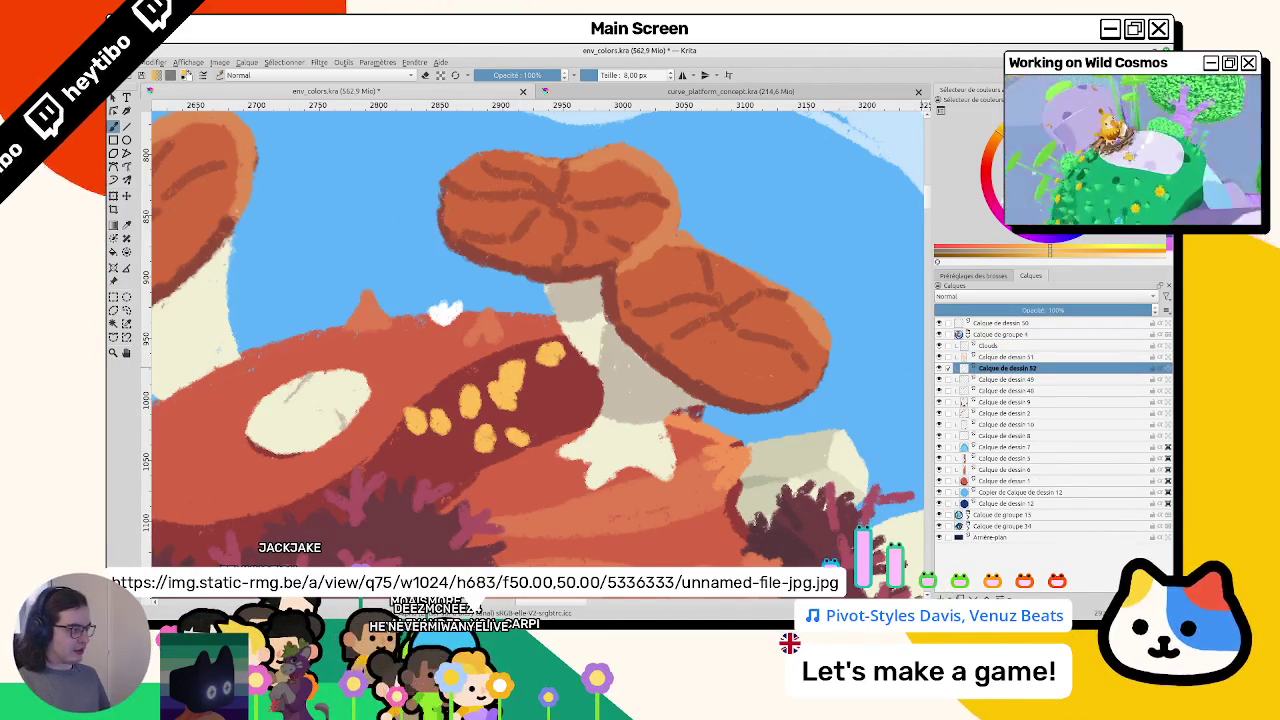
left_click(998, 148)
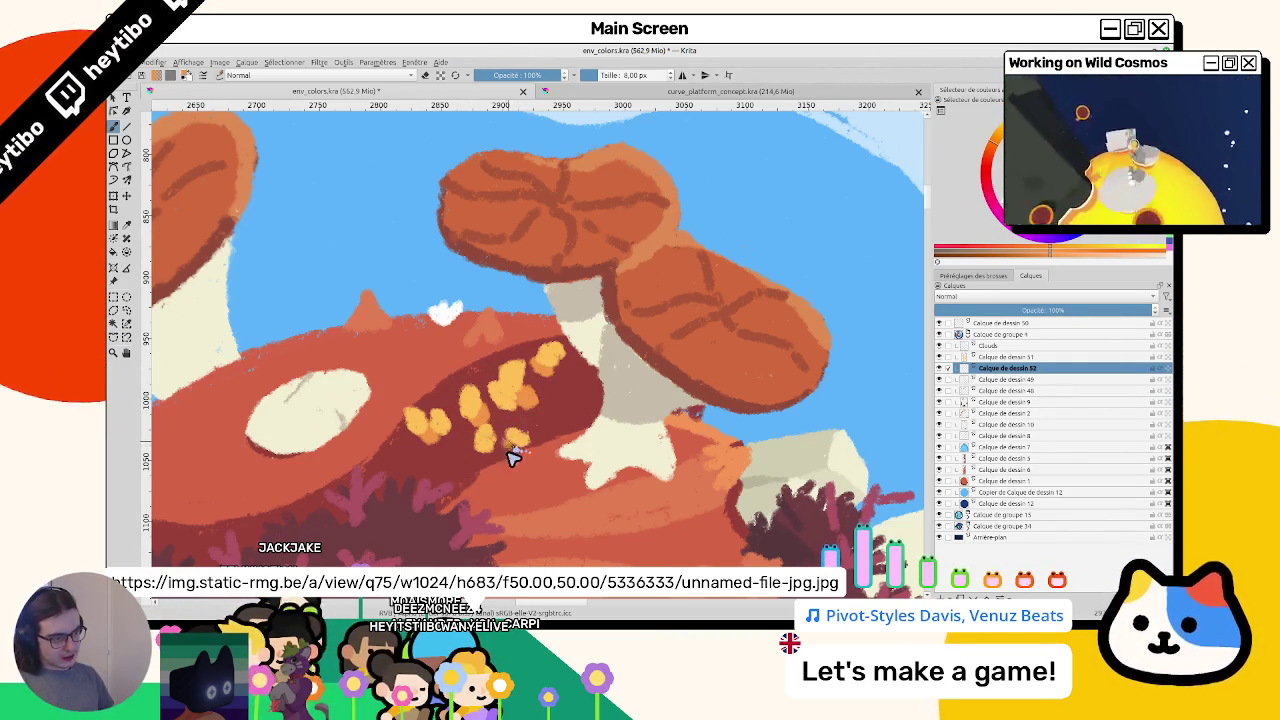
left_click_drag(588, 425, 437, 288)
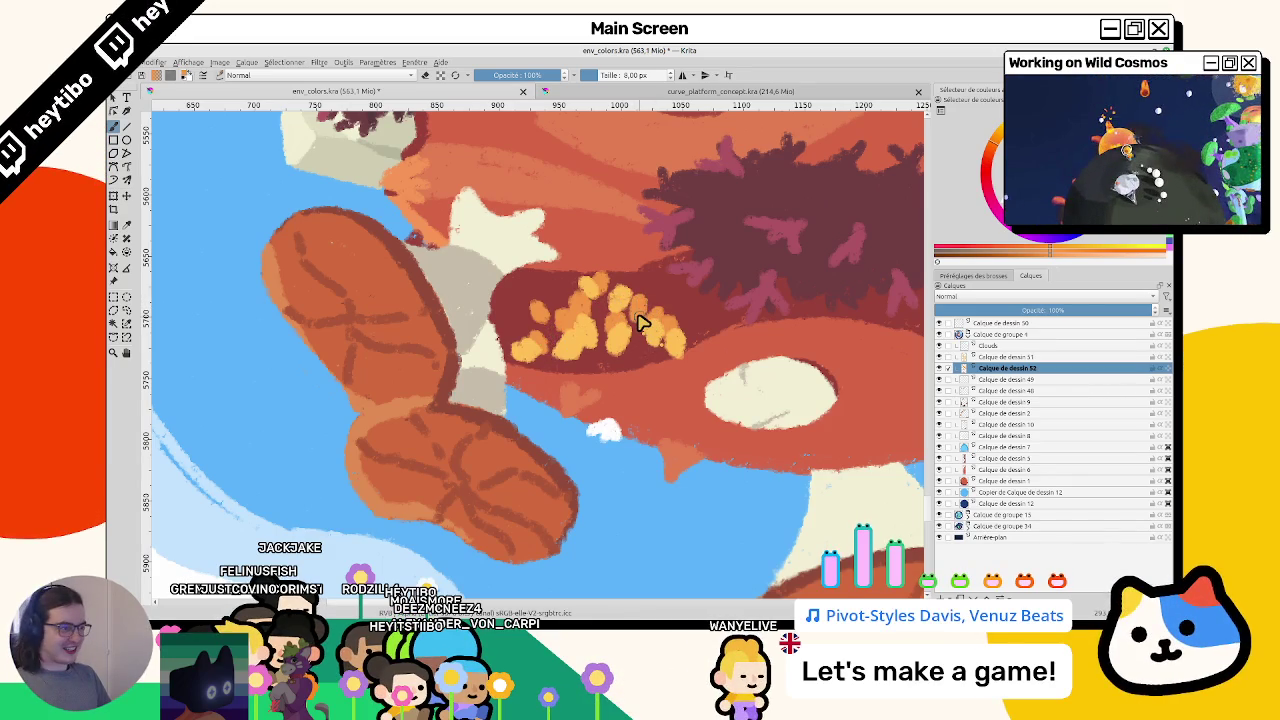
key("5")
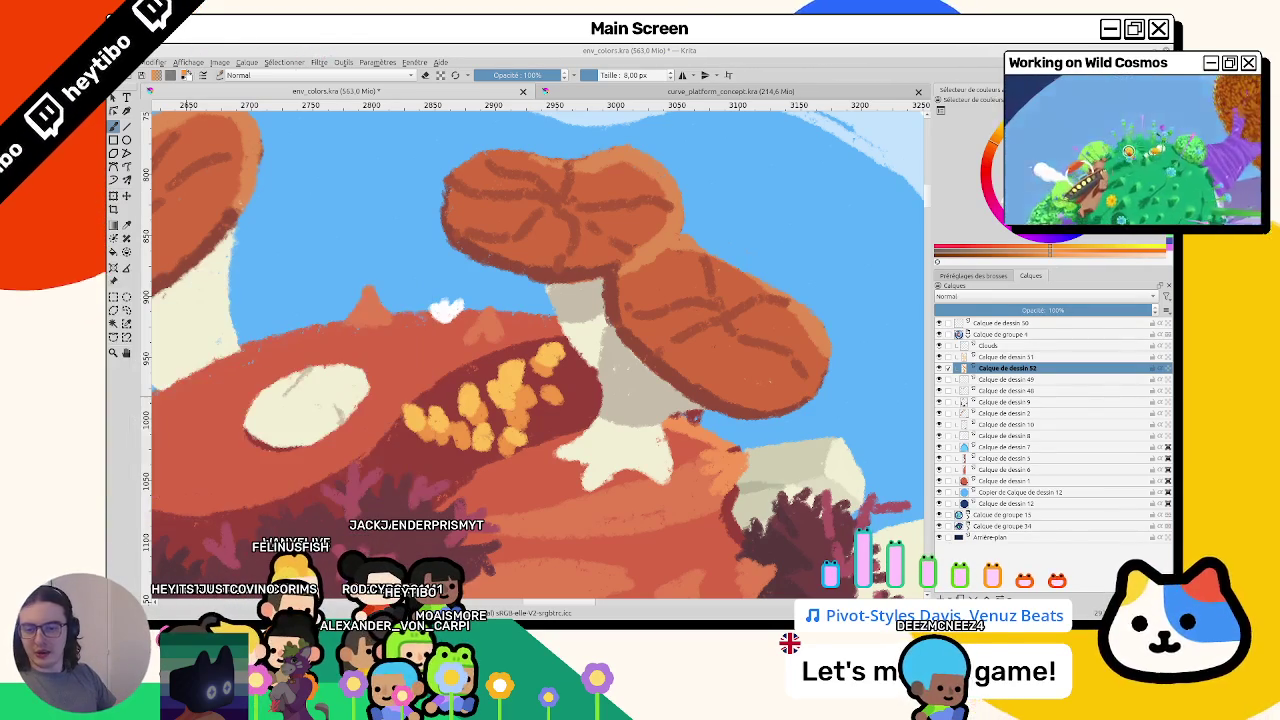
key("alt+Tab")
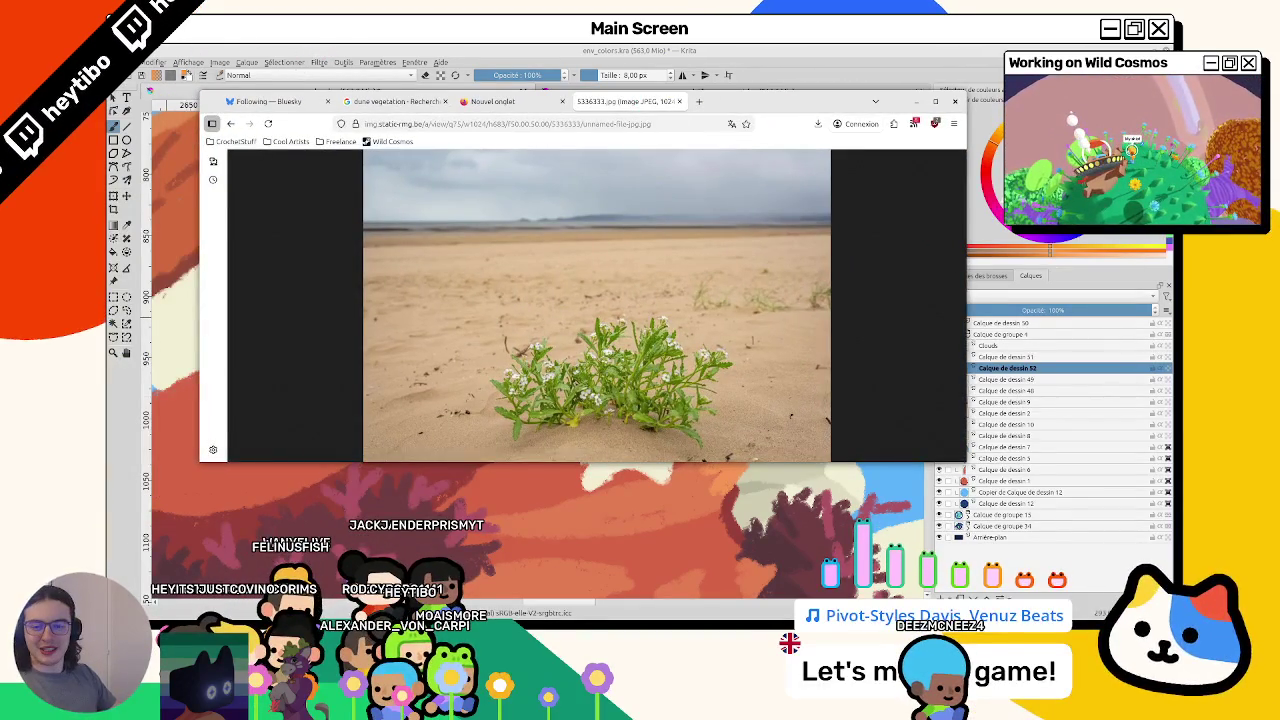
Bring up the plants_ref board and place the beach plant photo on it.
key("alt+Tab")
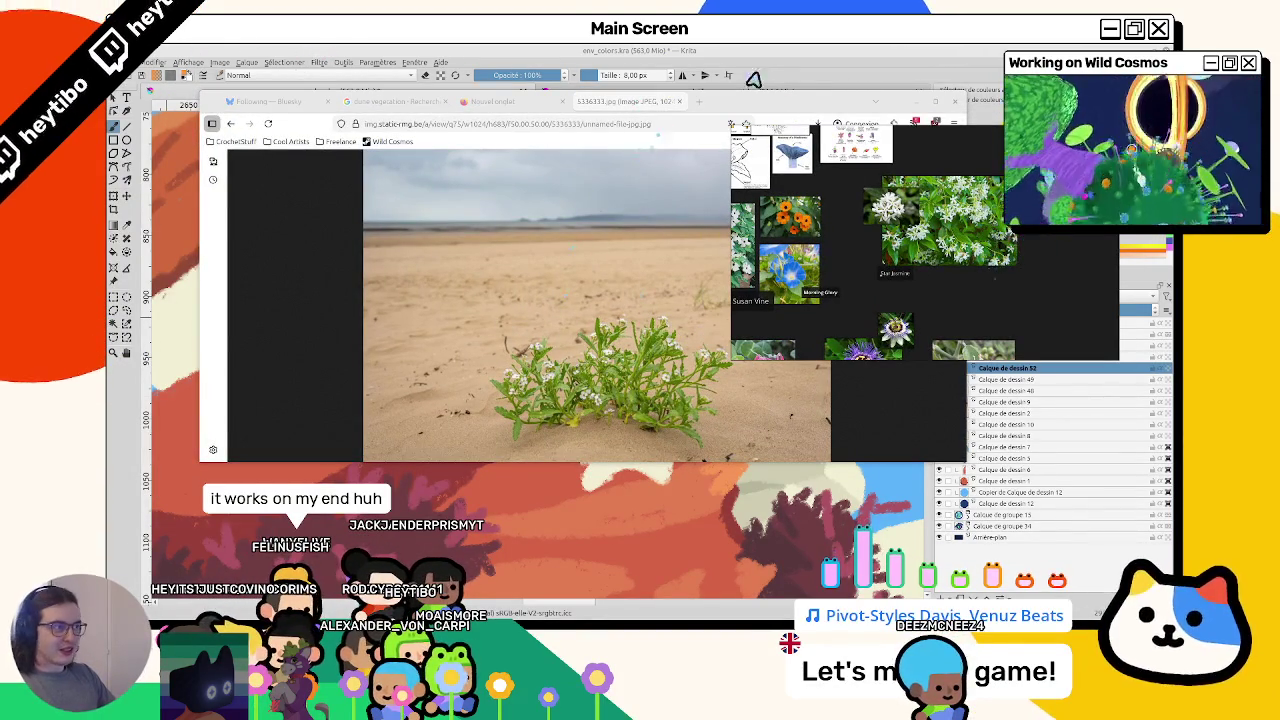
key("alt+Tab")
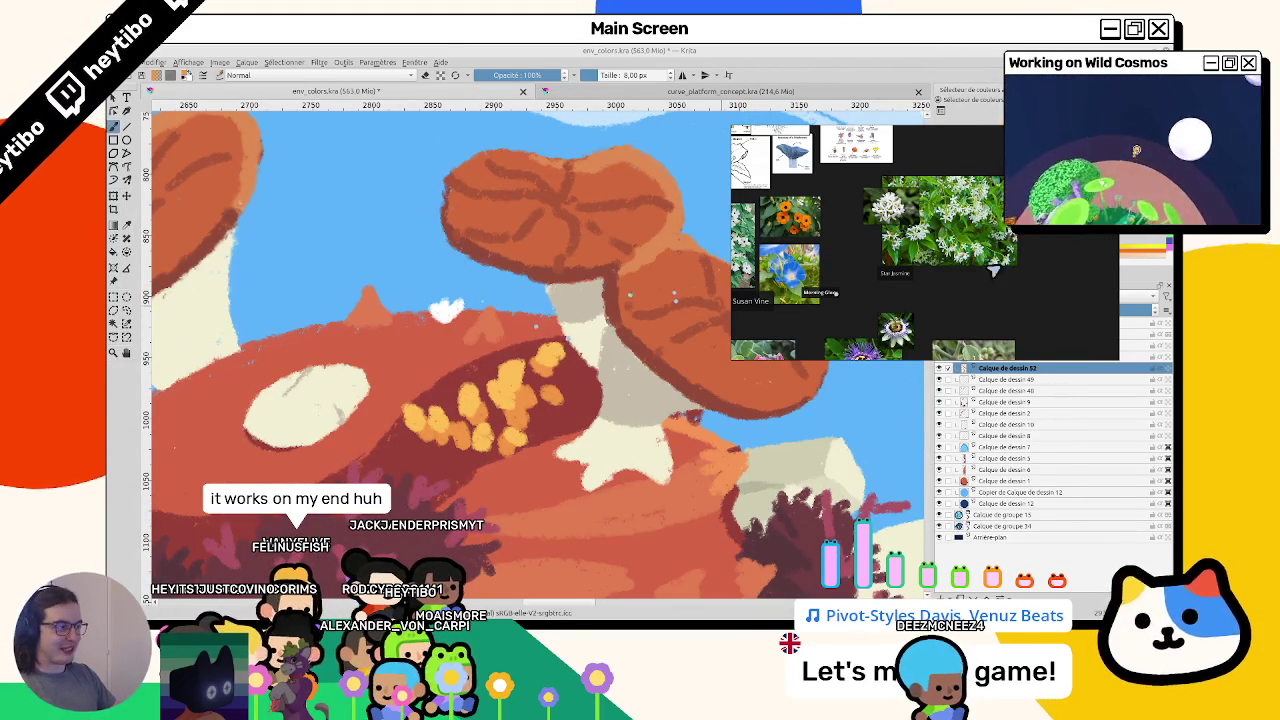
scroll(838, 293, "down", 5)
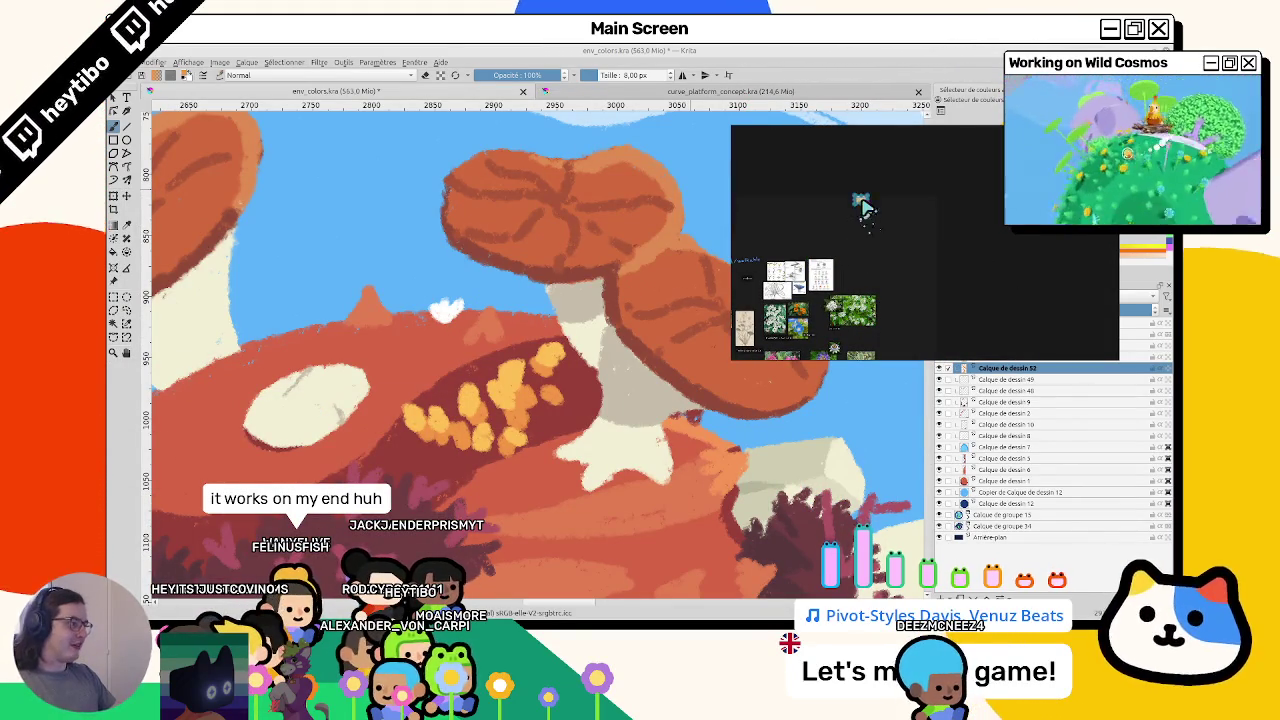
left_click_drag(862, 205, 872, 212)
scroll(860, 300, "up", 2)
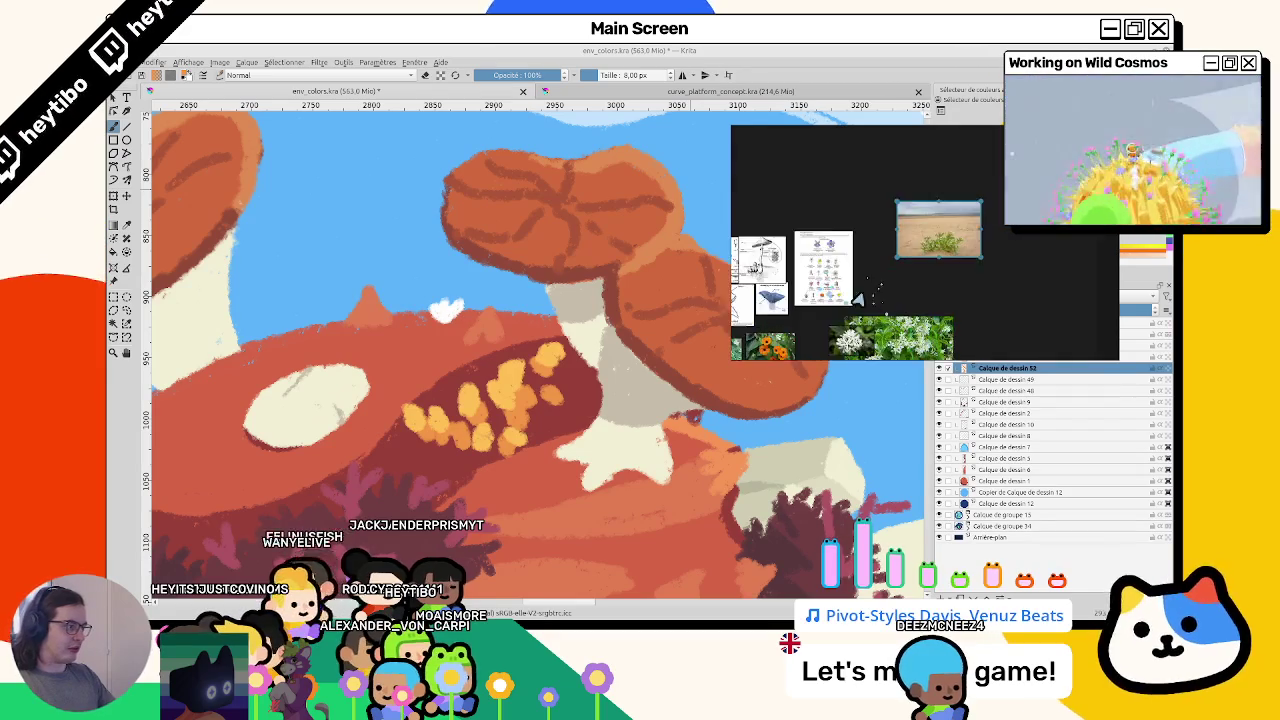
scroll(860, 310, "up", 3)
scroll(858, 320, "up", 2)
Select the Star Jasmine reference and move the board over the canvas's left side.
left_click(836, 333)
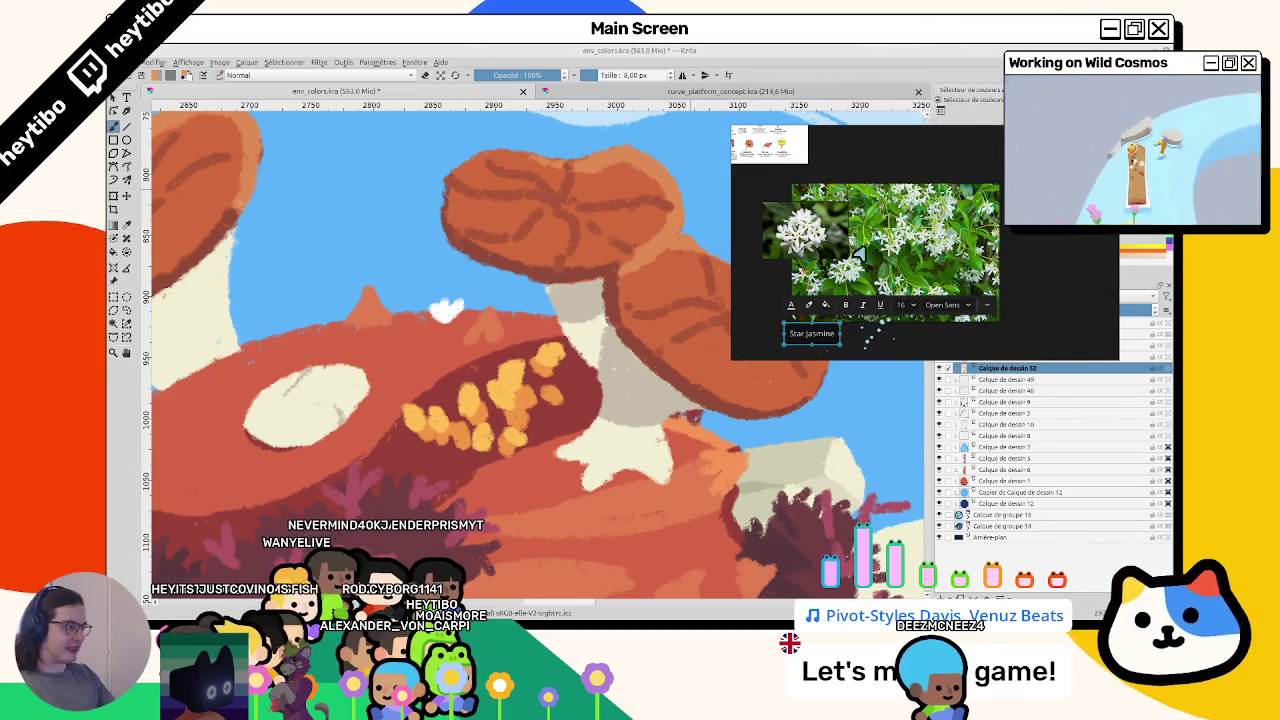
scroll(890, 240, "down", 2)
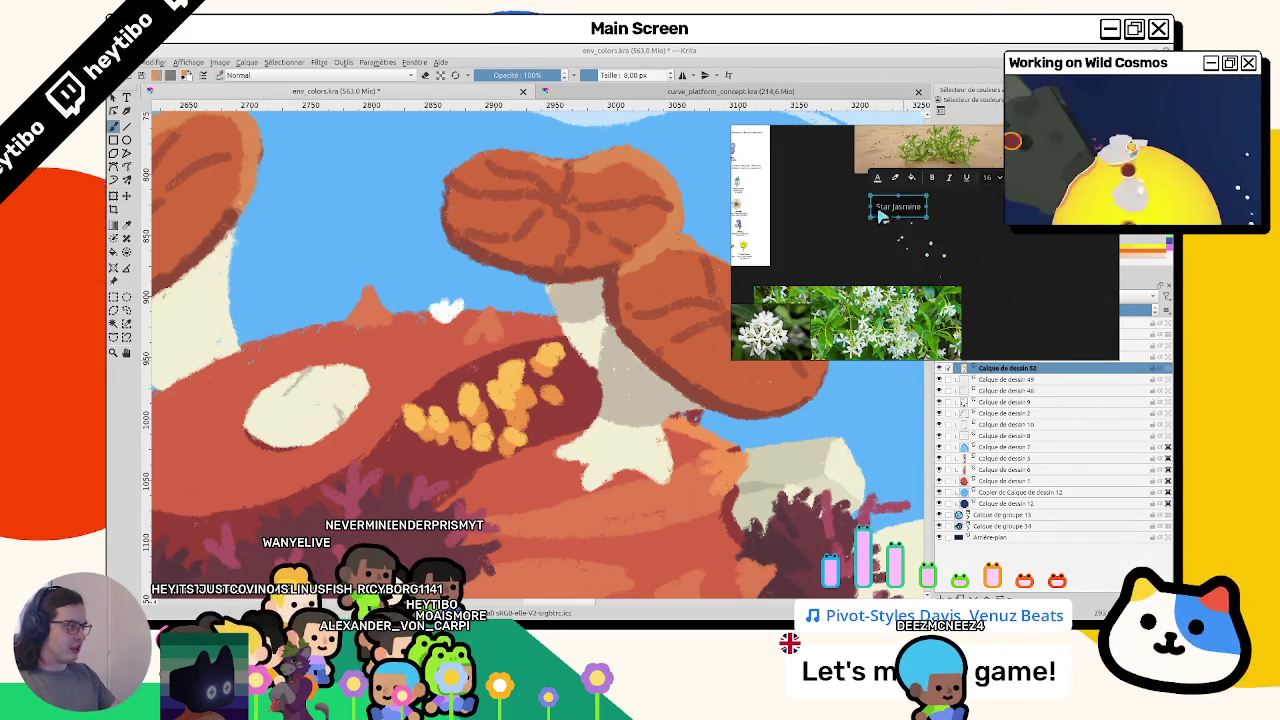
scroll(885, 212, "down", 2)
scroll(905, 203, "down", 2)
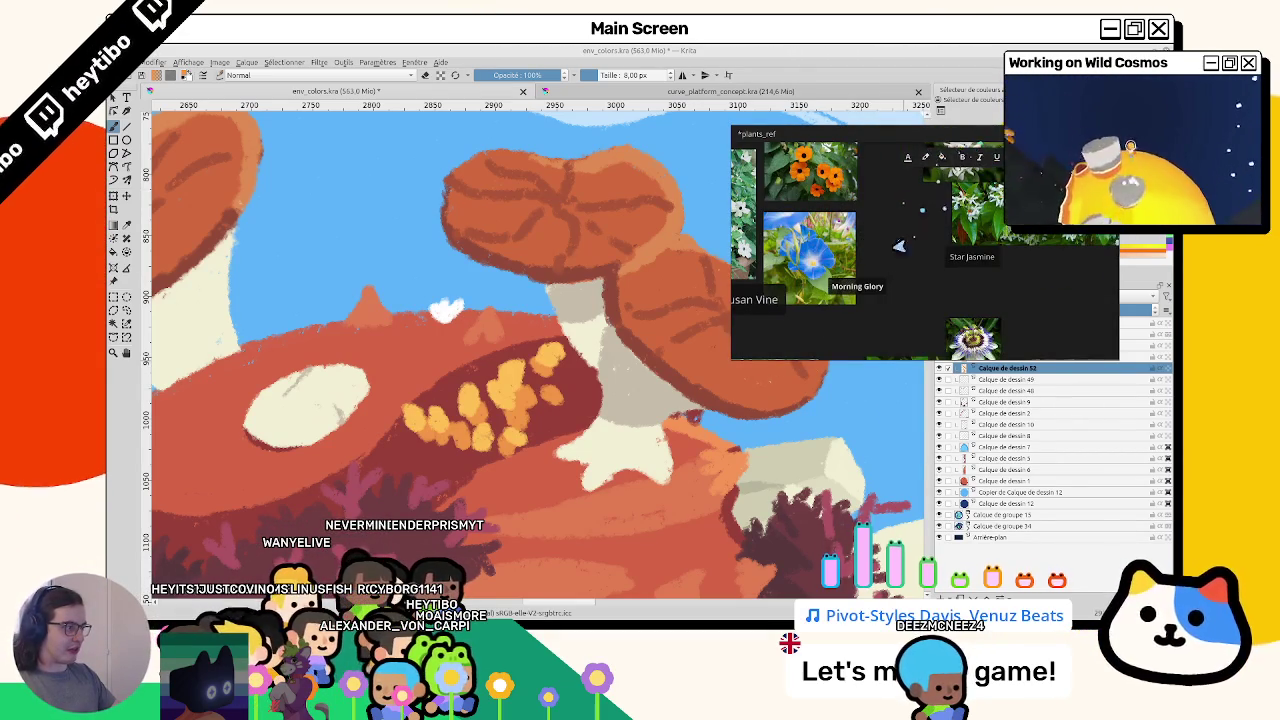
scroll(898, 241, "up", 2)
left_click_drag(898, 241, 276, 364)
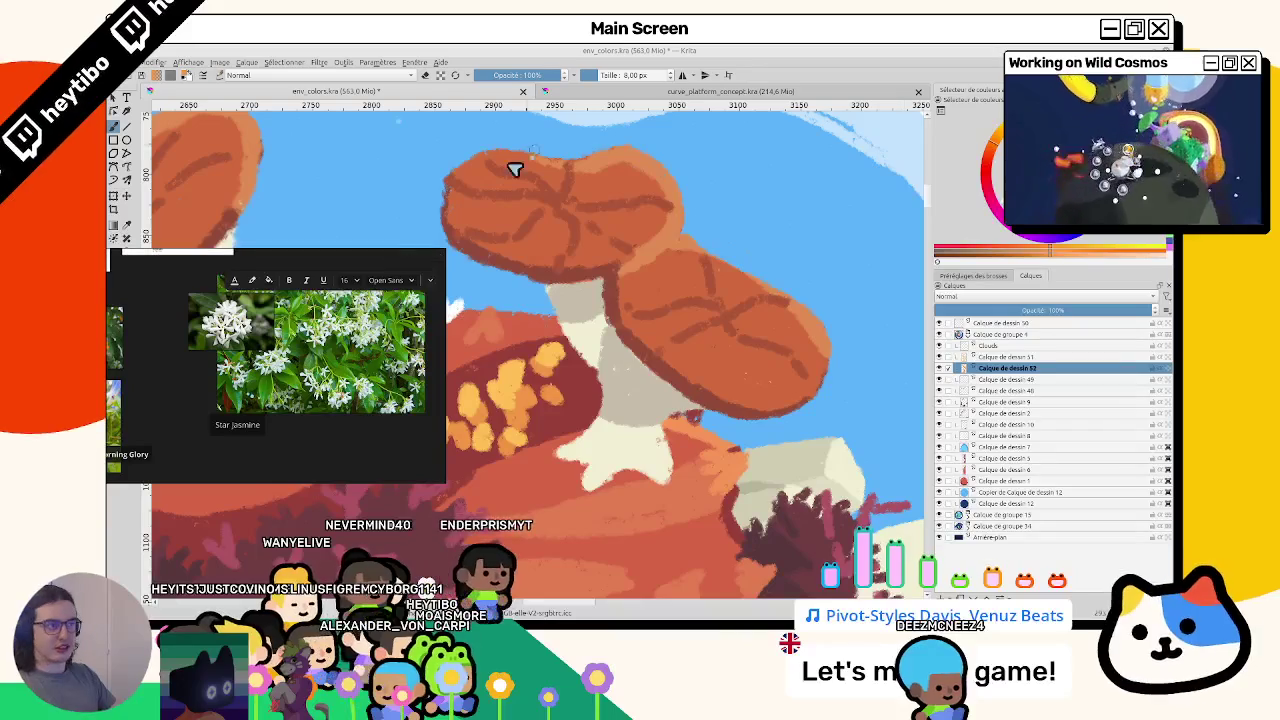
key("ctrl+Tab")
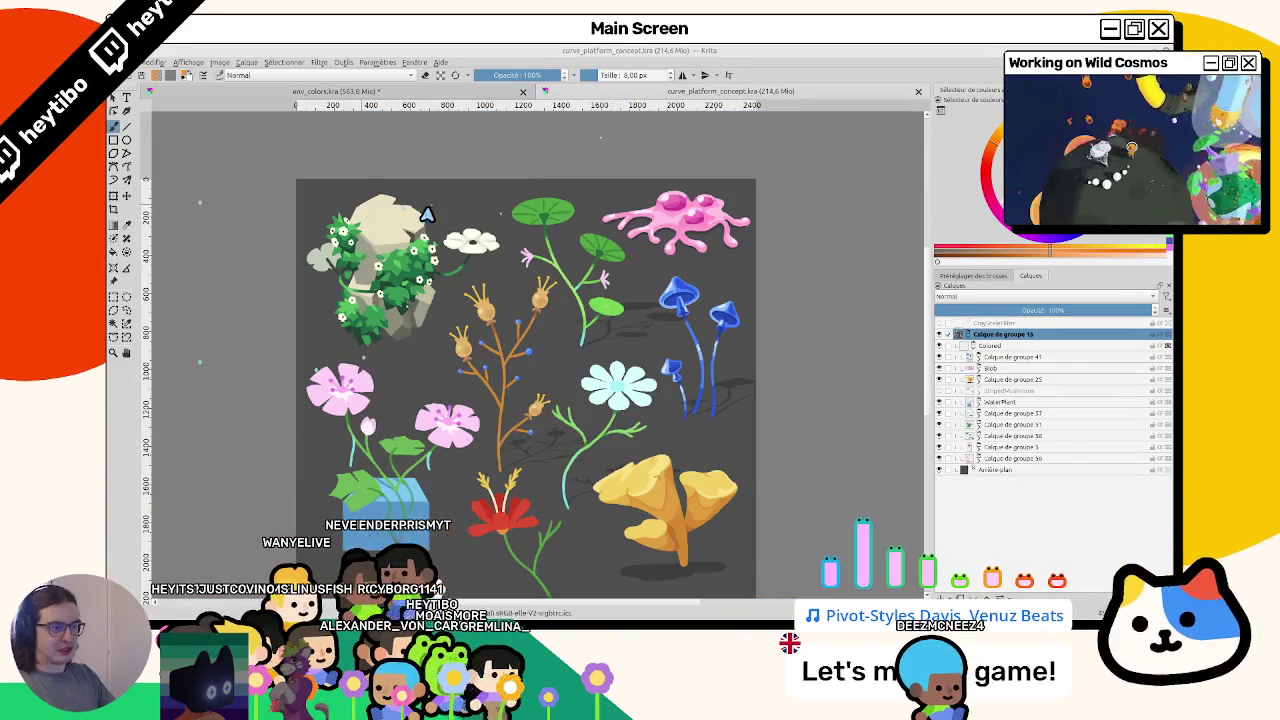
Compare against the curve_platform_concept.kra plant sheet, then return to the env_colors.kra painting.
key("ctrl+Tab")
key("ctrl+Tab")
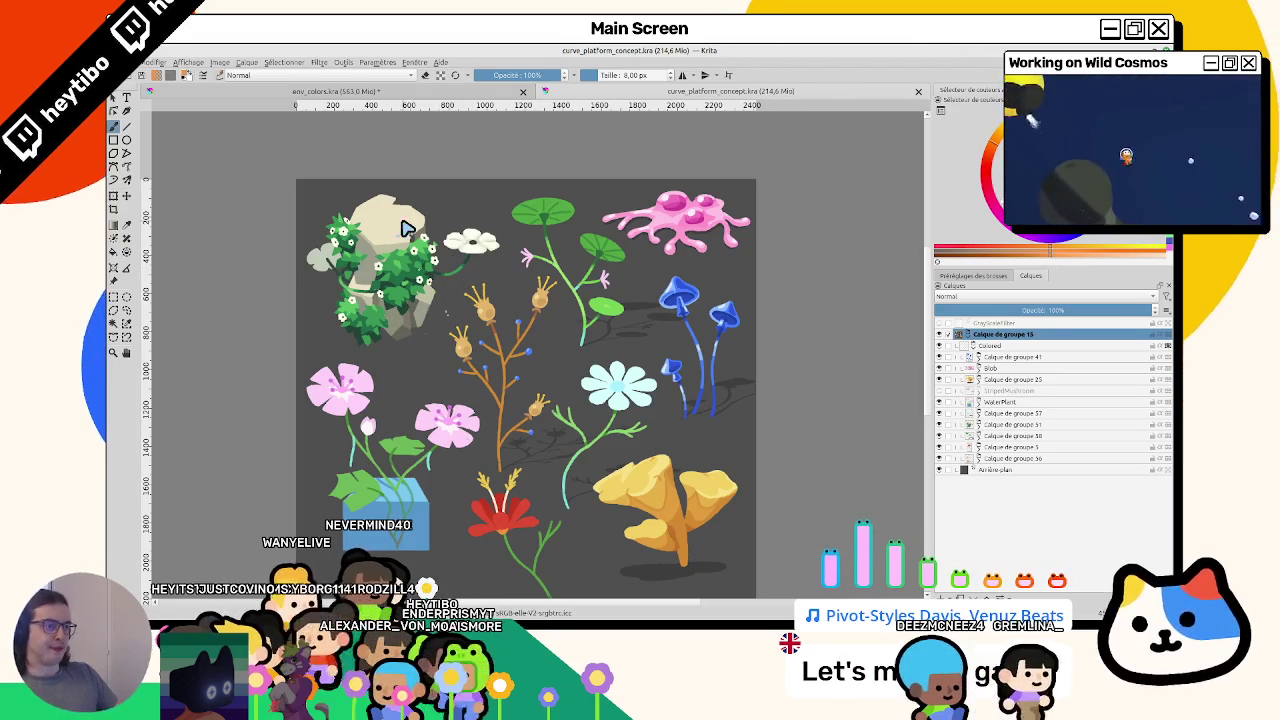
left_click(265, 91)
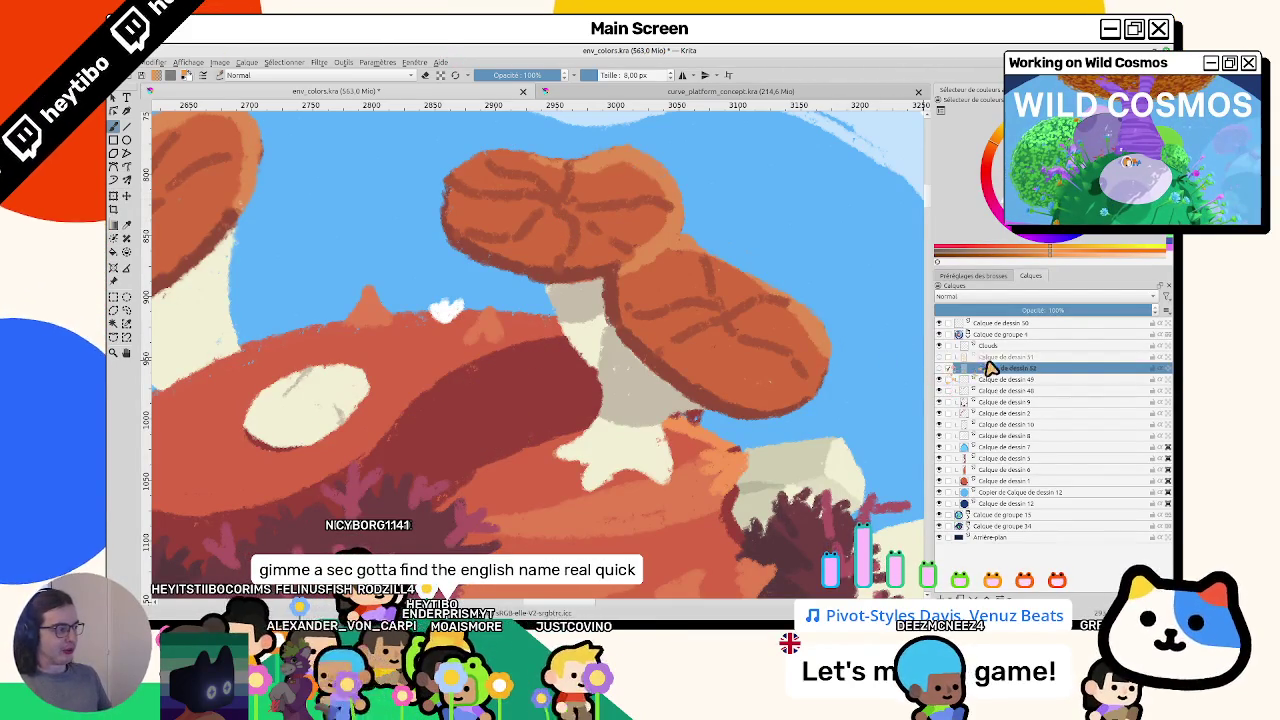
On layer Calque de dessin 51, paint a small orange dab on the planet.
left_click(945, 357)
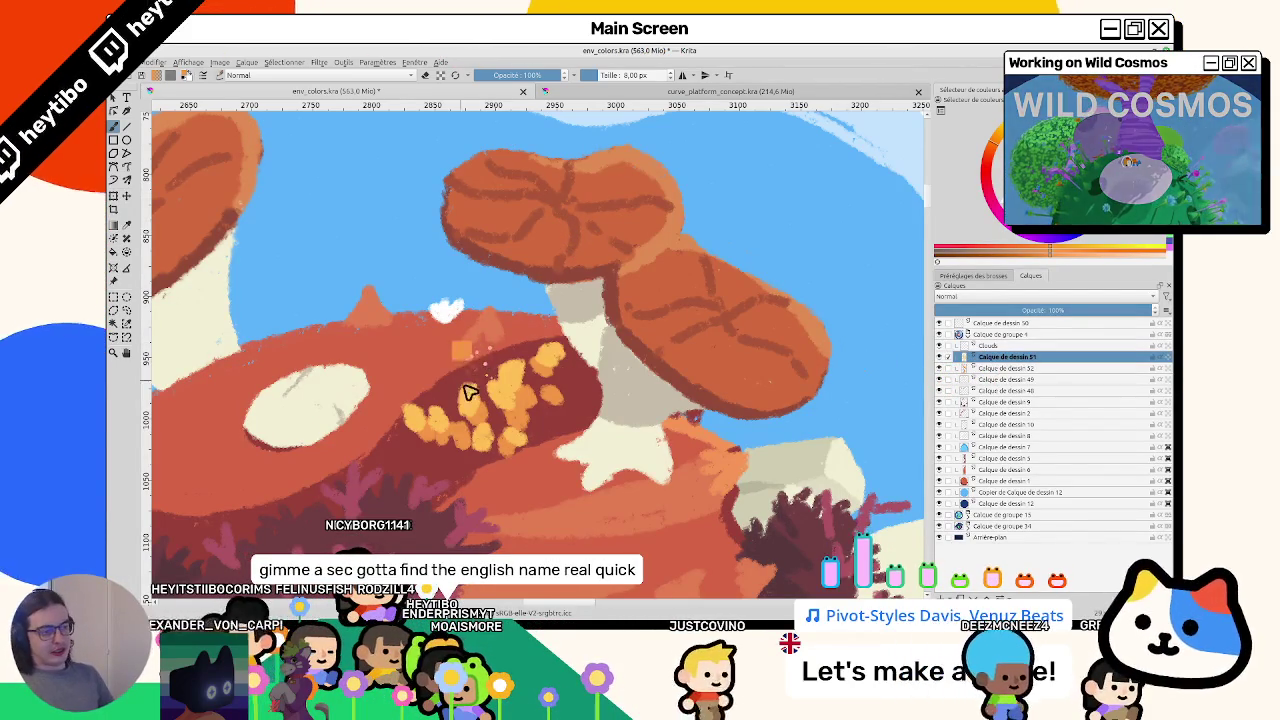
left_click(455, 341)
scroll(455, 378, "up", 2)
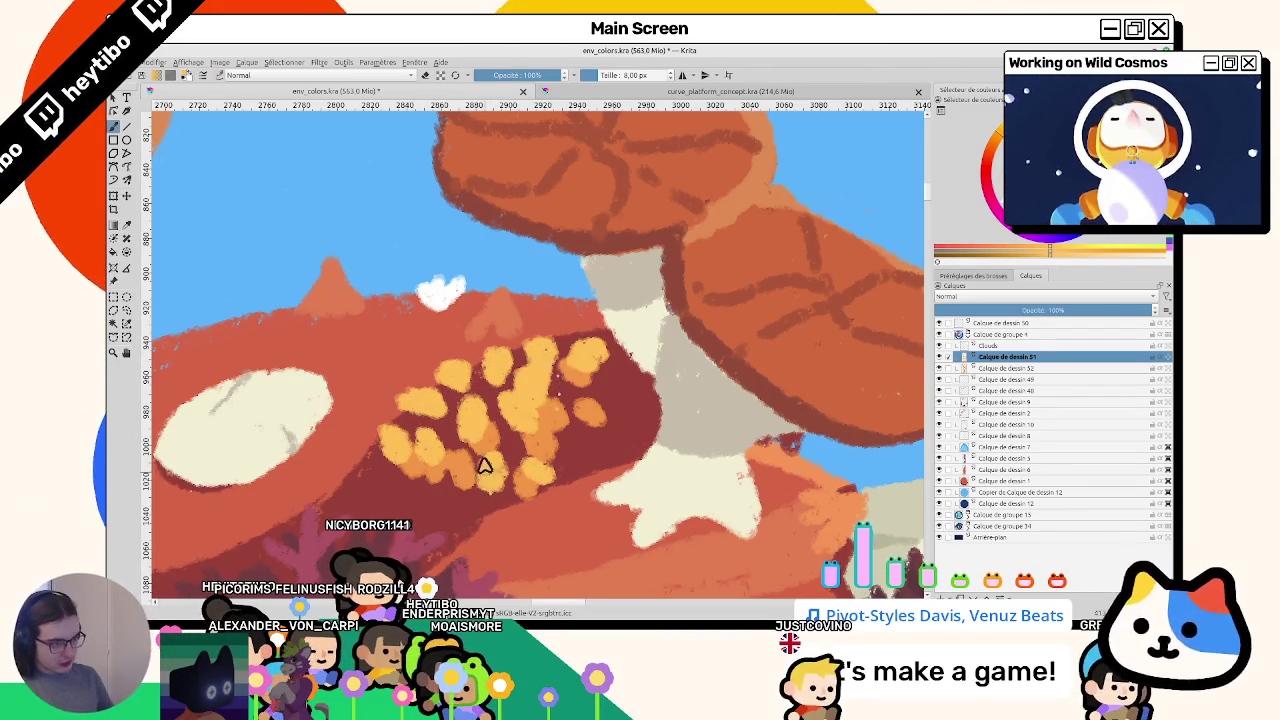
Rotate and zoom the view around the yellow bulbs, then reset it upright.
left_click_drag(487, 475, 543, 280)
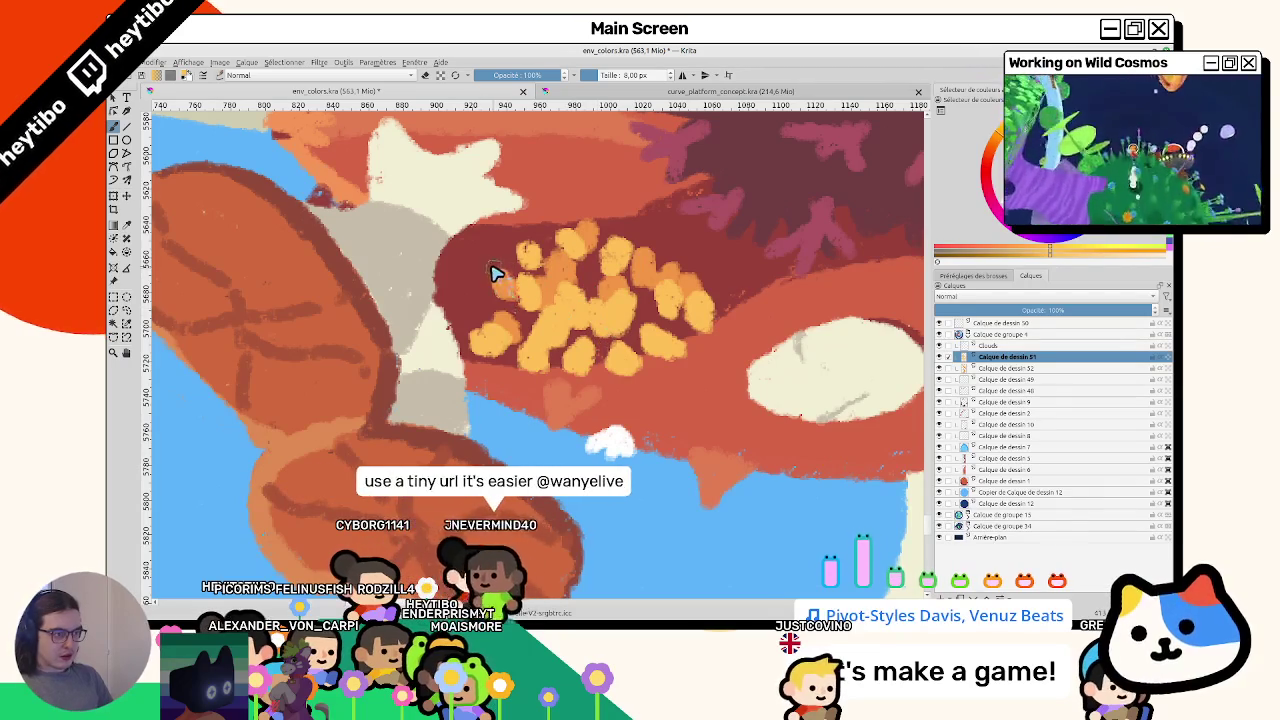
left_click_drag(677, 377, 490, 410)
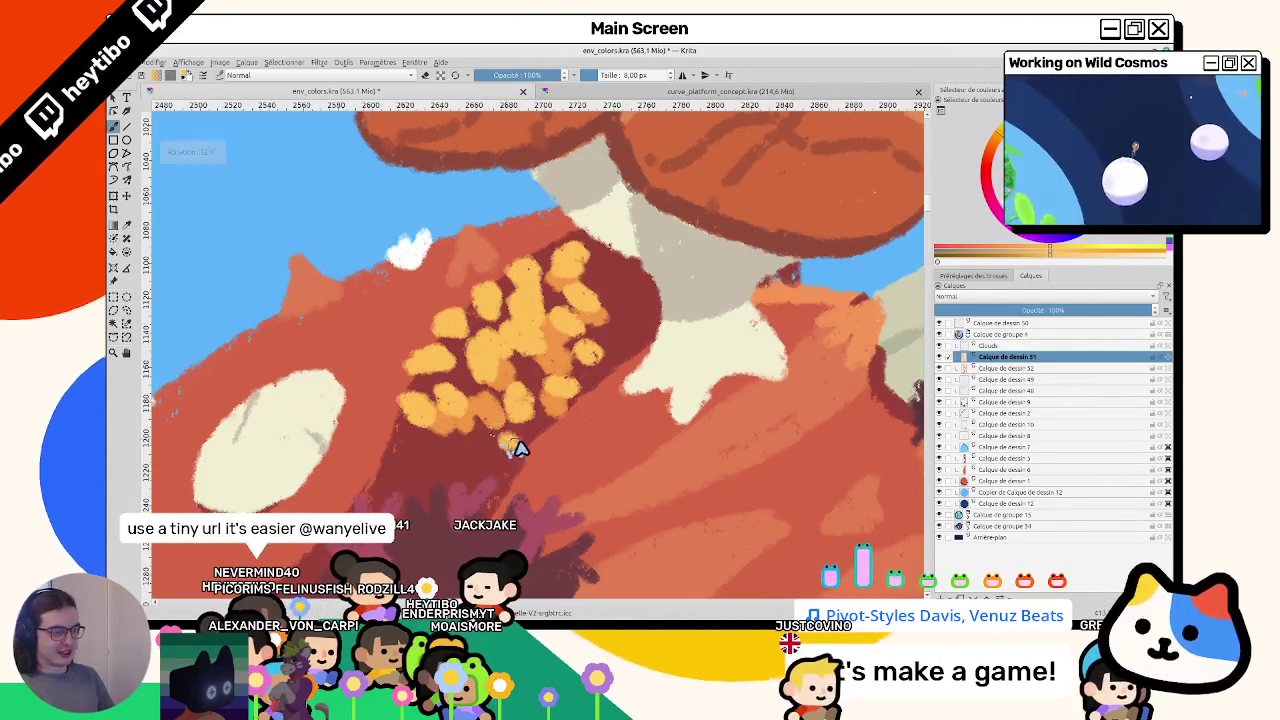
scroll(591, 465, "down", 5)
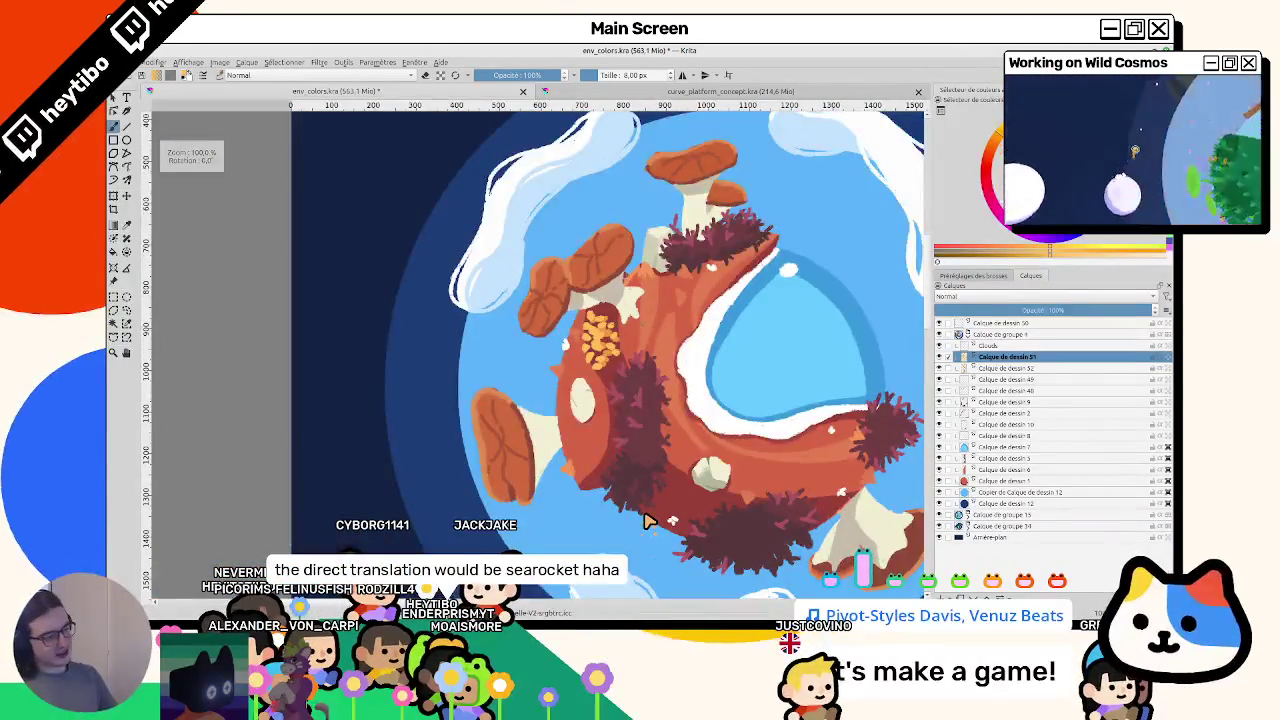
scroll(689, 317, "up", 5)
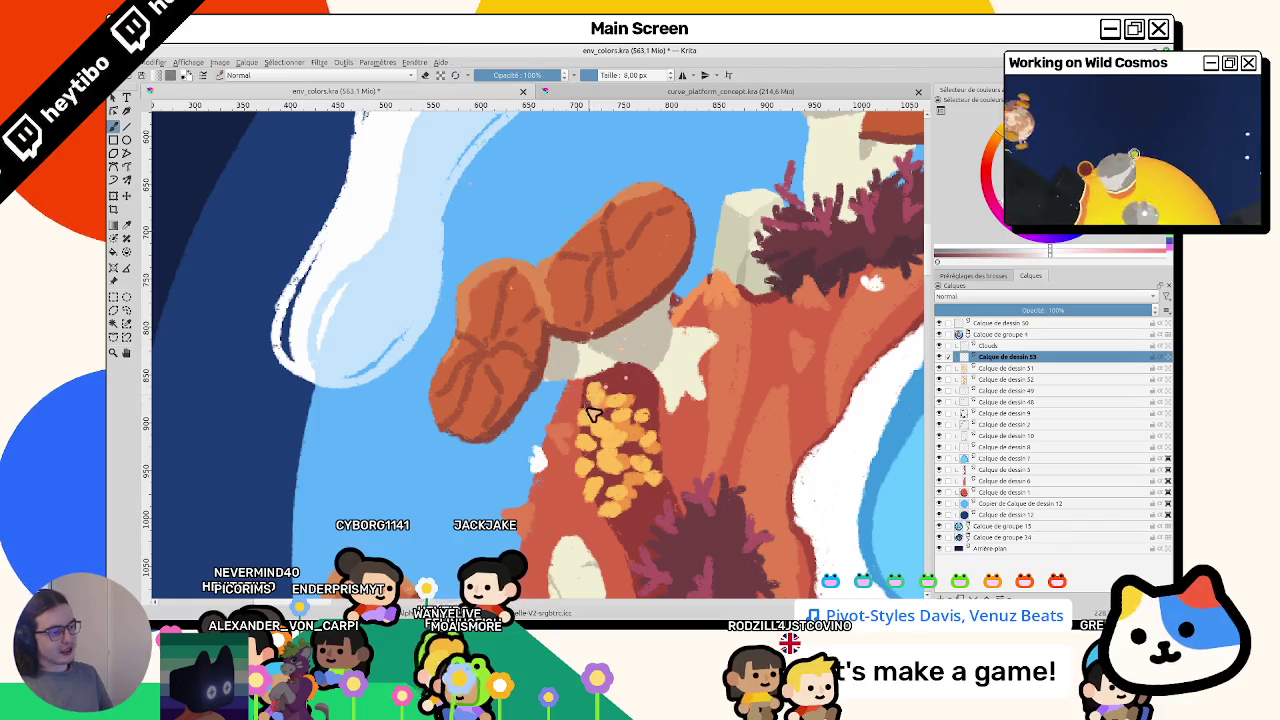
scroll(588, 413, "up", 3)
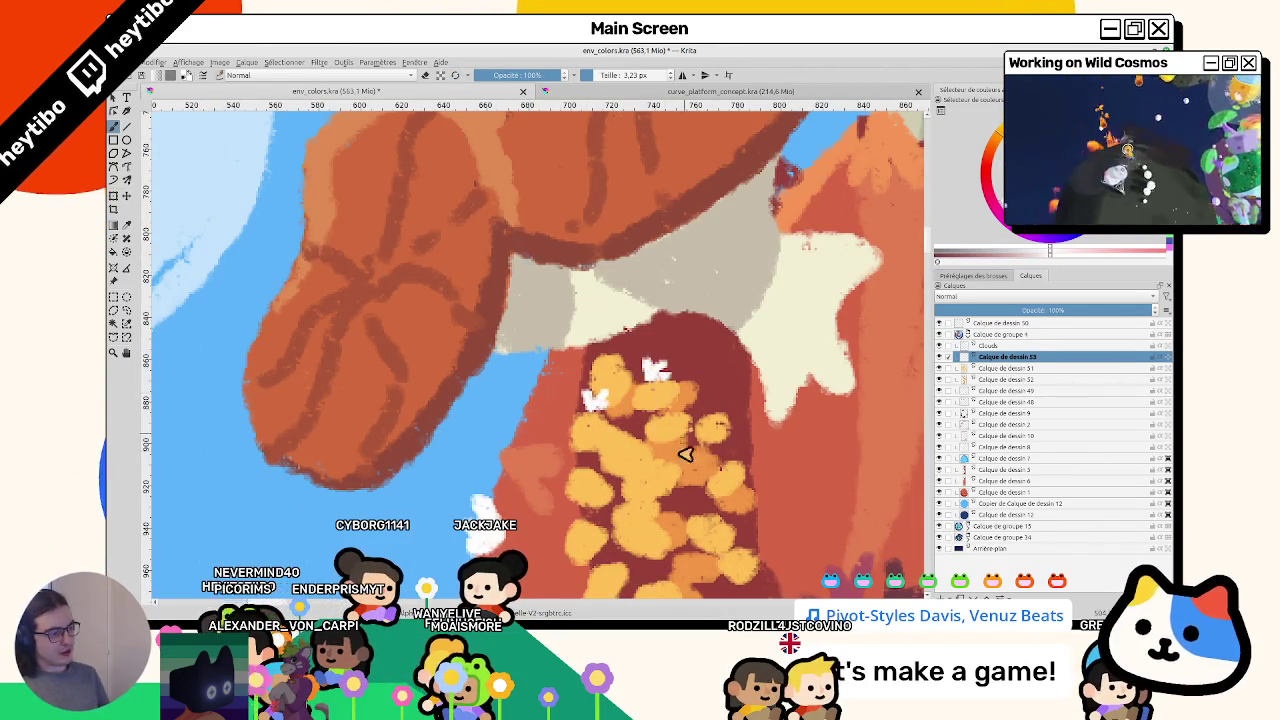
left_click_drag(690, 441, 462, 380)
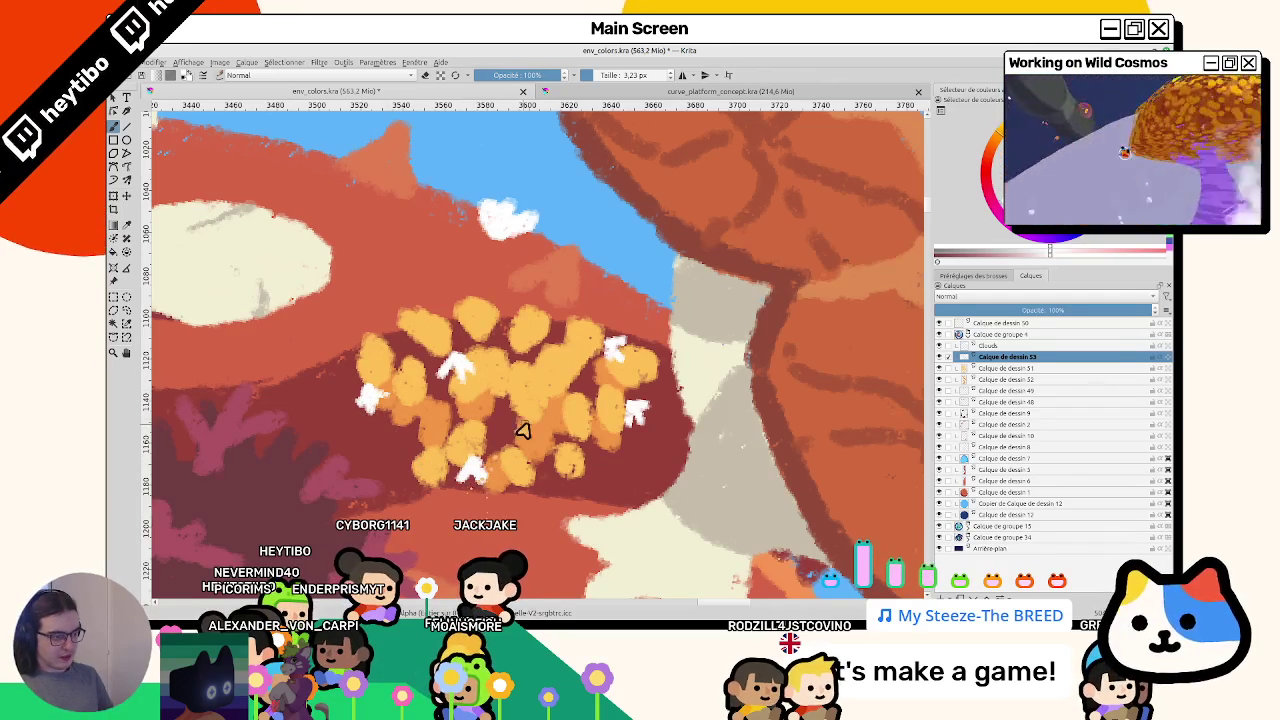
key("1")
key("5")
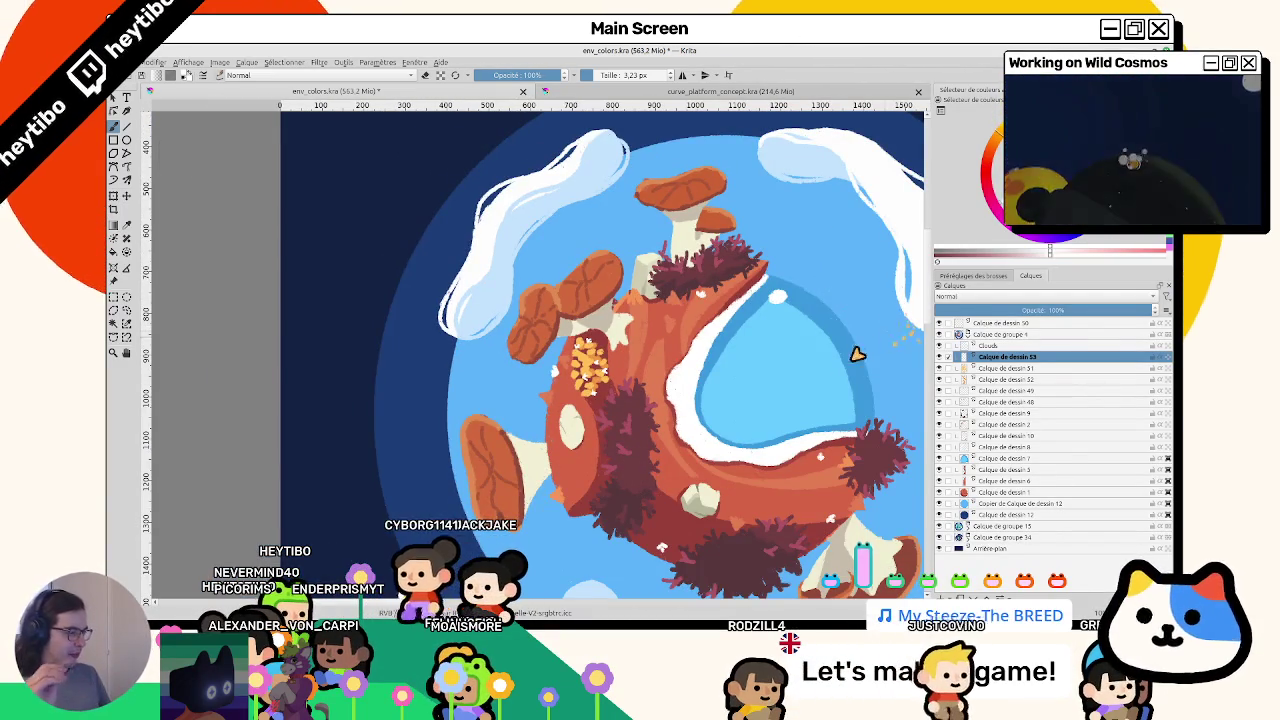
scroll(595, 335, "up", 3)
scroll(594, 449, "right", 5)
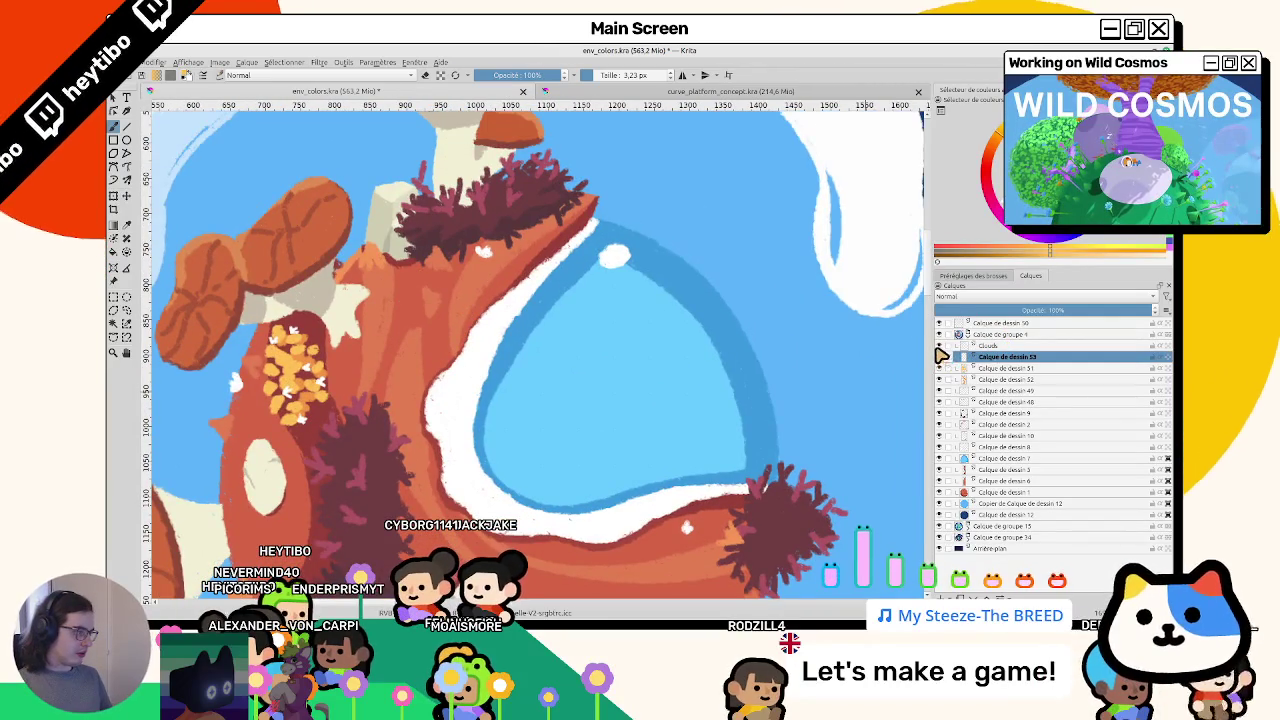
Toggle Calque de dessin 53 to check its highlights and add new empty layer Calque de dessin 54.
double_click(941, 356)
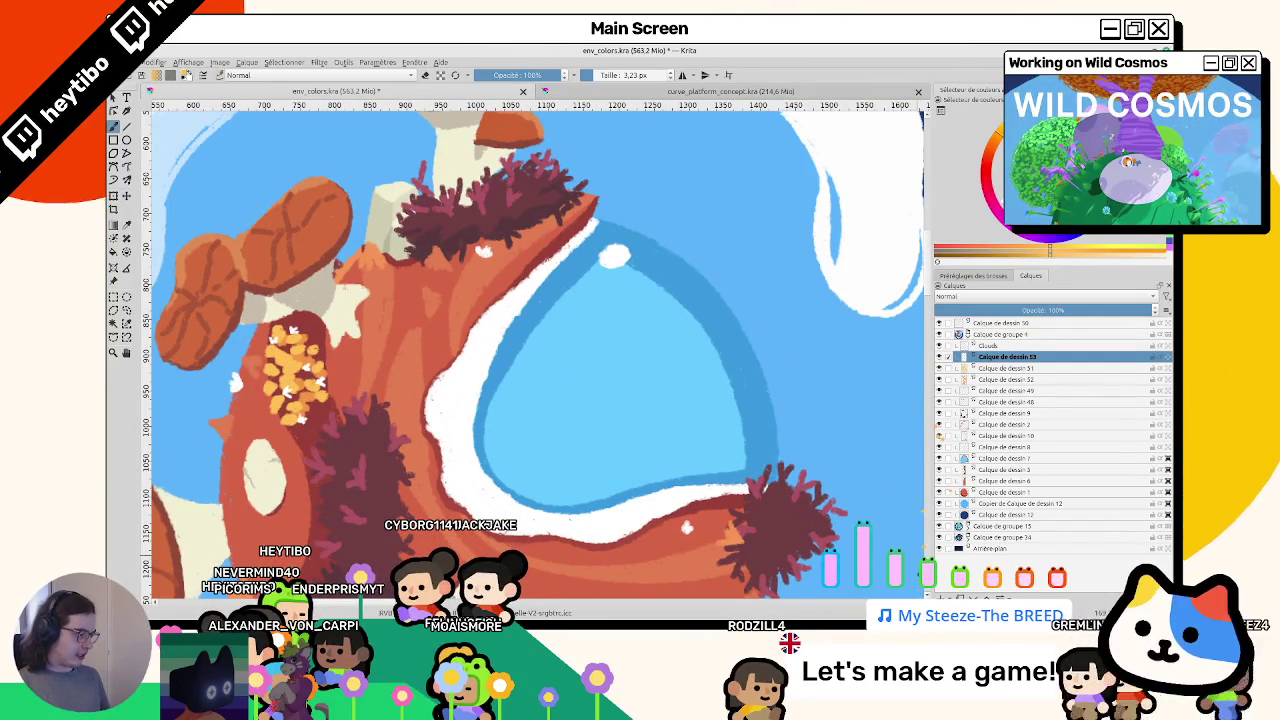
key("Insert")
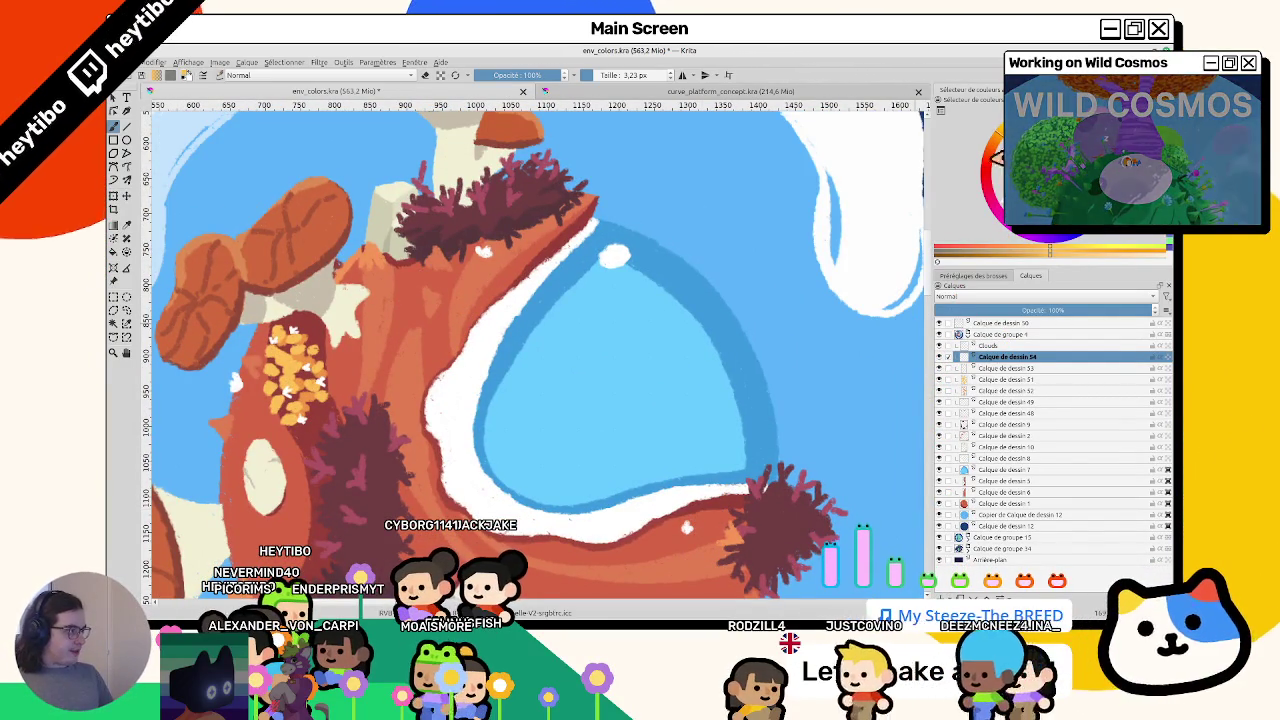
scroll(651, 349, "up", 5)
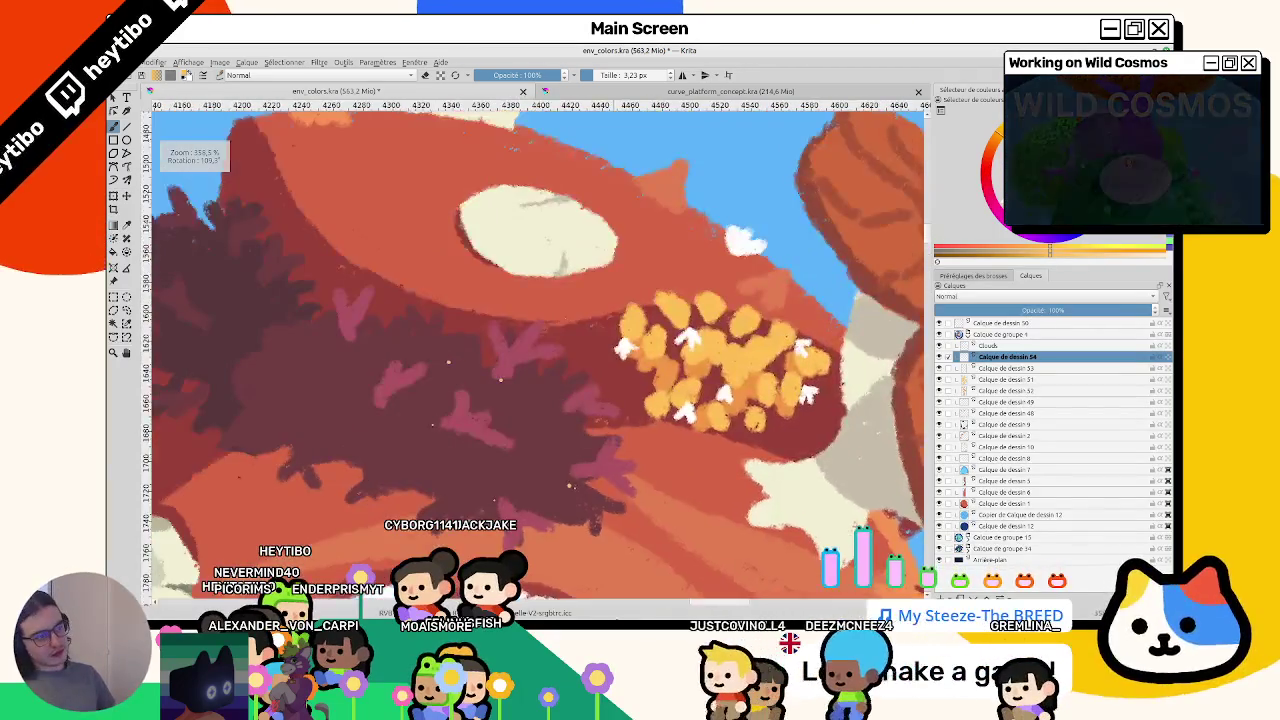
scroll(529, 434, "down", 5)
scroll(529, 434, "up", 5)
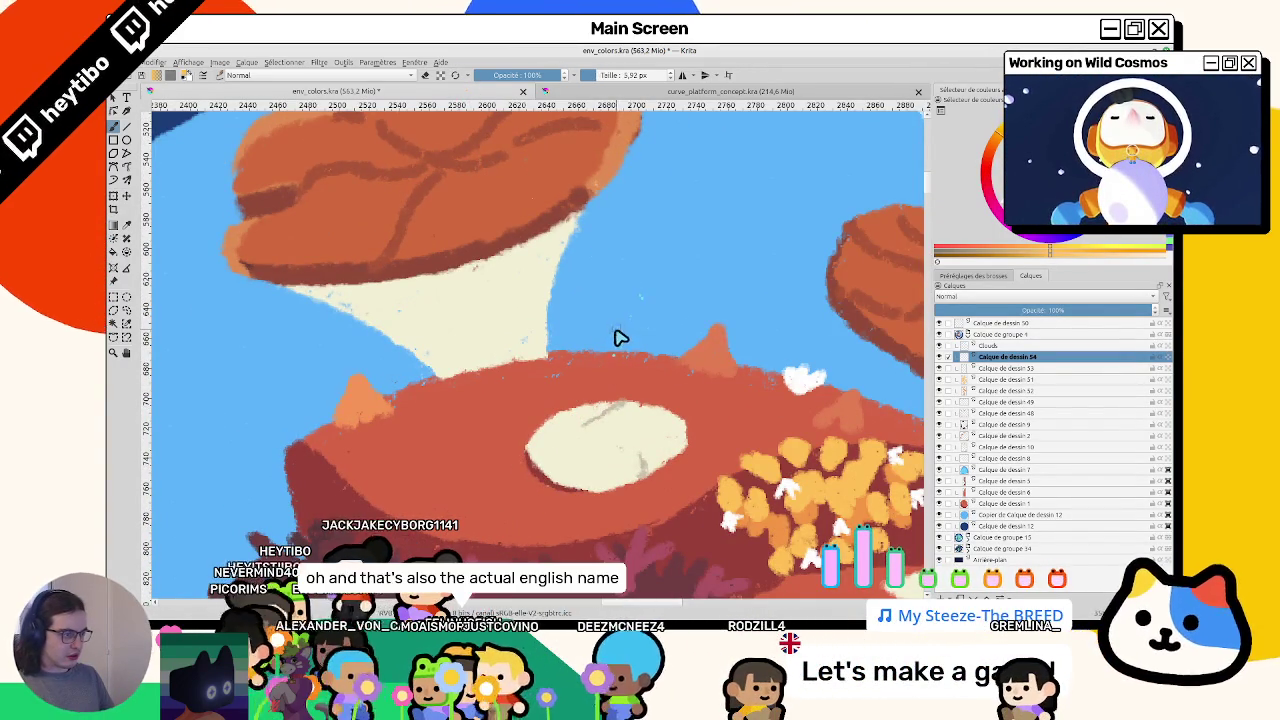
Paint three orange stalks under the mushroom cap and dab a light blue tip.
left_click_drag(636, 282, 612, 365)
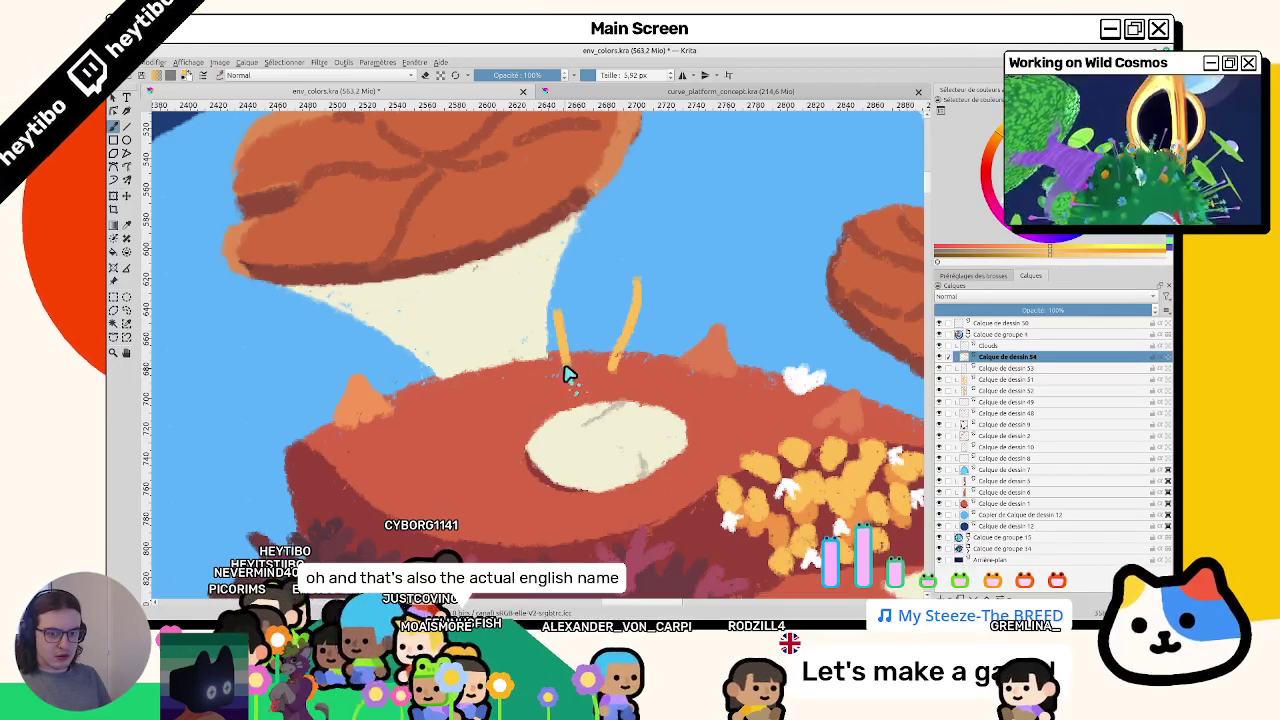
left_click_drag(600, 320, 591, 368)
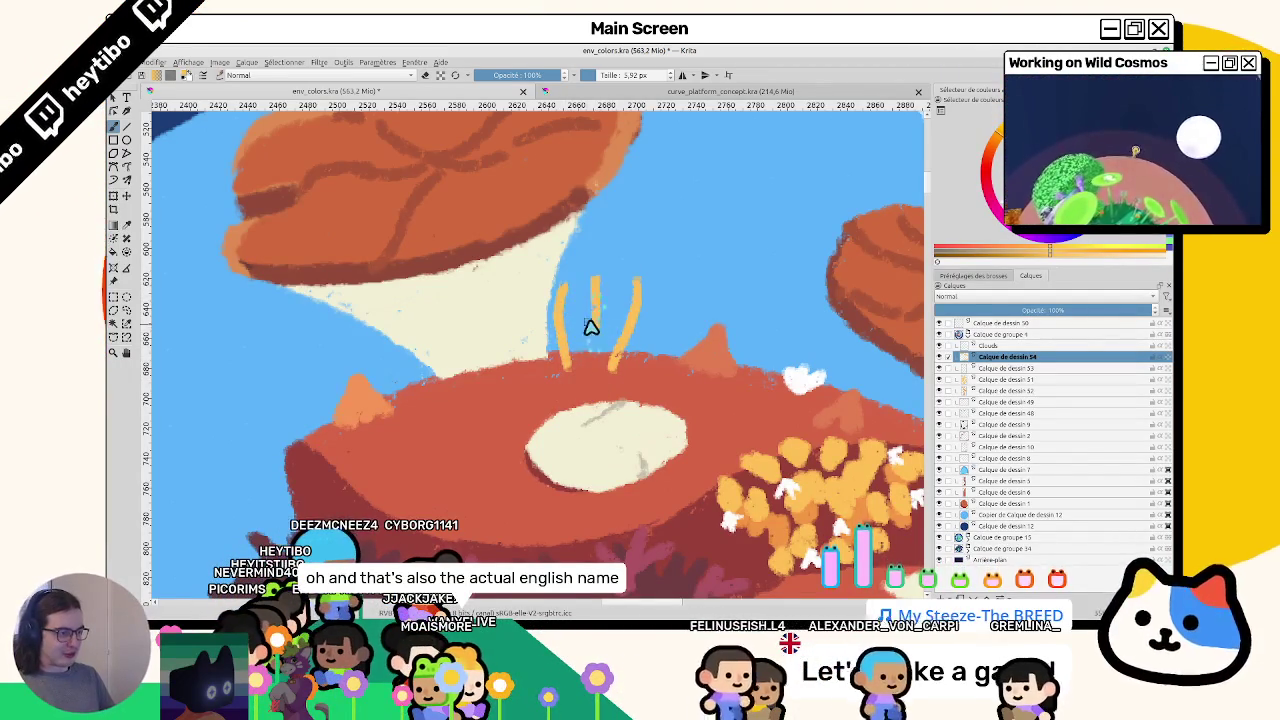
left_click_drag(595, 278, 600, 349)
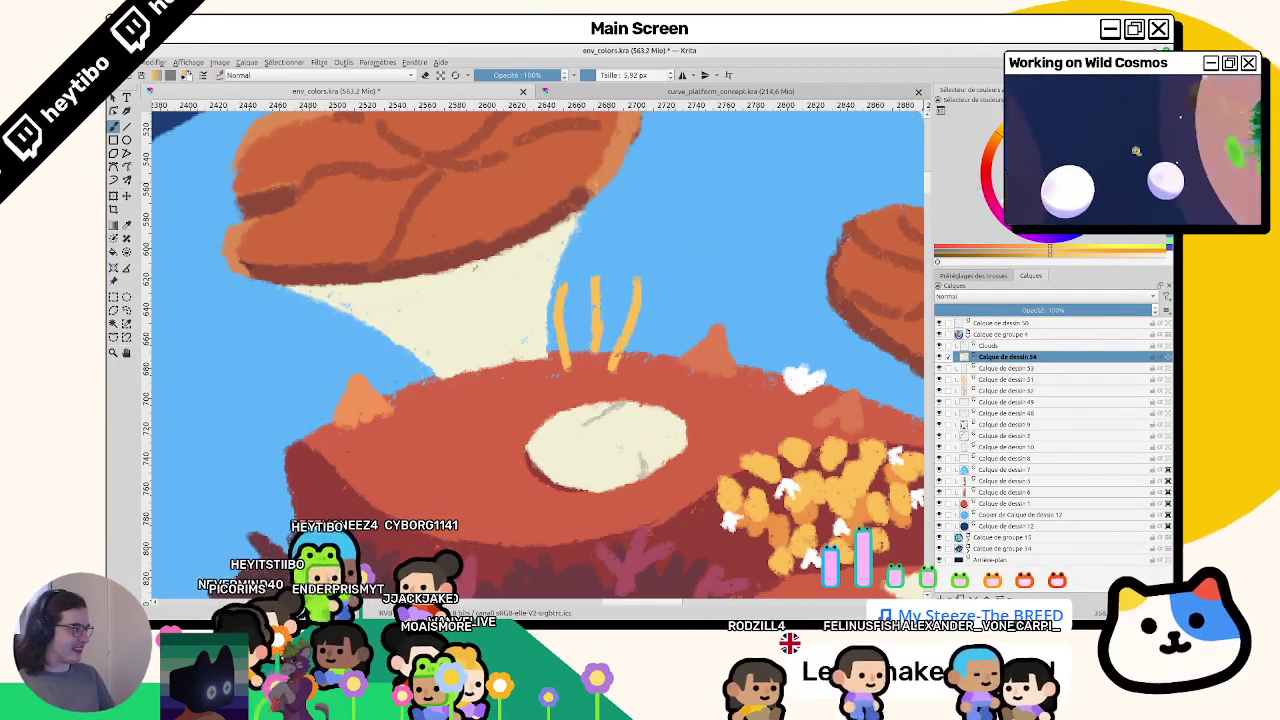
left_click(1085, 210)
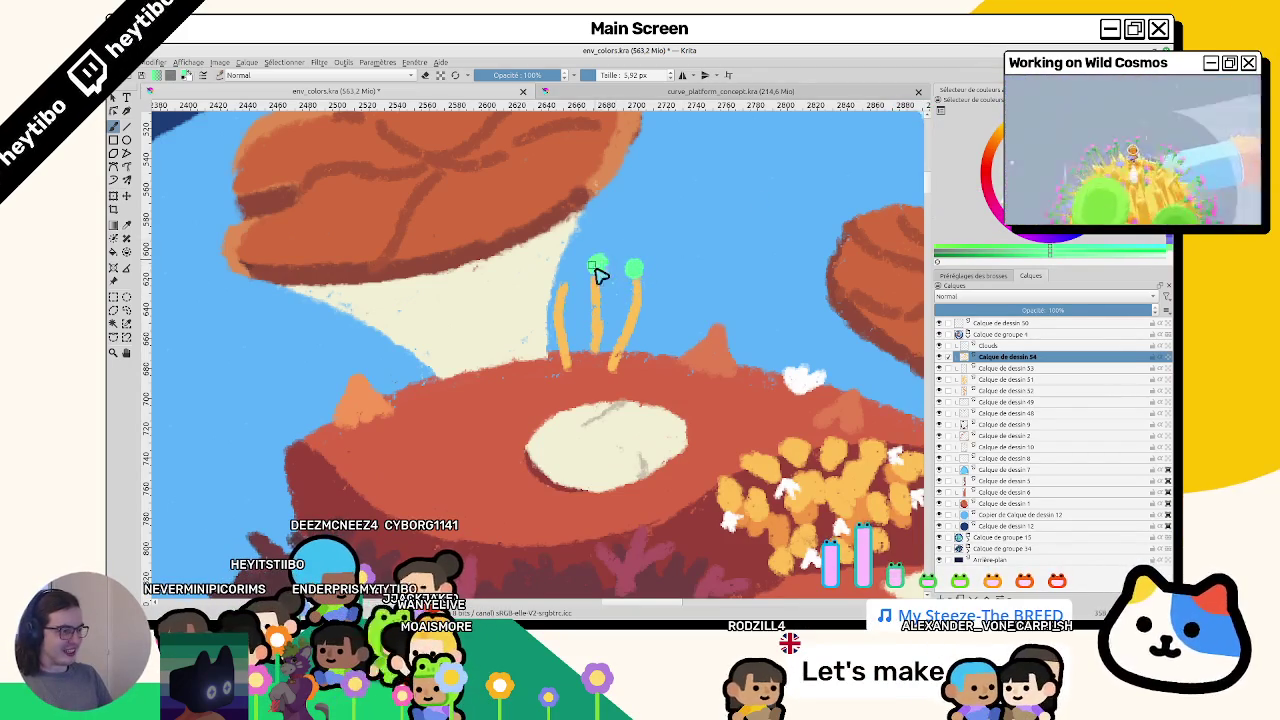
left_click(634, 255, "ctrl")
left_click(634, 268)
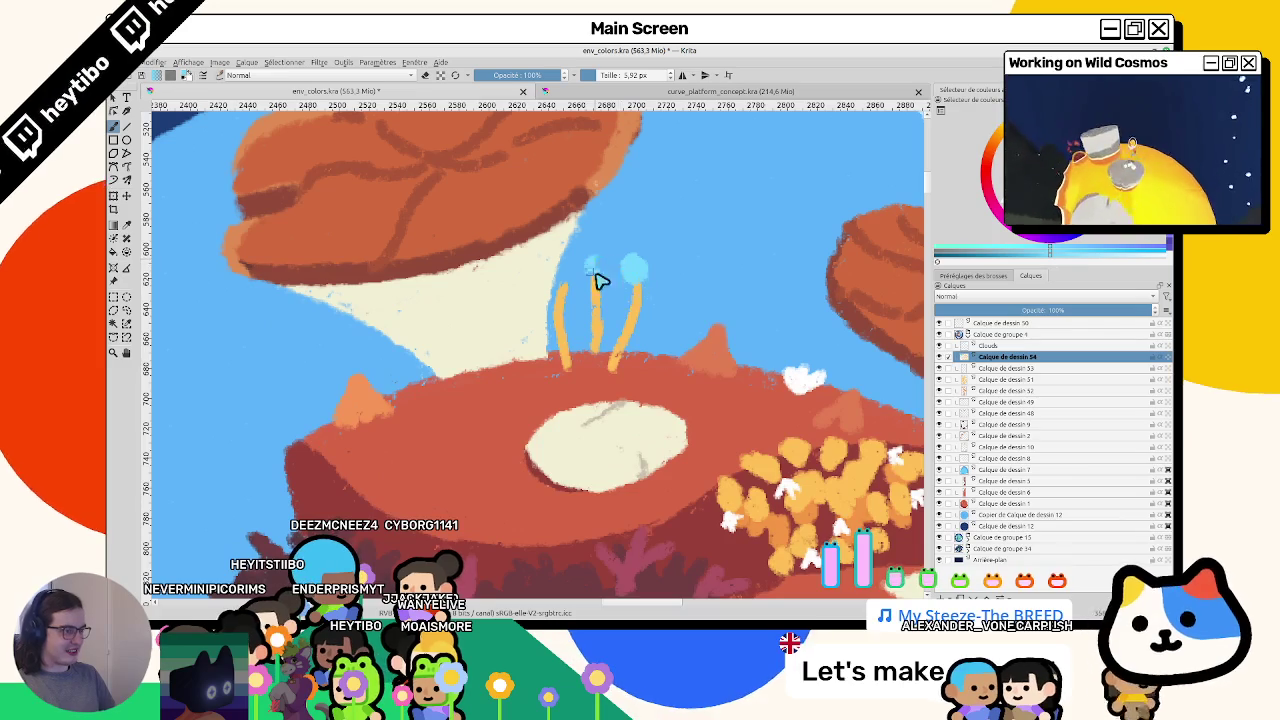
Paint more orange stalks beside the existing ones, with a light blue dot at one tip.
mouse_move(604, 408)
left_mouse_down()
mouse_move(503, 251)
mouse_move(471, 457)
mouse_move(498, 442)
left_mouse_up()
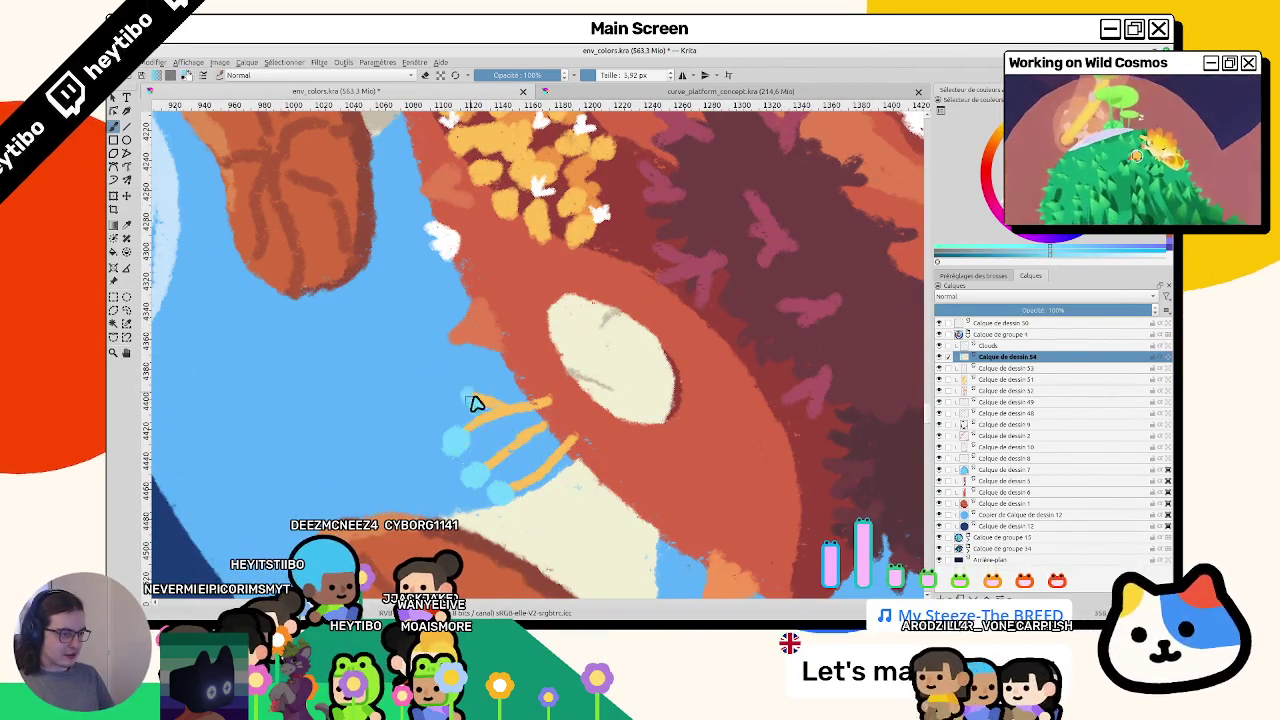
key("5")
scroll(478, 408, "down", 3)
scroll(557, 414, "up", 4)
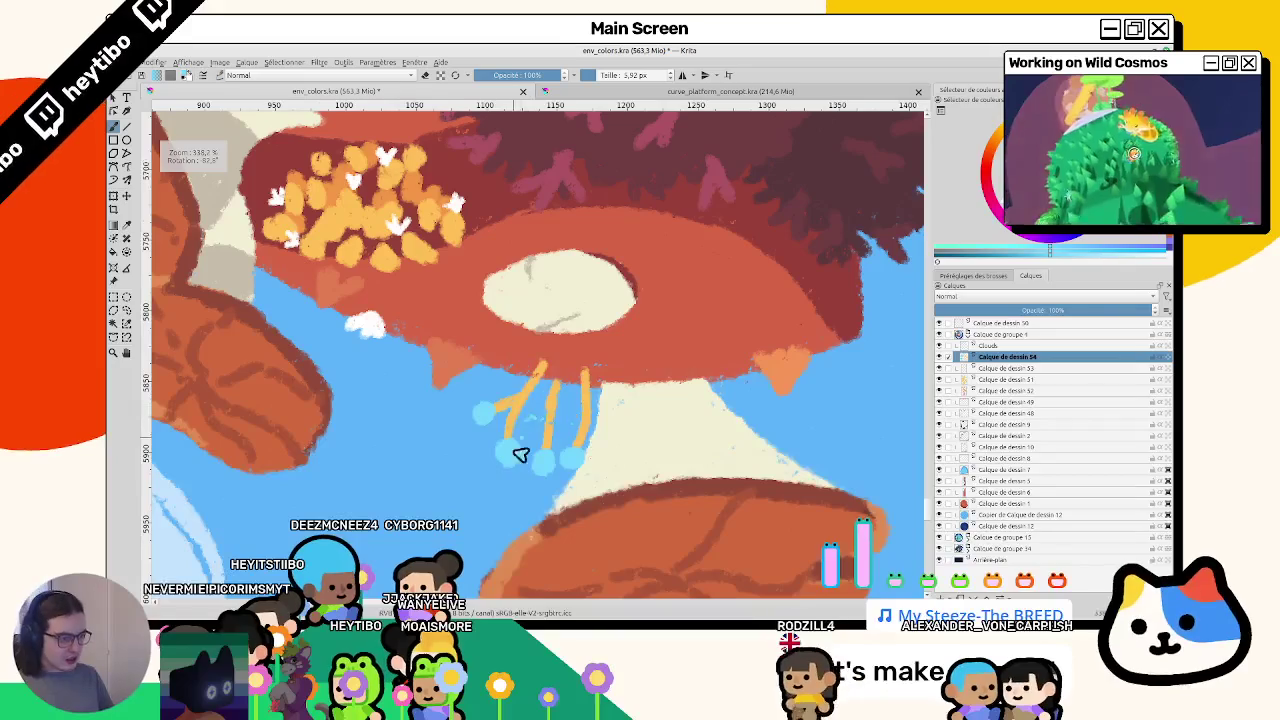
left_click_drag(500, 418, 540, 378)
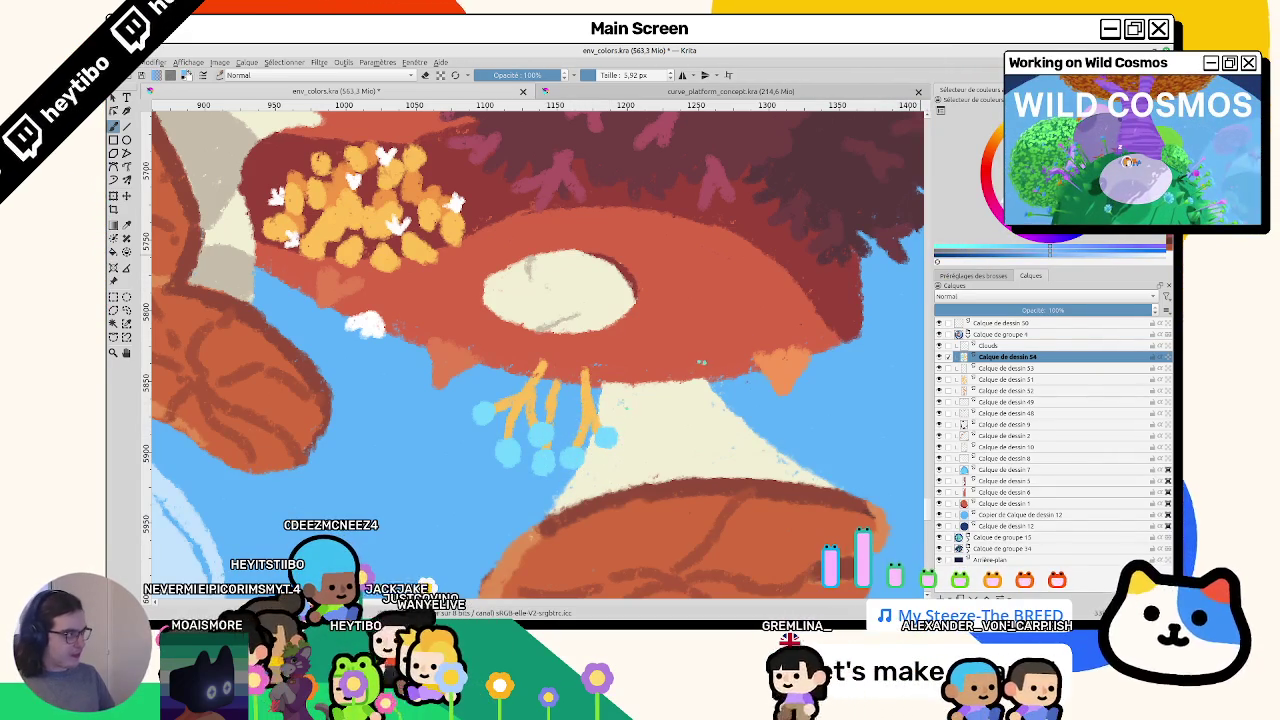
left_click(571, 456)
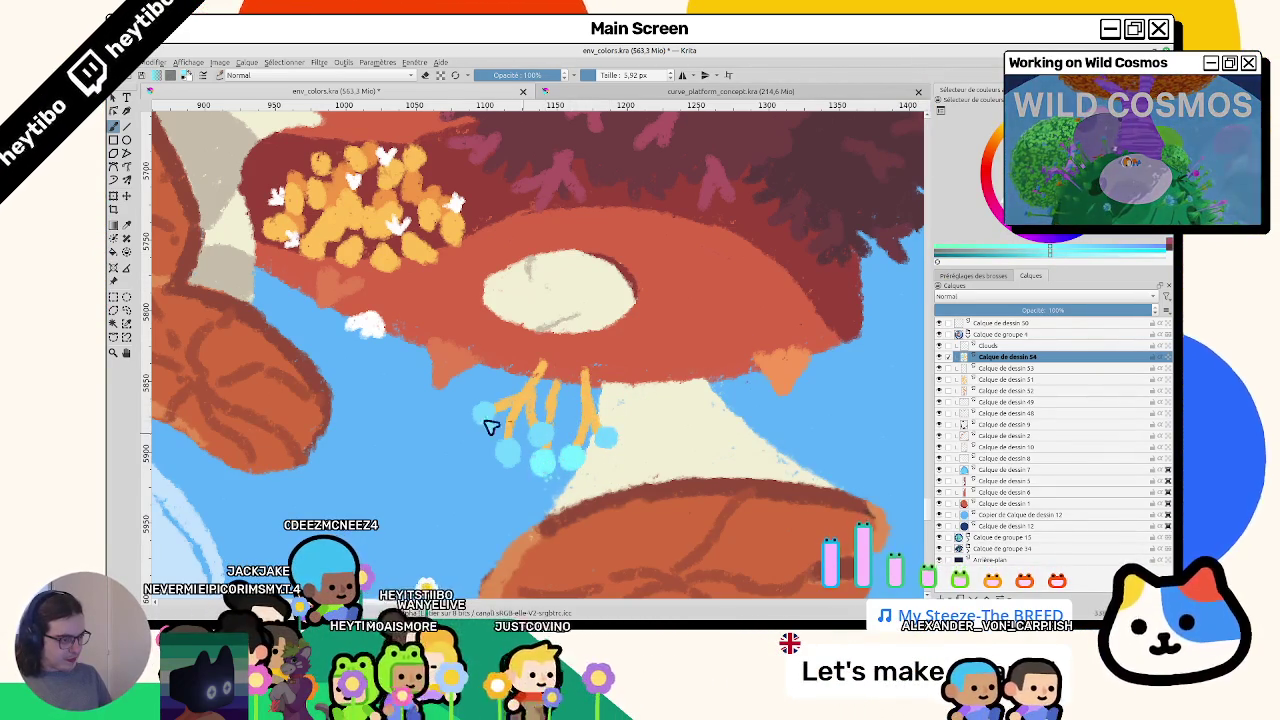
scroll(476, 423, "down", 5)
scroll(476, 423, "down", 5)
scroll(520, 320, "up", 5)
scroll(528, 320, "up", 3)
scroll(689, 380, "down", 3)
scroll(590, 376, "up", 4)
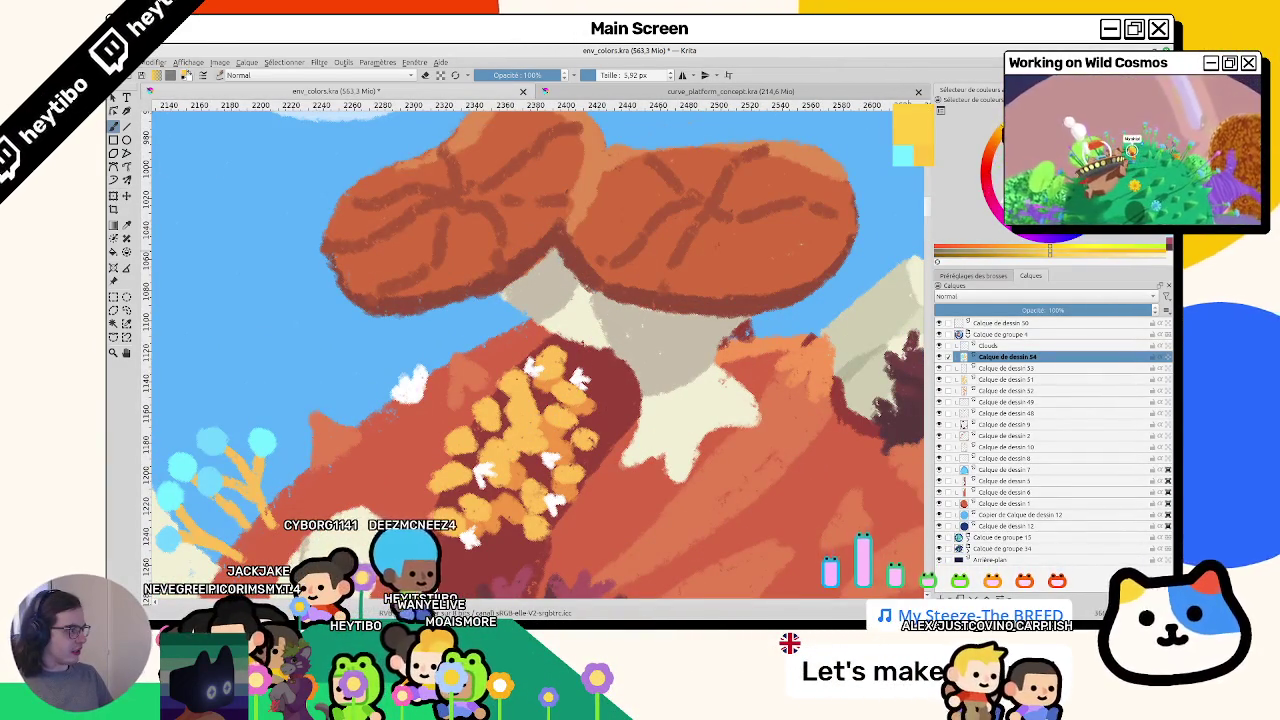
Check the plant concept sheet for reference, then return to the mushroom planet painting.
left_click_drag(240, 517, 420, 397)
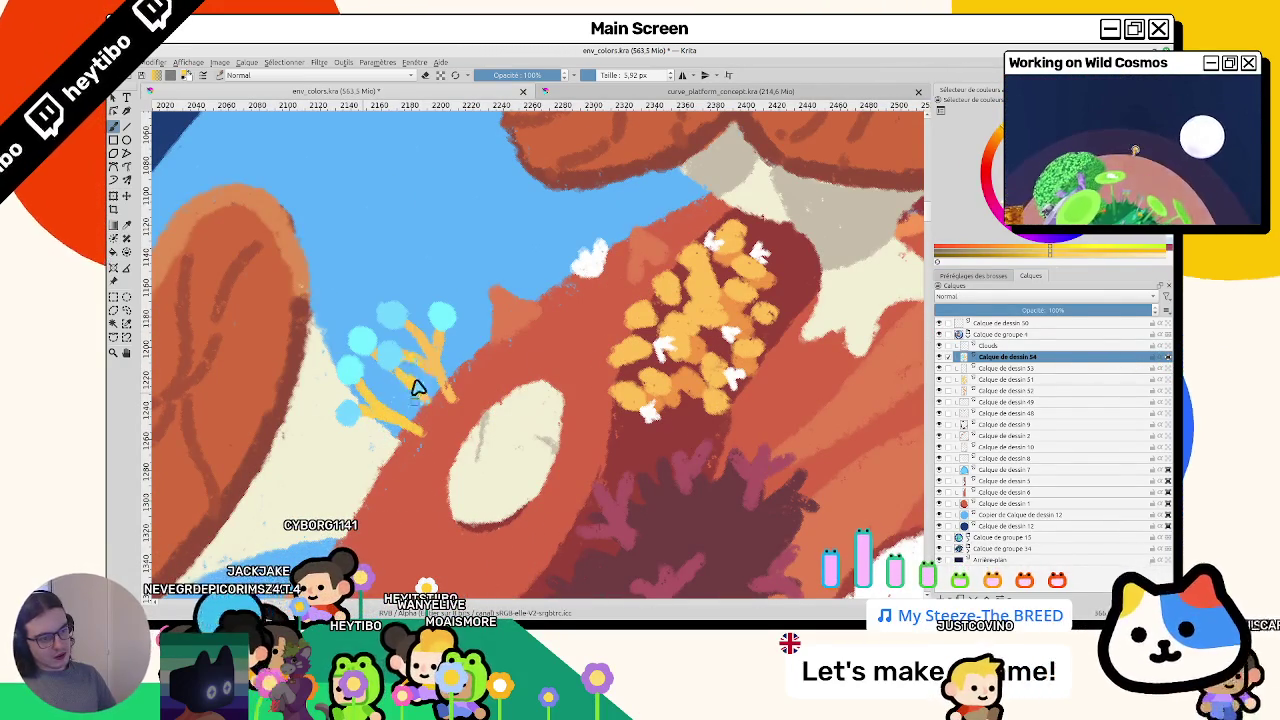
left_click(617, 92)
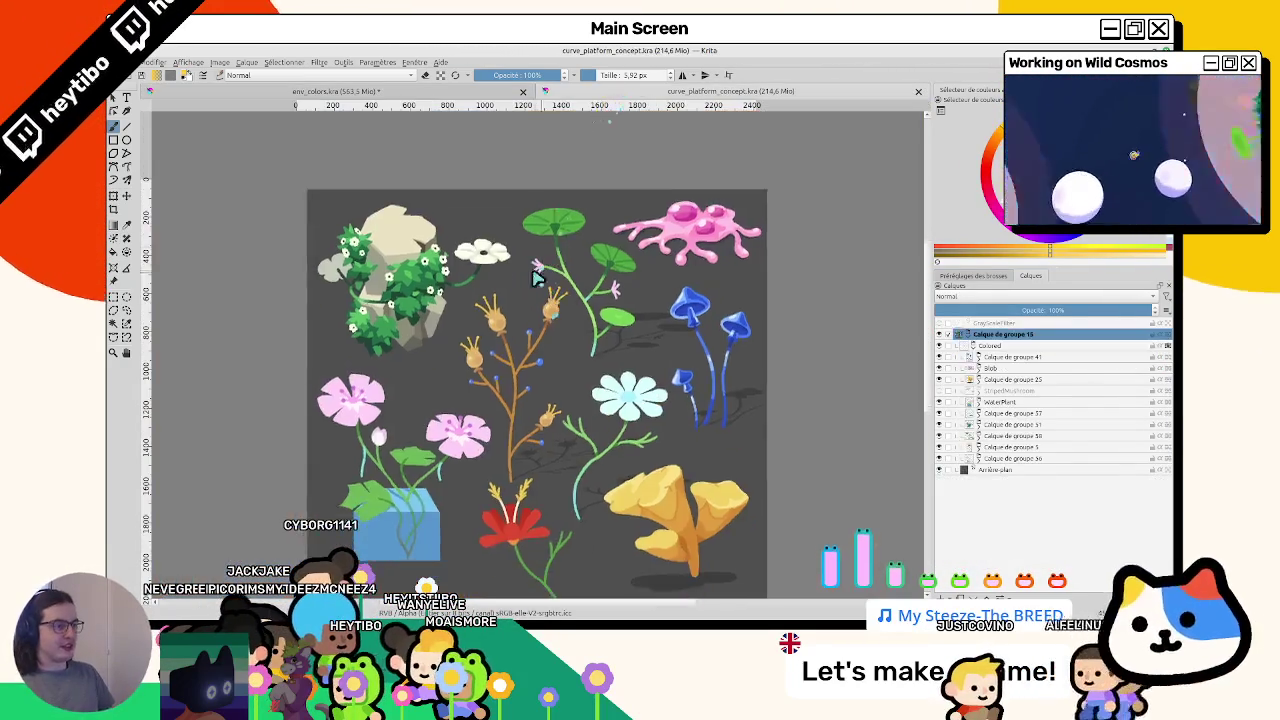
scroll(565, 328, "up", 5)
scroll(565, 328, "down", 5)
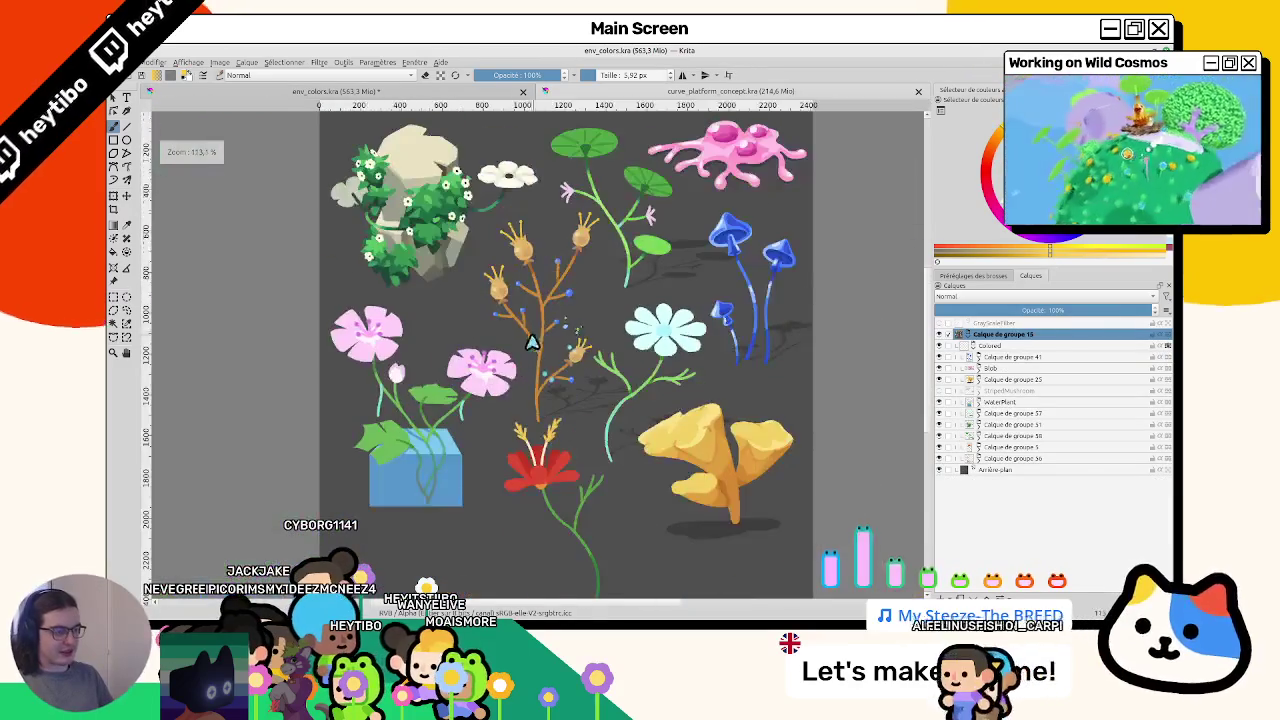
scroll(520, 300, "down", 1)
scroll(480, 250, "down", 1)
left_click(412, 92)
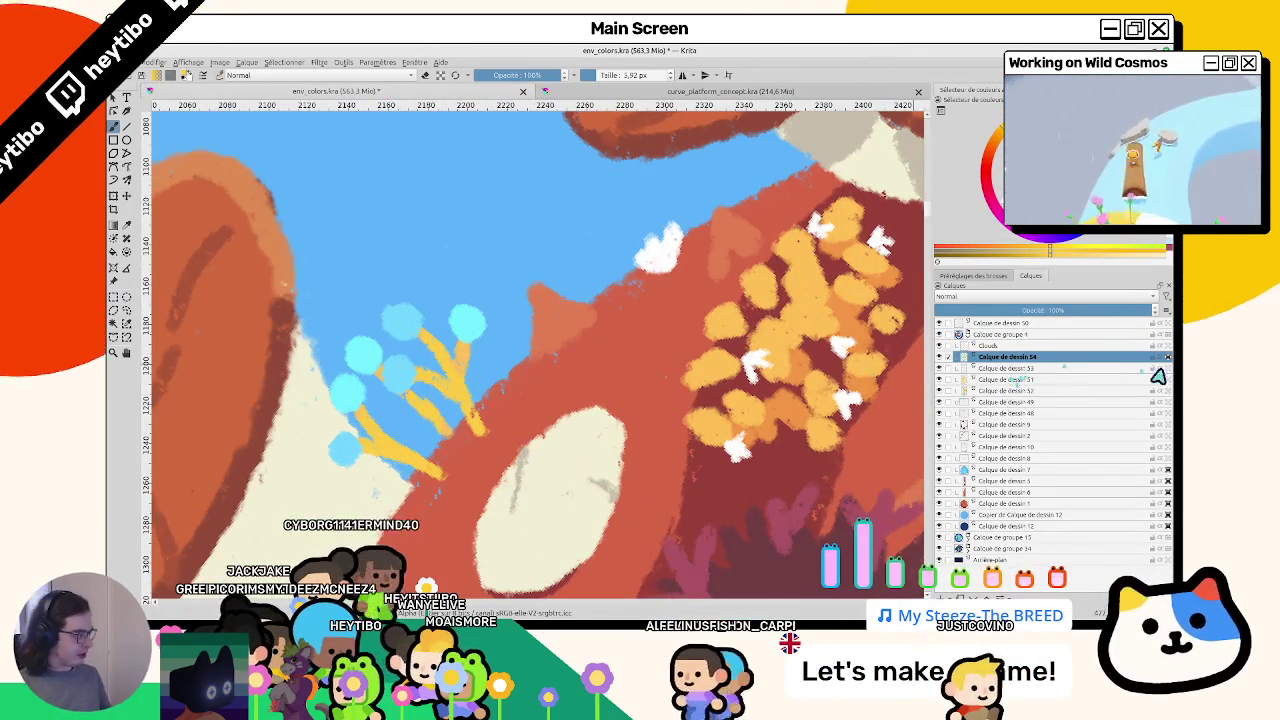
Extend the yellow stalks upward and paint petals onto a yellow bulb head.
mouse_move(426, 260)
left_mouse_down()
mouse_move(441, 377)
mouse_move(422, 252)
left_mouse_up()
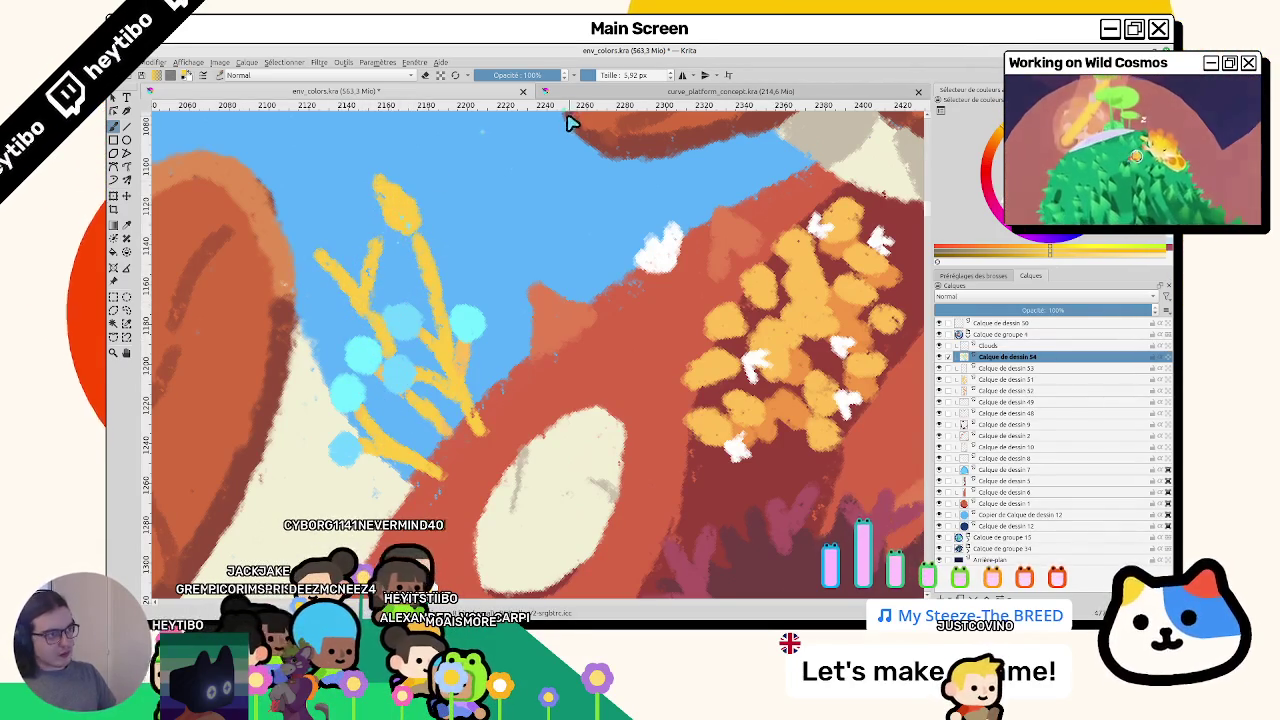
left_click(574, 96)
left_click(458, 95)
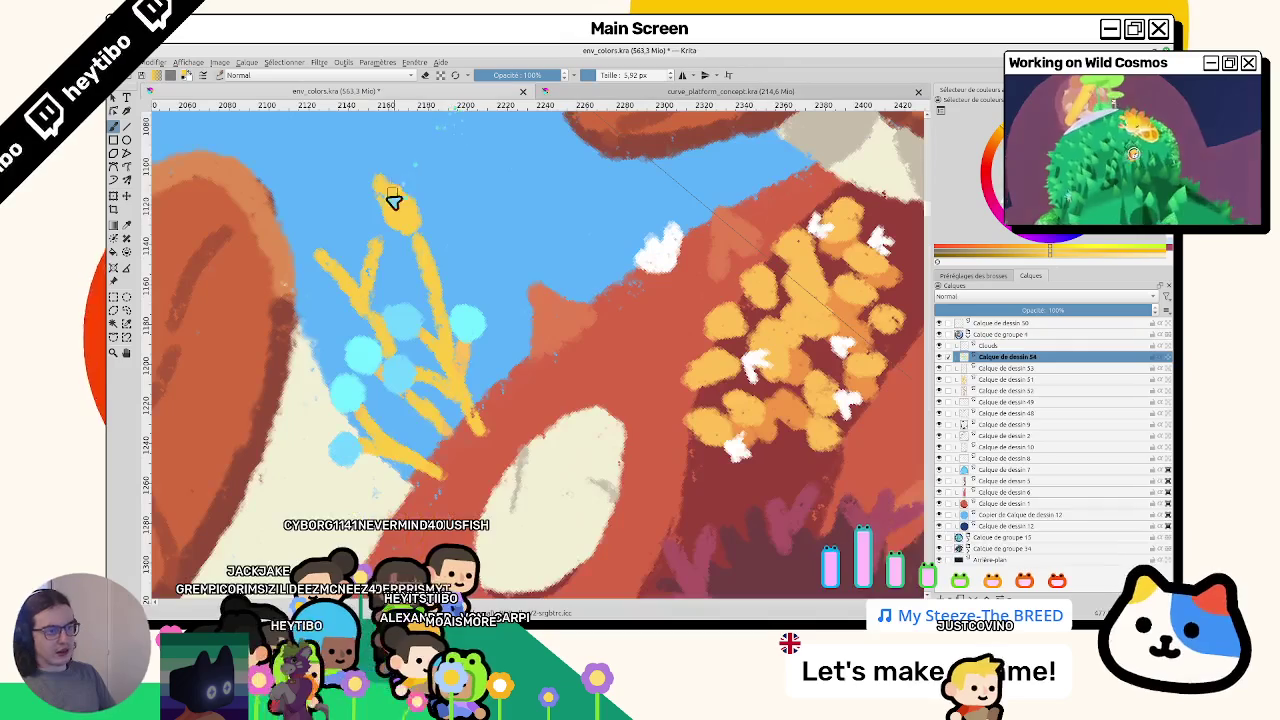
mouse_move(367, 191)
left_mouse_down()
mouse_move(394, 183)
mouse_move(380, 177)
left_mouse_up()
left_click_drag(308, 246, 313, 241)
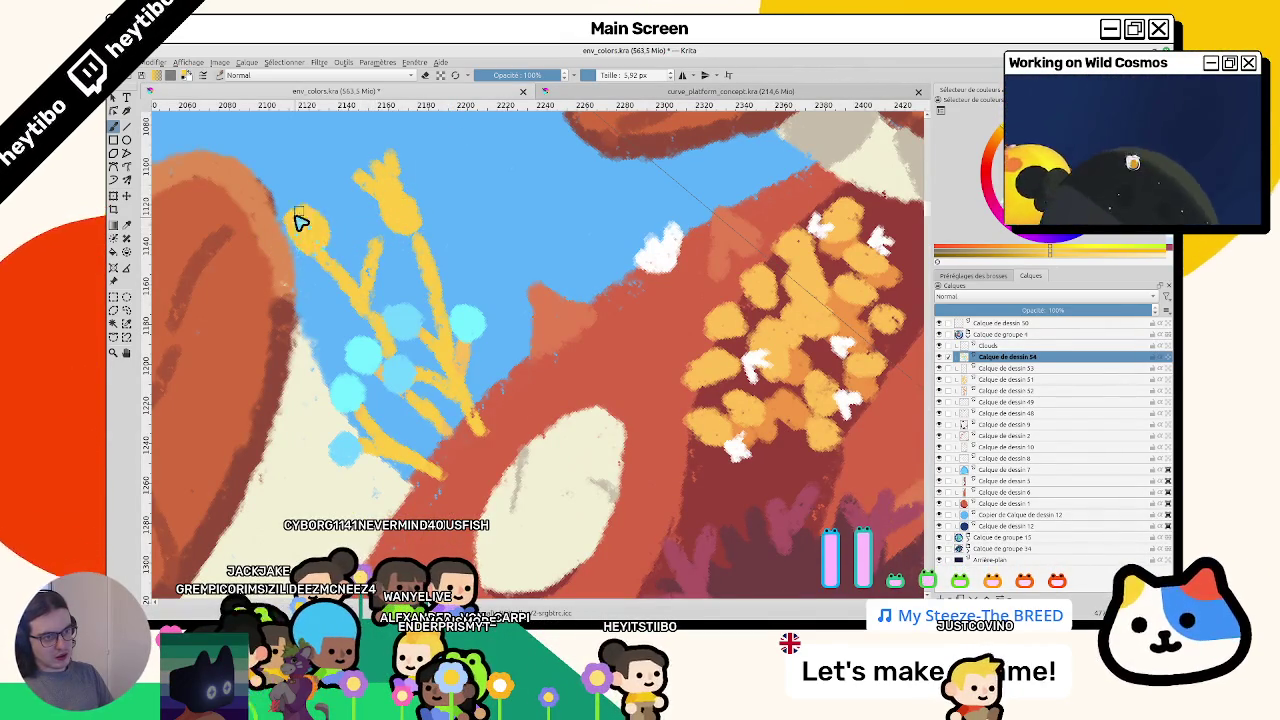
scroll(305, 226, "down", 5)
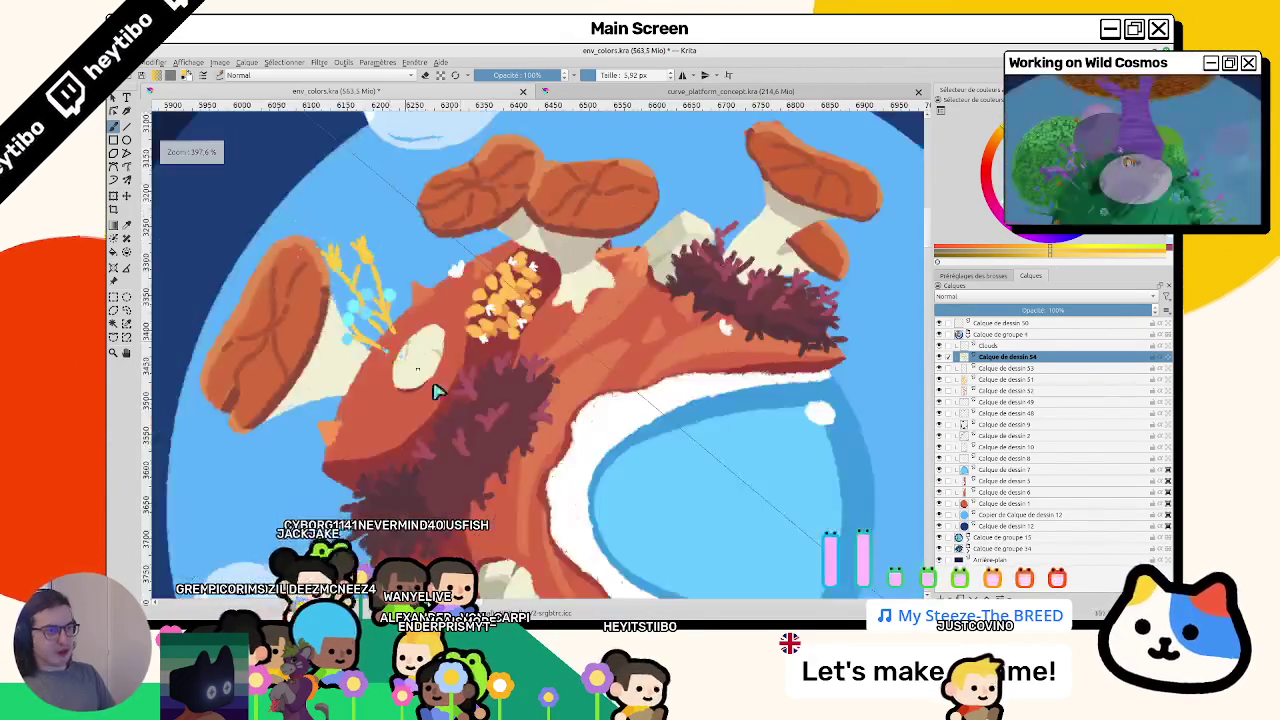
Flip between the planet painting and the plant concept sheet to compare the stalks.
scroll(414, 371, "up", 3)
left_click(556, 92)
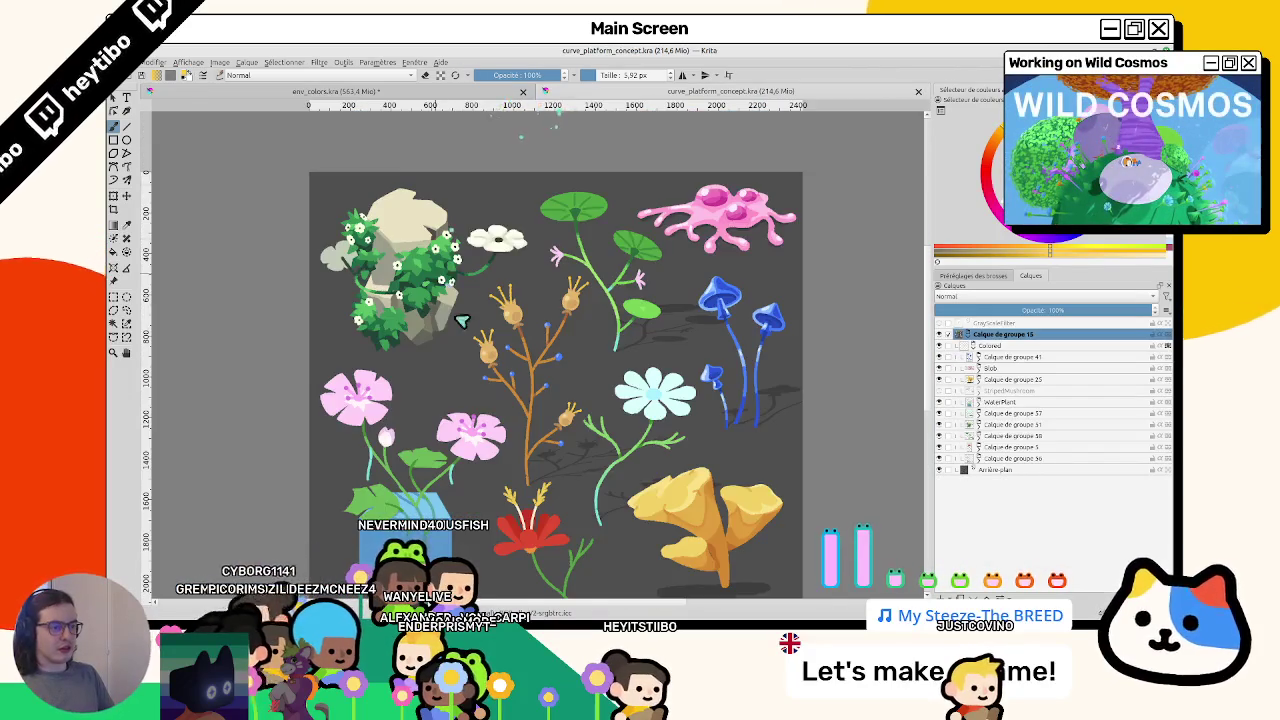
scroll(531, 374, "up", 3)
scroll(560, 316, "up", 2)
left_click(445, 92)
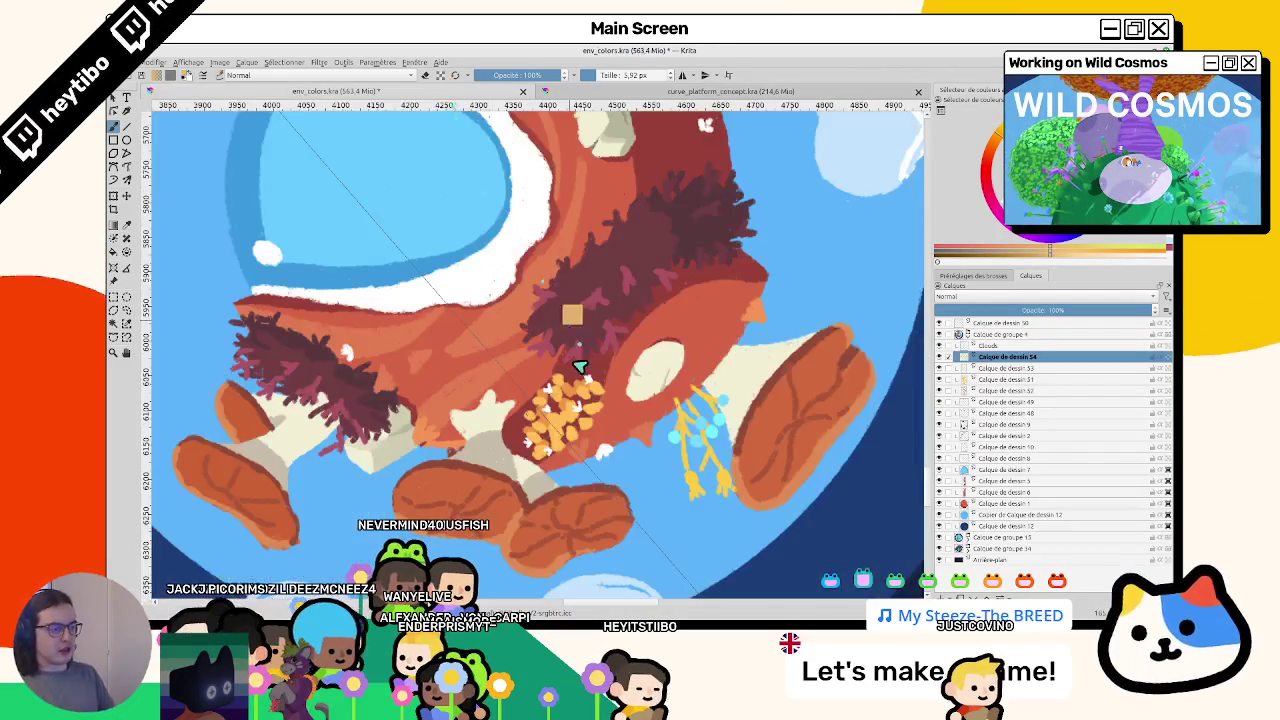
scroll(714, 449, "up", 2)
scroll(694, 495, "up", 2)
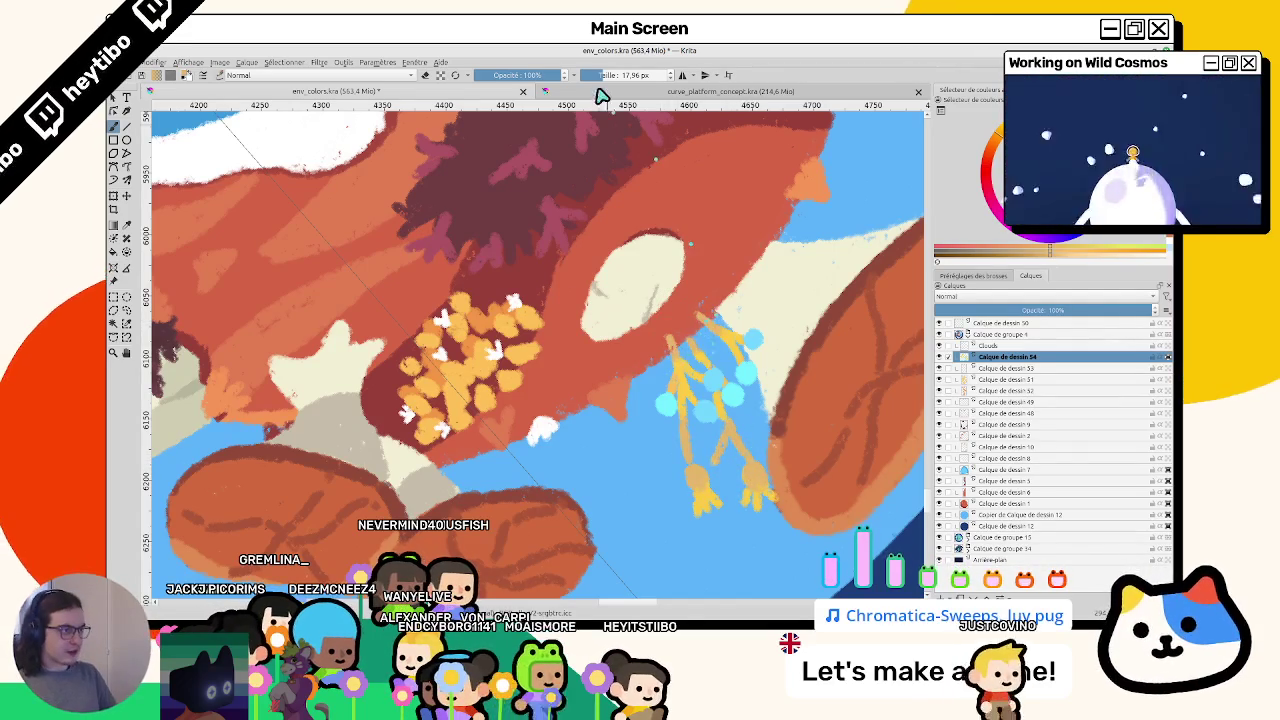
key("ctrl+Tab")
scroll(591, 420, "up", 2)
scroll(591, 420, "up", 2)
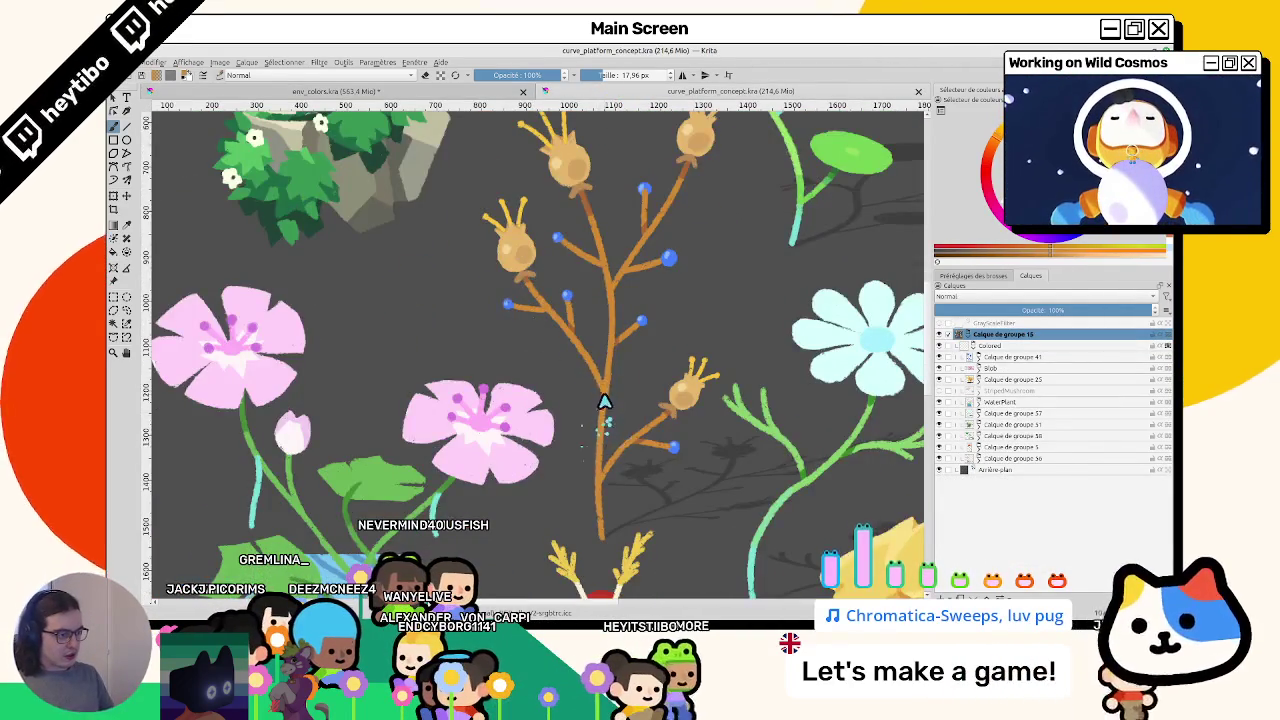
scroll(600, 410, "up", 4)
left_click(476, 93)
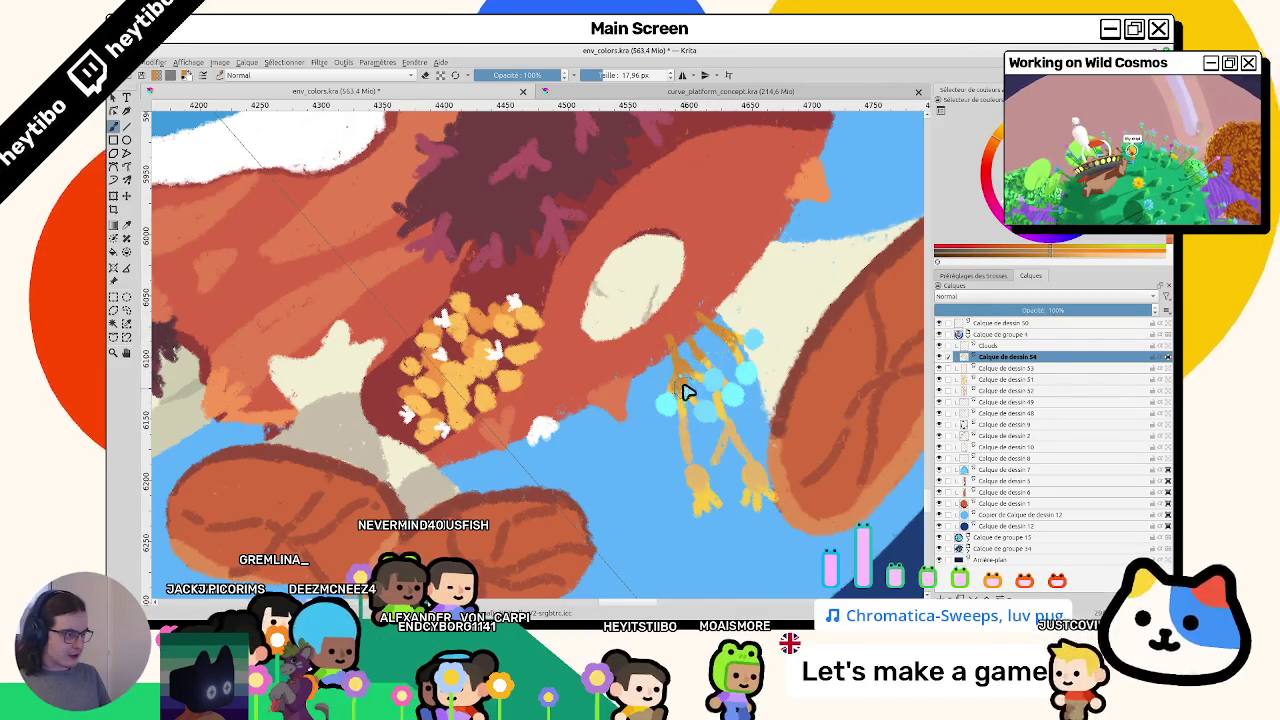
Shrink the brush to 12 px and study the concept sheet's bulb plant again.
scroll(600, 300, "down", 3)
scroll(500, 365, "down", 3)
scroll(490, 372, "down", 3)
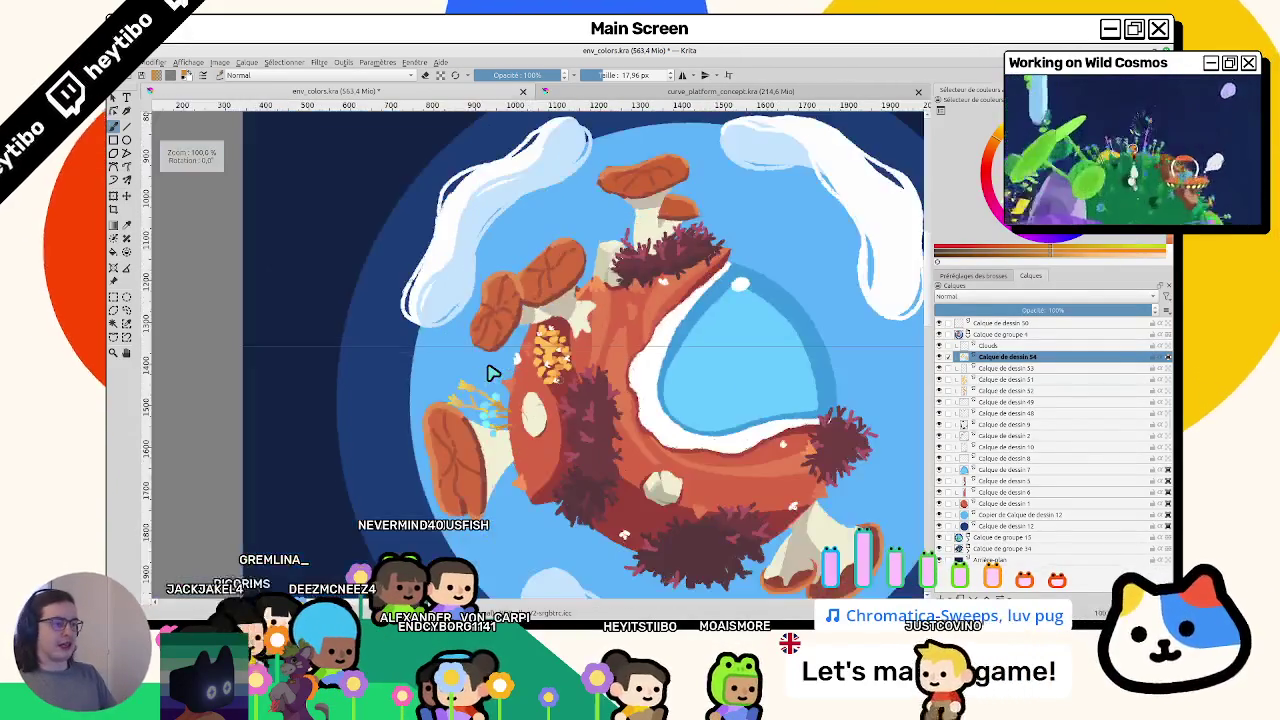
scroll(470, 300, "up", 1)
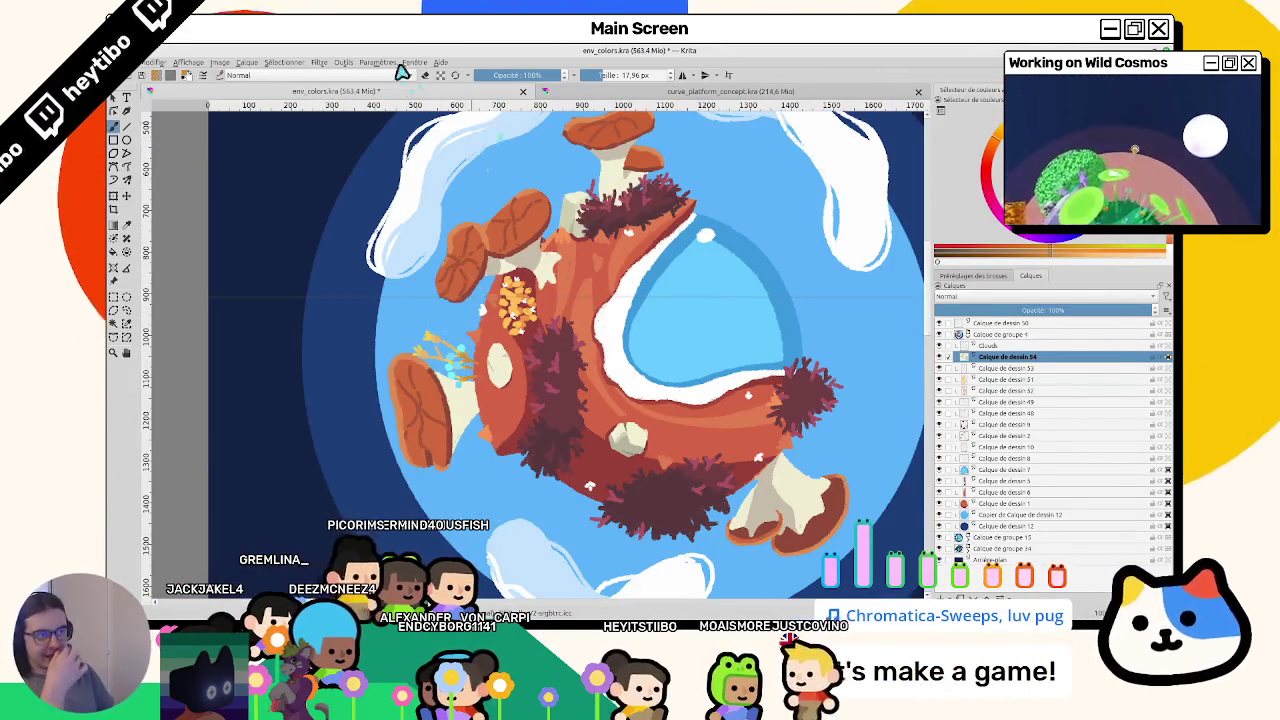
key("bracketleft")
key("bracketleft")
key("bracketleft")
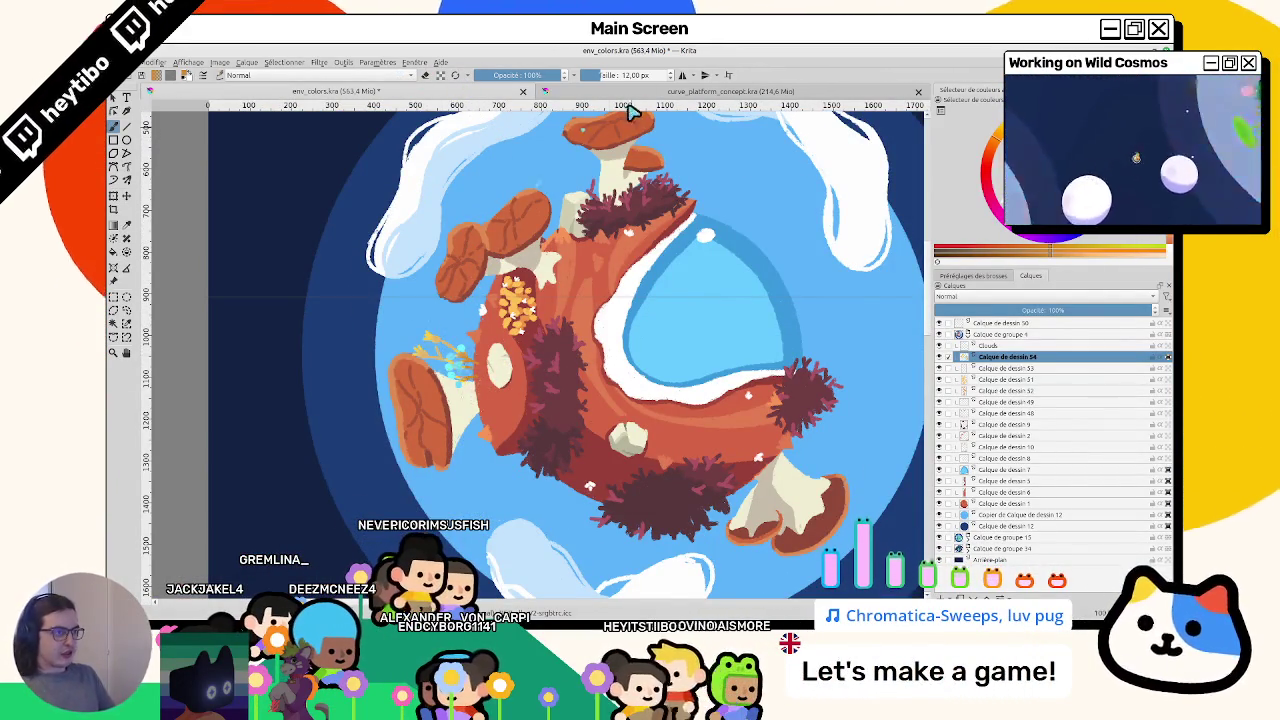
scroll(420, 300, "up", 5)
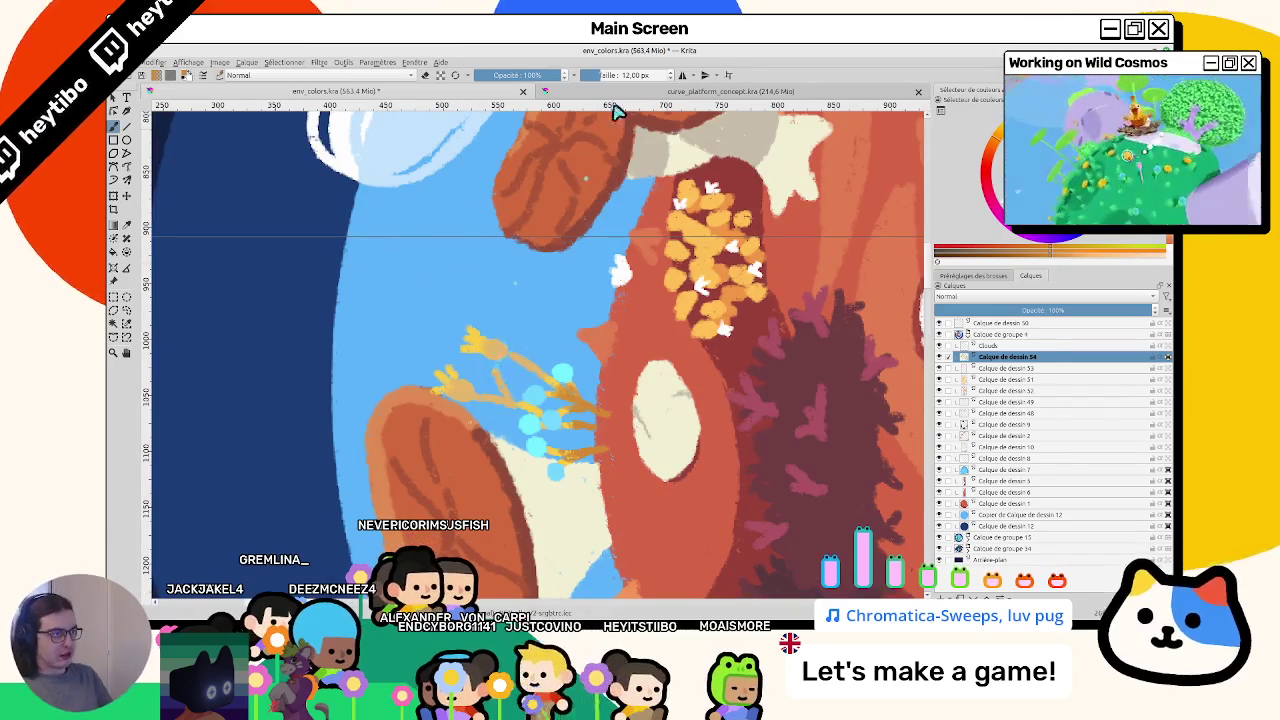
left_click(612, 91)
scroll(503, 386, "down", 3)
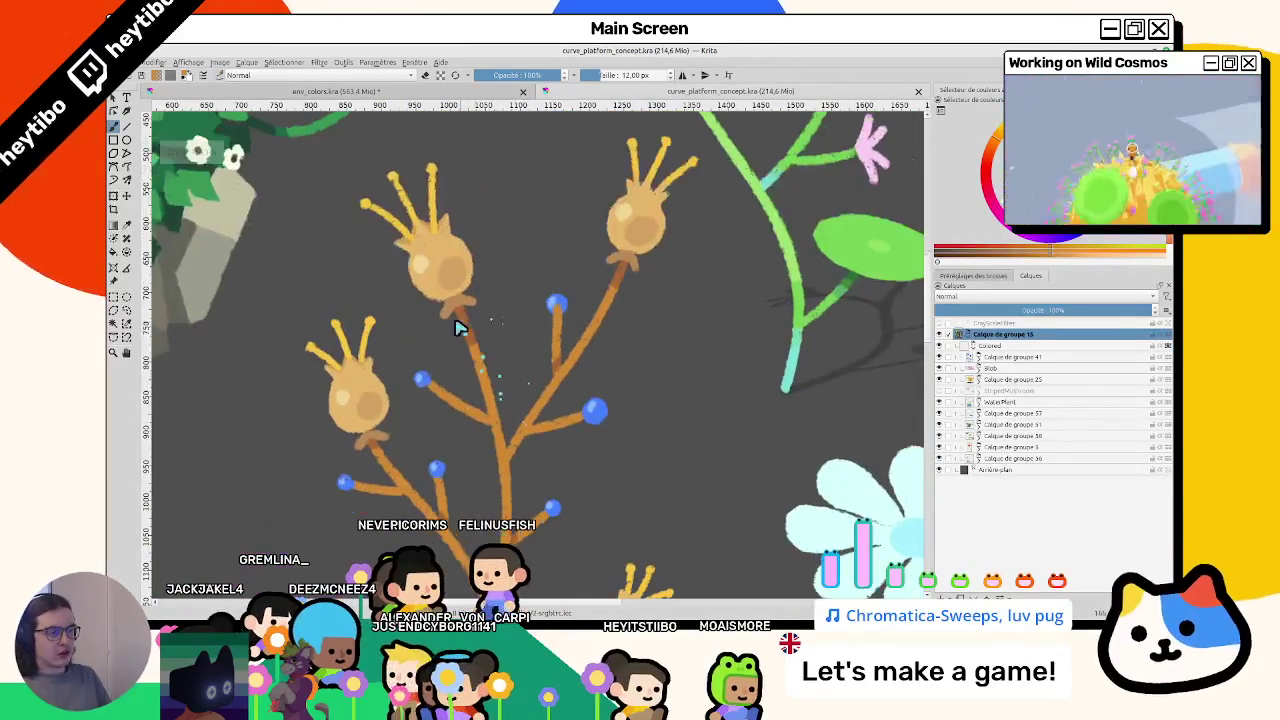
key("ctrl+Tab")
scroll(488, 345, "up", 2)
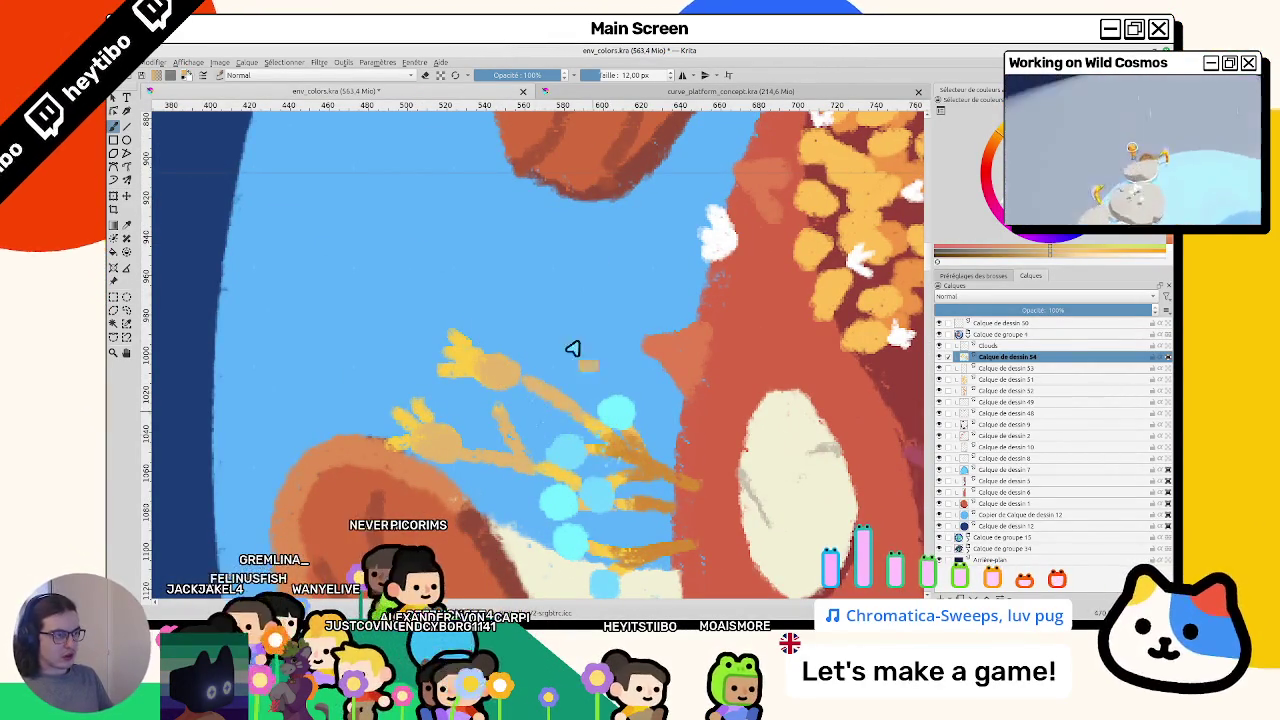
key("ctrl+Tab")
key("ctrl+Tab")
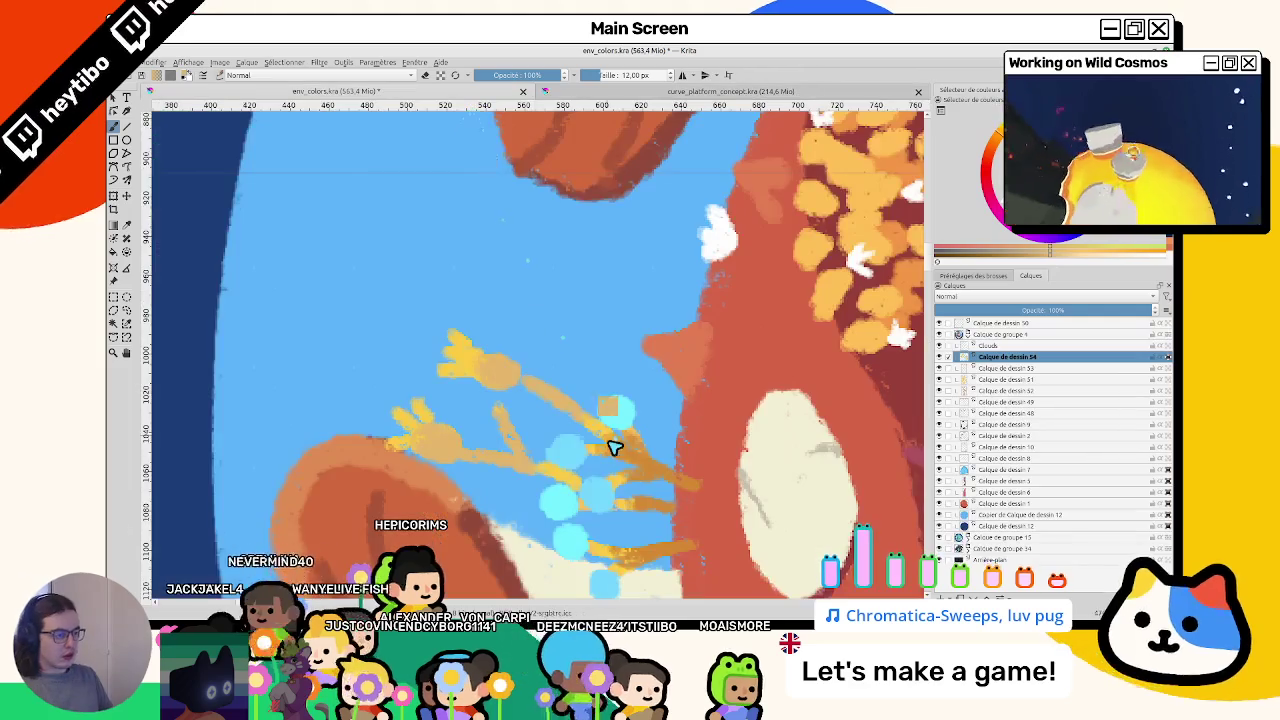
key("ctrl+Tab")
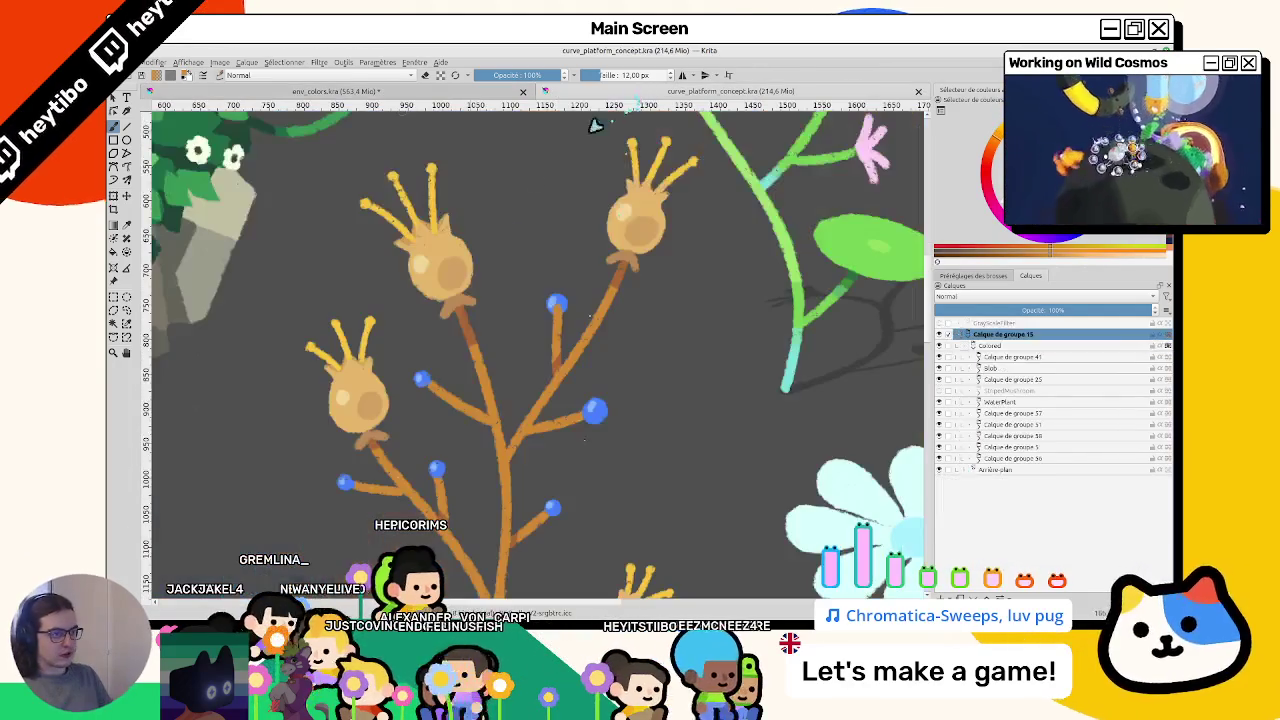
left_click(508, 92)
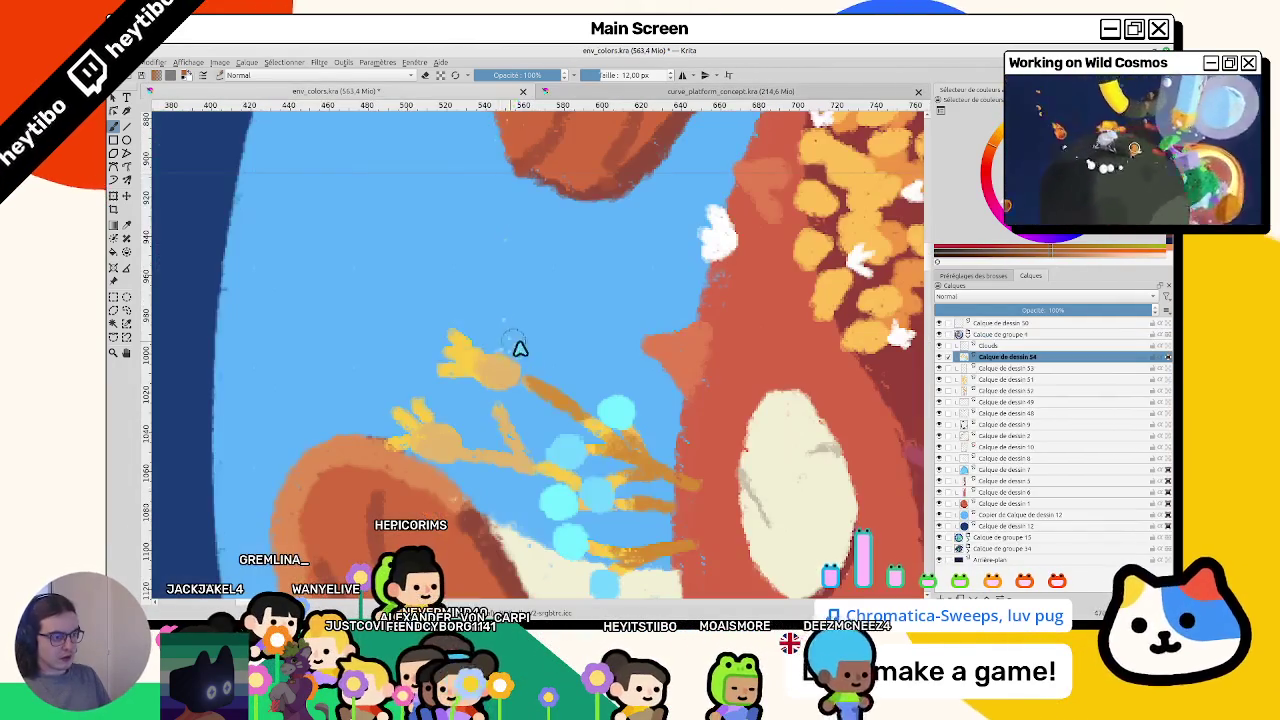
Shade a stalk with a darker brown line and add an orange-brown branch stroke.
left_click_drag(520, 378, 605, 420)
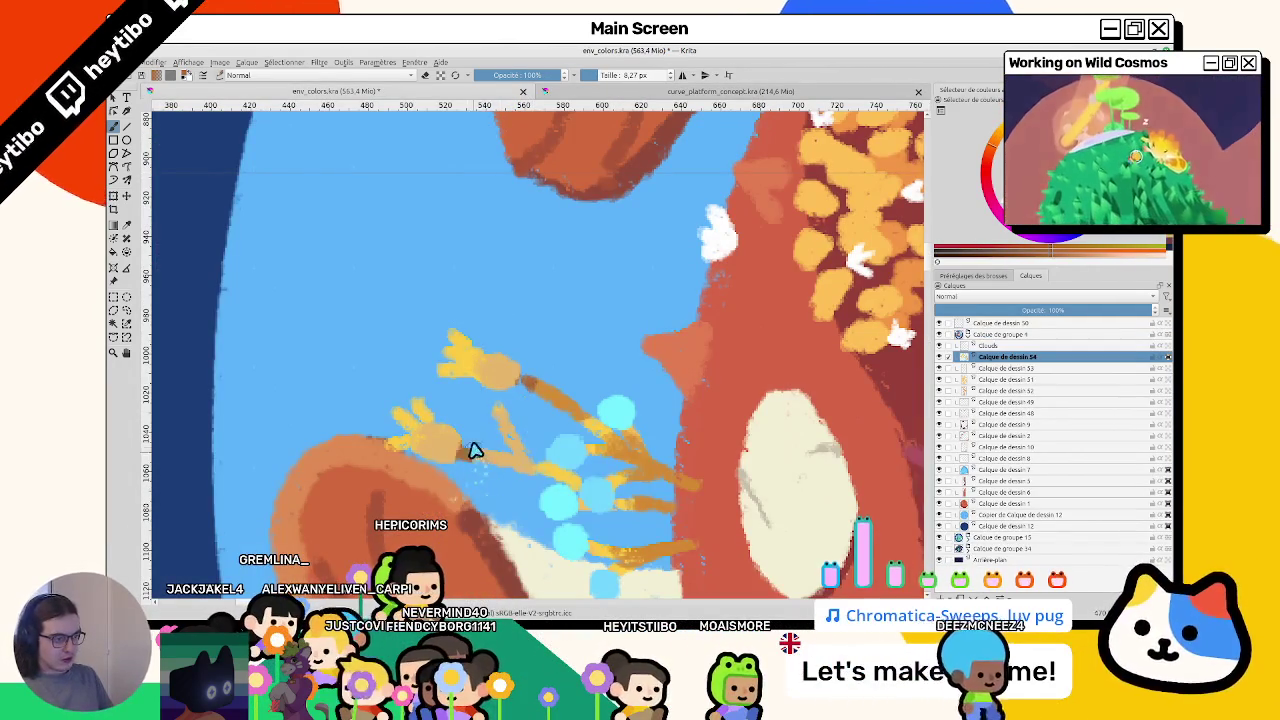
left_click_drag(490, 406, 526, 474)
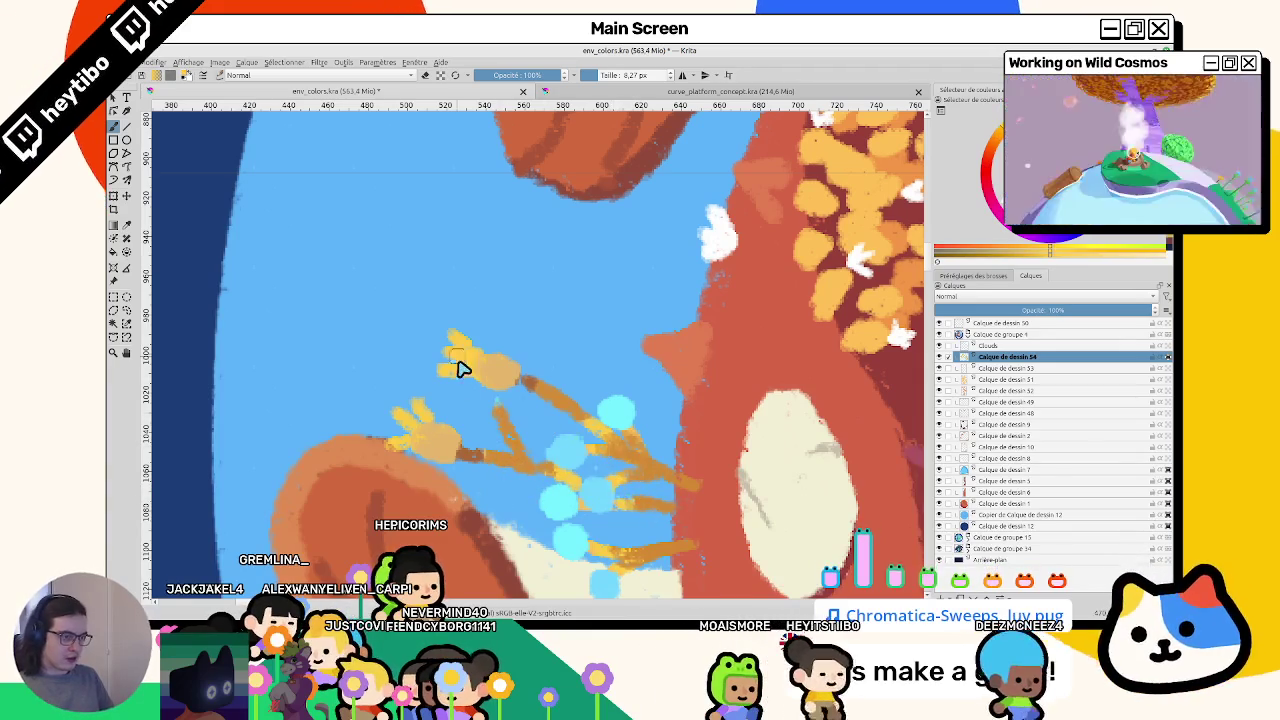
scroll(445, 362, "down", 3, "ctrl")
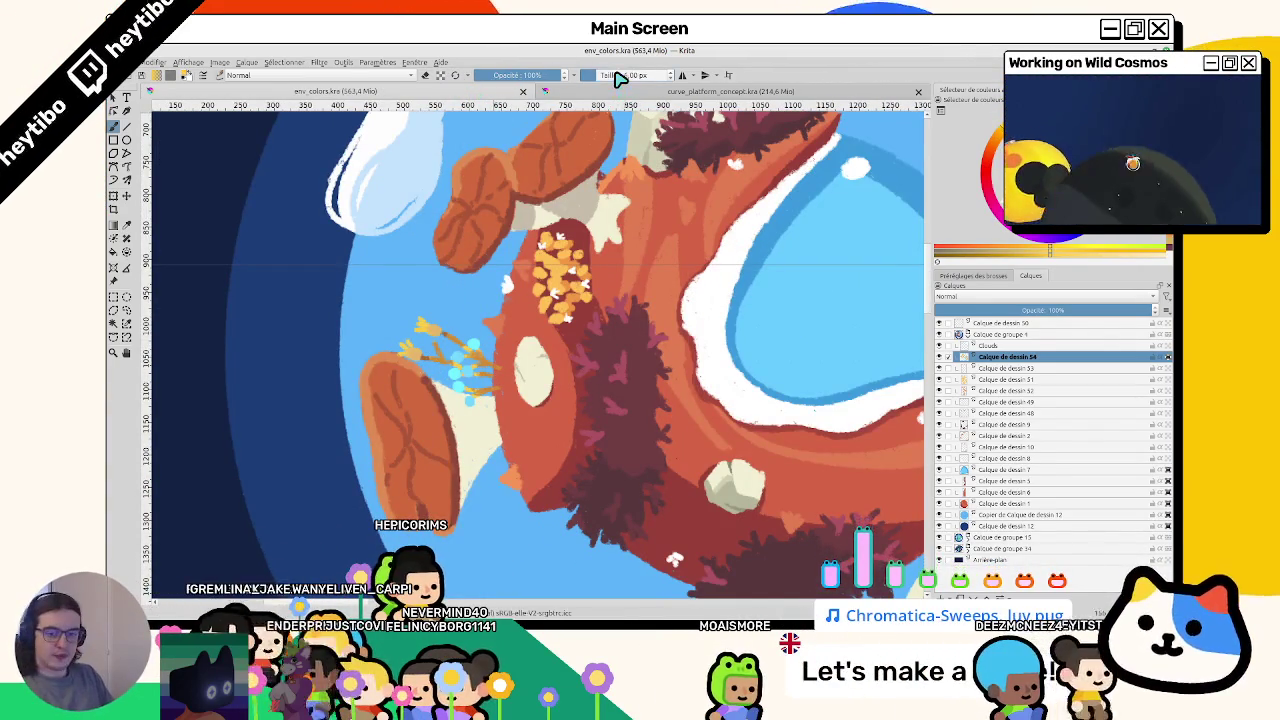
scroll(430, 330, "up", 2, "ctrl")
scroll(437, 283, "up", 2, "ctrl")
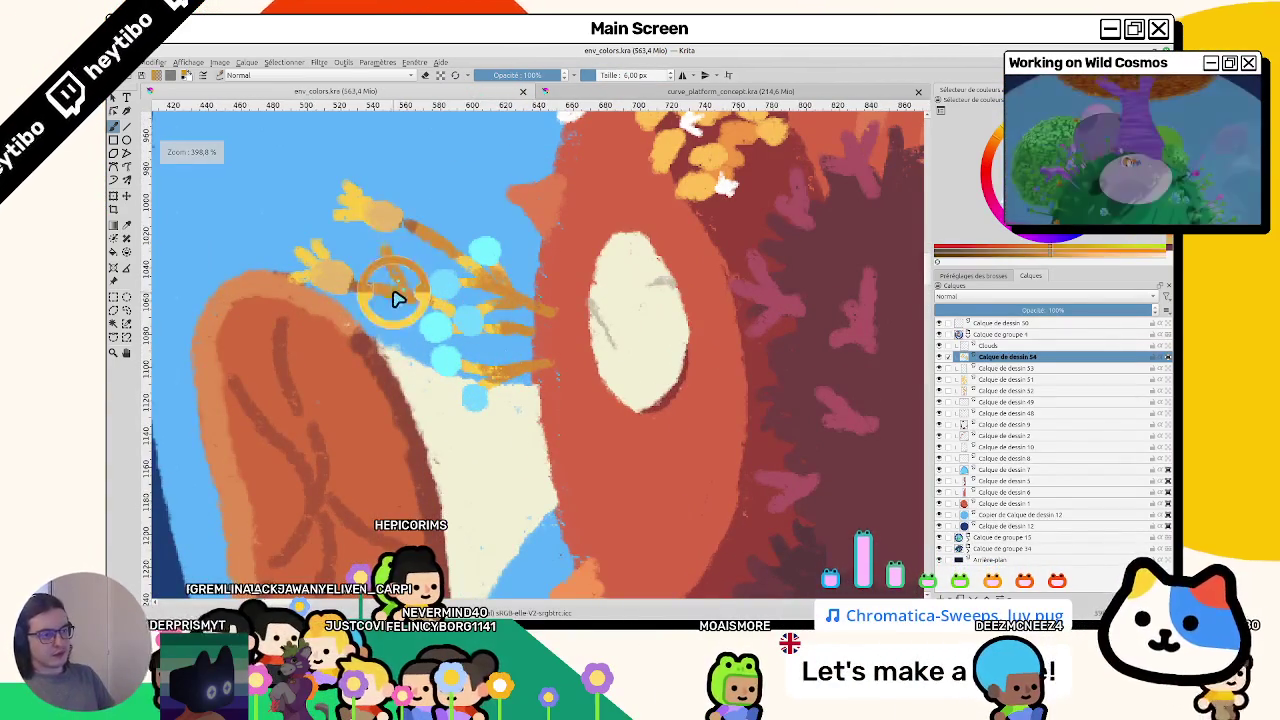
Paint a new orange branch curving downward into a bulb, then view the curve_platform_concept sheet.
left_click_drag(577, 490, 492, 340)
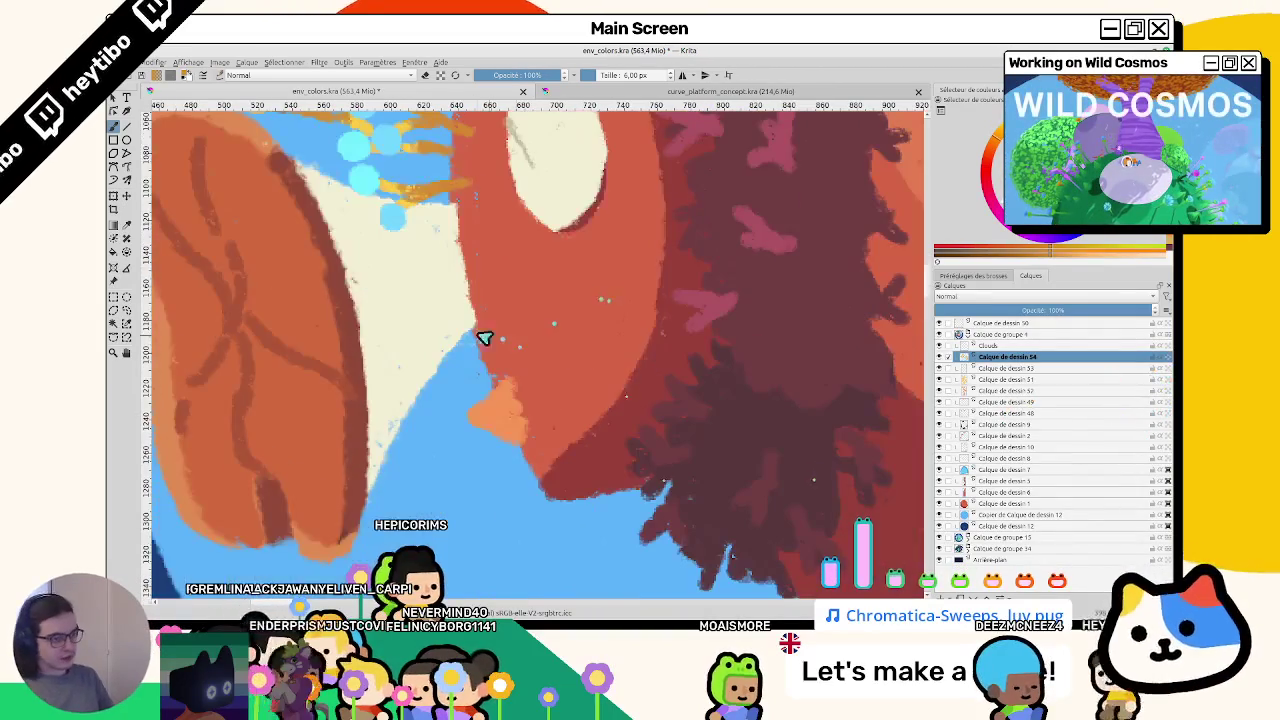
left_click_drag(513, 467, 462, 510)
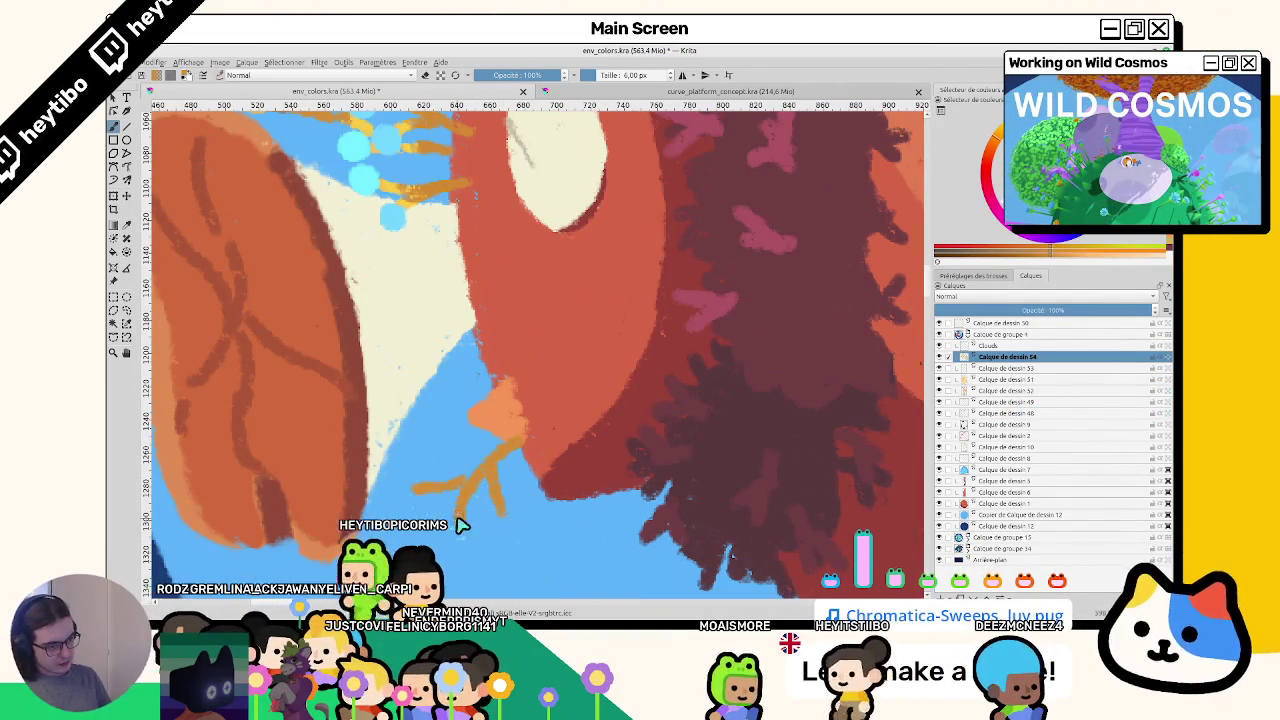
mouse_move(493, 508)
left_mouse_down()
mouse_move(420, 342)
mouse_move(485, 280)
mouse_move(517, 540)
left_mouse_up()
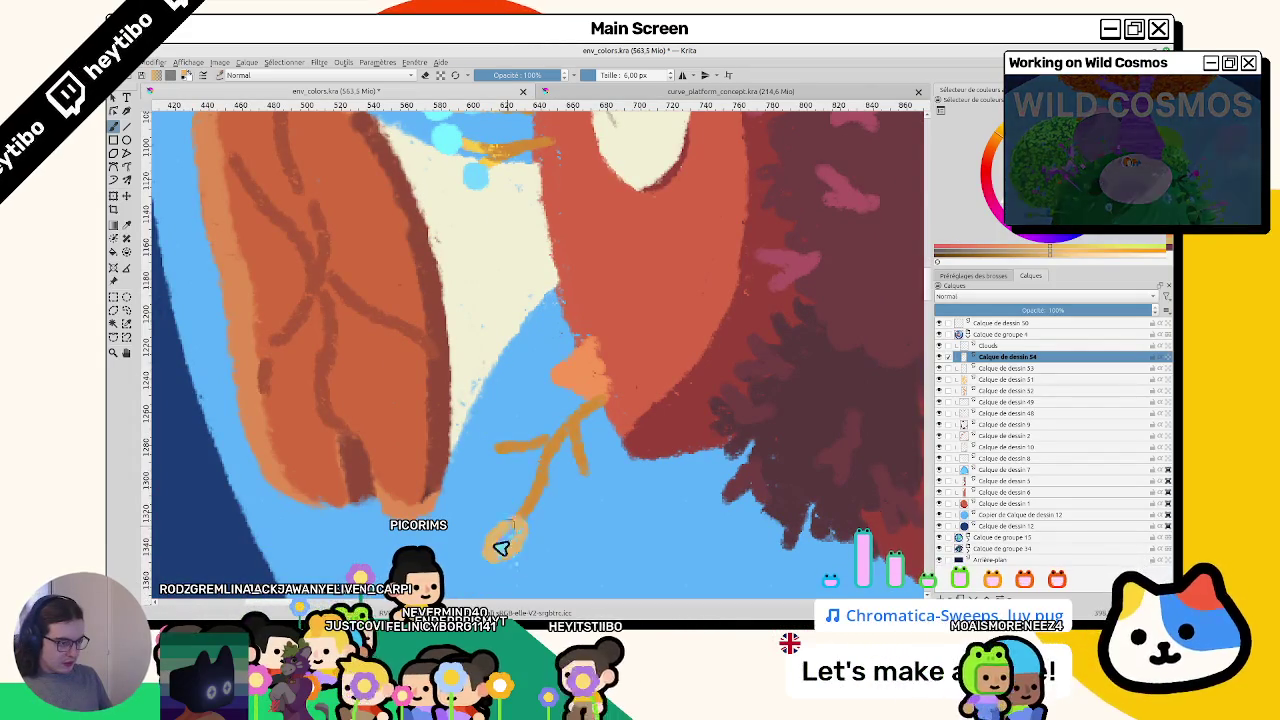
scroll(489, 300, "up", 2)
scroll(489, 300, "up", 3)
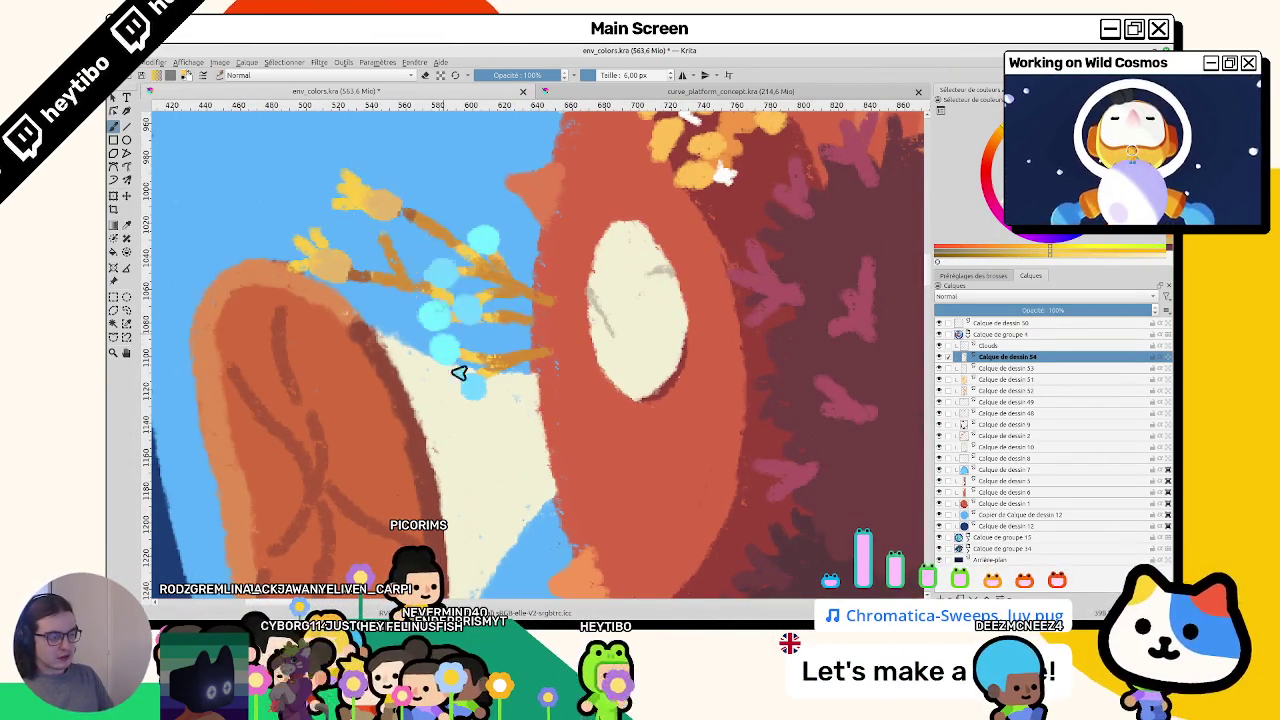
scroll(446, 337, "down", 4)
scroll(523, 397, "down", 2)
left_click_drag(567, 482, 562, 510)
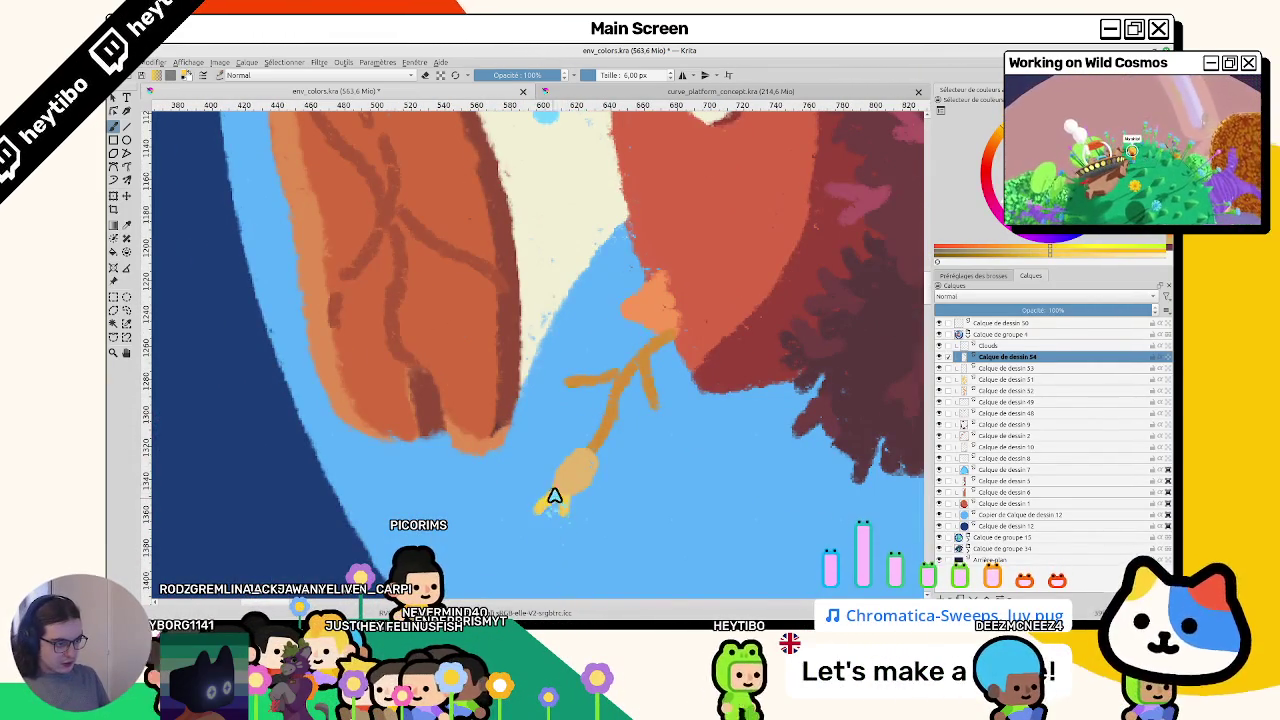
scroll(550, 460, "up", 3)
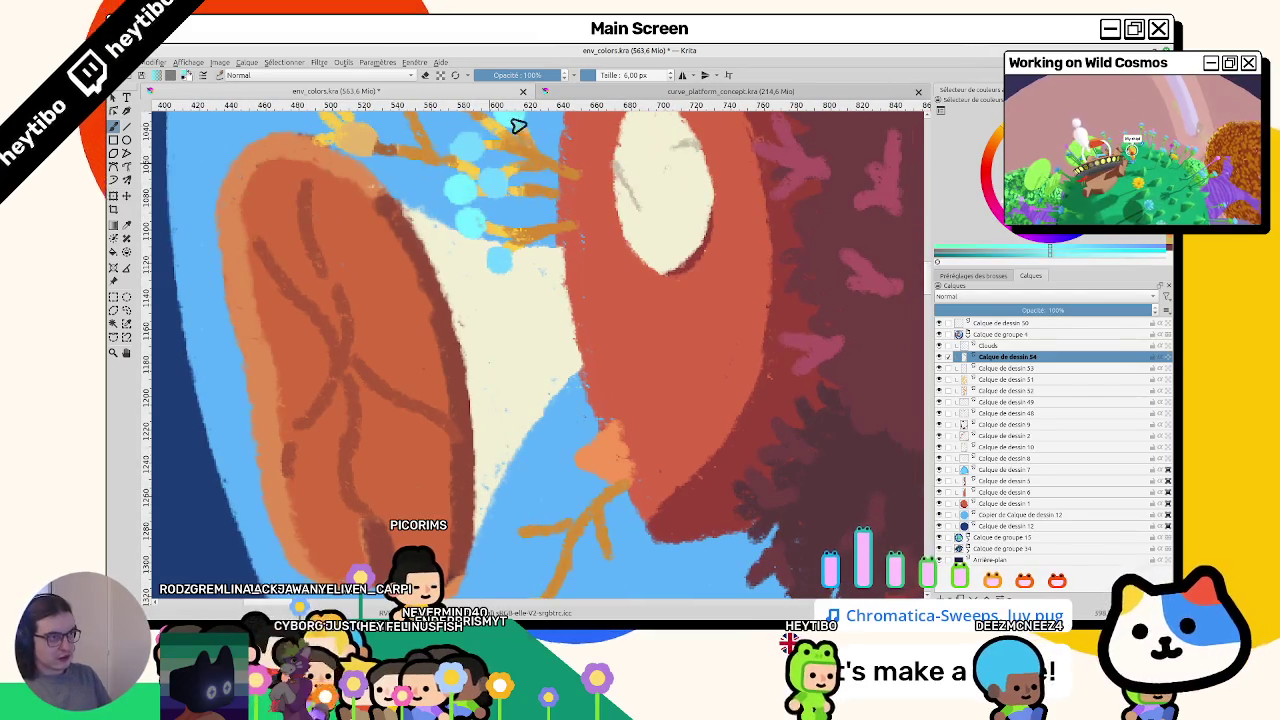
left_click(563, 100)
scroll(409, 243, "up", 3)
scroll(437, 349, "up", 2)
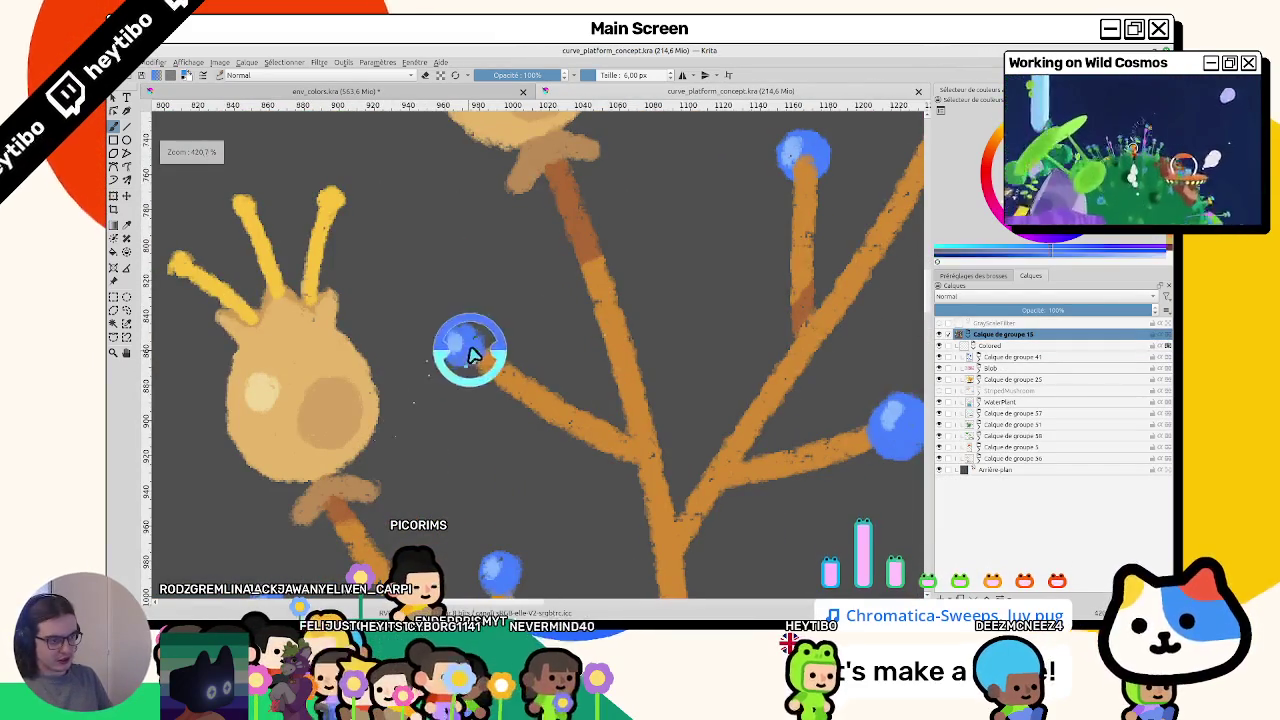
Compare the env_colors painting with the curve platform concept document.
left_click(437, 93)
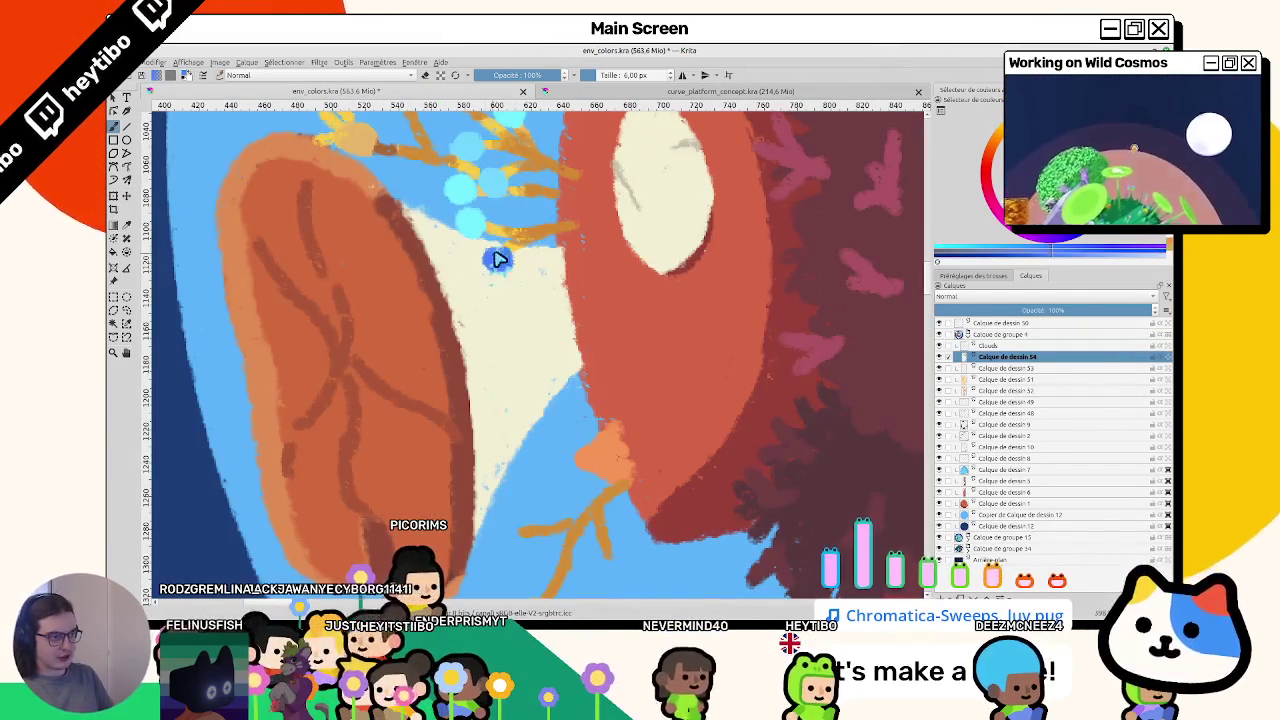
scroll(460, 285, "up", 3)
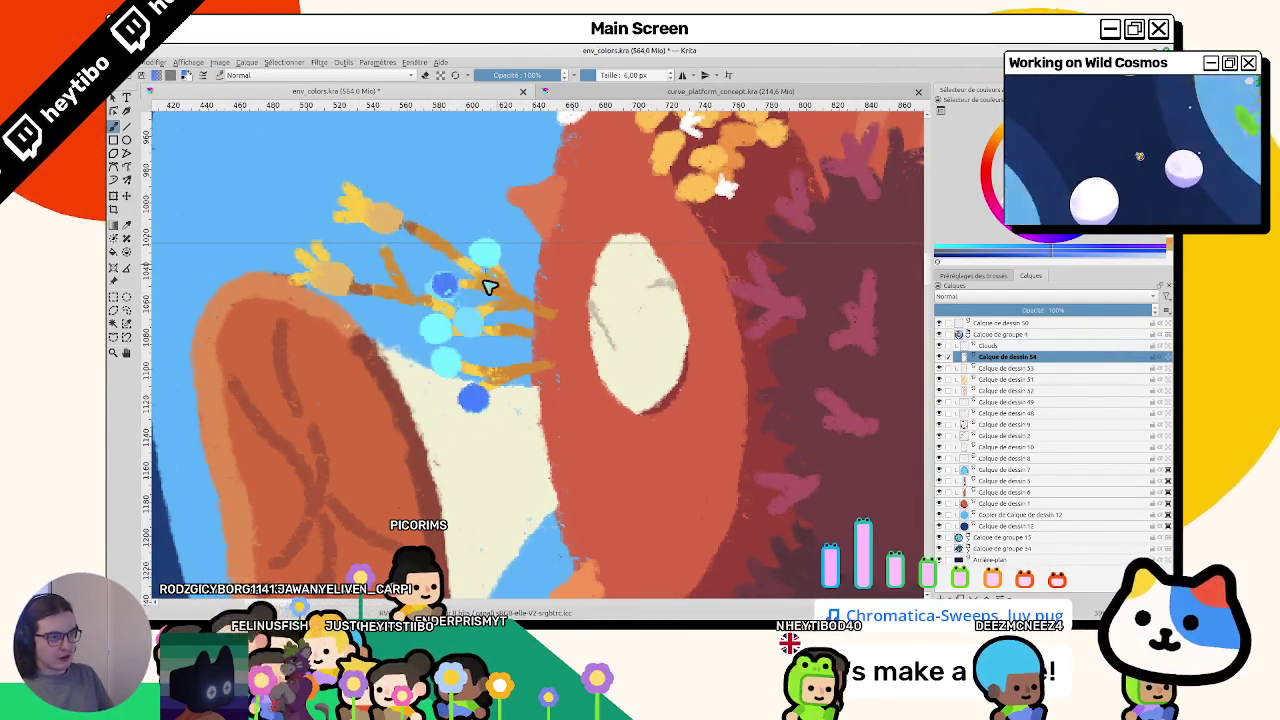
scroll(500, 400, "down", 3)
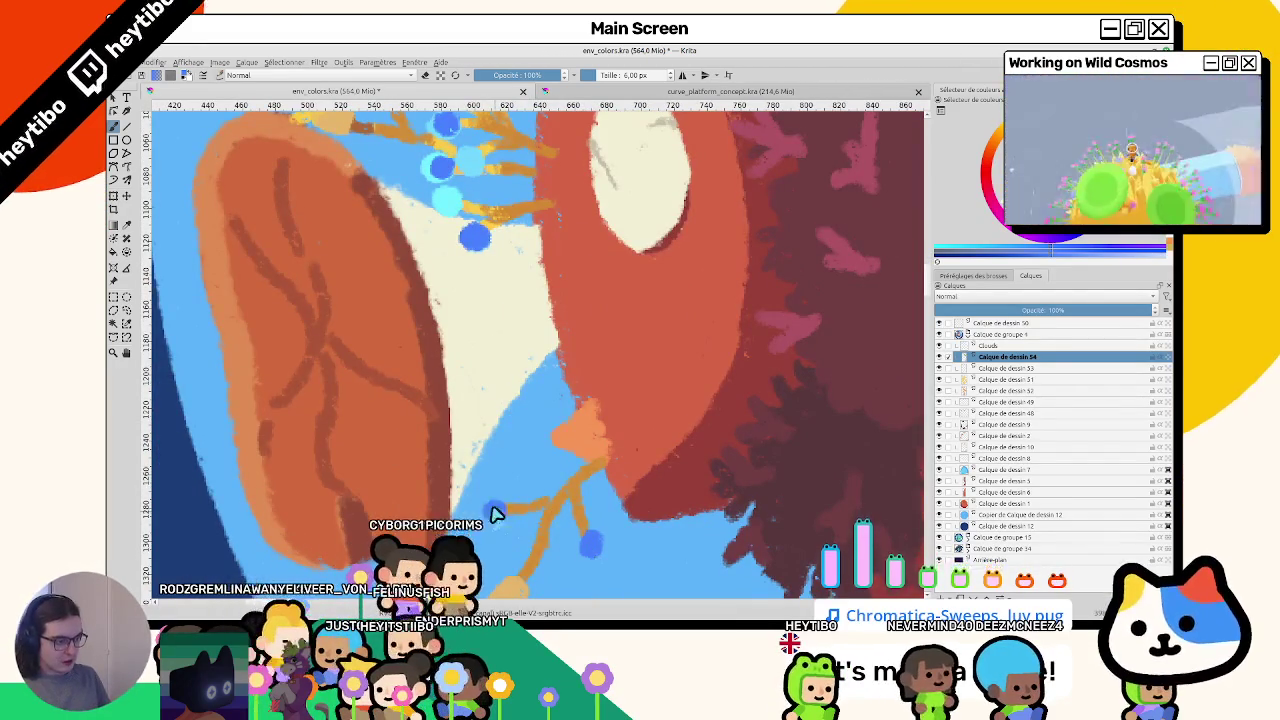
key("ctrl+Tab")
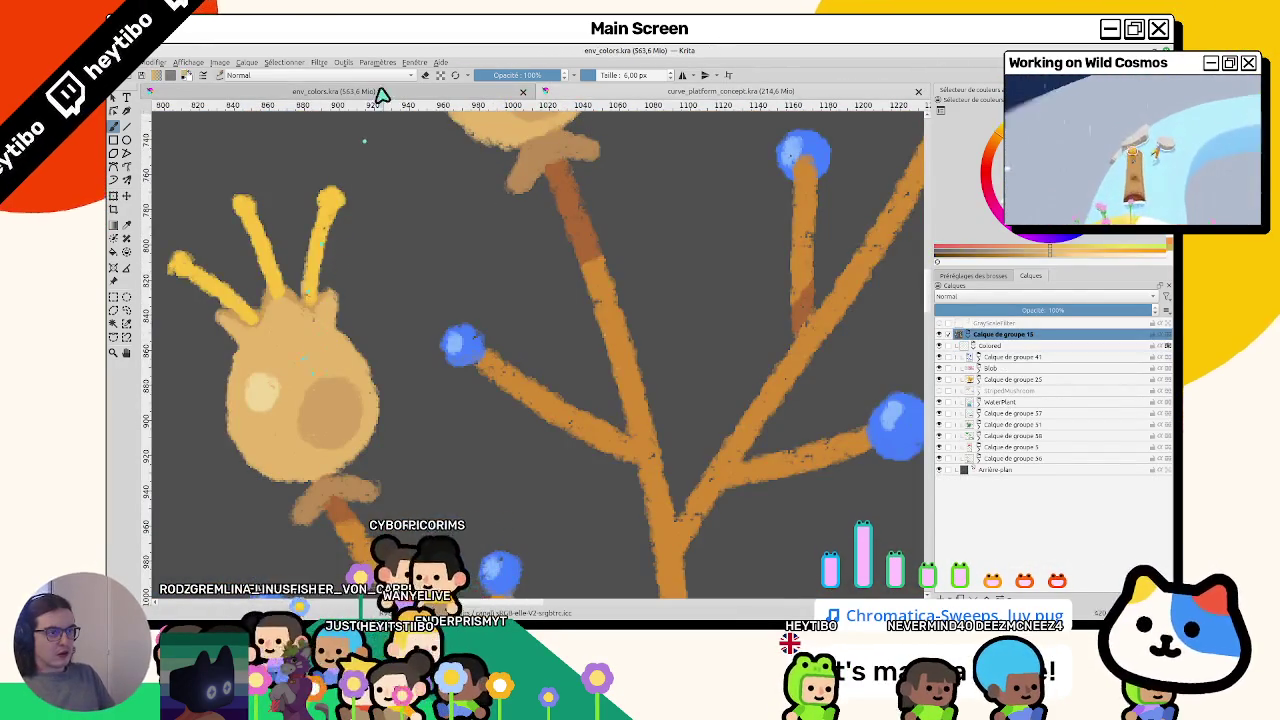
key("ctrl+Tab")
left_click(551, 92)
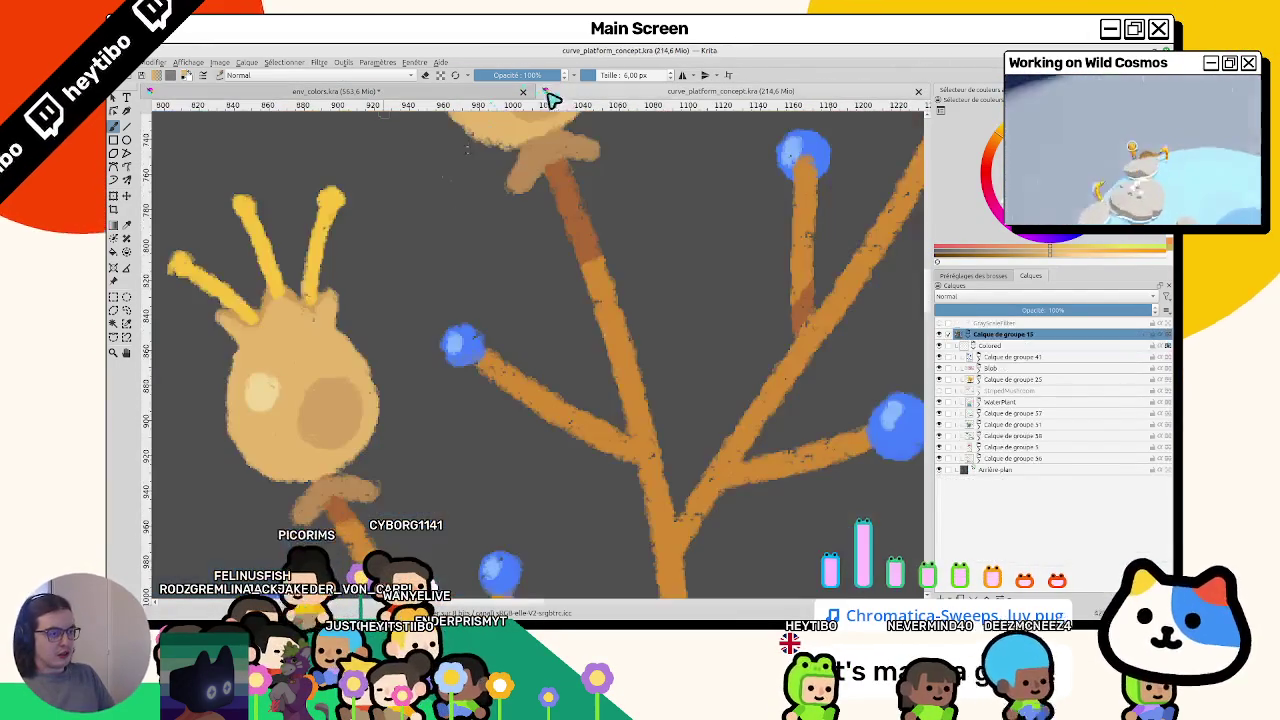
scroll(561, 155, "up", 3)
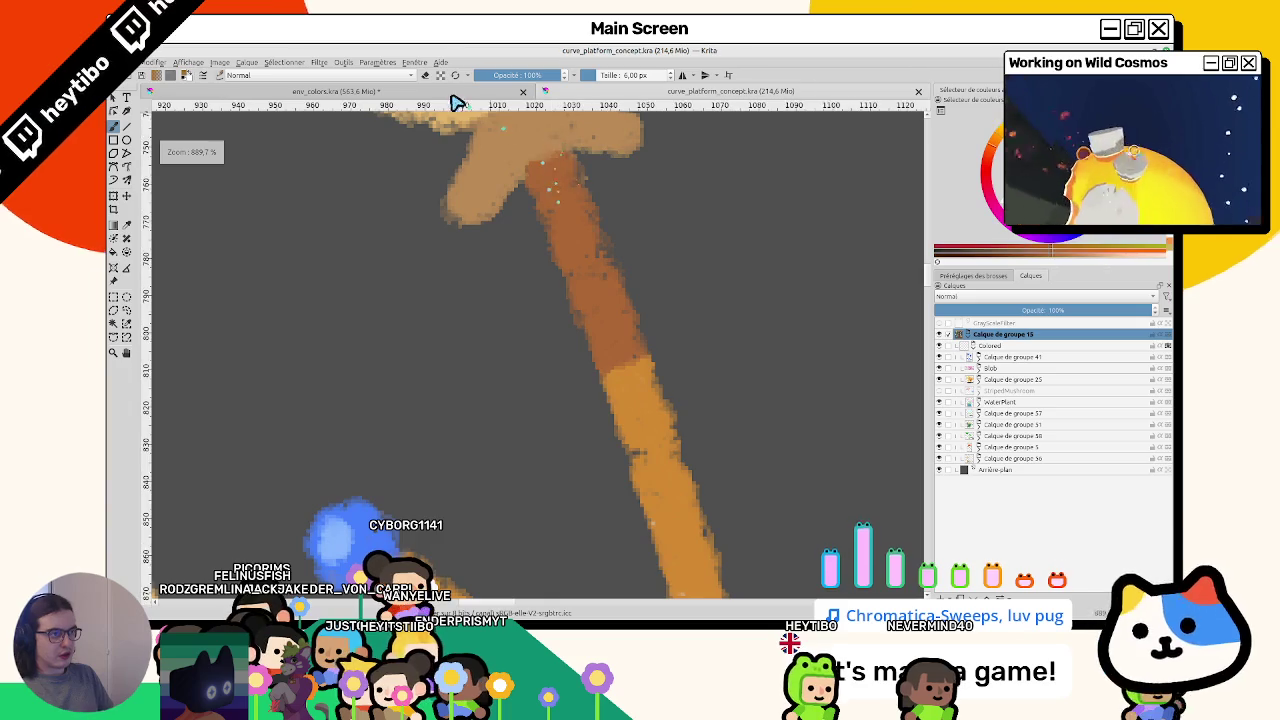
left_click(335, 91)
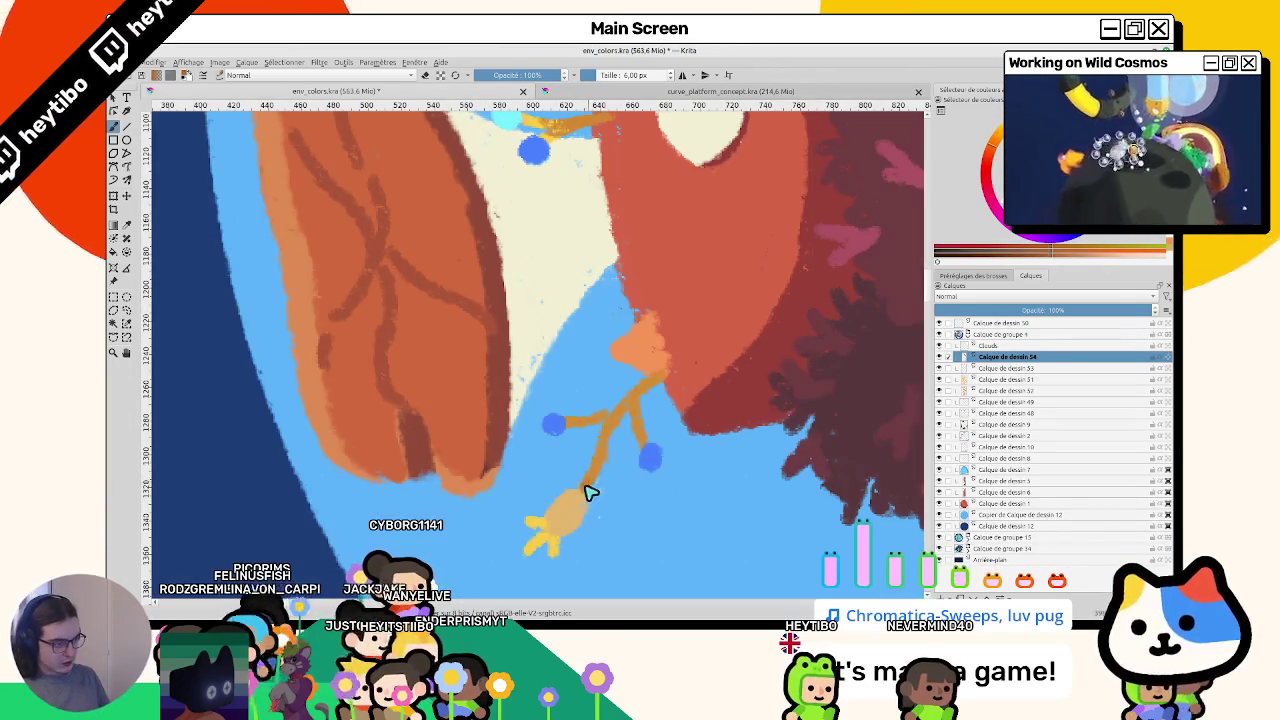
Paint an orange stroke along the small stalk and sample the blue of the dots.
left_click_drag(632, 418, 670, 443)
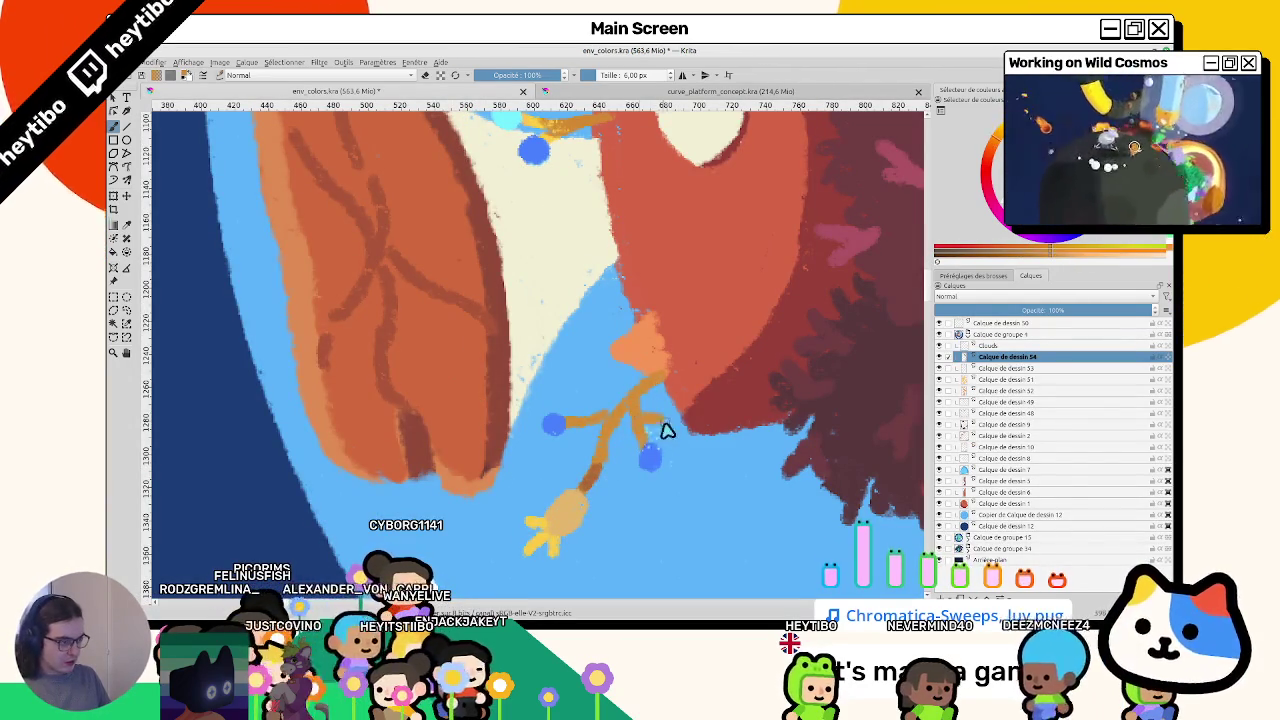
left_click(665, 430, "ctrl")
scroll(676, 432, "down", 5)
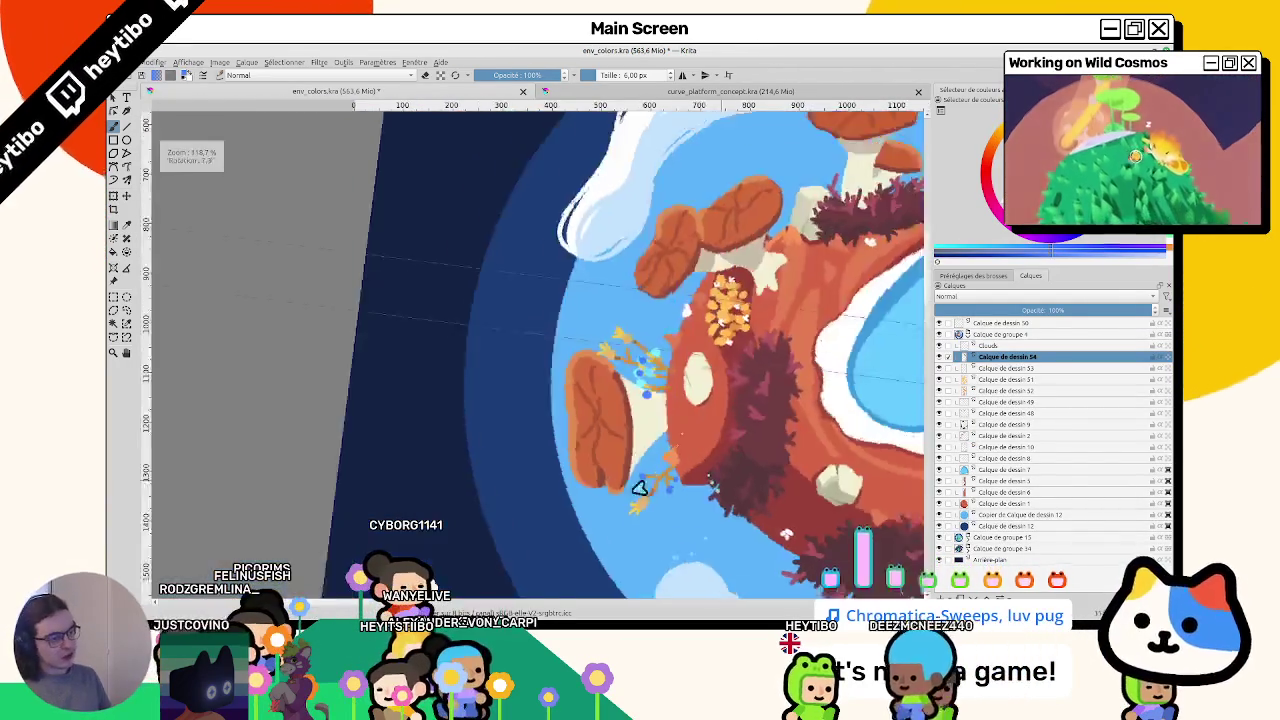
Turn the canvas upright and paint three dark blue dots on the stalks.
scroll(455, 288, "up", 3)
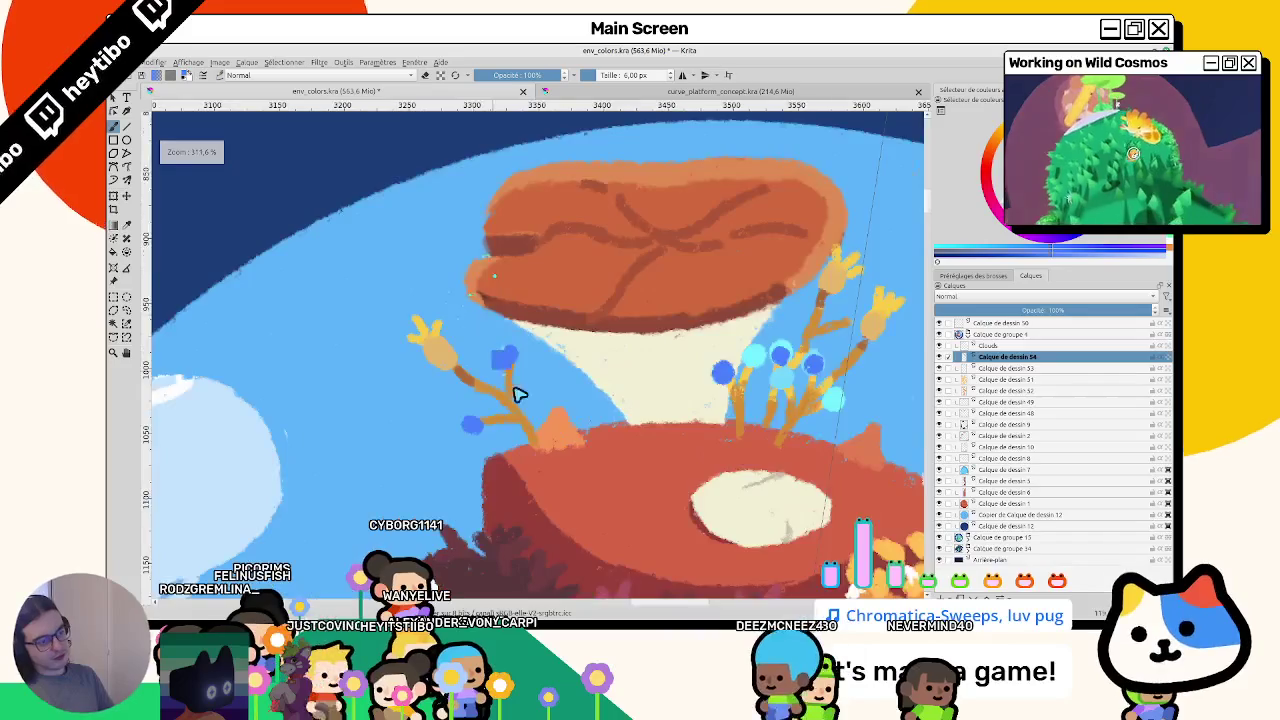
scroll(500, 386, "up", 3)
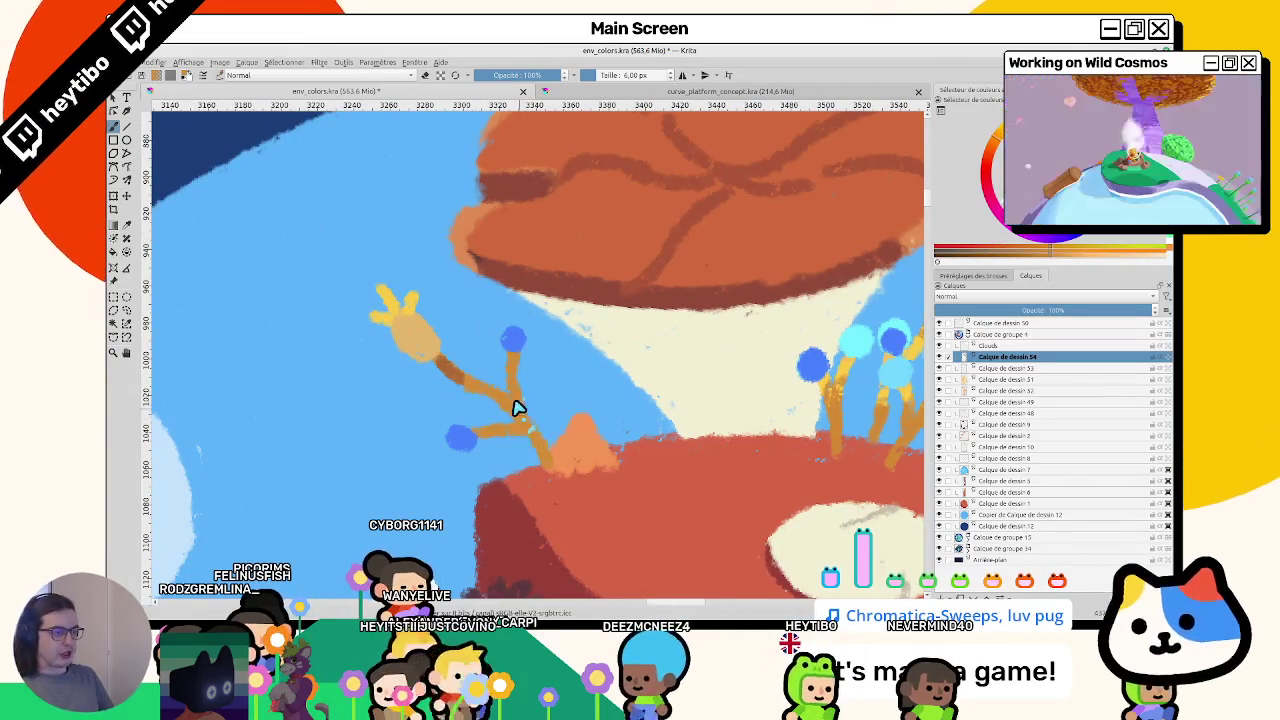
key("5")
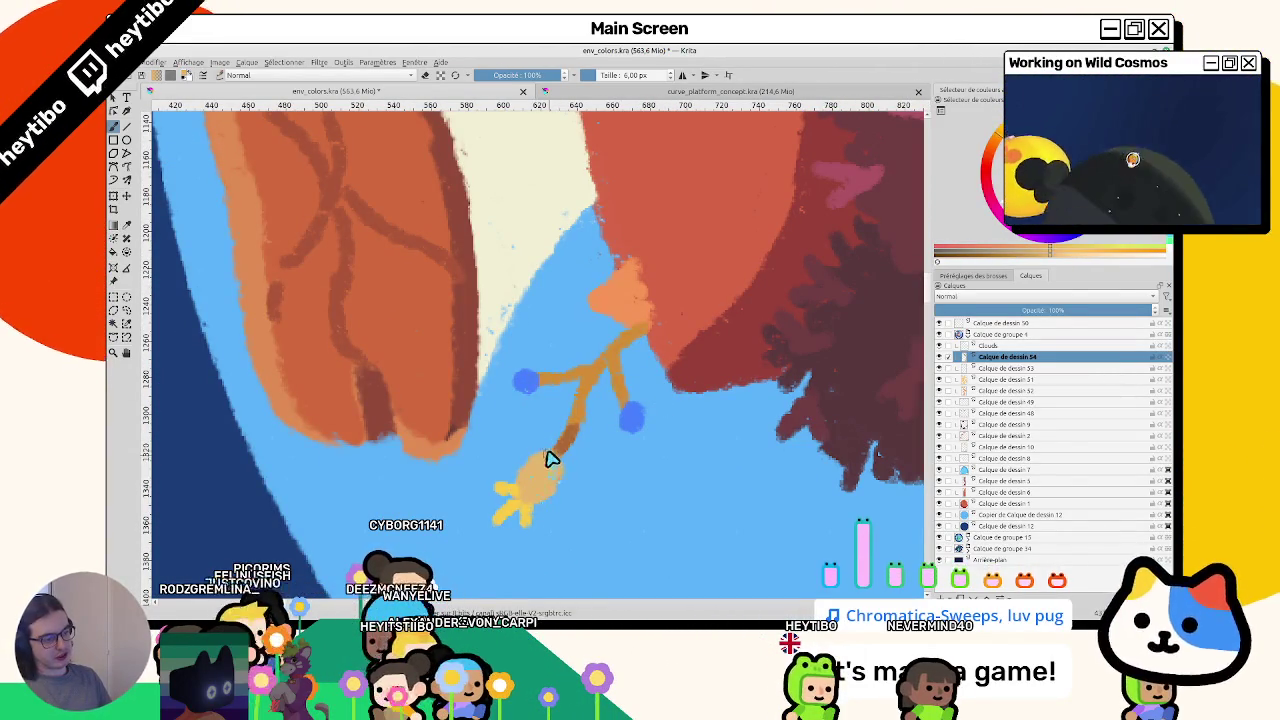
scroll(563, 462, "down", 3)
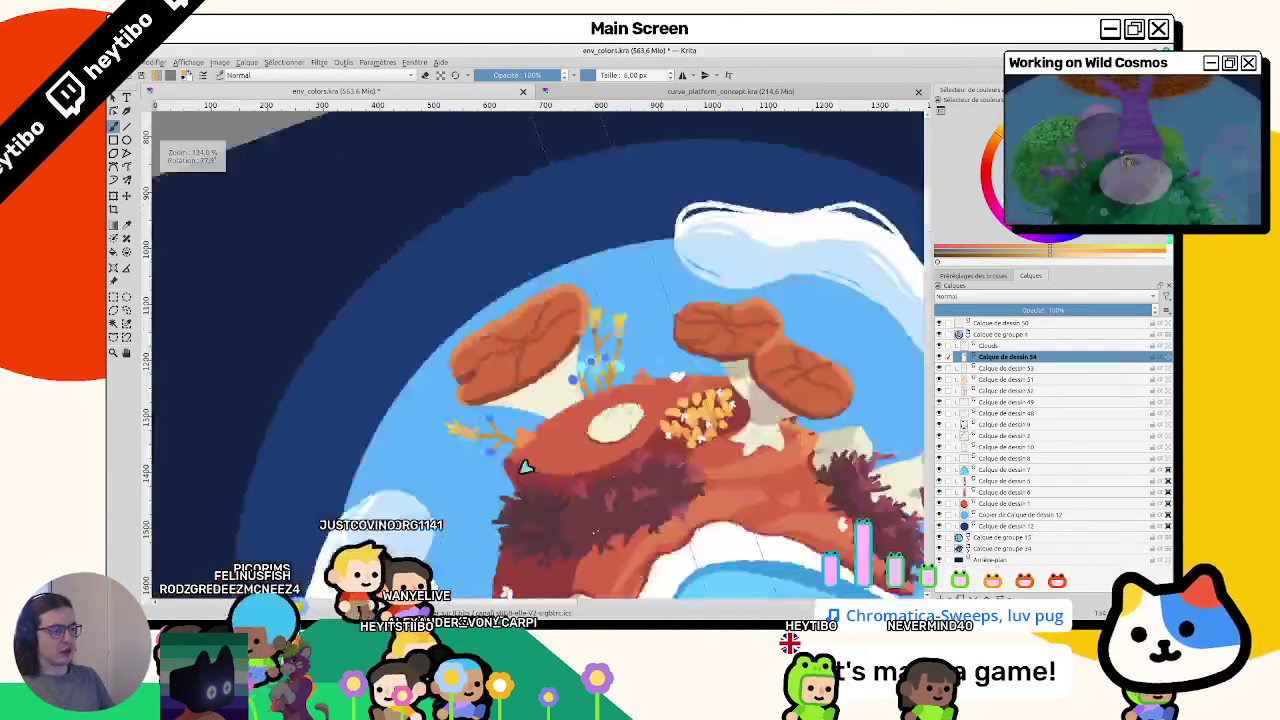
scroll(580, 386, "up", 3)
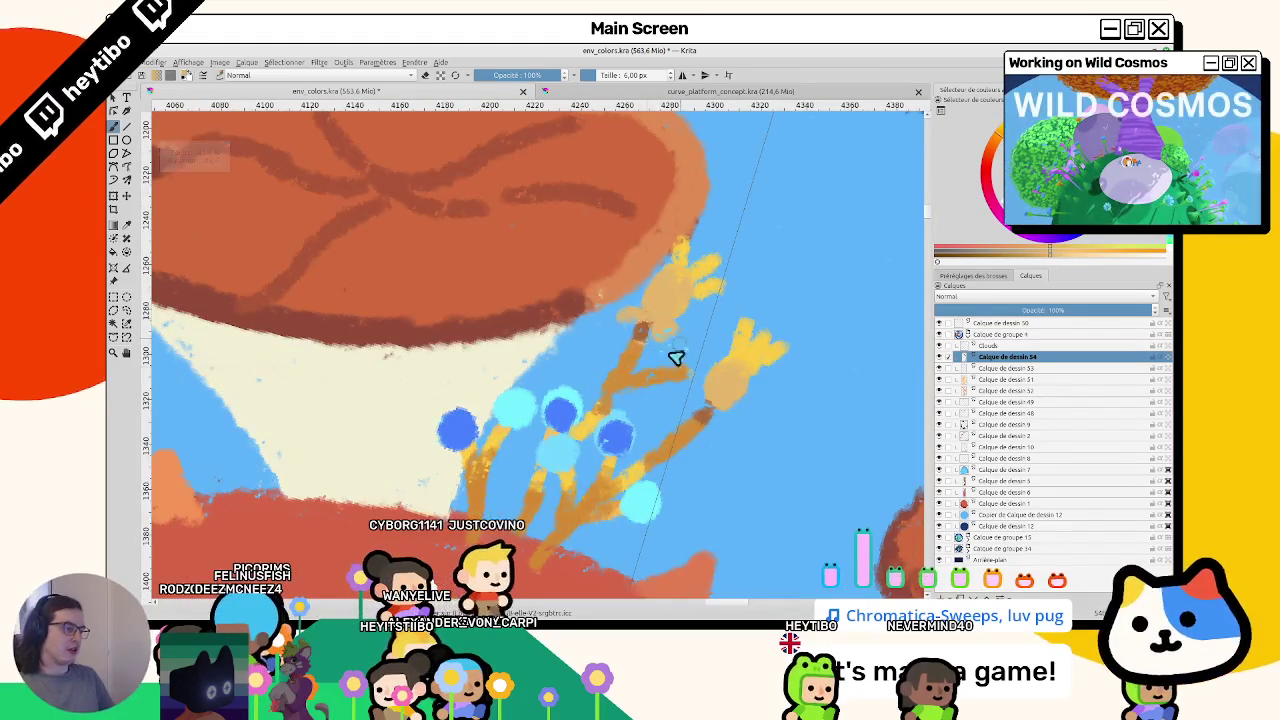
scroll(683, 349, "down", 10)
scroll(600, 508, "up", 2)
scroll(600, 508, "up", 2)
scroll(507, 280, "up", 2)
scroll(507, 280, "down", 2)
scroll(507, 280, "down", 3)
scroll(400, 310, "up", 4)
scroll(386, 317, "up", 1)
scroll(386, 317, "up", 2)
scroll(414, 423, "up", 3)
scroll(391, 337, "up", 2)
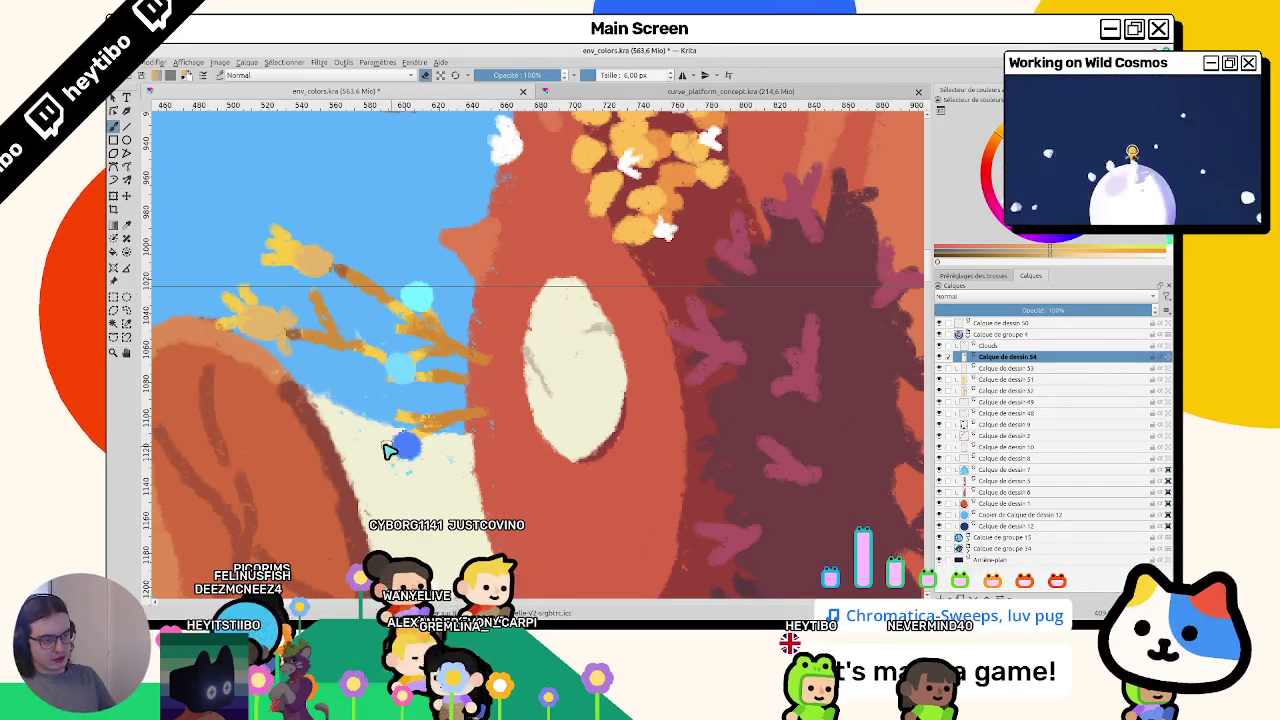
left_click(400, 366)
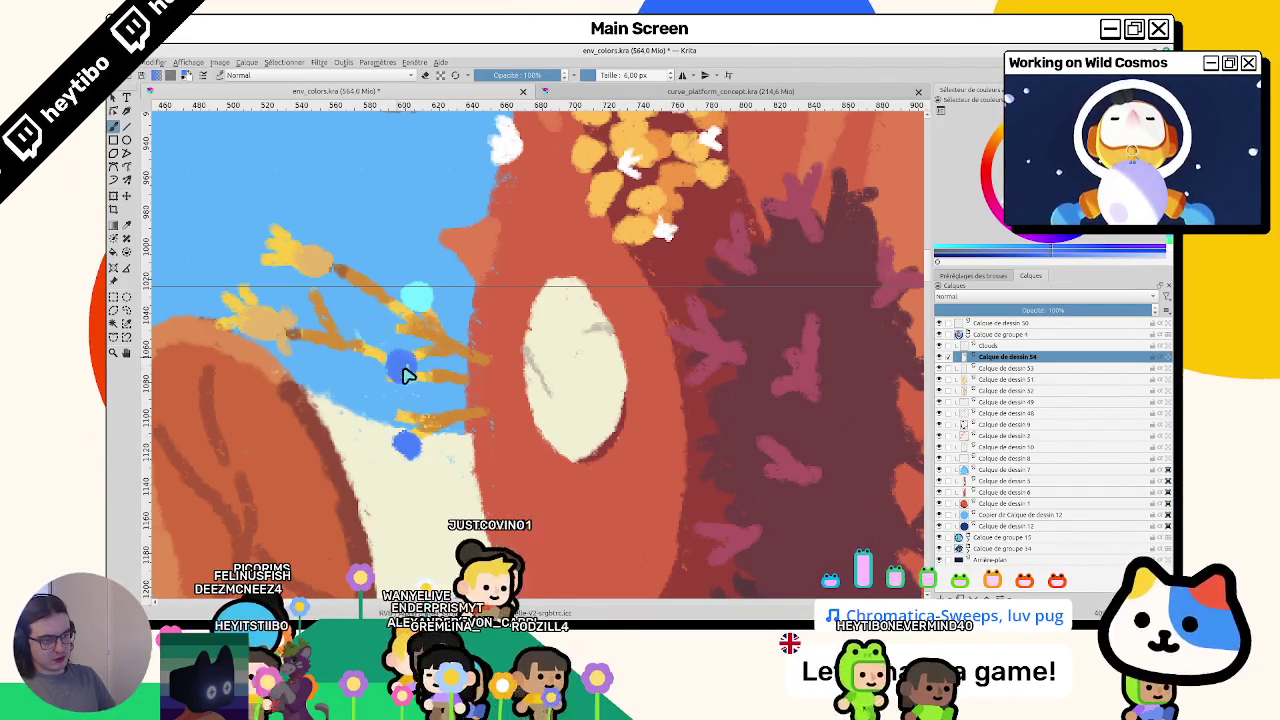
left_click(374, 388)
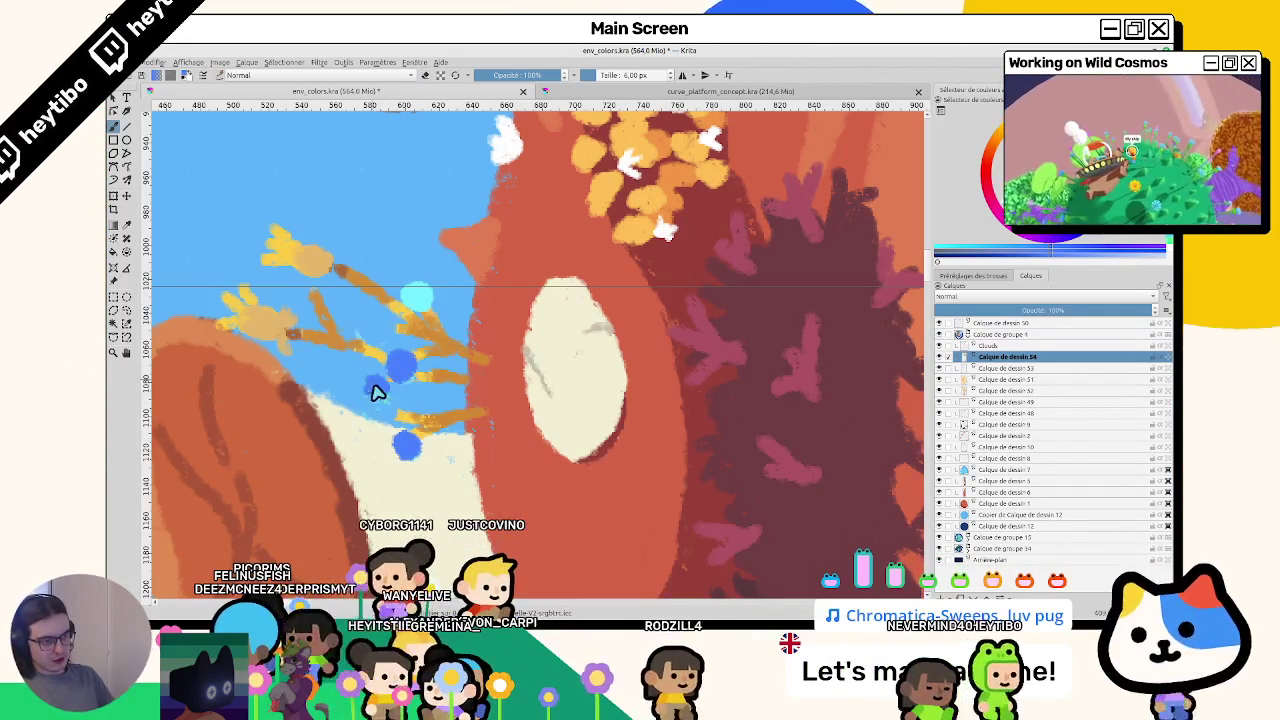
left_click(388, 331)
Rotate the view and add two more blue dots at the stalk tips.
key("4")
key("4")
key("4")
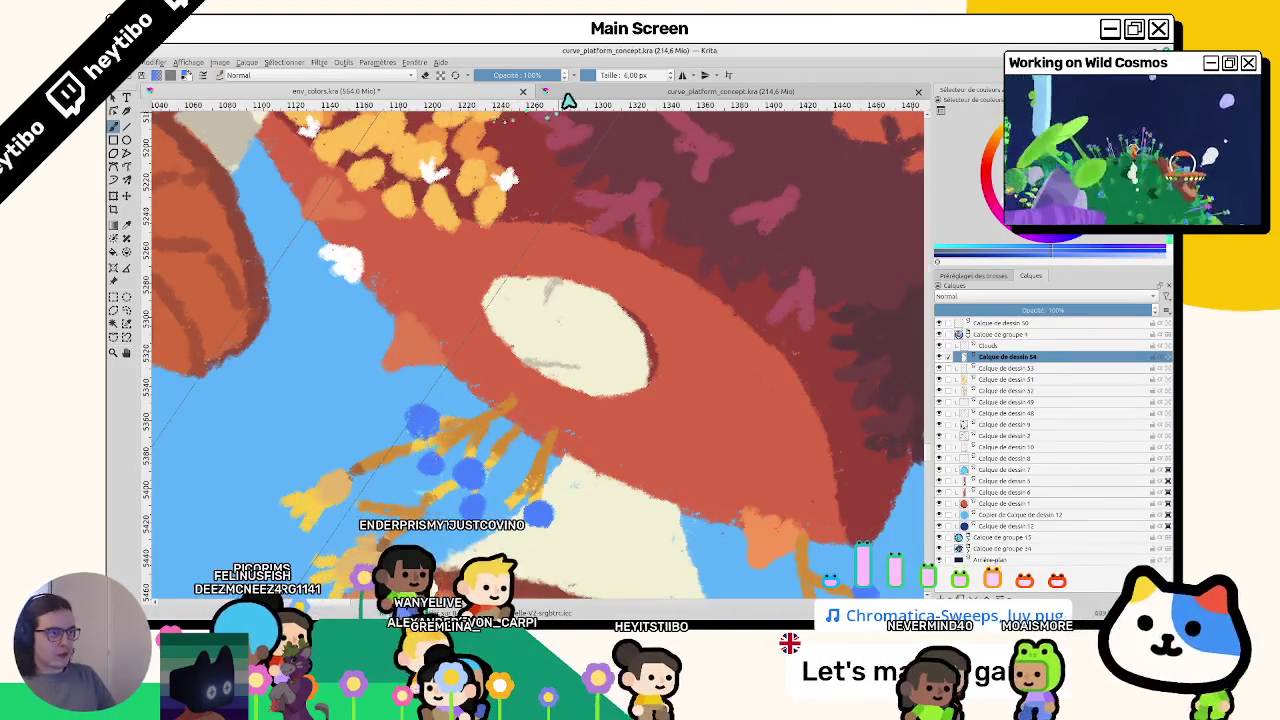
key("ctrl+Tab")
key("ctrl+Tab")
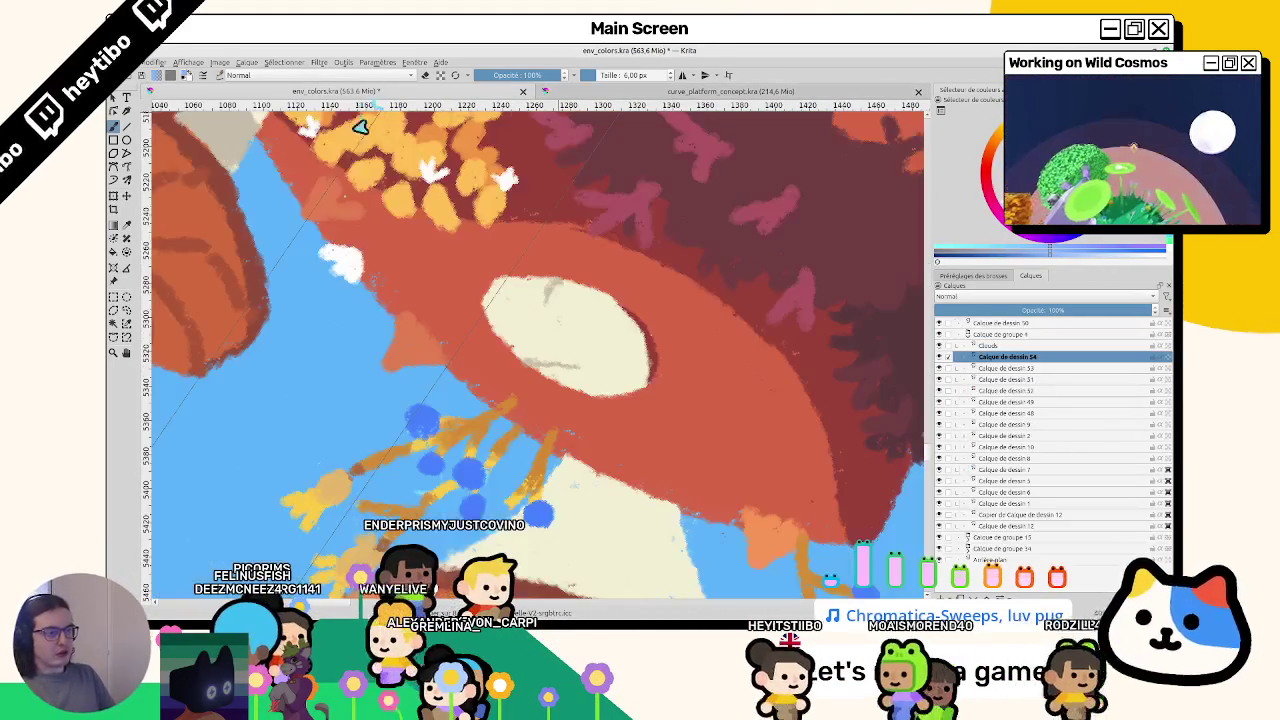
left_click(423, 423)
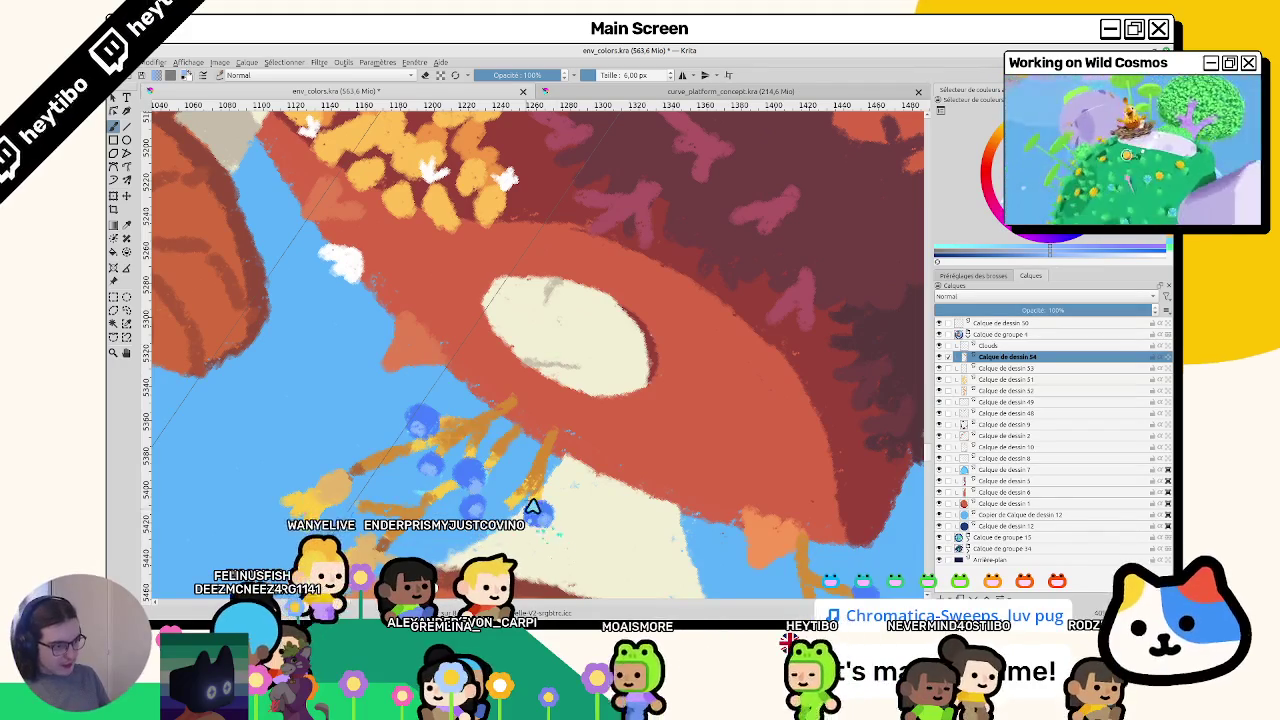
left_click(537, 512)
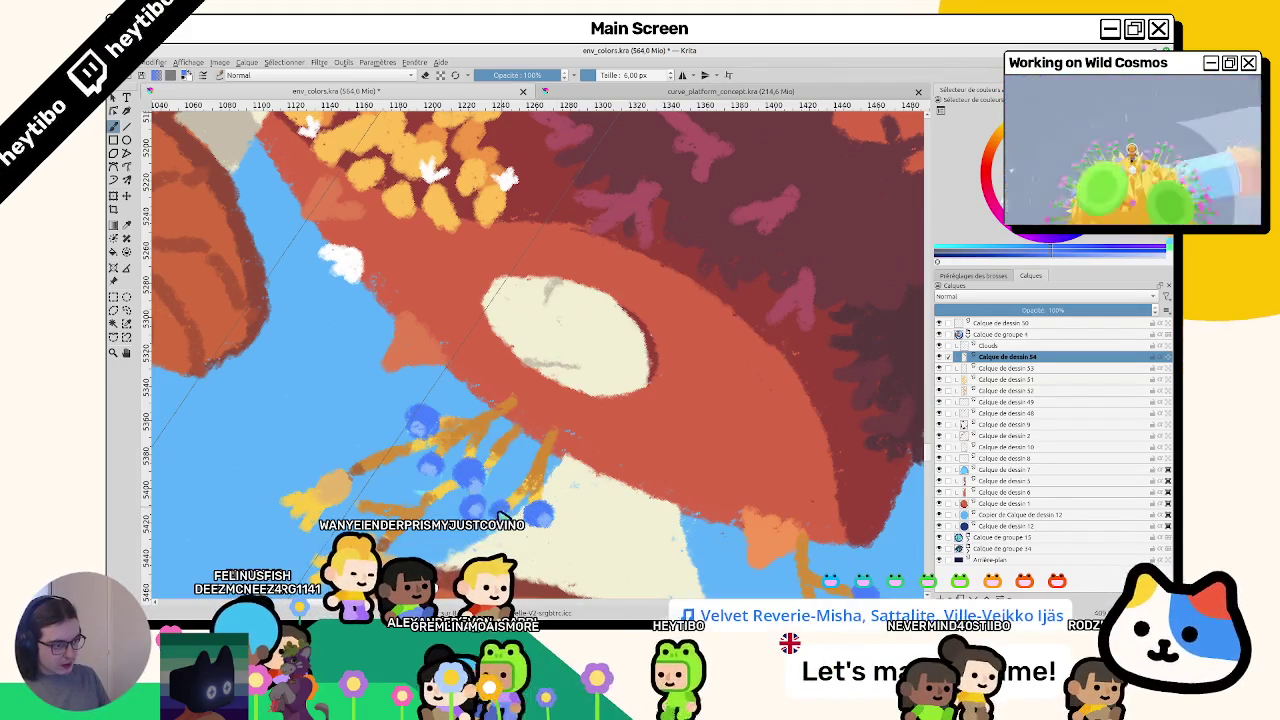
scroll(460, 367, "down", 3)
scroll(460, 367, "down", 1)
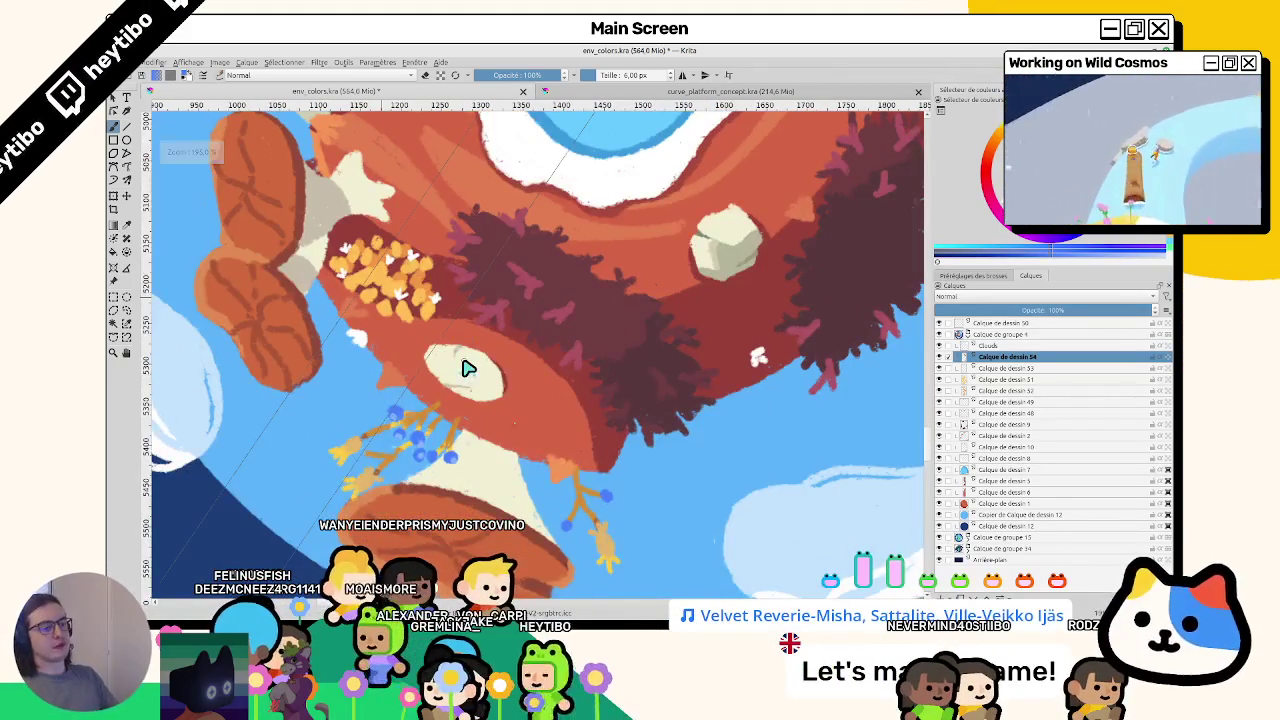
scroll(466, 368, "down", 2)
scroll(465, 370, "up", 1)
scroll(460, 410, "up", 2)
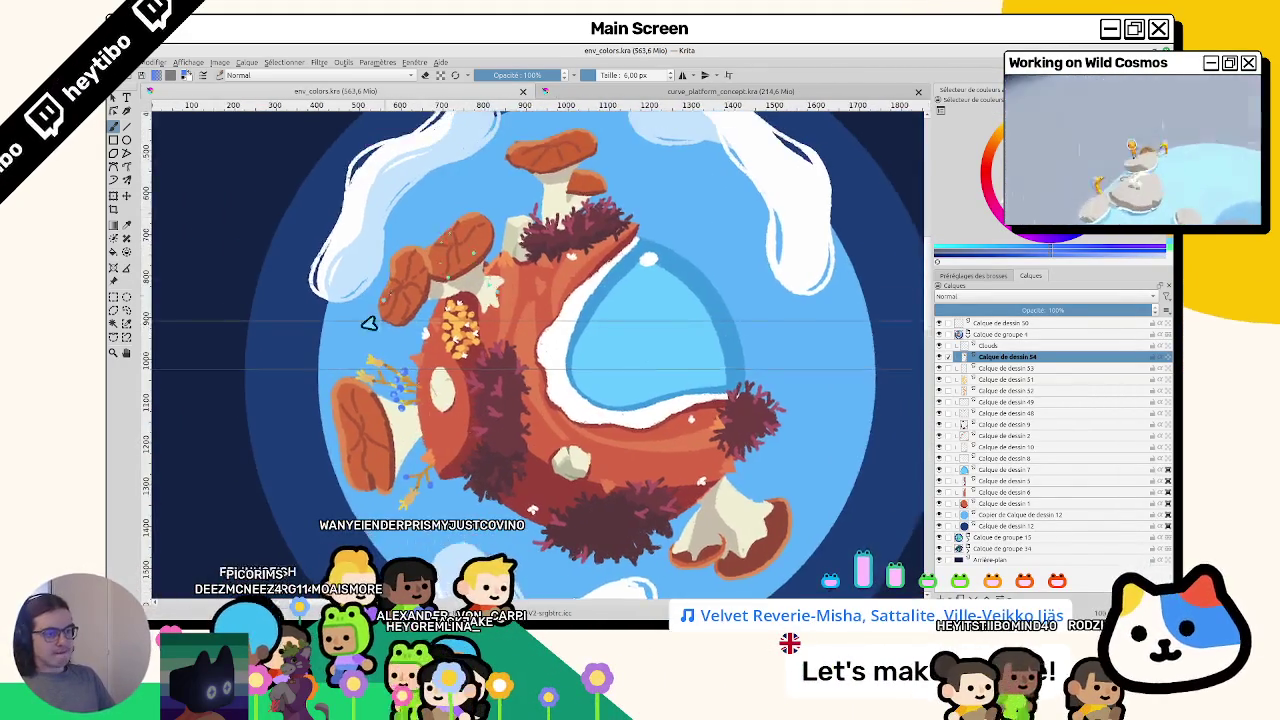
scroll(456, 455, "up", 2)
scroll(327, 432, "down", 1)
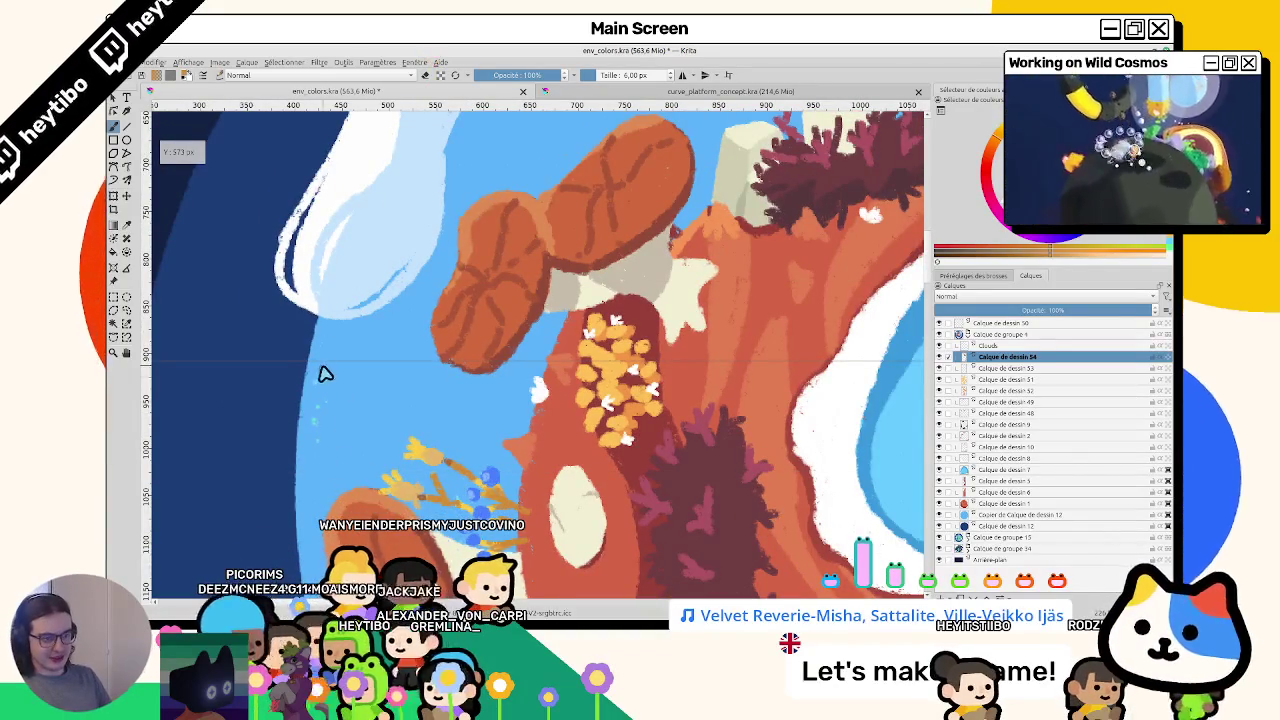
scroll(347, 237, "down", 5)
scroll(440, 190, "up", 2)
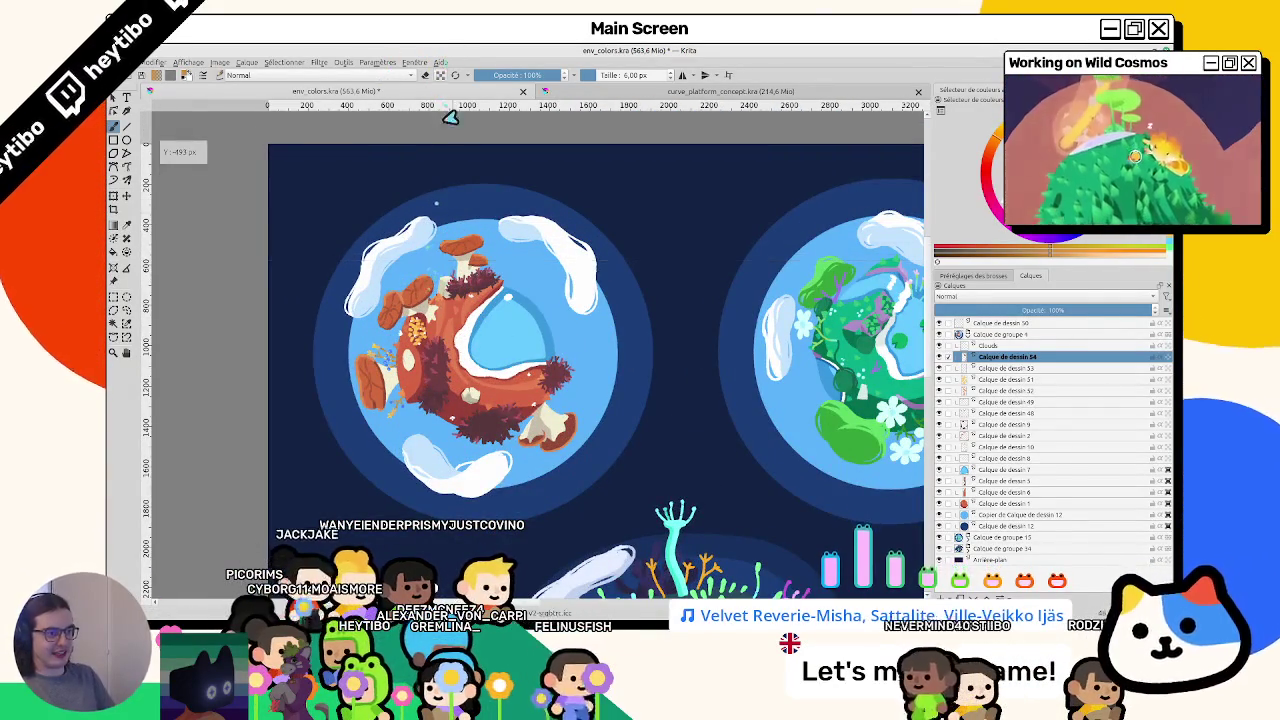
left_click_drag(521, 367, 466, 317)
scroll(457, 308, "up", 2)
scroll(391, 263, "up", 2)
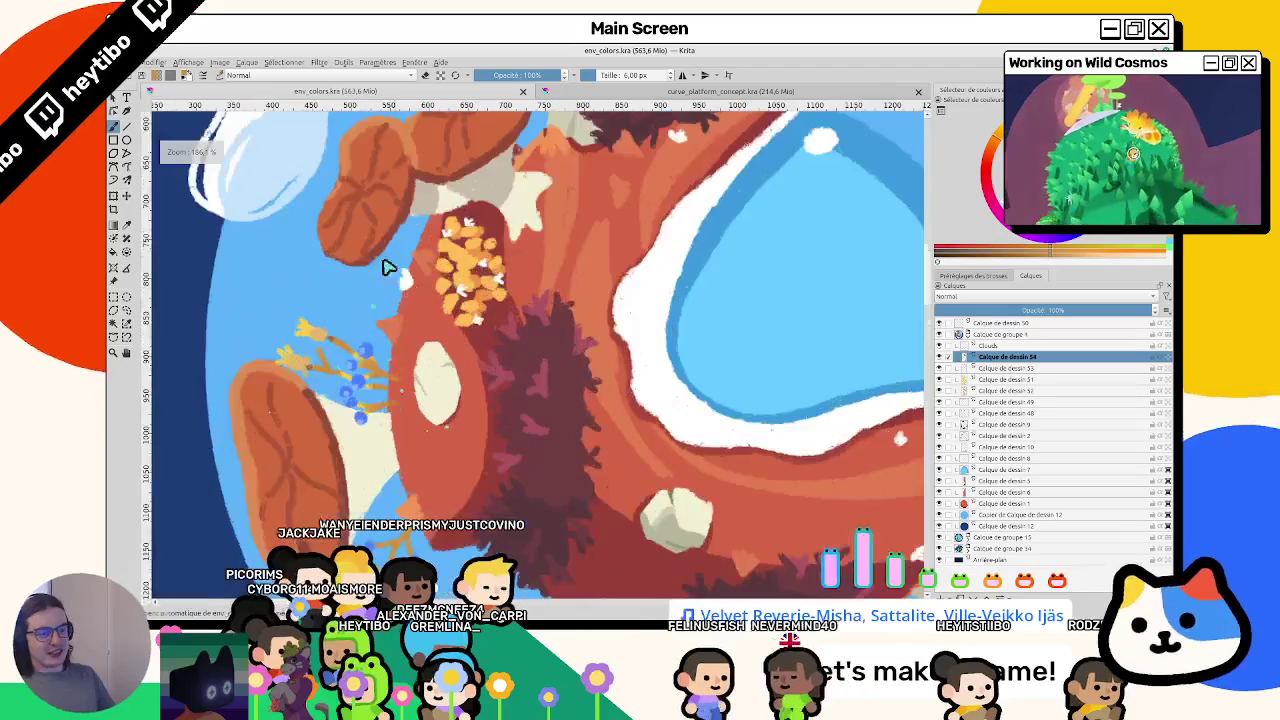
scroll(352, 238, "up", 1)
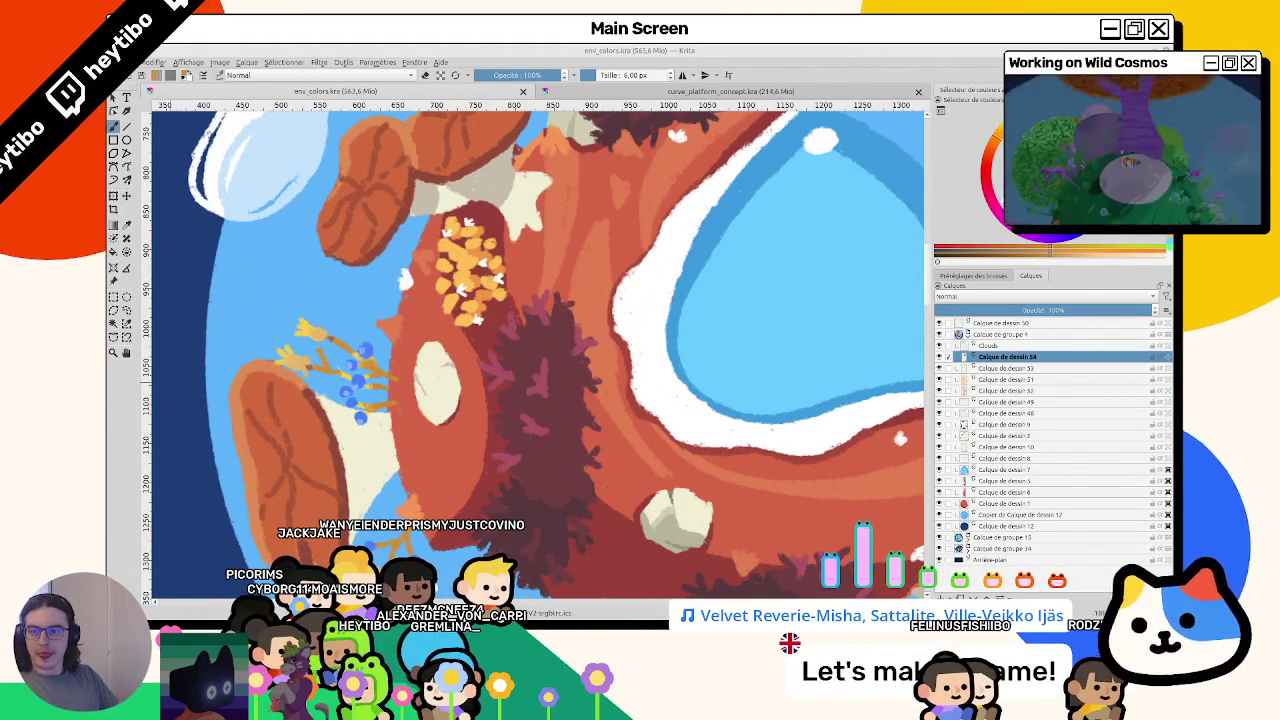
key("alt+Tab")
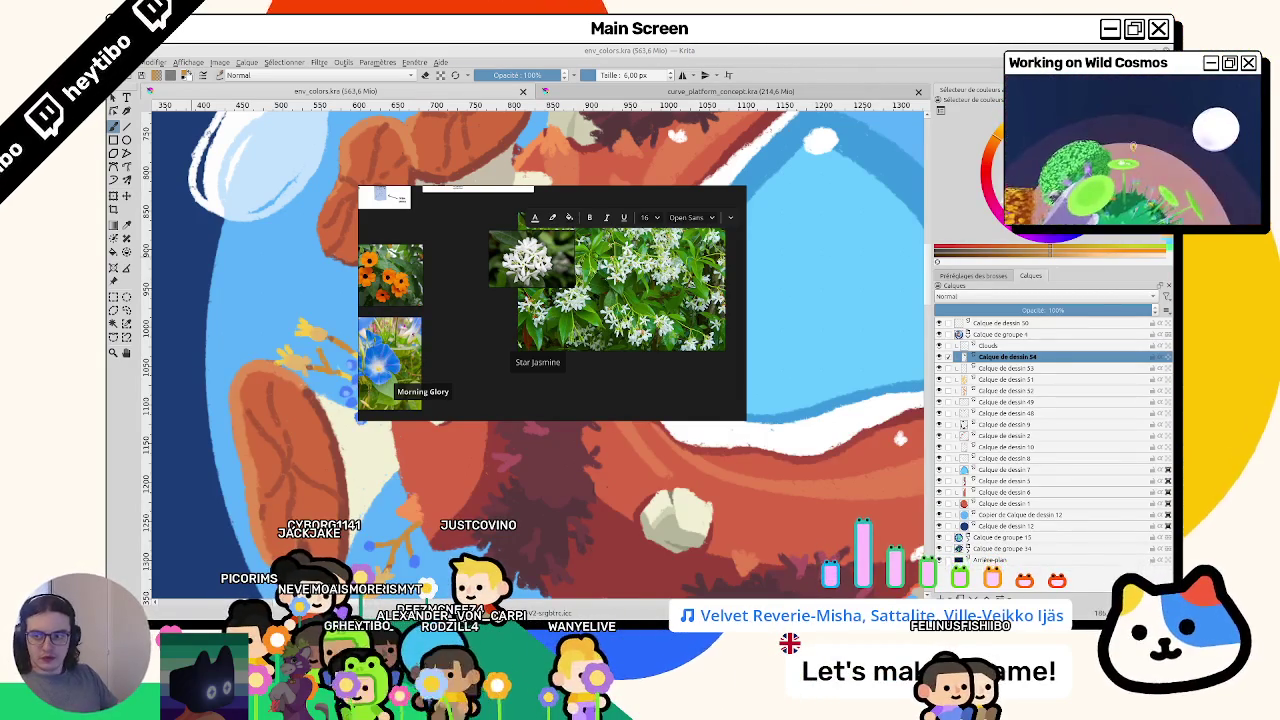
scroll(500, 300, "down", 2)
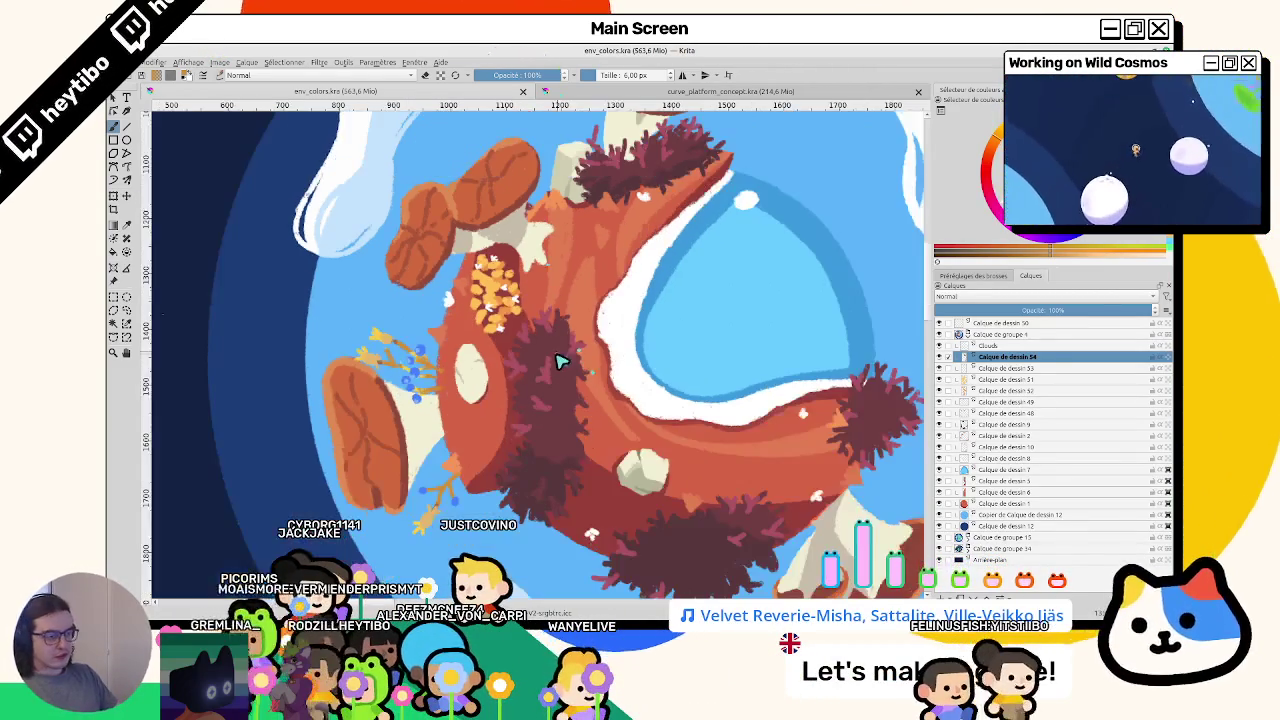
scroll(528, 282, "up", 1)
scroll(714, 394, "up", 2)
scroll(634, 451, "up", 1)
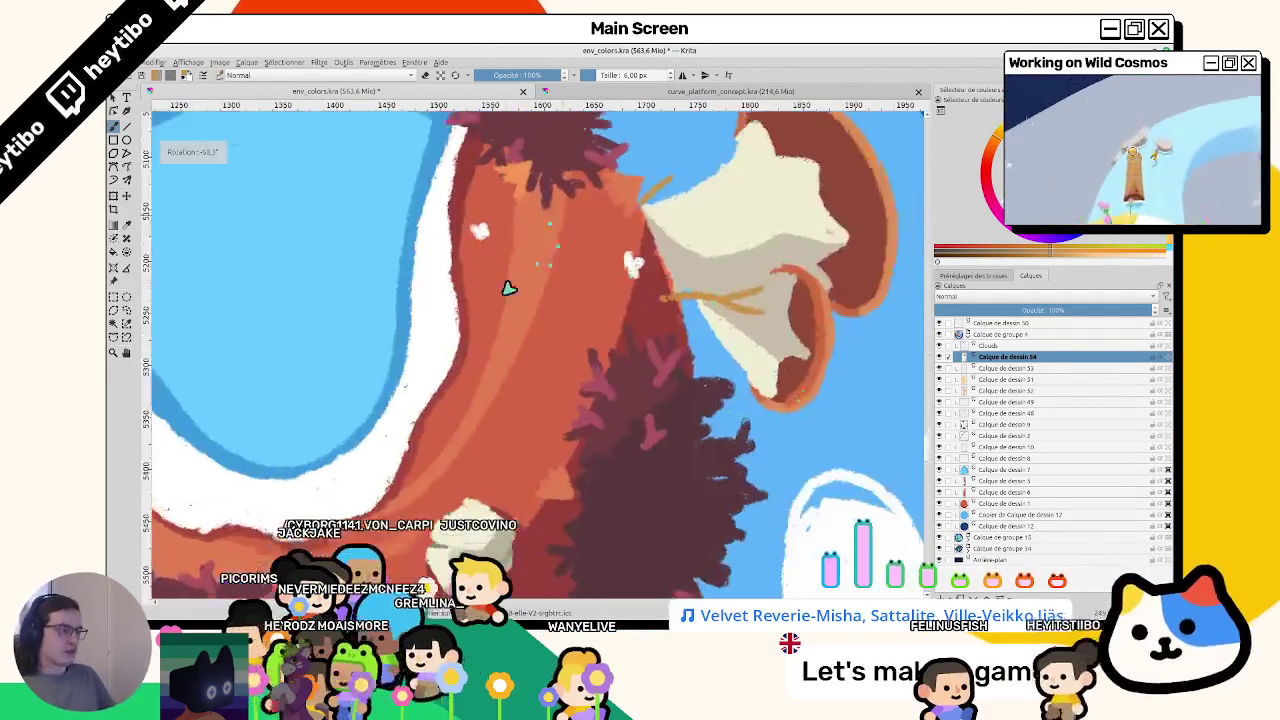
Turn the view to the mushroom caps and bring up curve_platform_concept.kra for reference.
left_click_drag(795, 402, 580, 337)
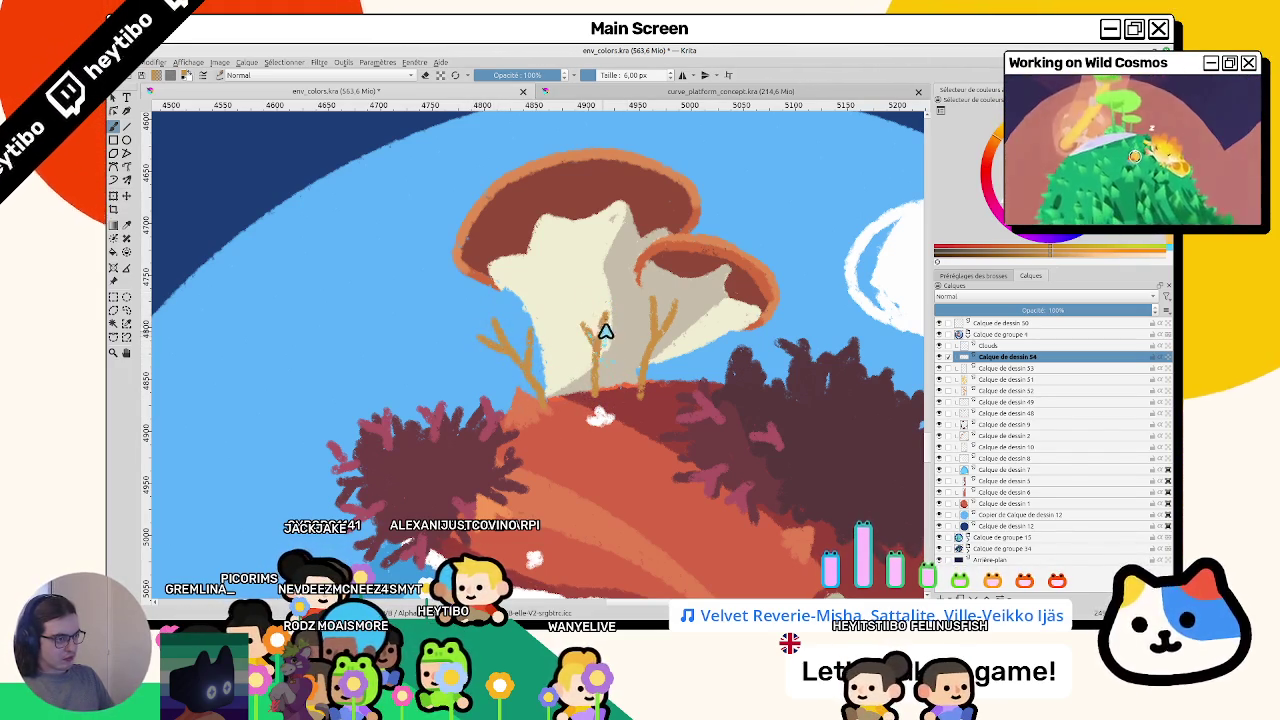
scroll(620, 340, "down", 5)
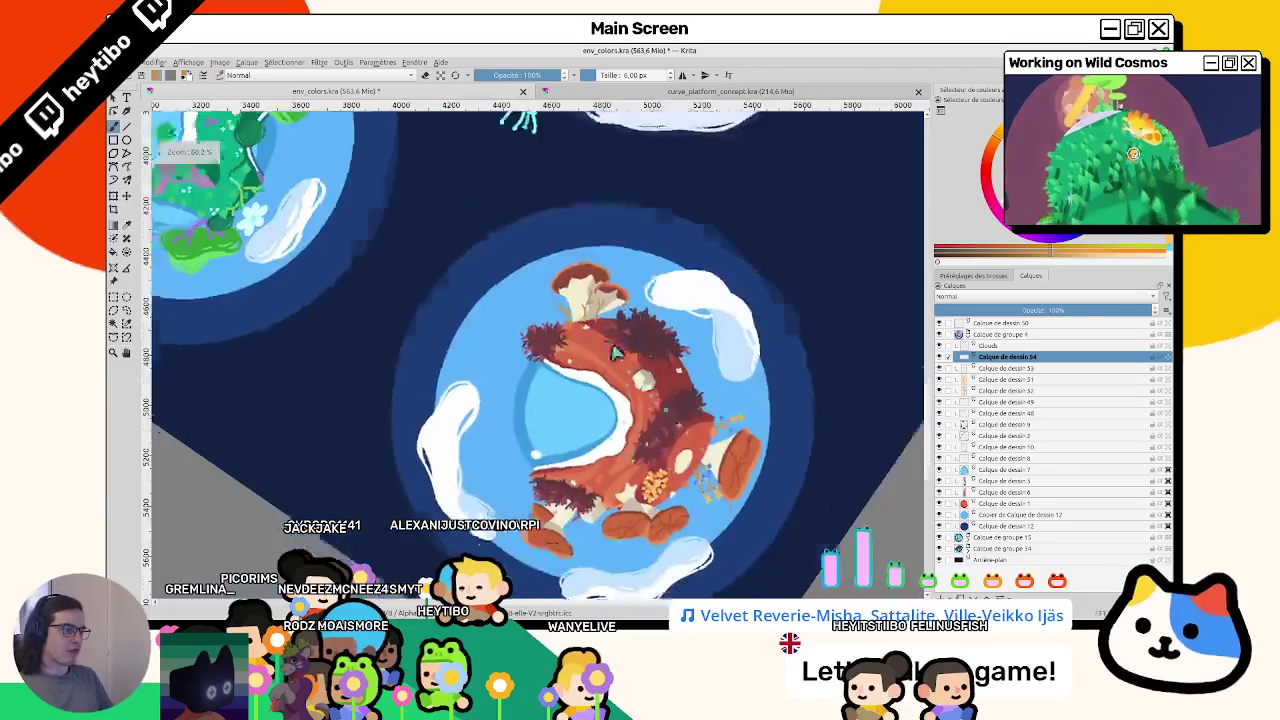
scroll(727, 533, "up", 5)
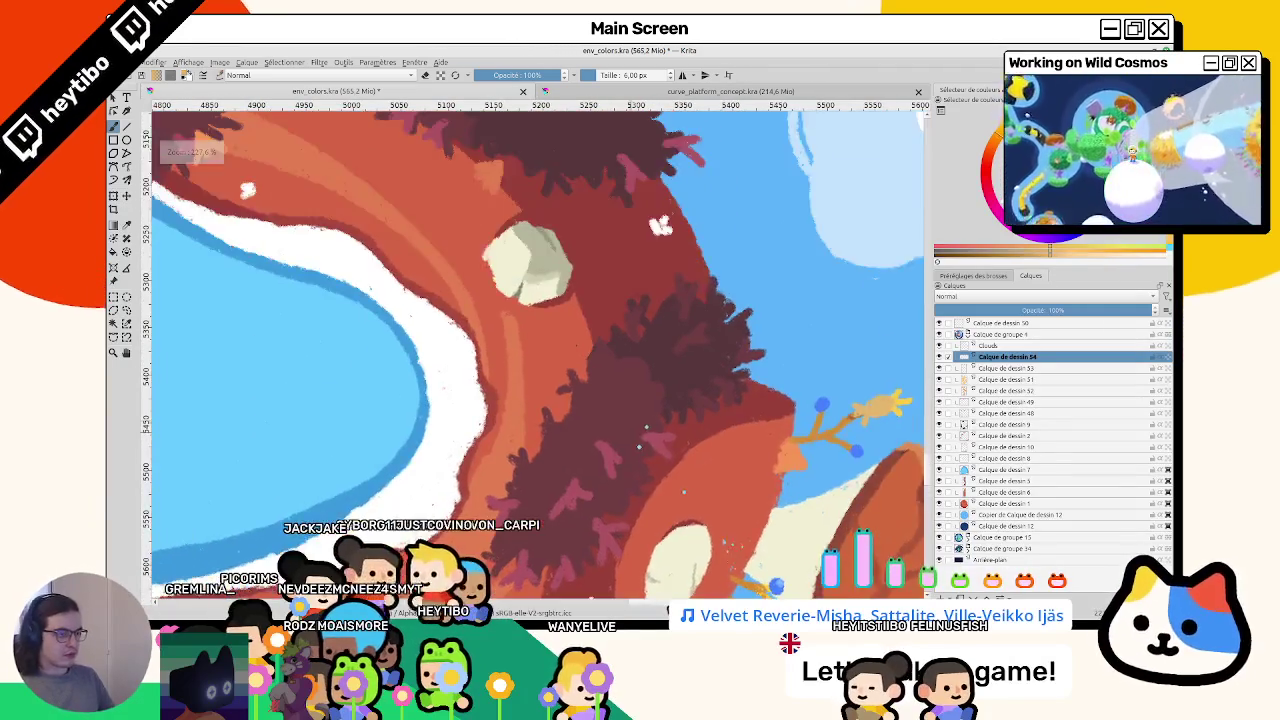
scroll(494, 380, "up", 2)
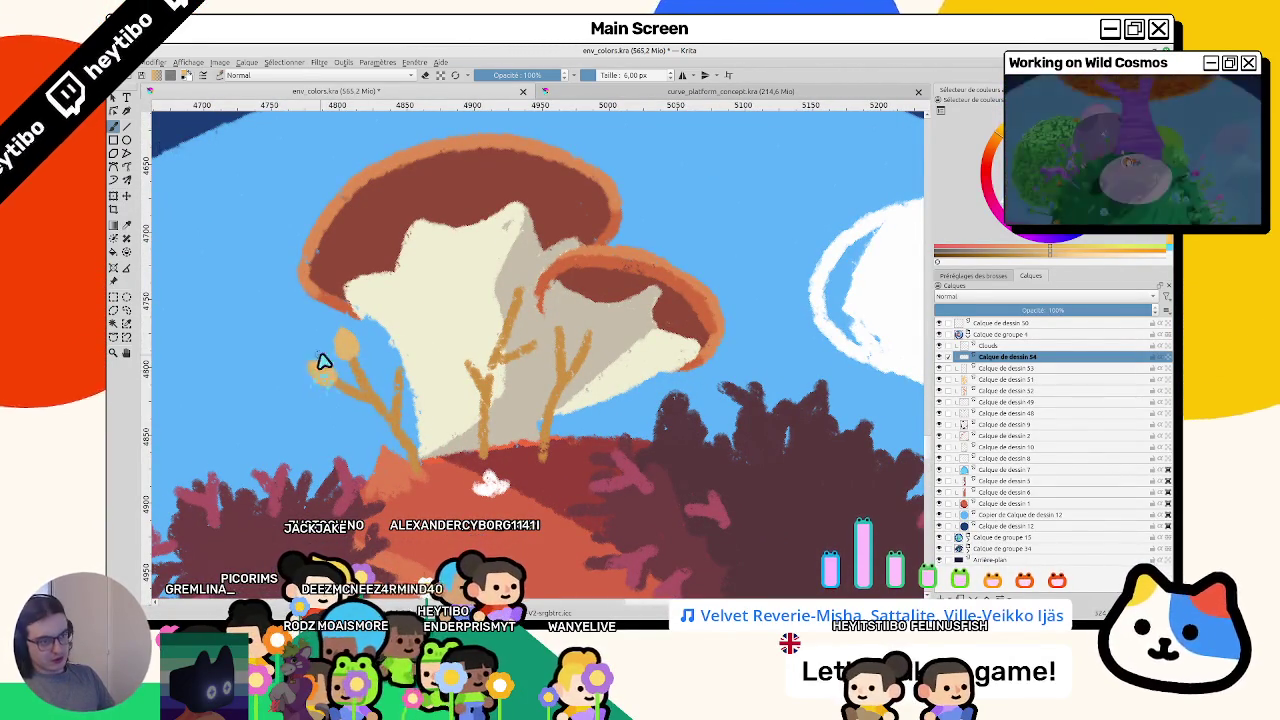
left_click(648, 93)
left_click(473, 93)
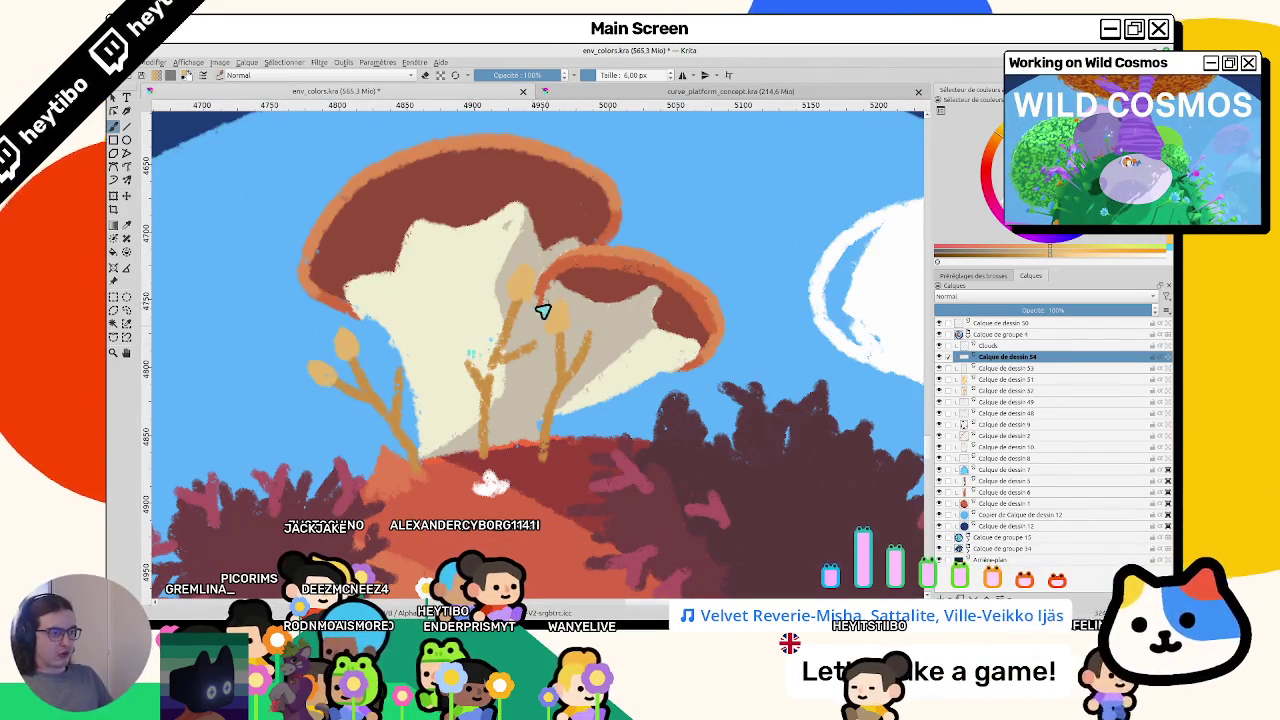
left_click(600, 91)
scroll(508, 297, "down", 3)
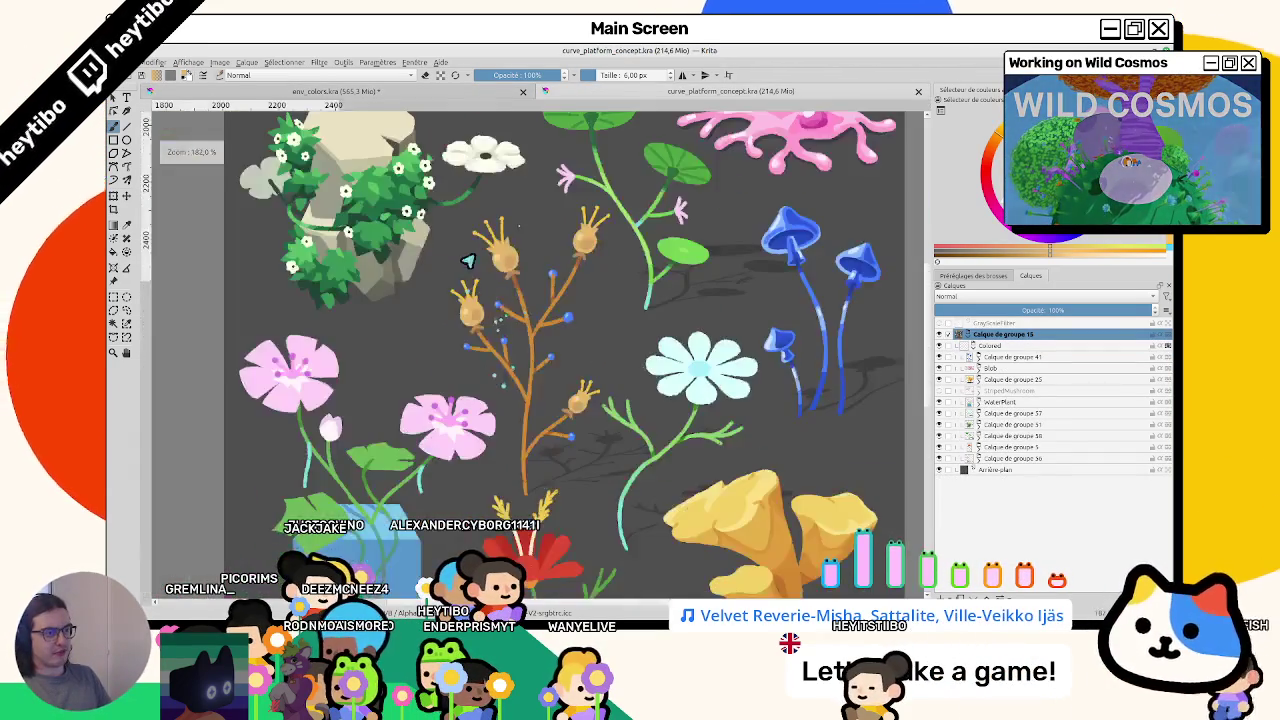
Back in env_colors.kra, paint a yellow sprig on a mushroom stalk tip.
scroll(508, 286, "up", 3)
scroll(474, 198, "up", 2)
left_click(430, 92)
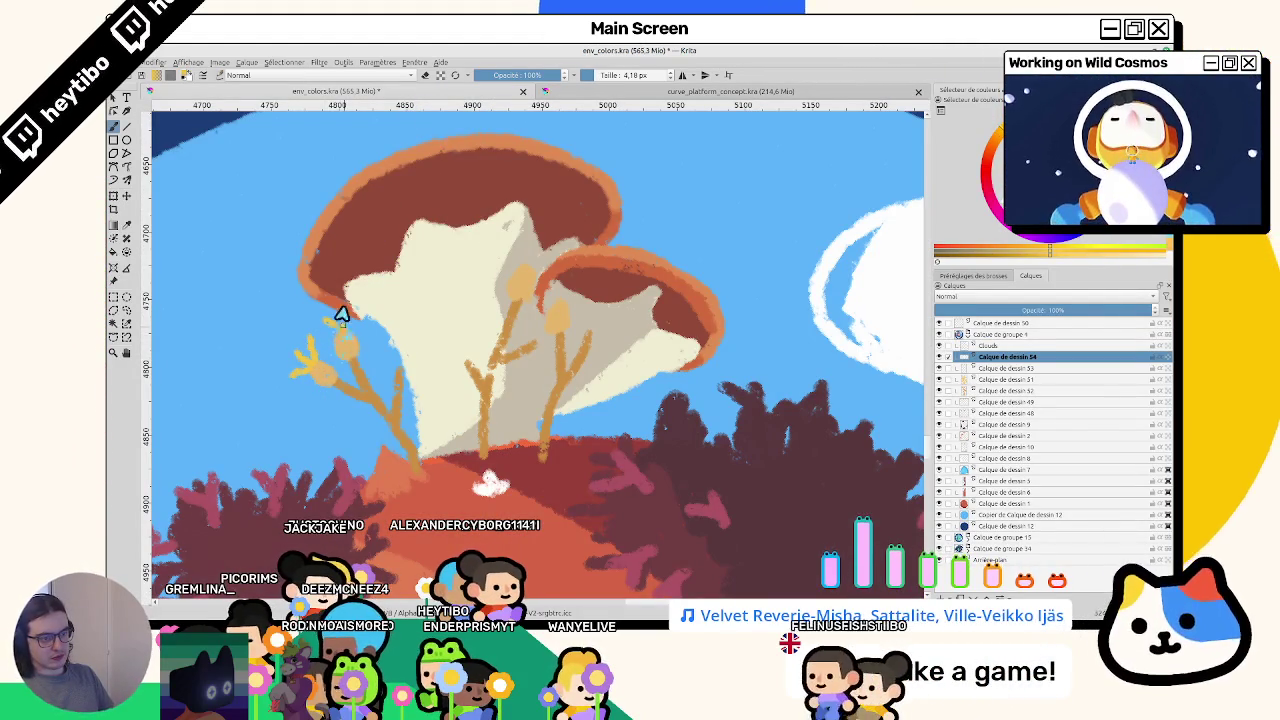
left_click_drag(525, 276, 543, 252)
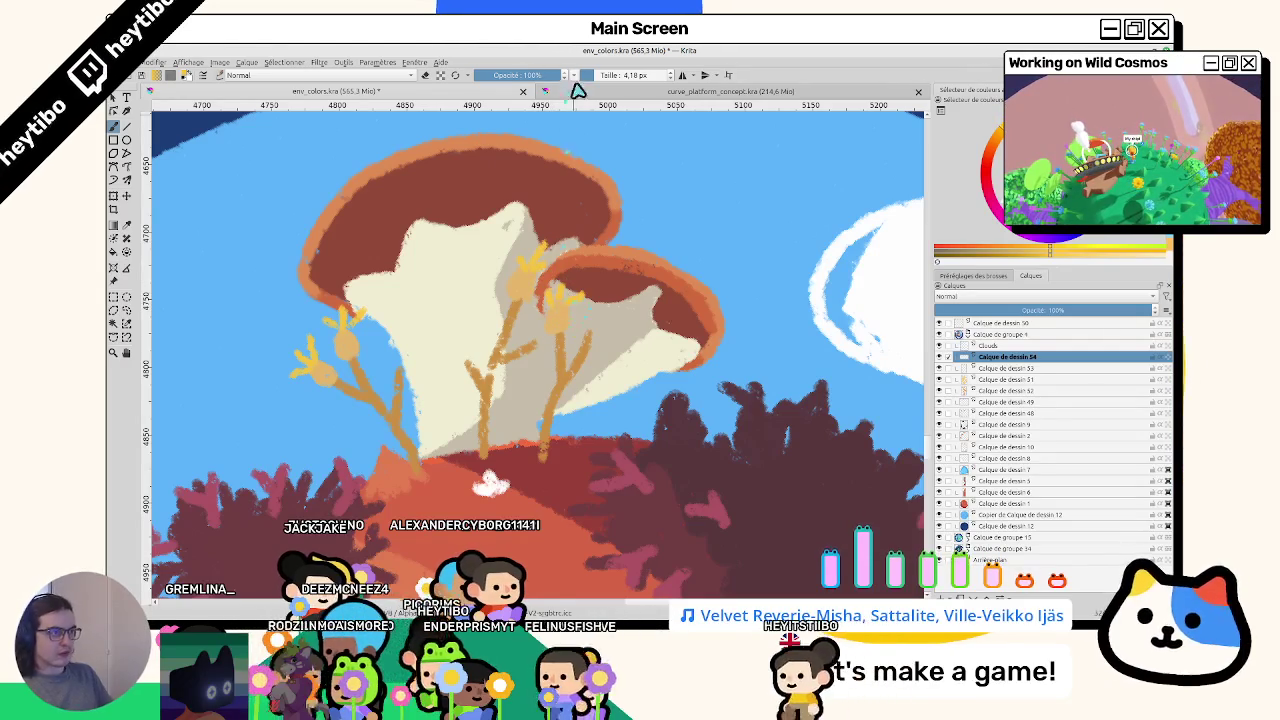
Check the flower-branch reference repeatedly while adding small blue dots along the tan stalks.
left_click(574, 90)
scroll(447, 374, "down", 8)
scroll(460, 370, "up", 4)
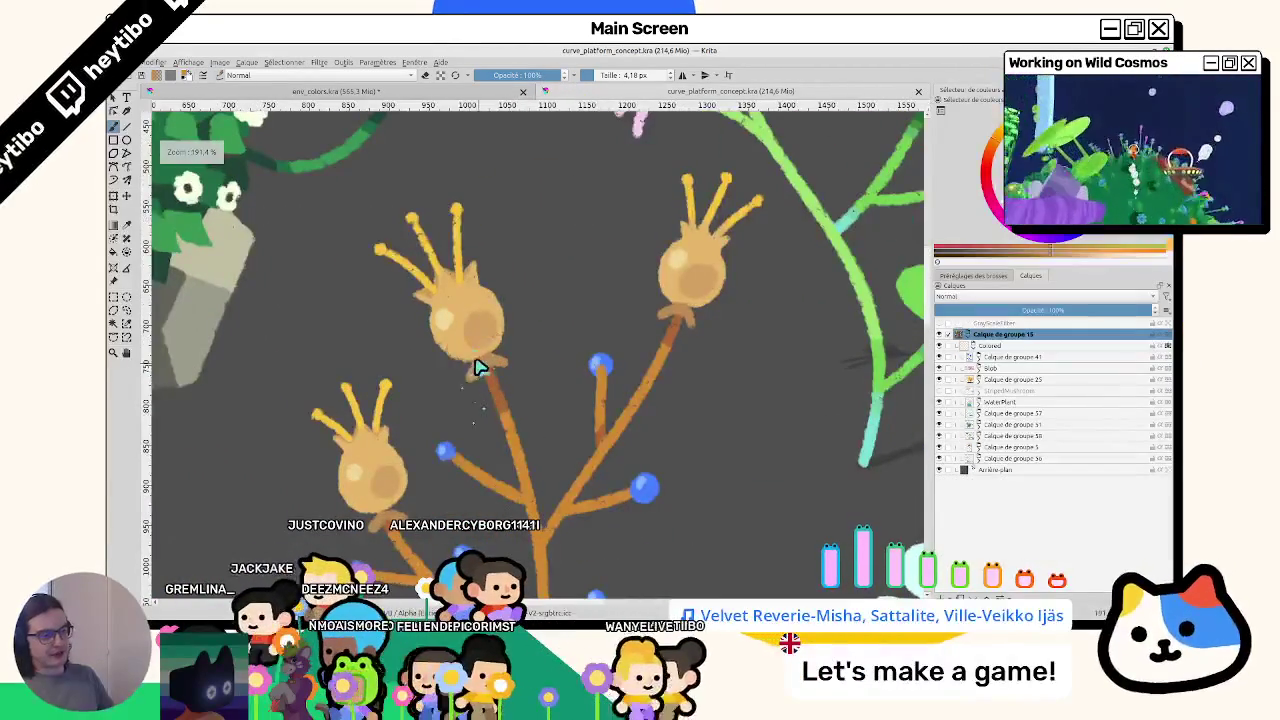
left_click(449, 90)
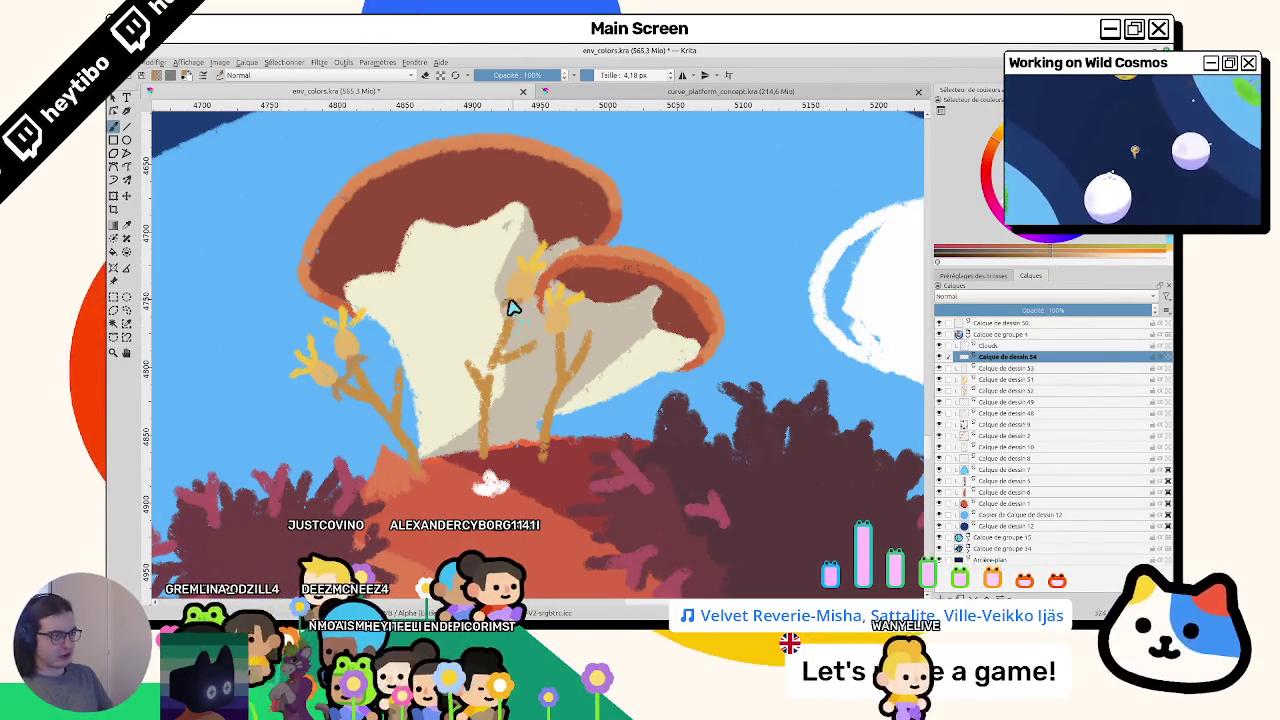
left_click(574, 92)
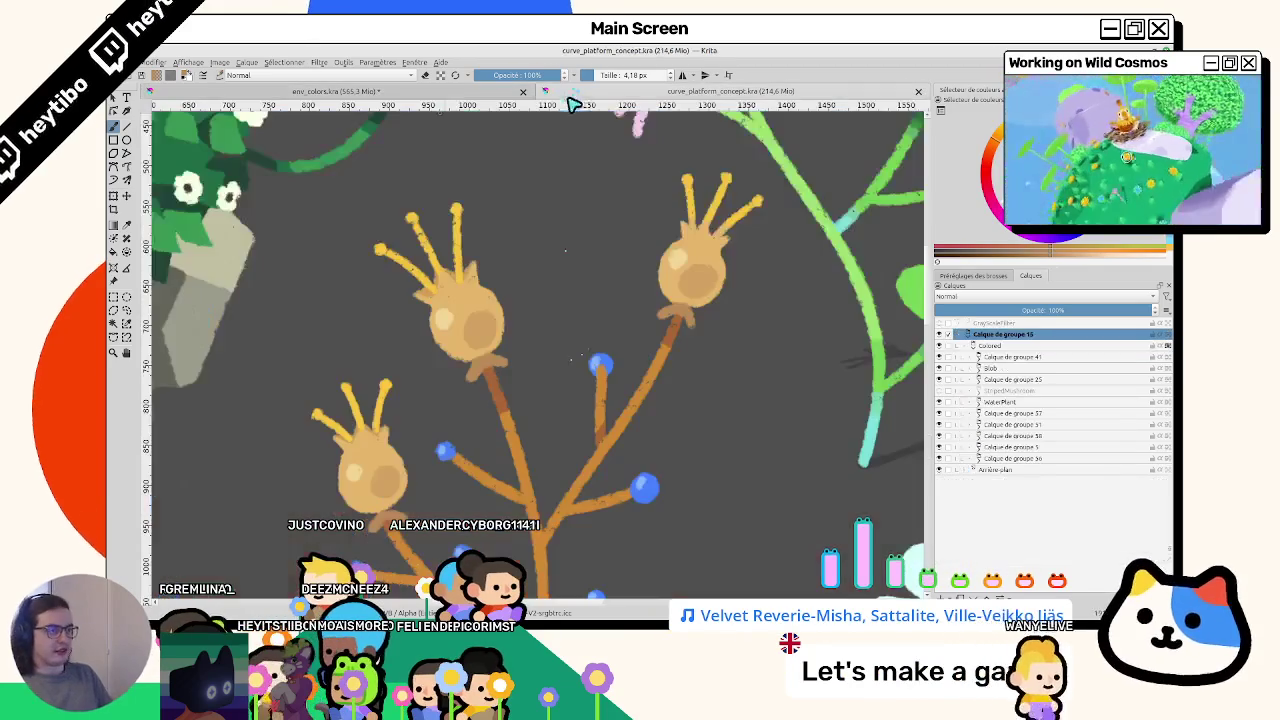
scroll(480, 380, "up", 1)
scroll(495, 362, "up", 1)
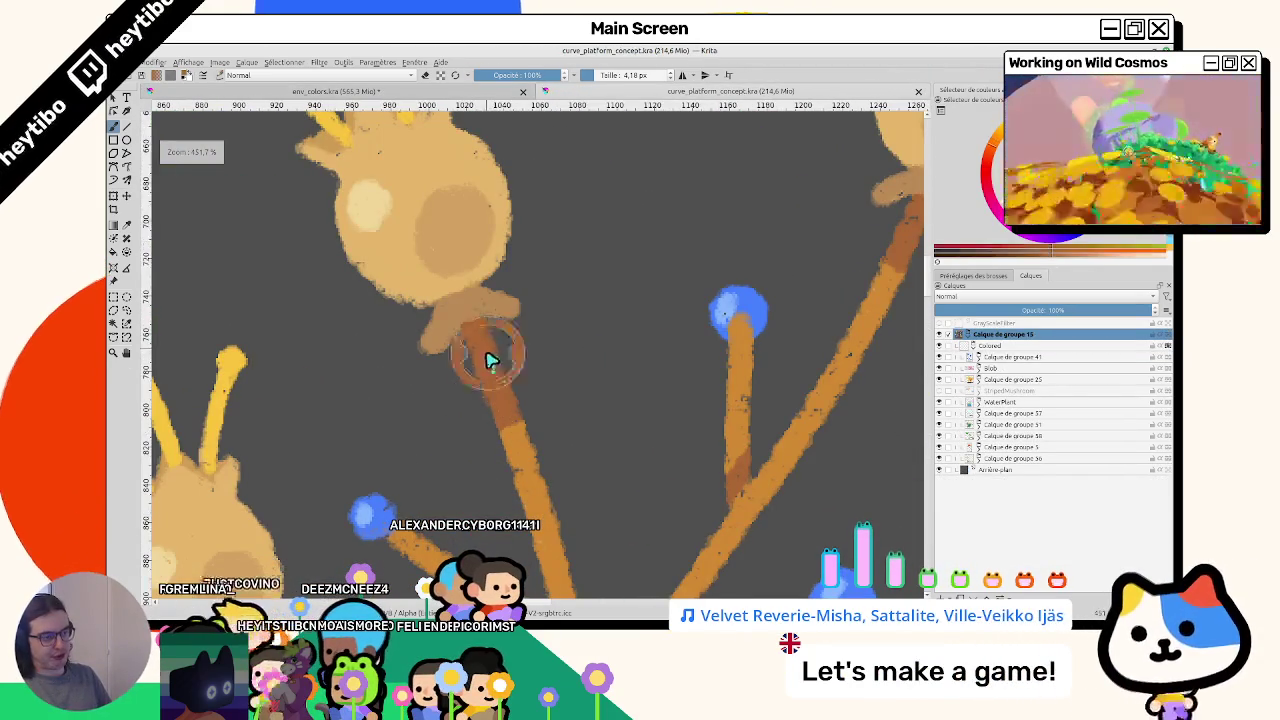
left_click(476, 92)
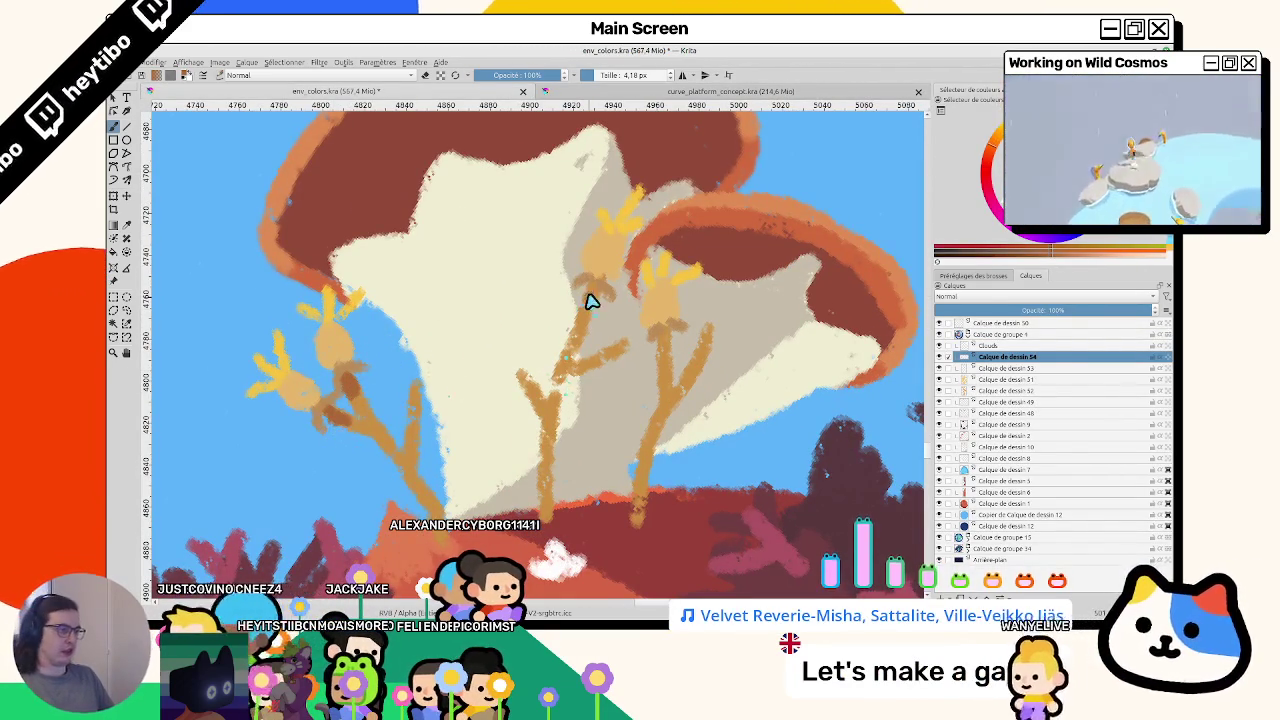
left_click(597, 92)
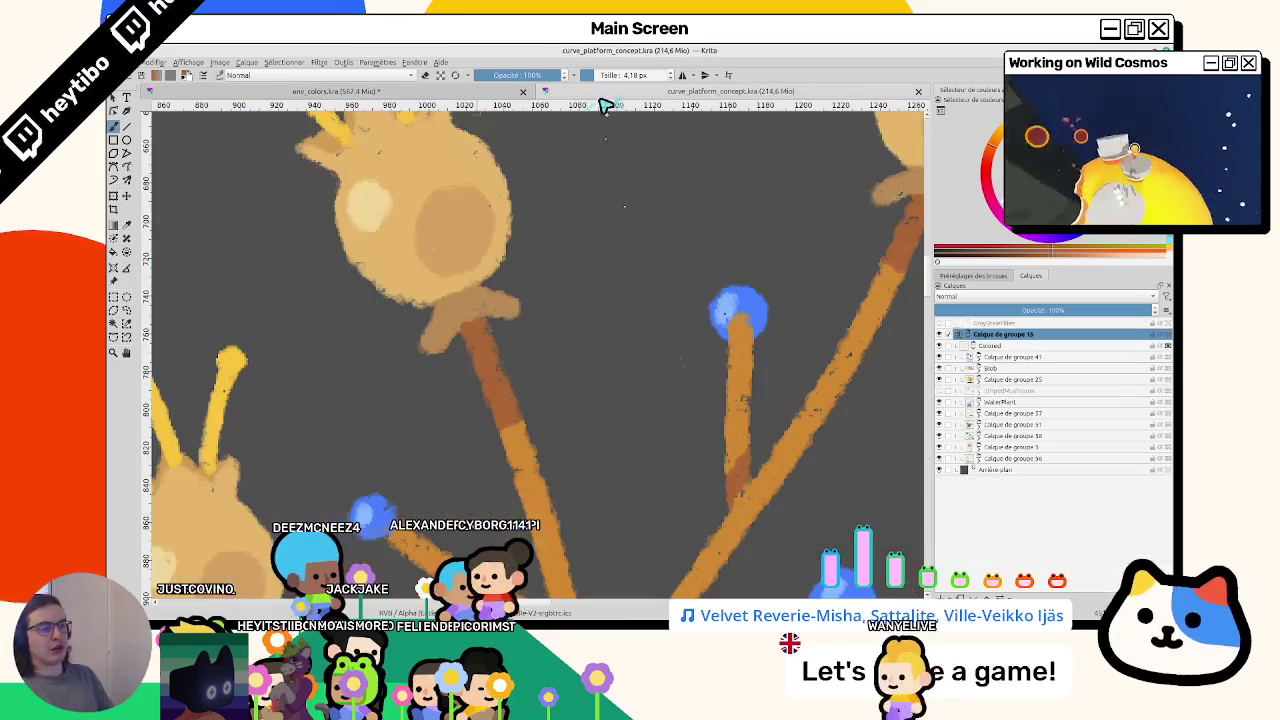
left_click(423, 92)
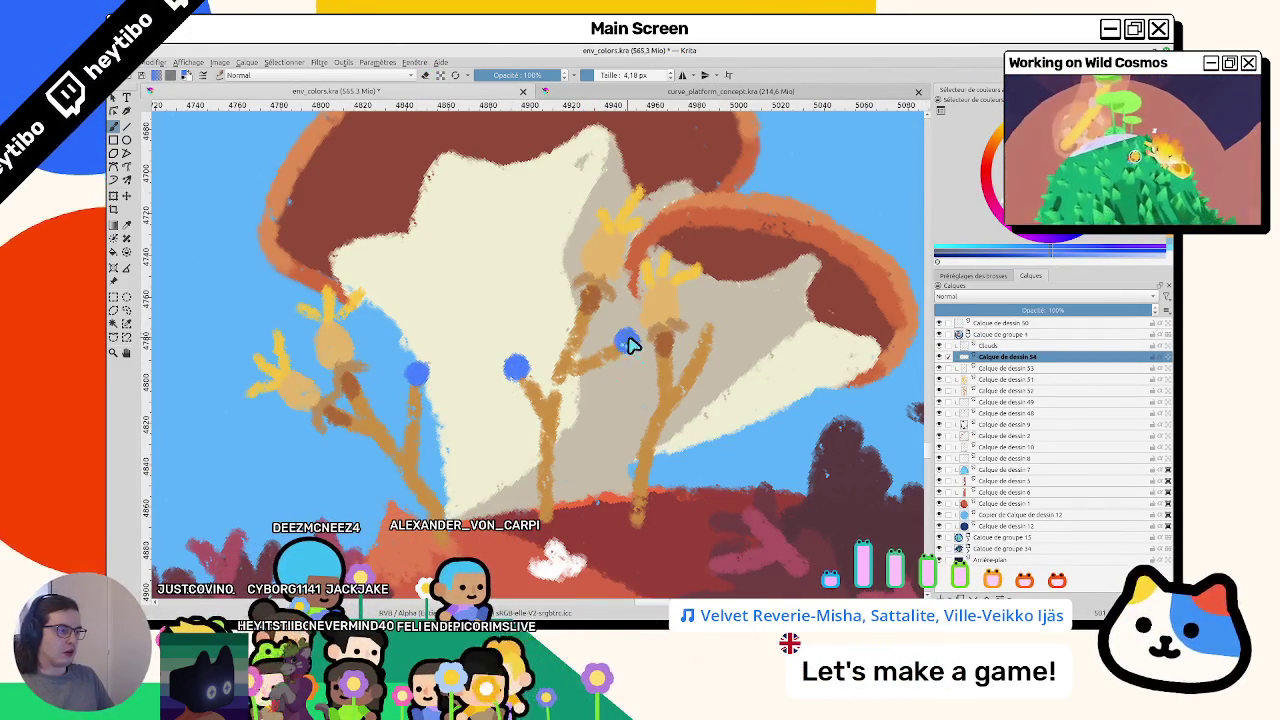
scroll(700, 370, "down", 3)
scroll(660, 385, "down", 3)
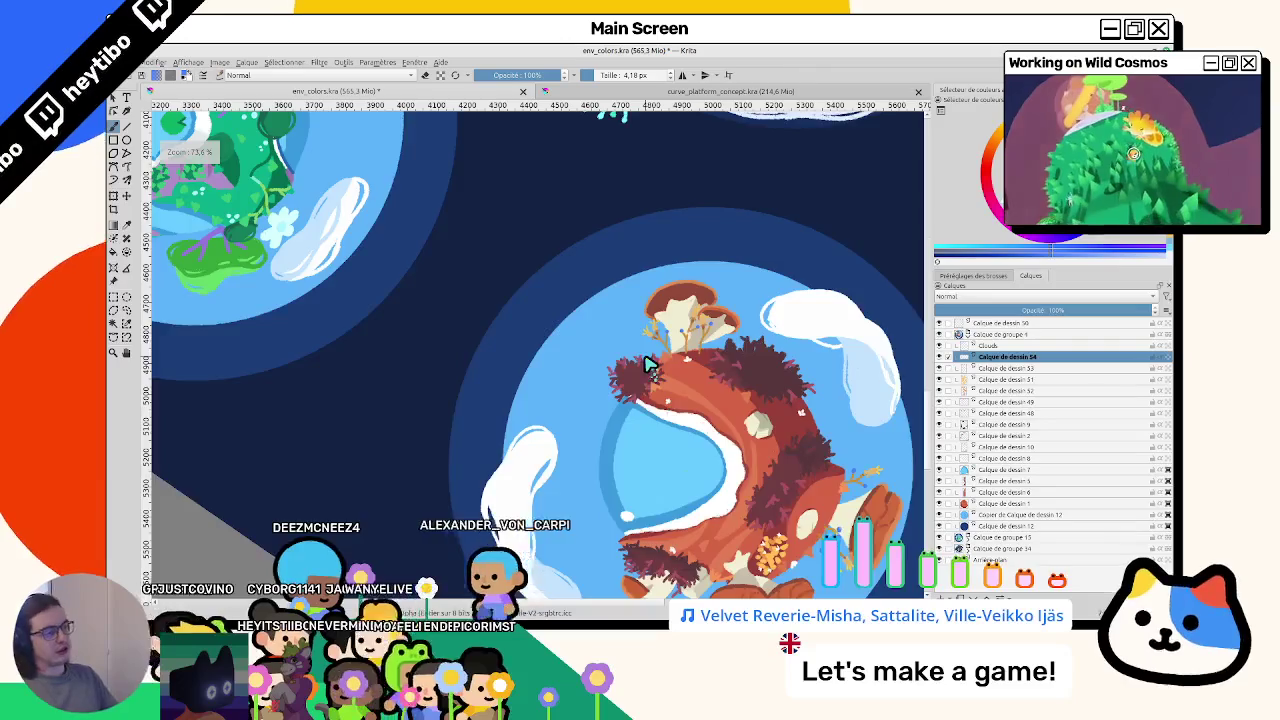
key("1")
left_click_drag(405, 320, 740, 320)
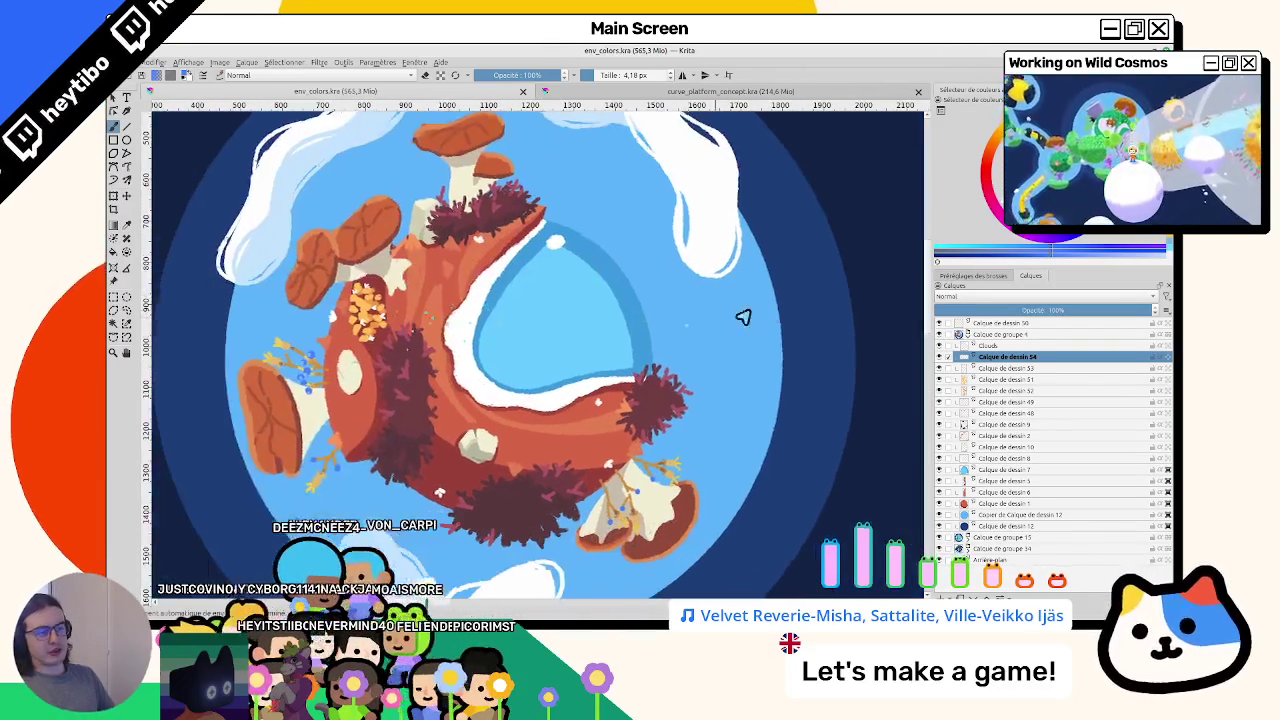
scroll(363, 395, "down", 3)
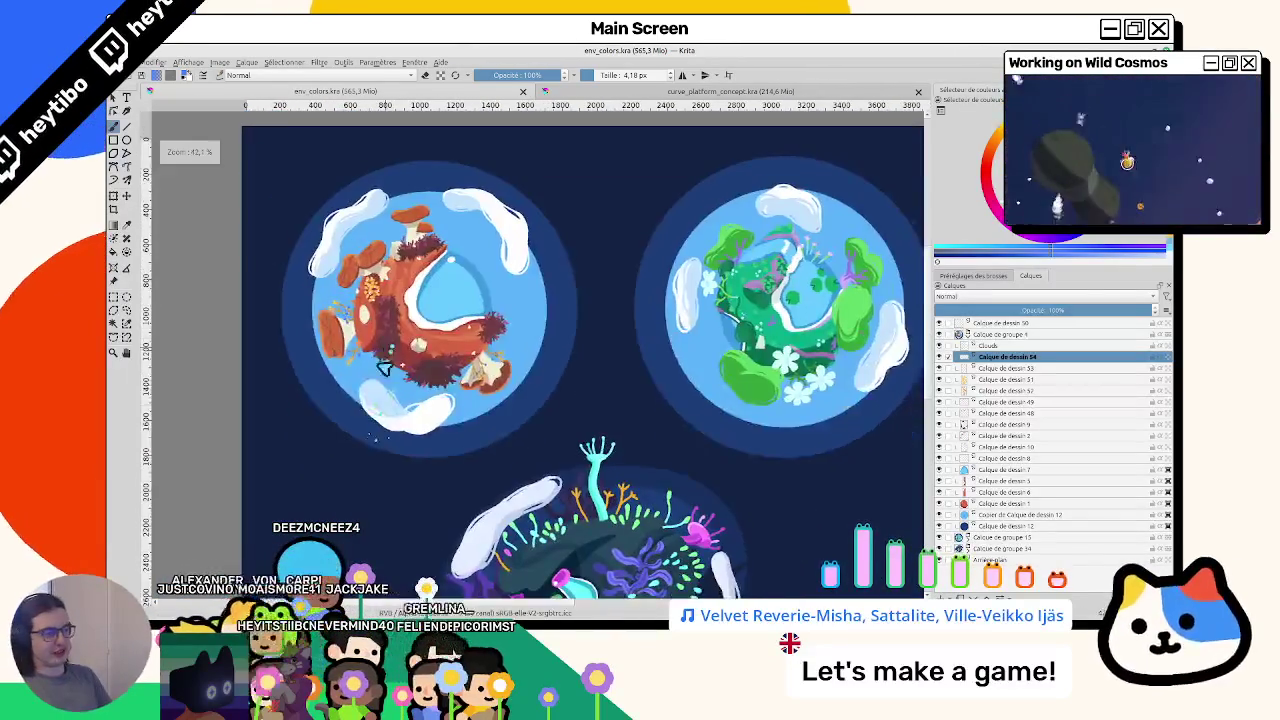
scroll(413, 392, "up", 3)
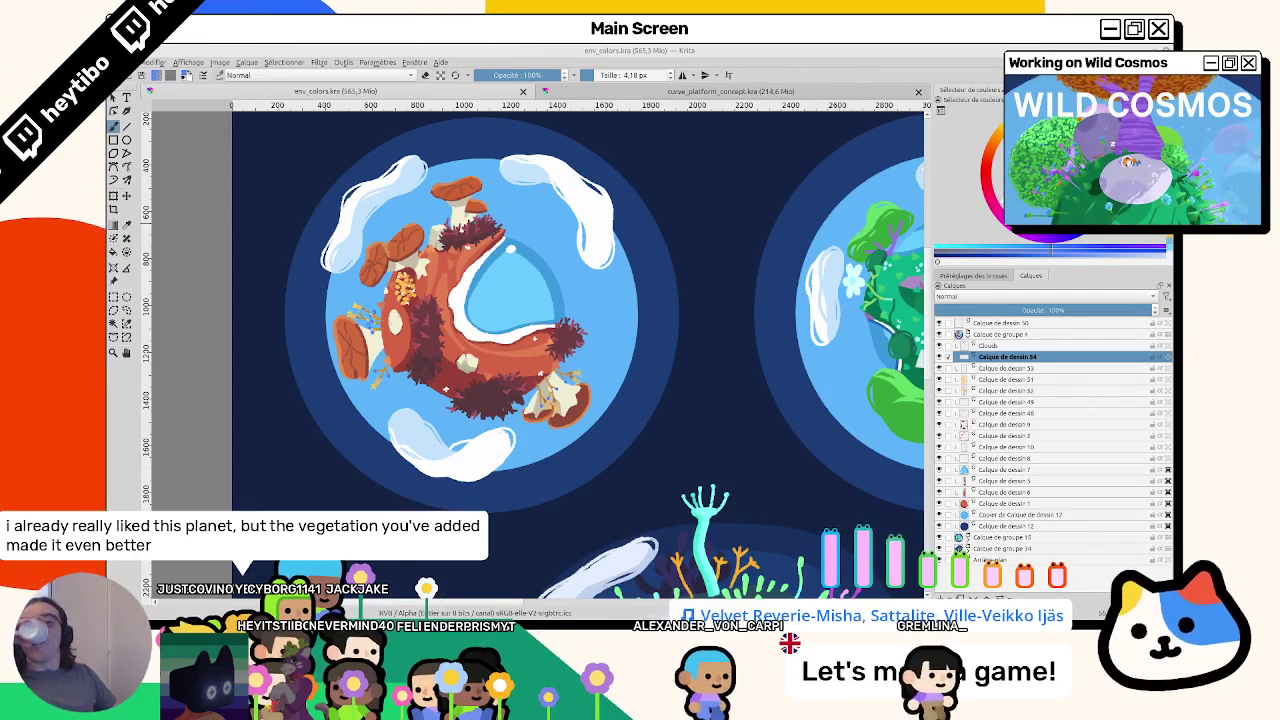
mouse_move(657, 466)
left_mouse_down()
mouse_move(573, 310)
mouse_move(585, 345)
mouse_move(455, 343)
left_mouse_up()
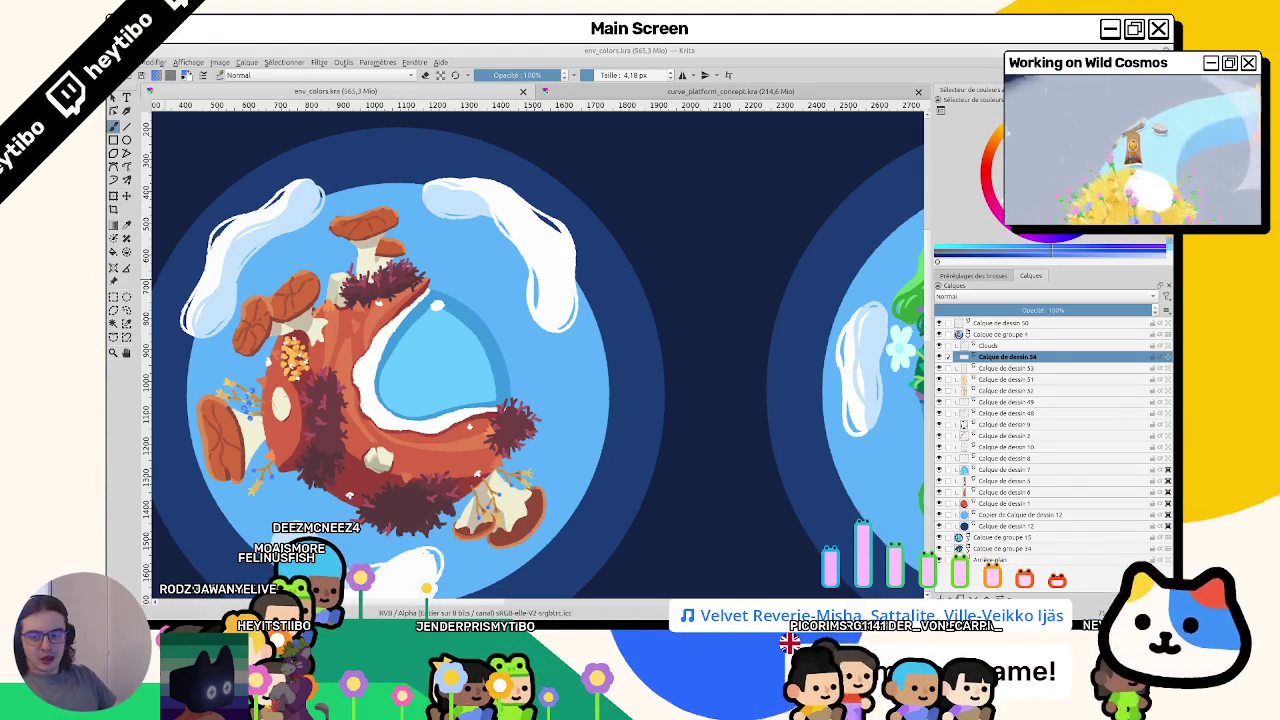
scroll(524, 262, "right", 2)
scroll(517, 300, "down", 2)
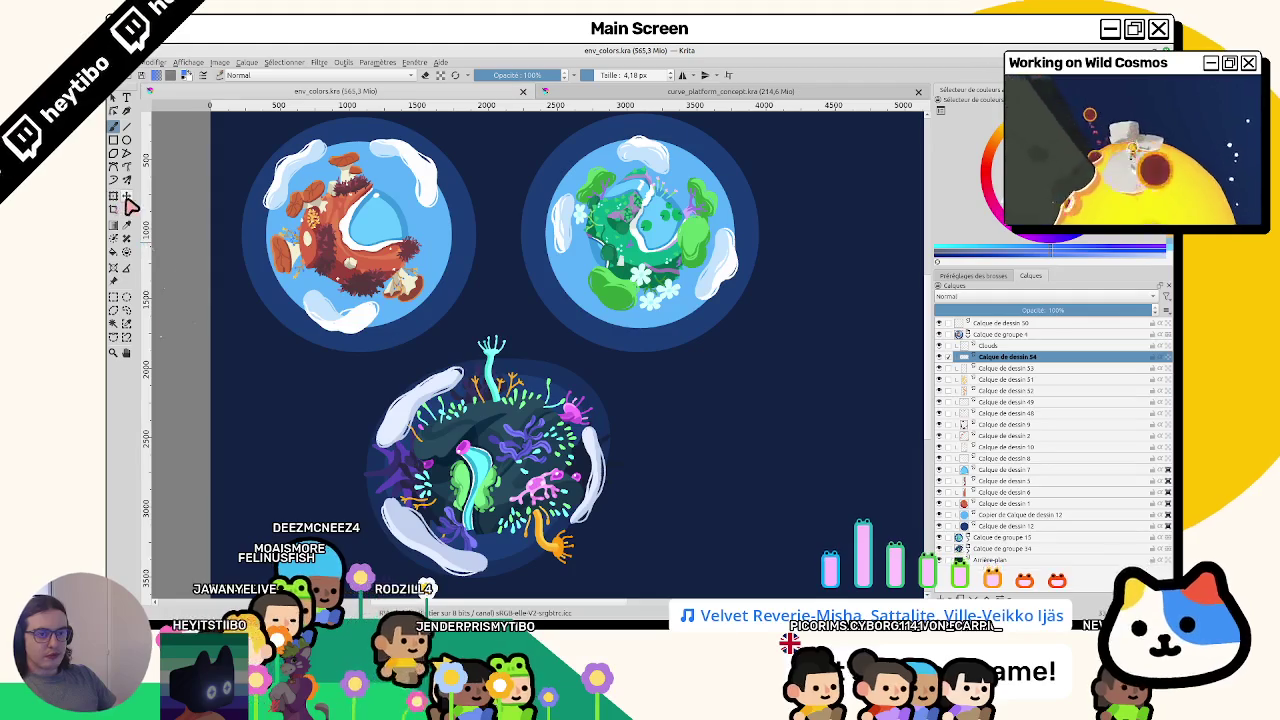
Collapse the layer group and nudge the other planet's group into the top-left spot.
left_click(970, 346)
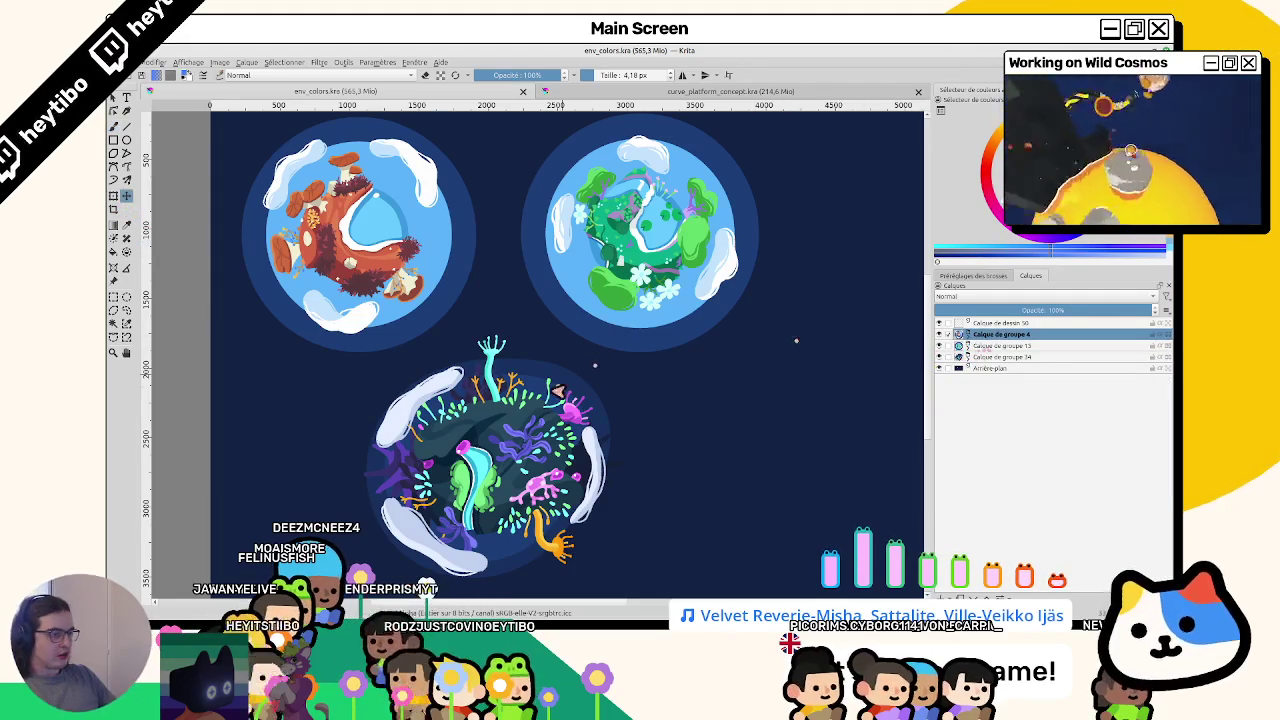
left_click(537, 352)
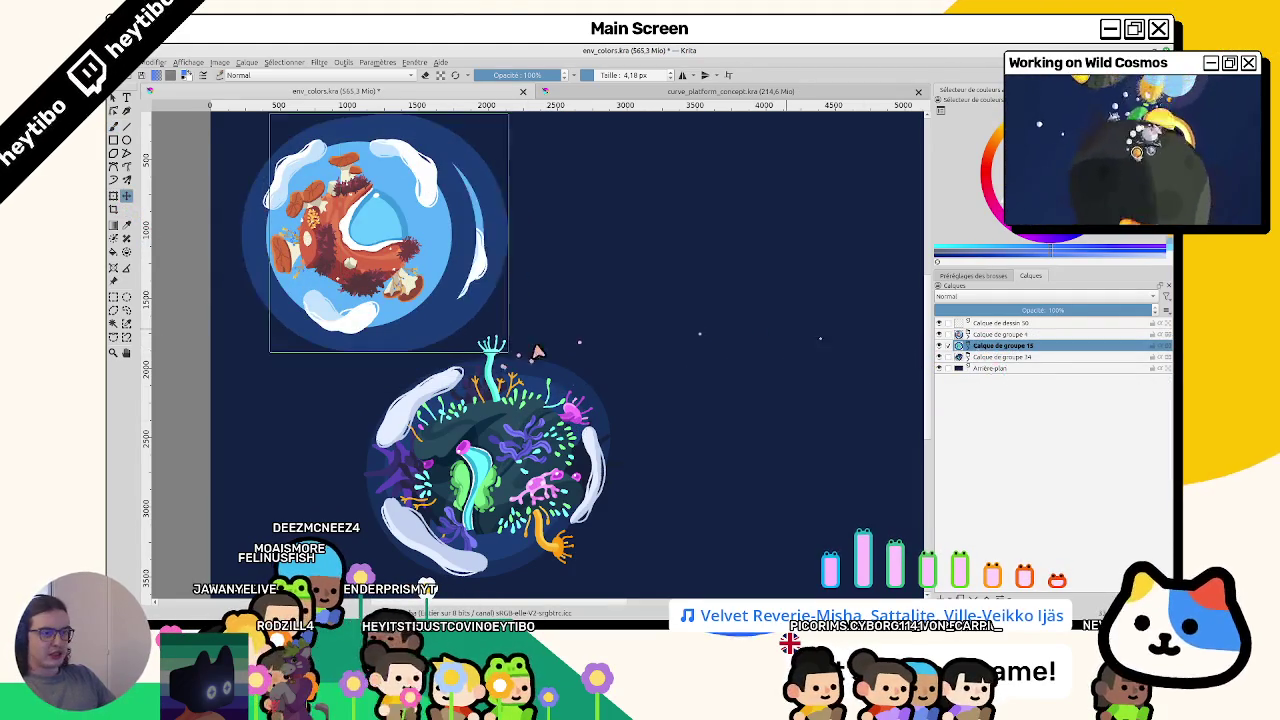
left_click_drag(537, 352, 505, 345)
Drag the red planet's group to the top-right position and bring up the plants reference board.
left_click(1089, 334)
left_click_drag(397, 393, 685, 395)
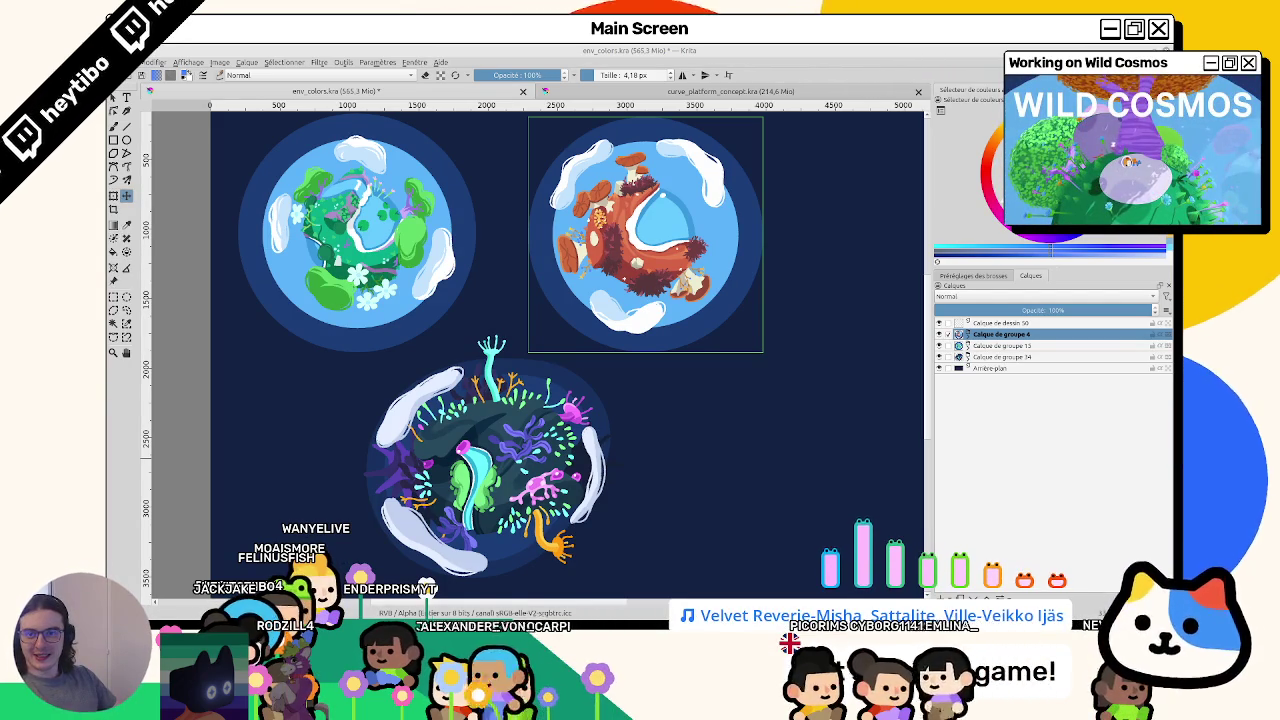
key("alt+Tab")
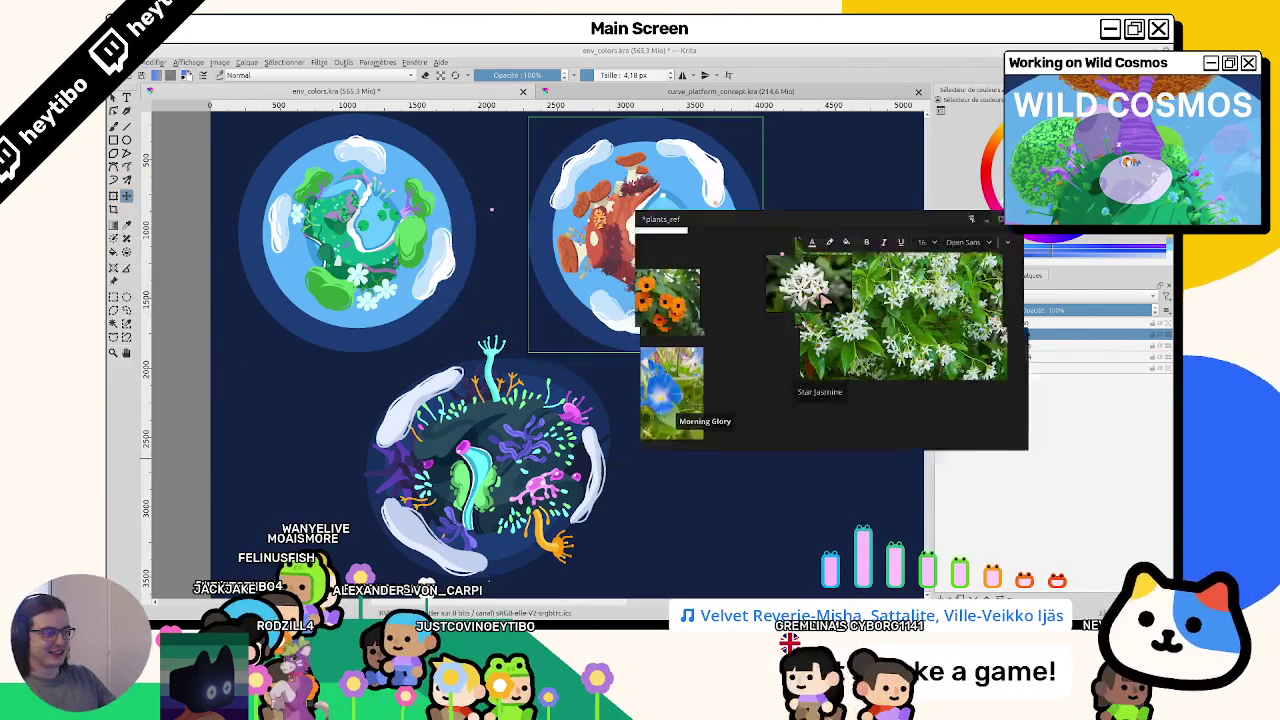
Save the plants_ref board with Ctrl+S and zoom around its plant photos.
key("ctrl+s")
scroll(826, 410, "down", 3)
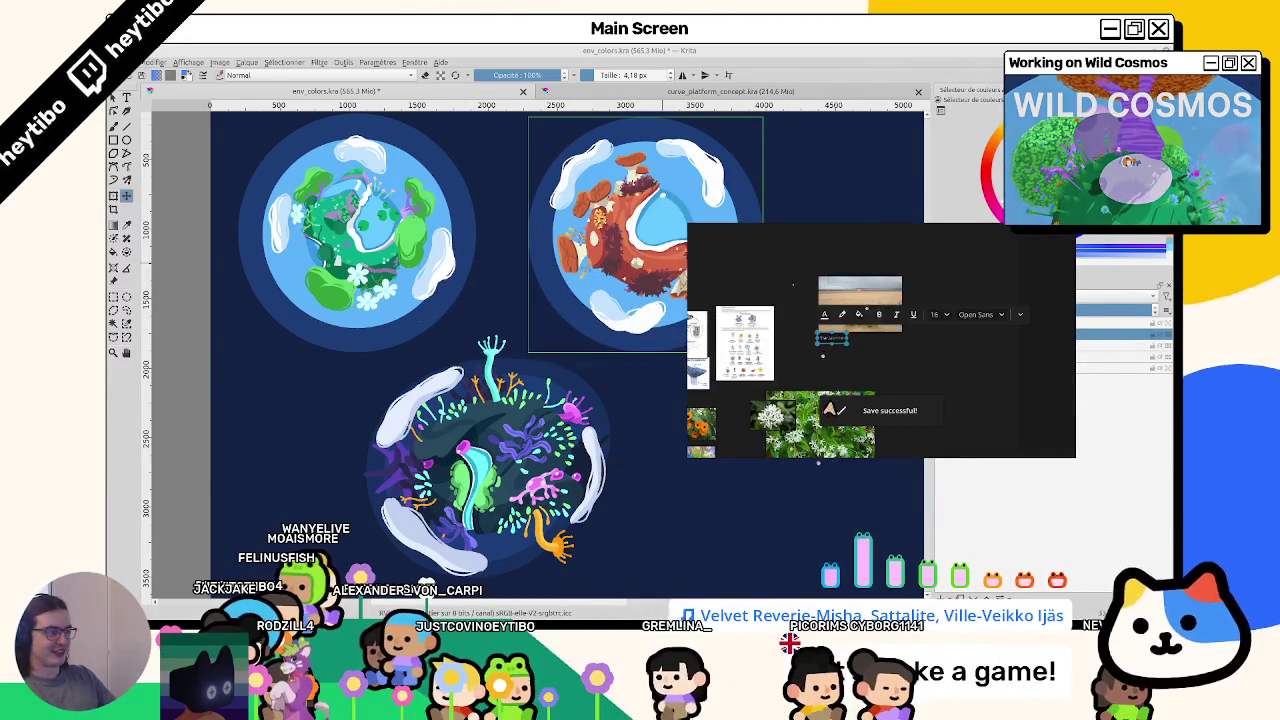
scroll(830, 405, "up", 2)
scroll(839, 399, "up", 2)
scroll(839, 399, "down", 1)
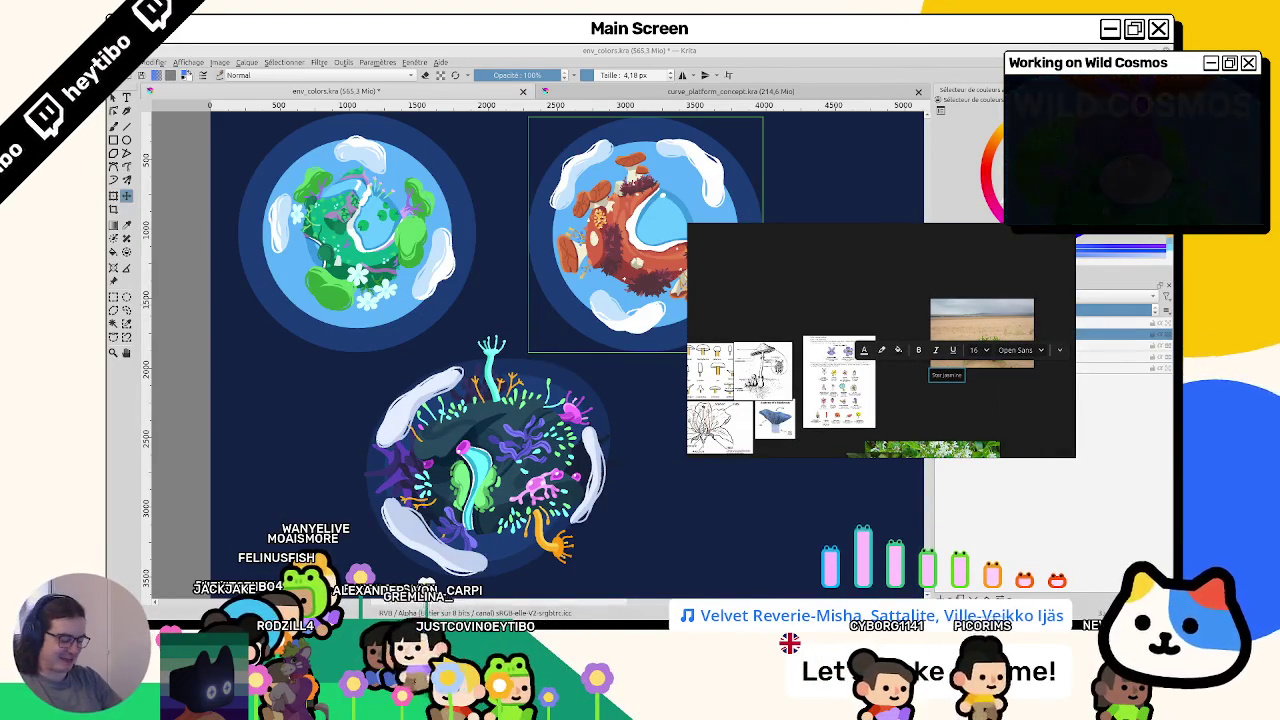
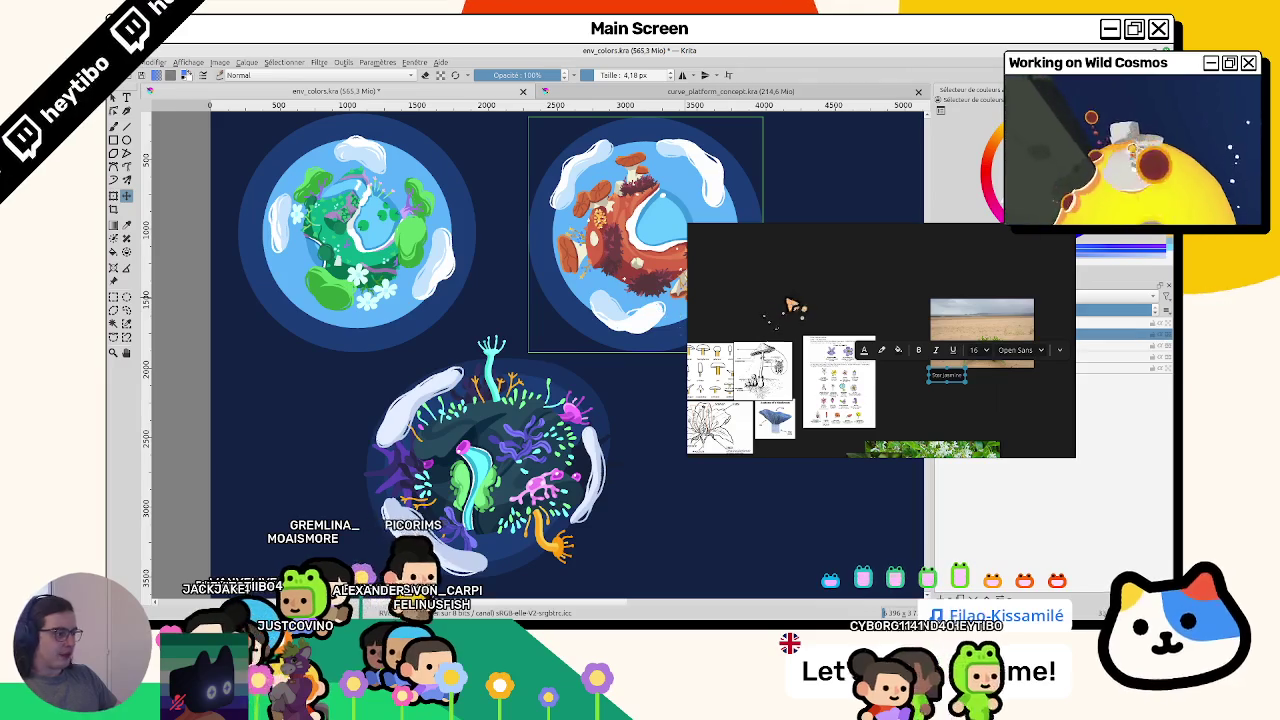
Minimize the reference board window and zoom in on the orange planet.
key("super+Down")
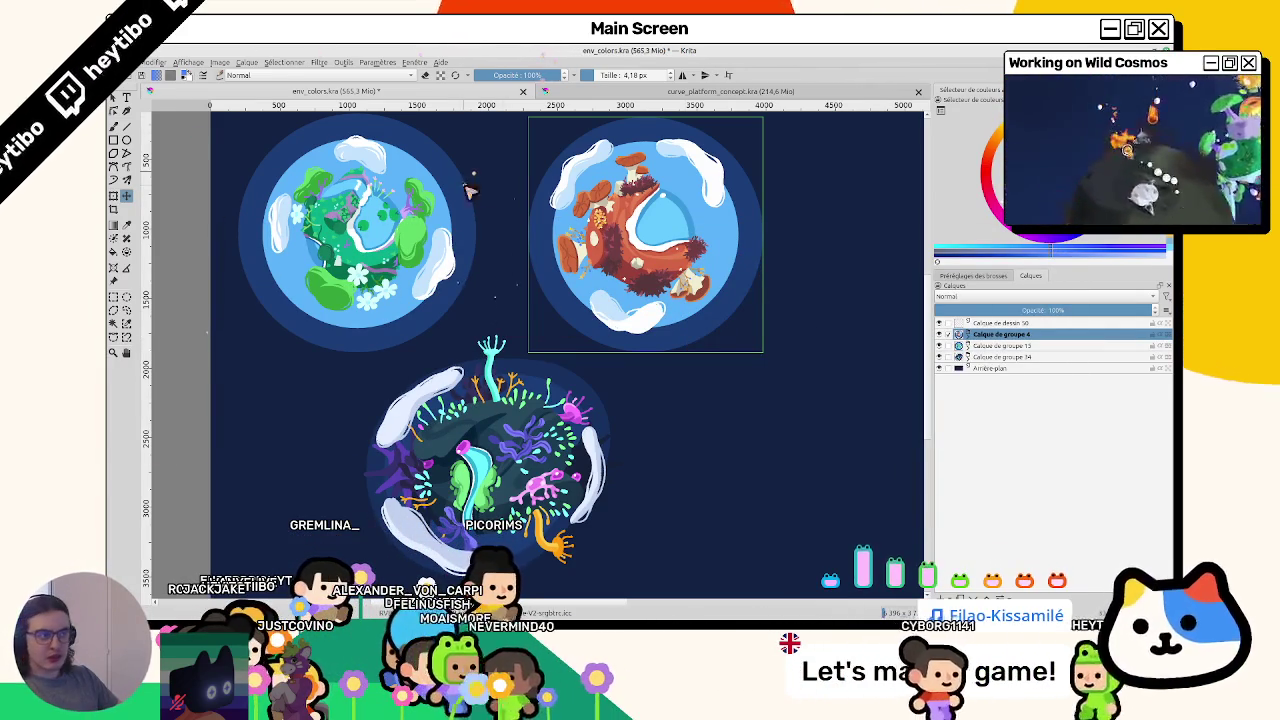
scroll(650, 220, "up", 4)
scroll(603, 322, "down", 1)
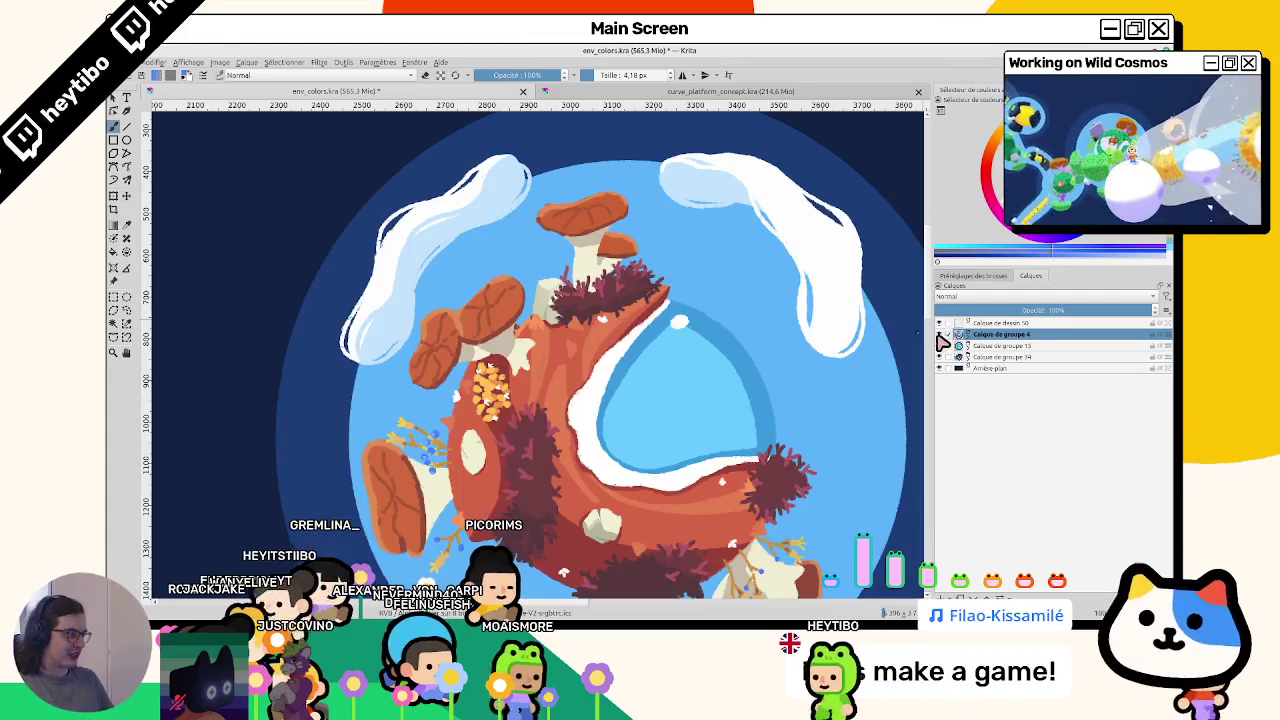
Expand Calque de groupe 4, toggle layer visibility to identify layers, and select Calque de dessin 2.
left_click(941, 337)
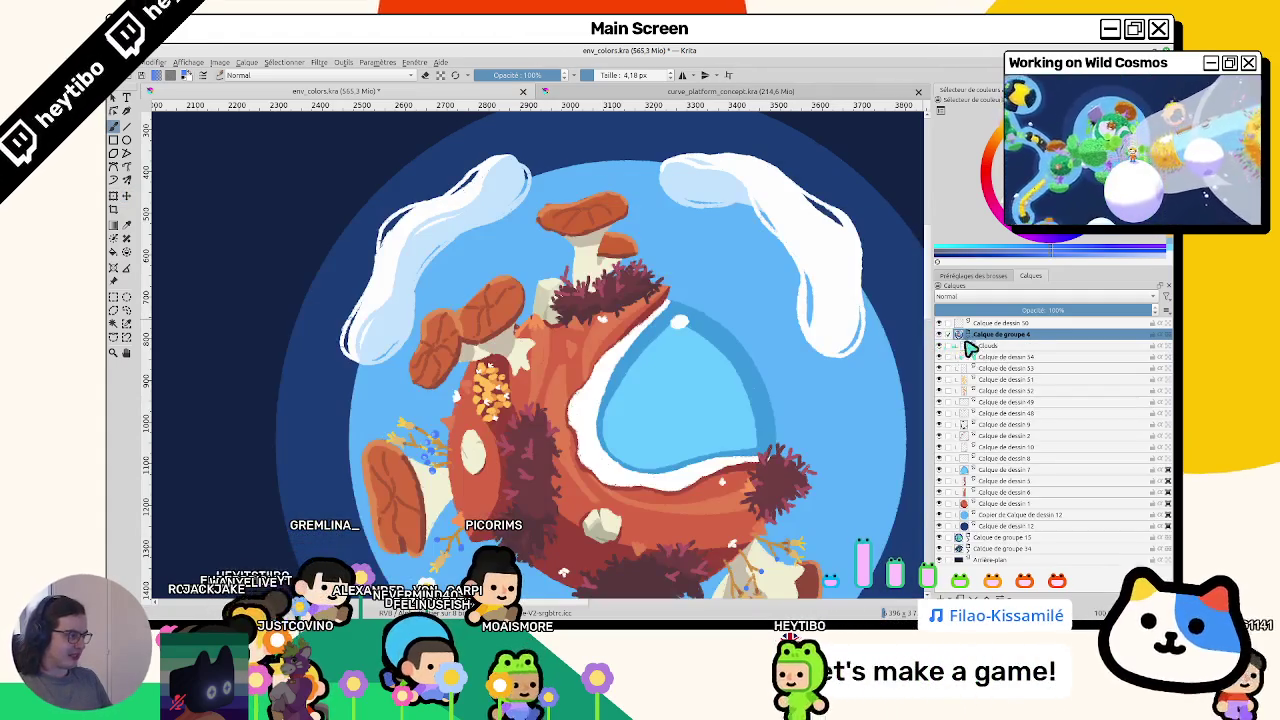
left_click(952, 432)
left_click(952, 432)
left_click(953, 433)
left_click(953, 433)
left_click(958, 441)
left_click(961, 444)
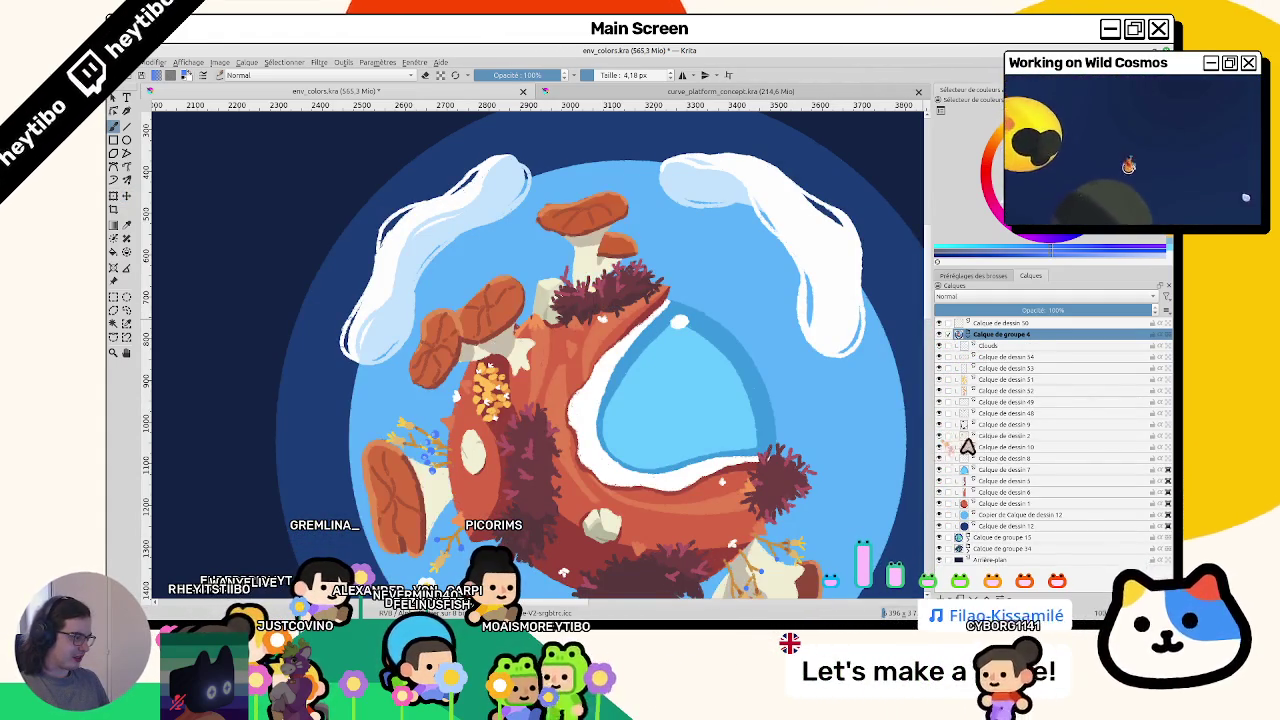
left_click(960, 438)
scroll(560, 178, "up", 2)
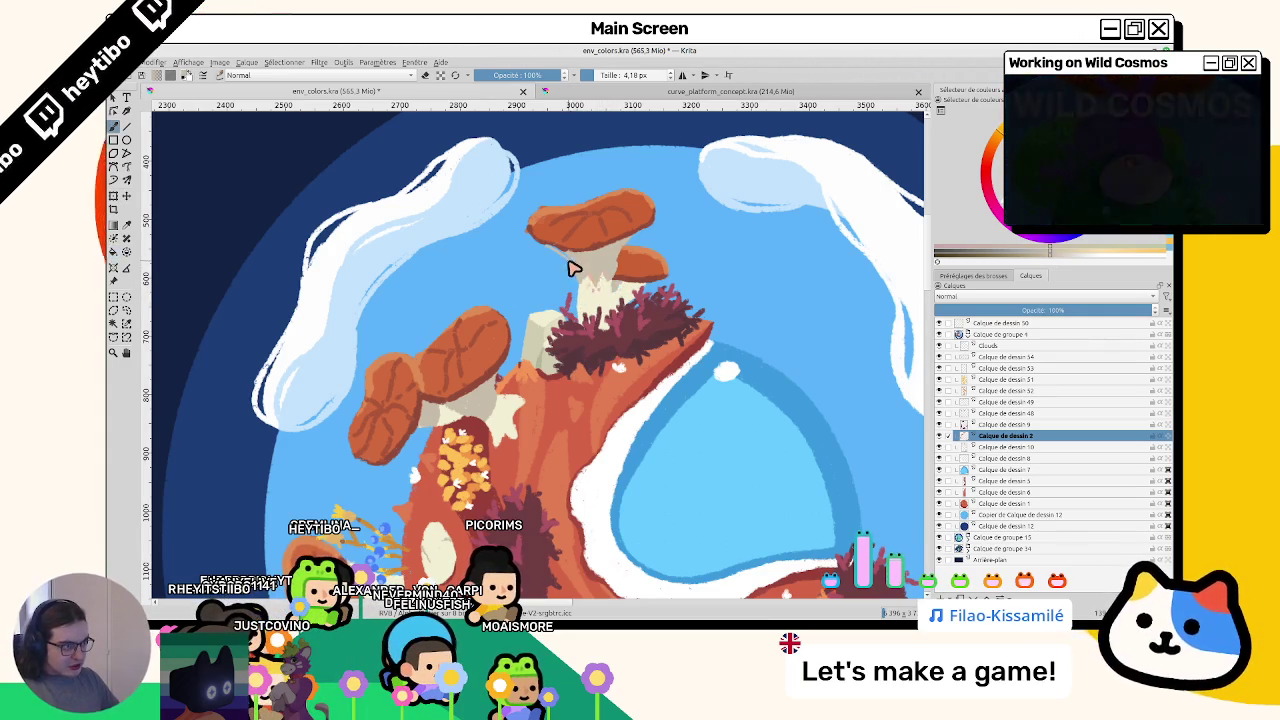
Rotate the view around the mushrooms and set the brush size to 7.79 px.
left_click_drag(573, 268, 445, 437)
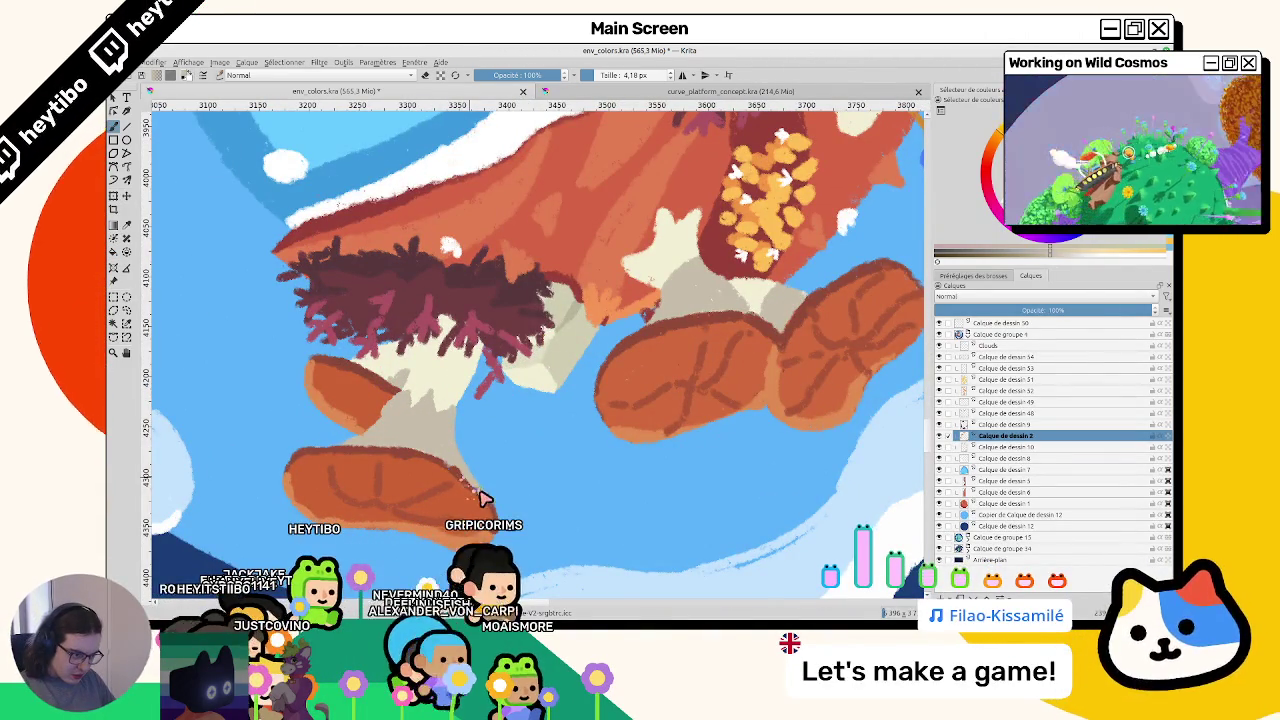
left_click_drag(397, 412, 517, 395)
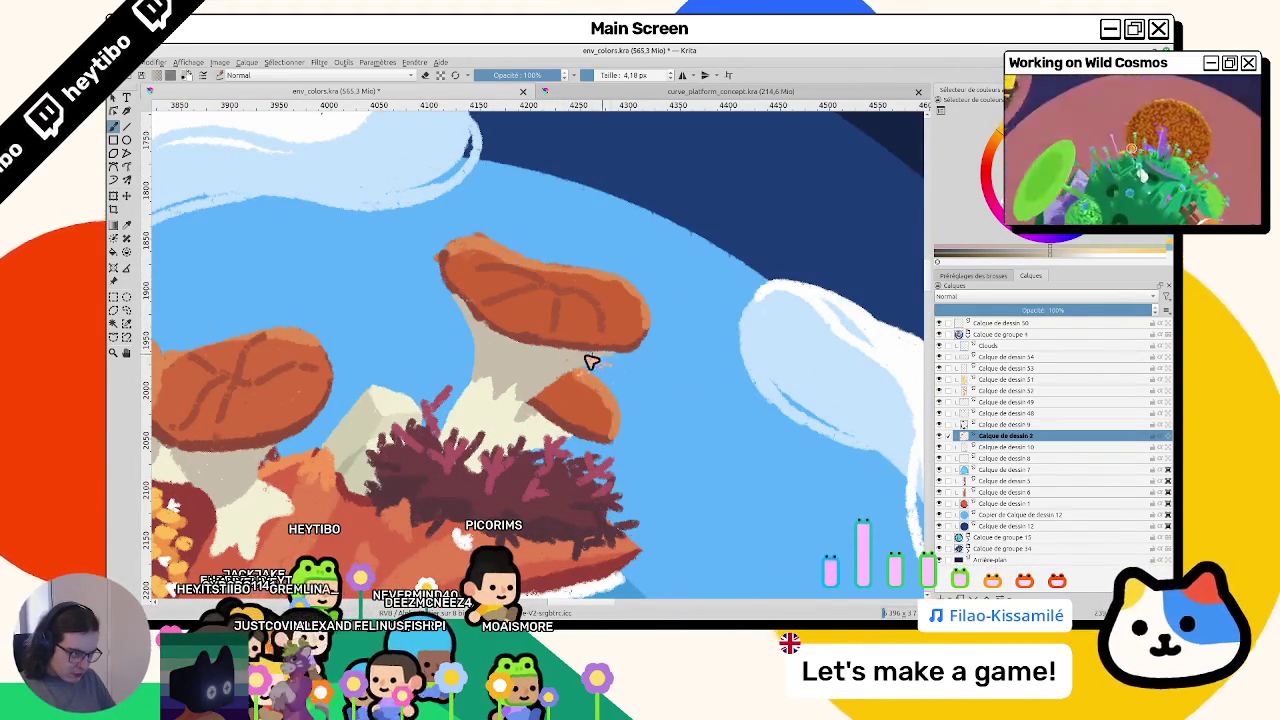
left_click_drag(628, 386, 558, 381)
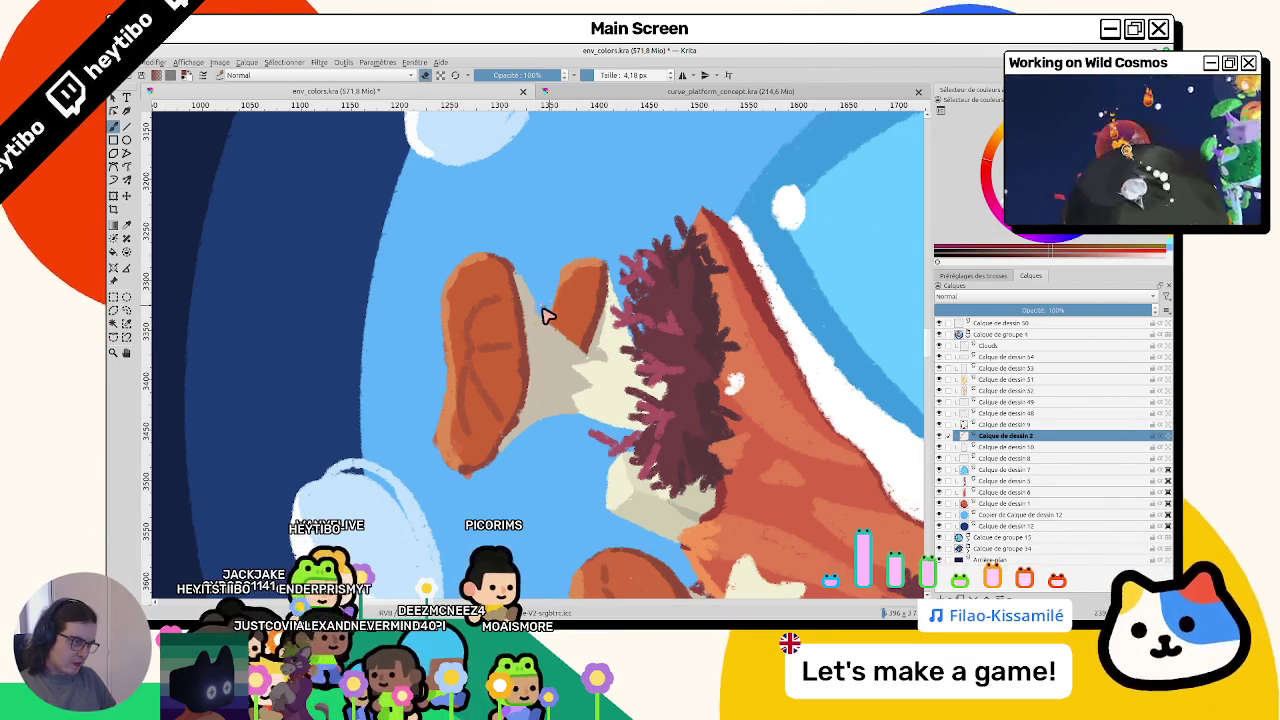
mouse_move(545, 328)
left_mouse_down()
mouse_move(567, 373)
mouse_move(560, 343)
left_mouse_up()
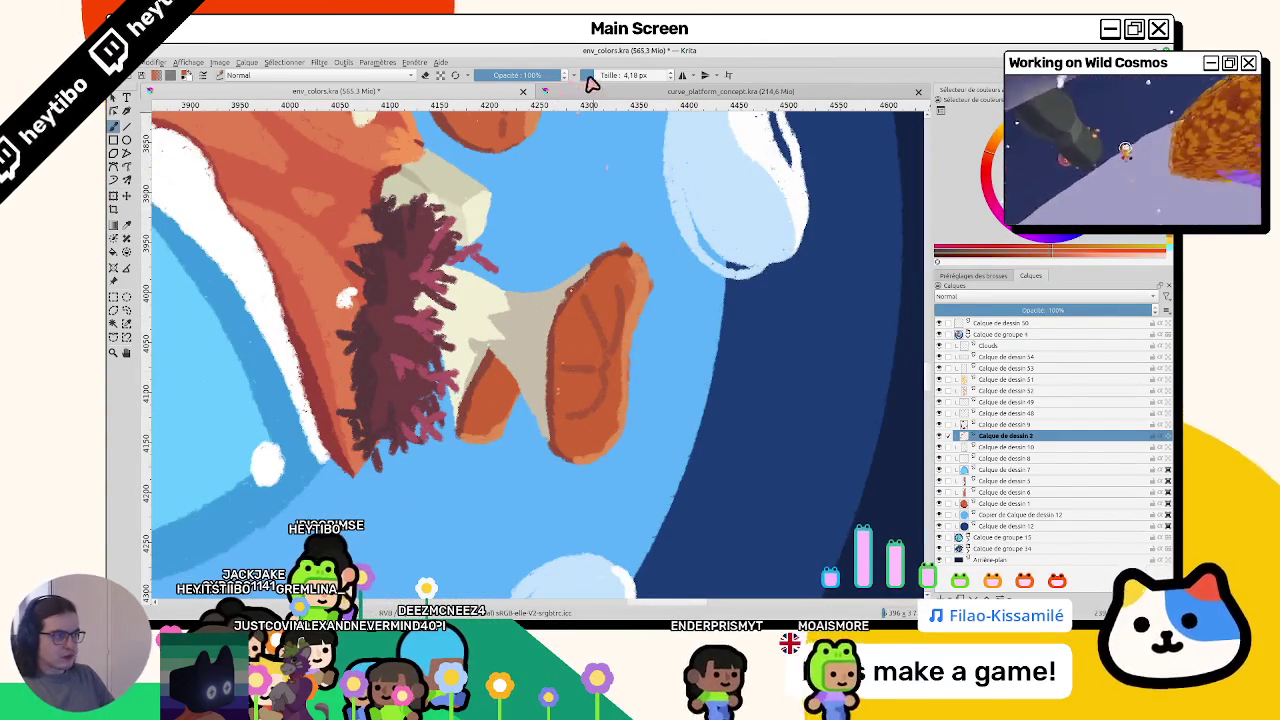
key("bracketright")
key("bracketright")
key("bracketright")
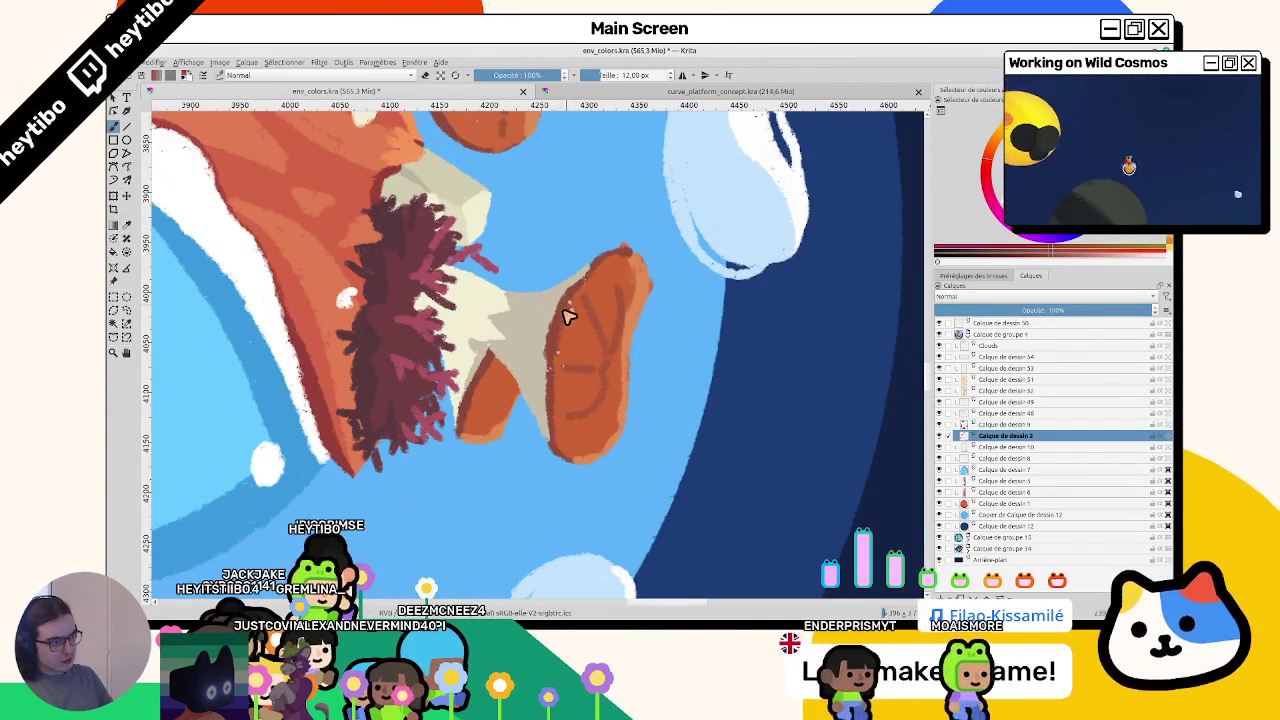
left_click_drag(557, 352, 560, 364)
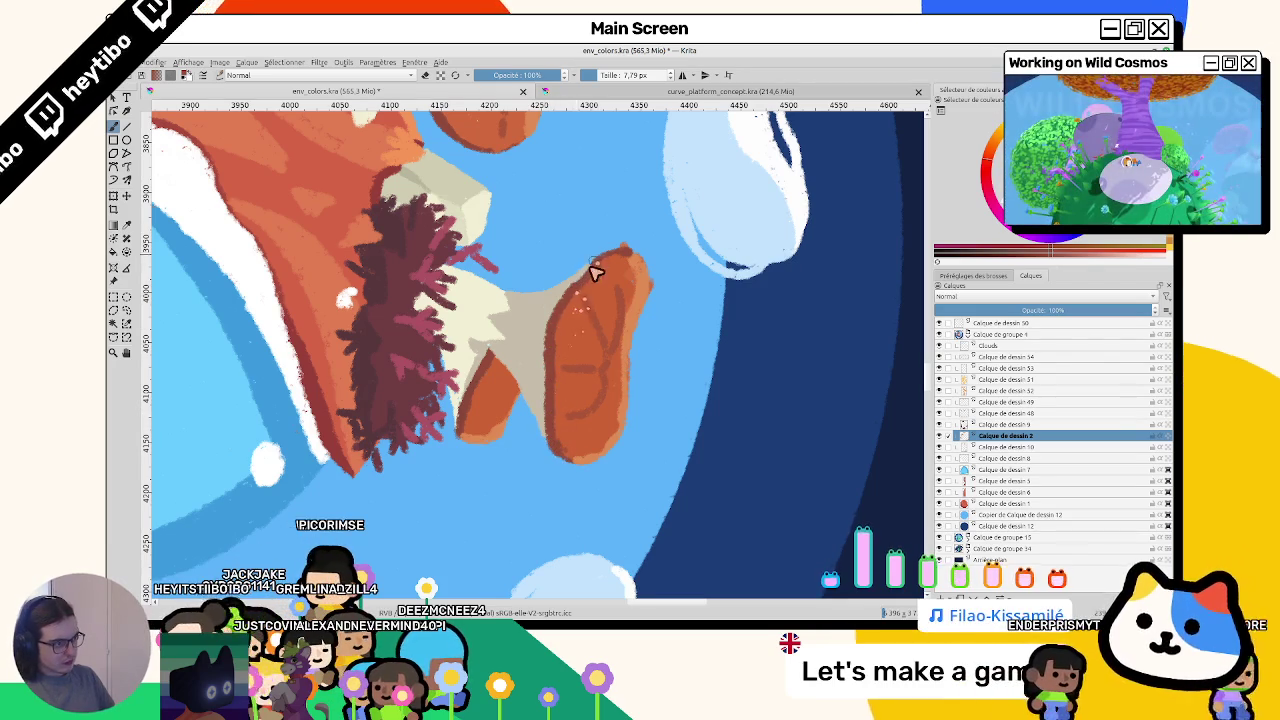
Sample the mushroom cap's orange as the painting colour.
left_click(645, 300, "ctrl")
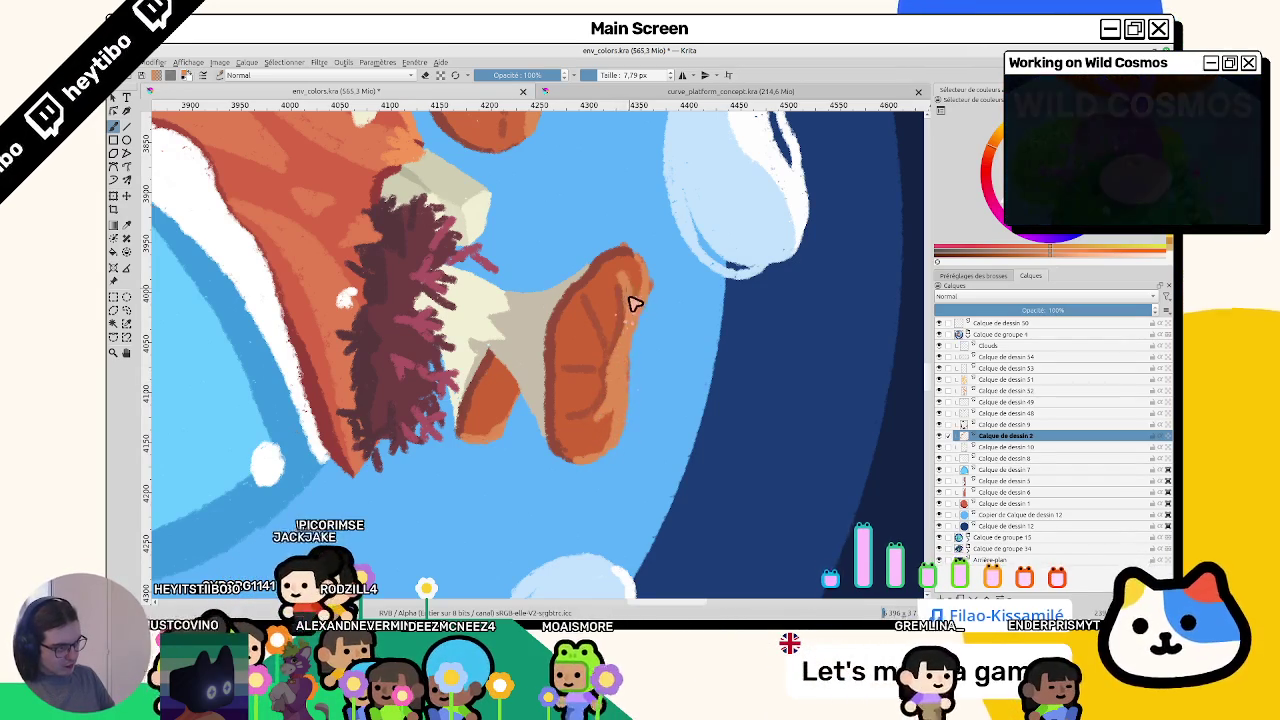
mouse_move(551, 231)
left_mouse_down()
mouse_move(643, 334)
mouse_move(507, 374)
left_mouse_up()
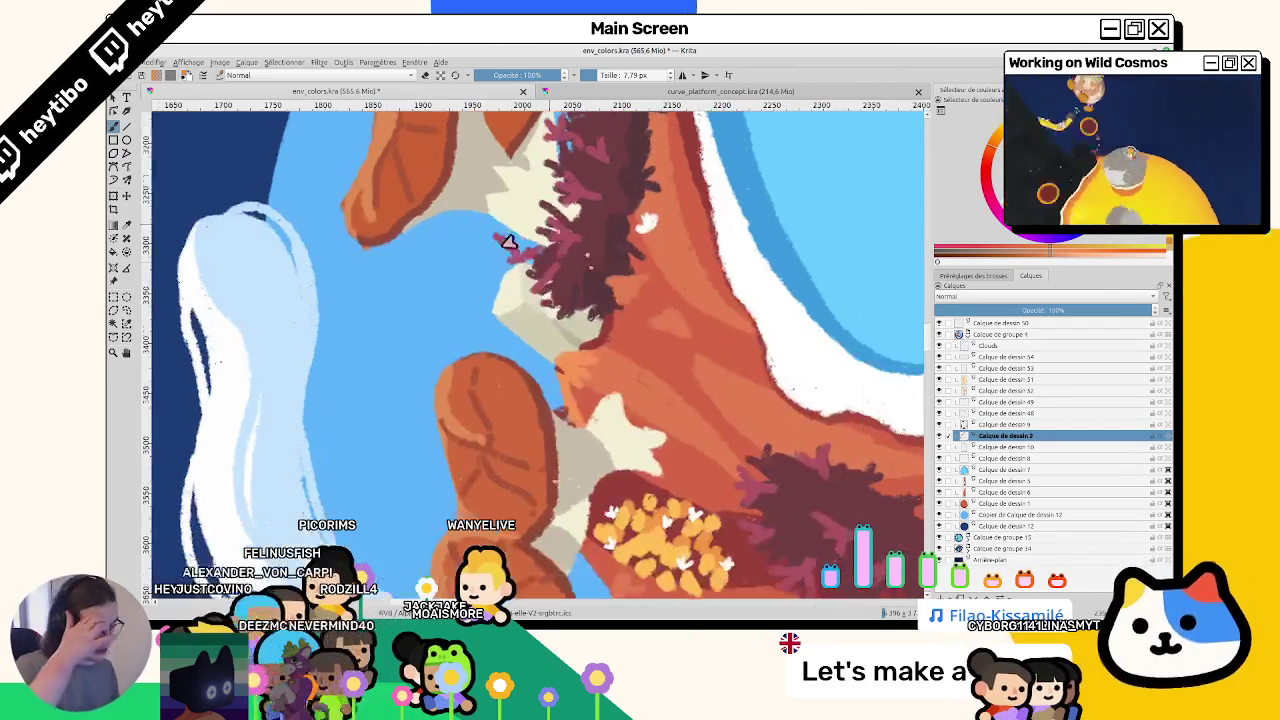
left_click_drag(560, 472, 594, 326)
Mirror the view and dab light paint near the star rock and the mushroom's orange rim.
scroll(594, 326, "down", 4)
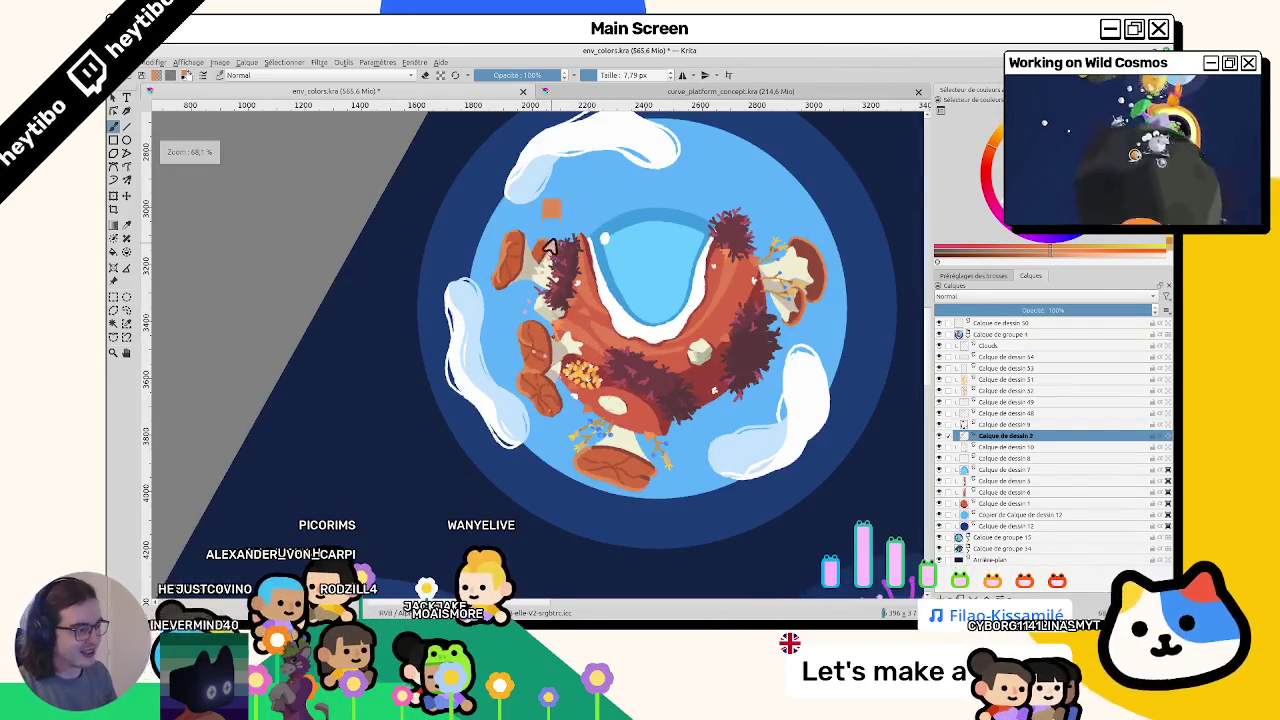
scroll(555, 245, "down", 2)
scroll(440, 140, "down", 2)
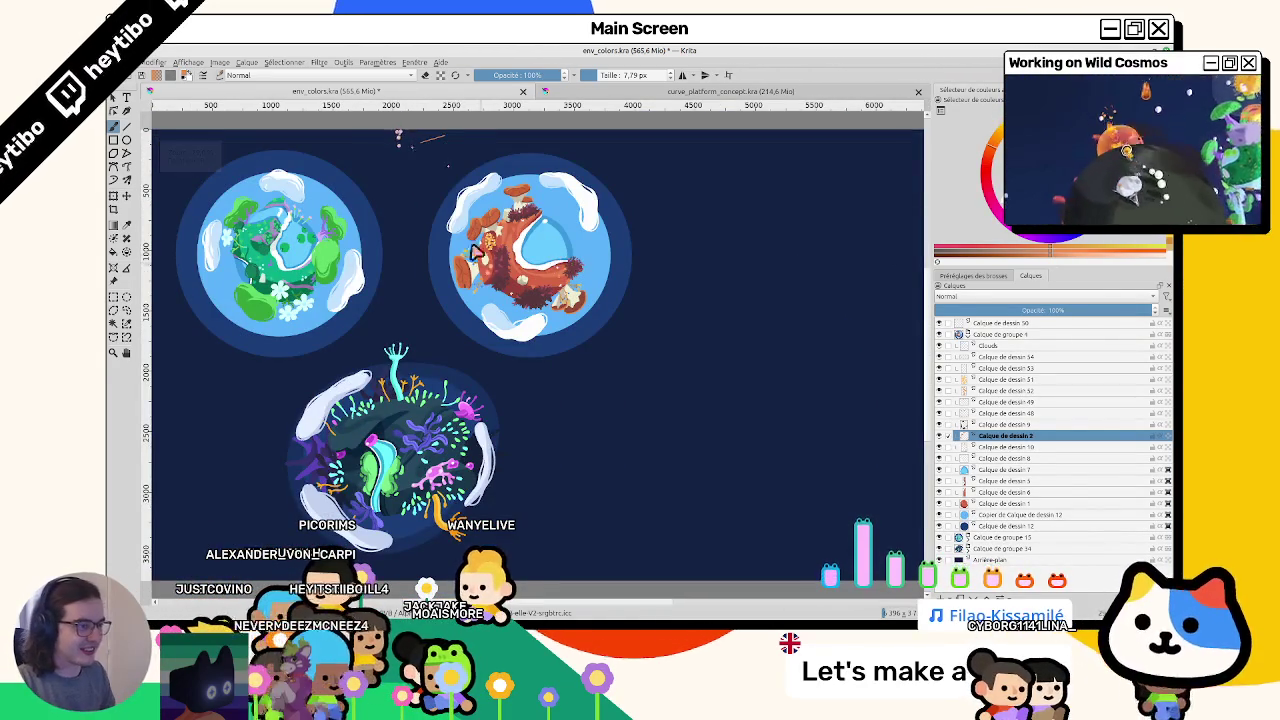
scroll(483, 268, "up", 4)
scroll(483, 268, "up", 2)
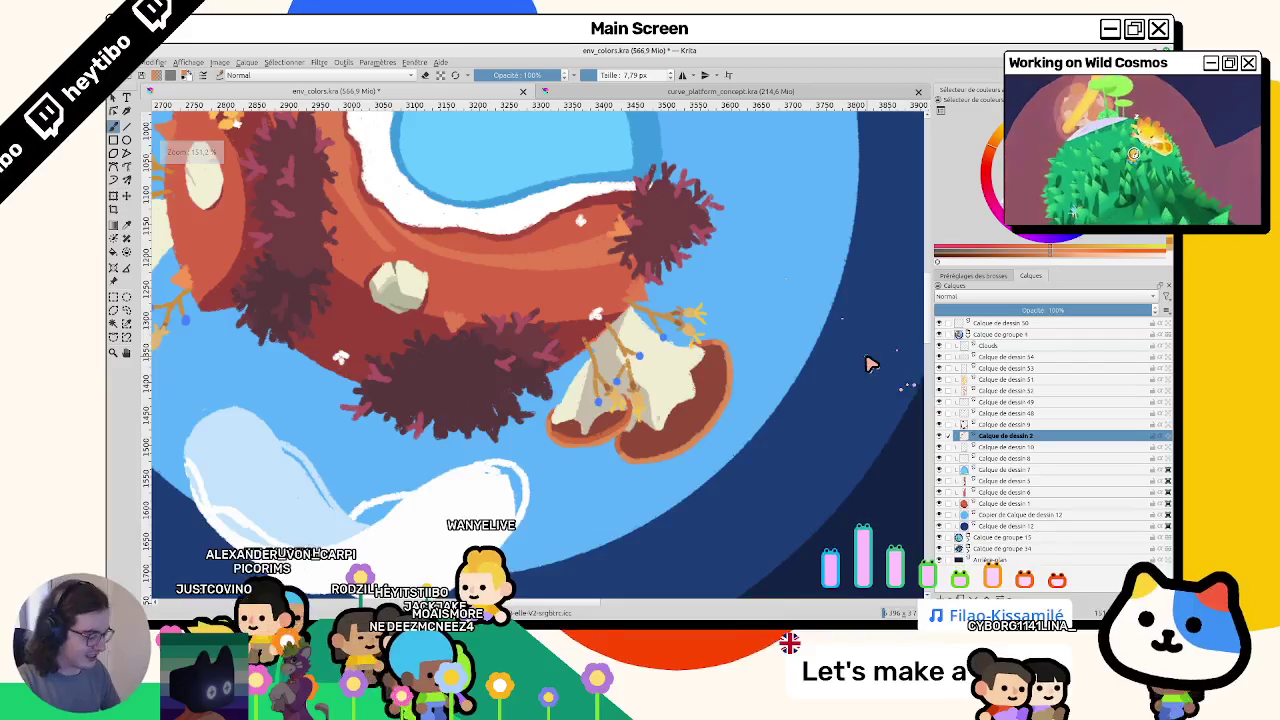
key("m")
key("m")
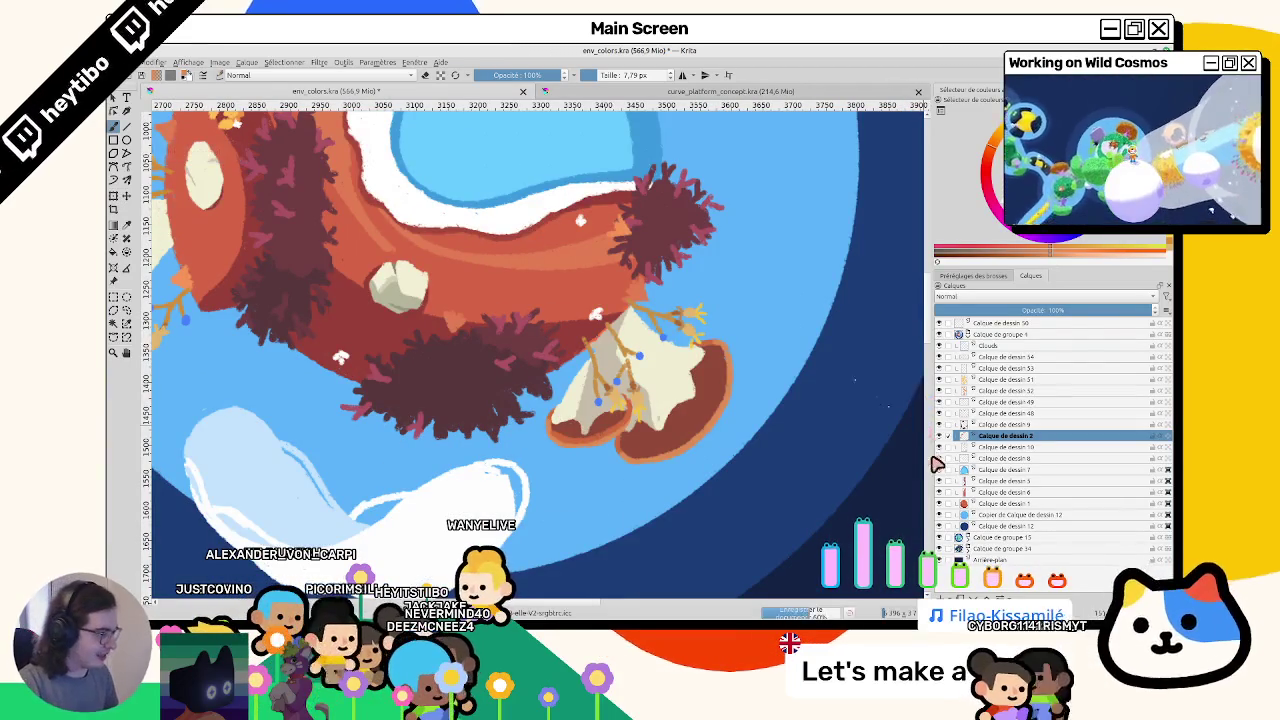
scroll(634, 411, "up", 3)
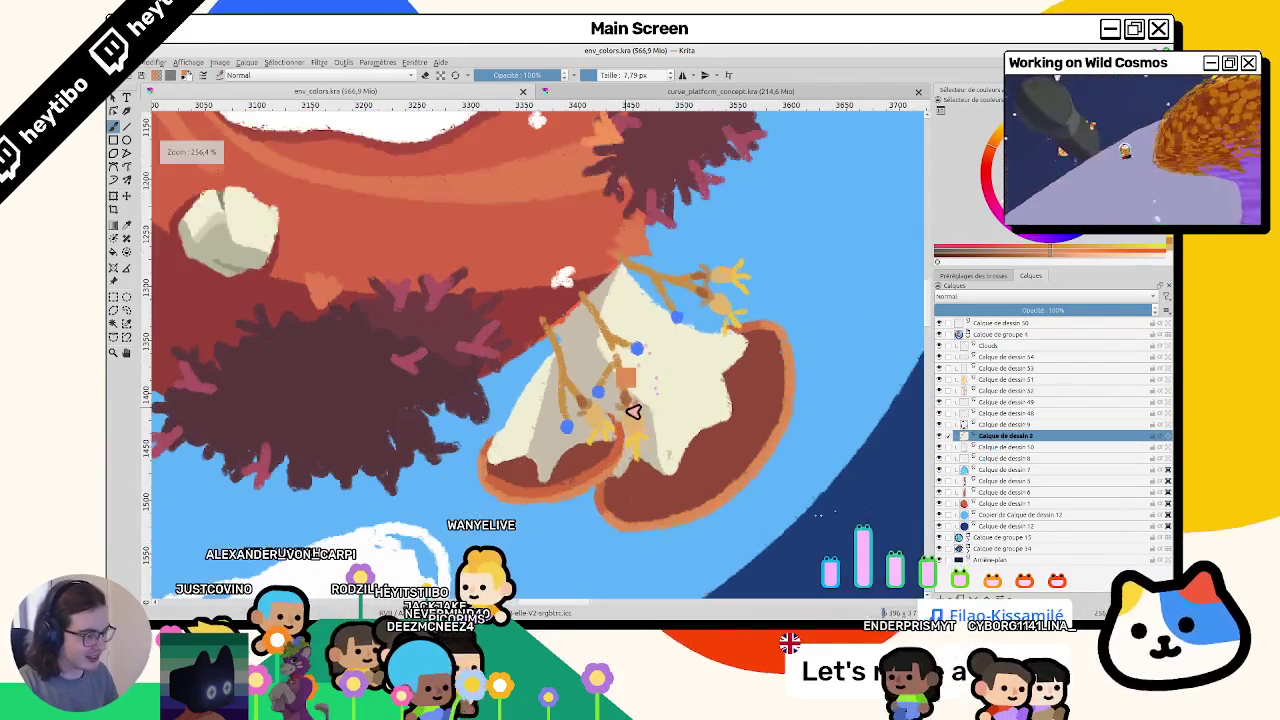
left_click_drag(651, 463, 666, 463)
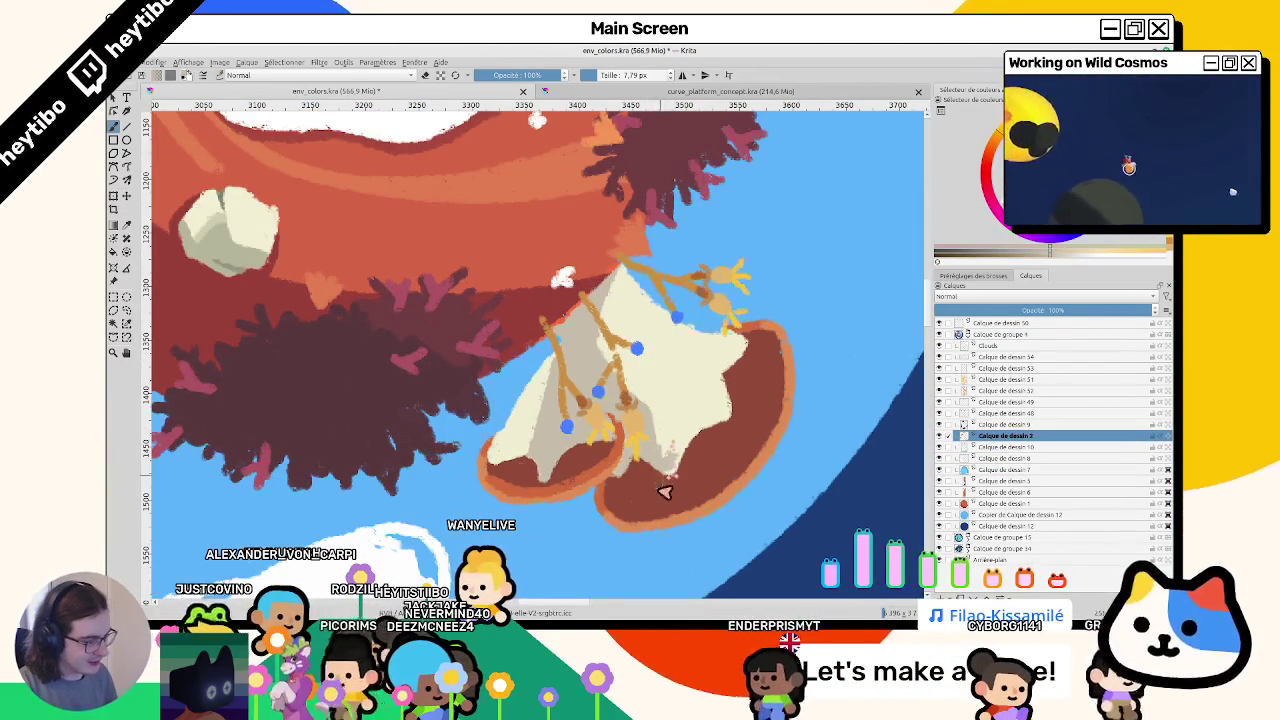
left_click_drag(789, 357, 786, 346)
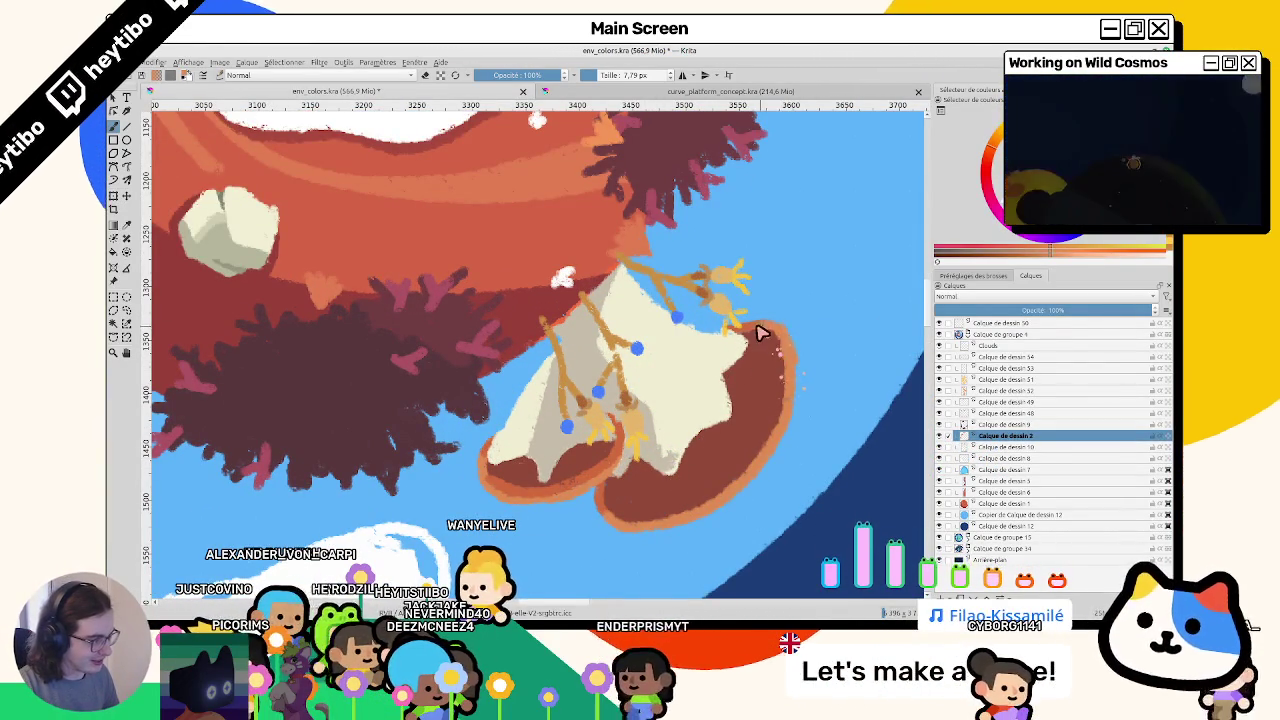
Darken the mushroom cap's left rim to brown and paint the star's upper tip cream.
mouse_move(777, 414)
left_mouse_down()
mouse_move(609, 234)
mouse_move(574, 390)
mouse_move(540, 392)
left_mouse_up()
mouse_move(298, 420)
left_mouse_down()
mouse_move(294, 391)
mouse_move(331, 329)
mouse_move(390, 285)
left_mouse_up()
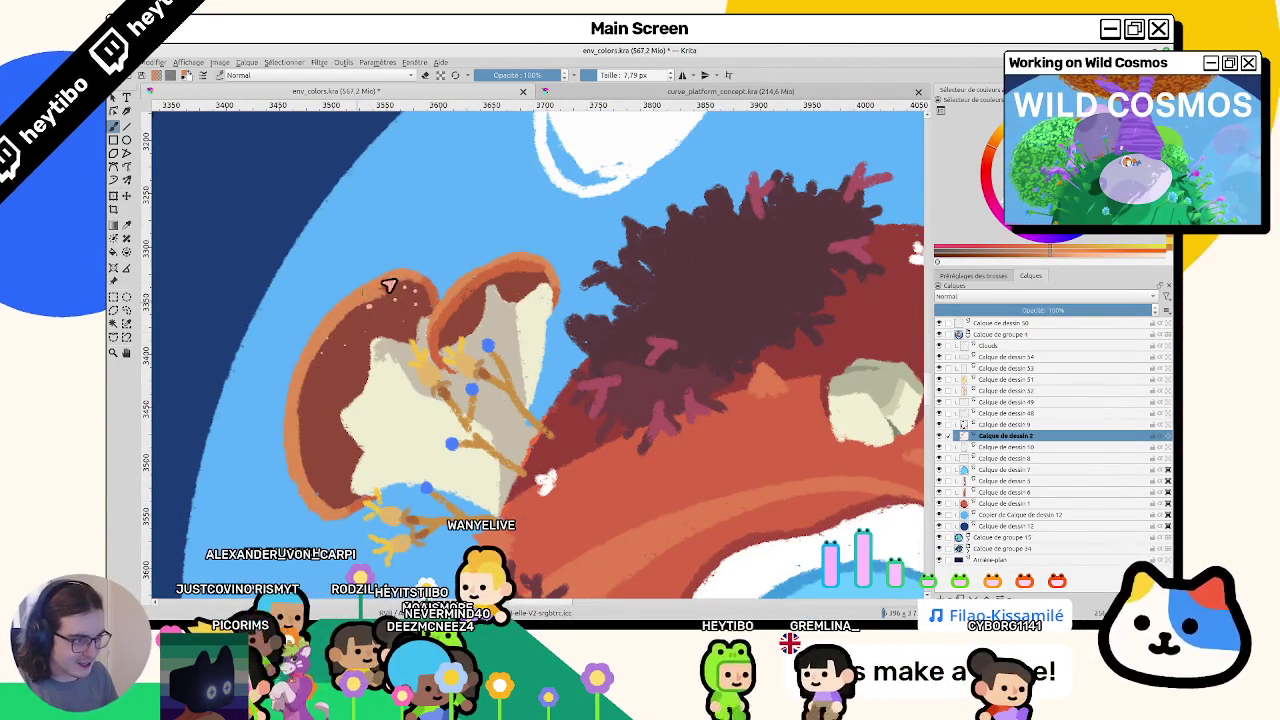
mouse_move(350, 375)
left_mouse_down()
mouse_move(665, 486)
mouse_move(609, 420)
left_mouse_up()
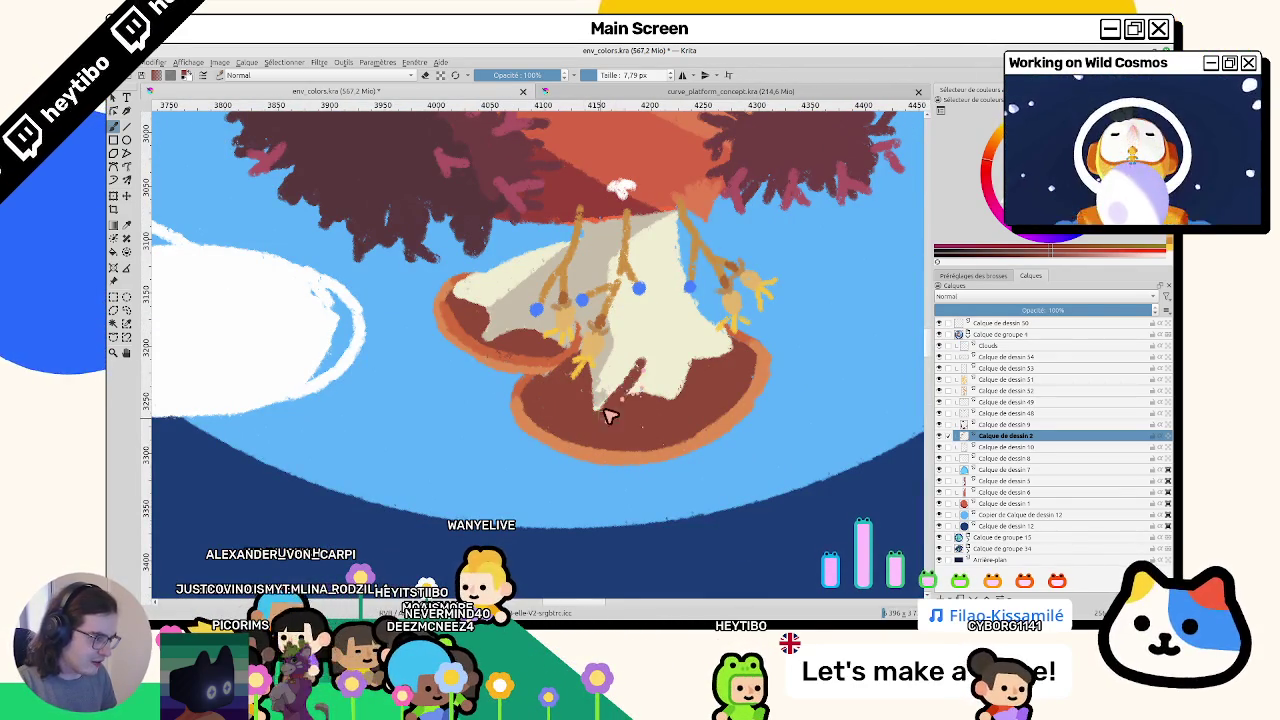
mouse_move(706, 378)
left_mouse_down()
mouse_move(474, 189)
mouse_move(497, 209)
left_mouse_up()
left_click(517, 206, "ctrl")
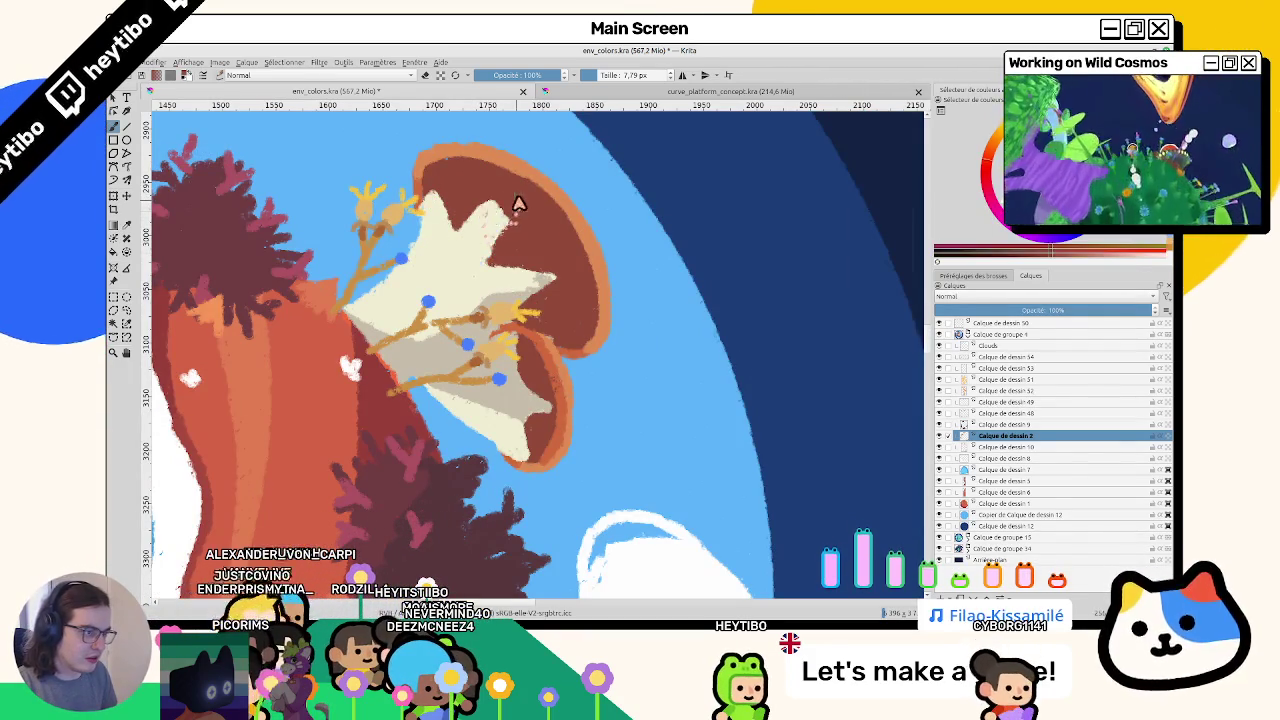
left_click(480, 243, "ctrl")
mouse_move(480, 243)
left_mouse_down()
mouse_move(497, 270)
mouse_move(479, 403)
left_mouse_up()
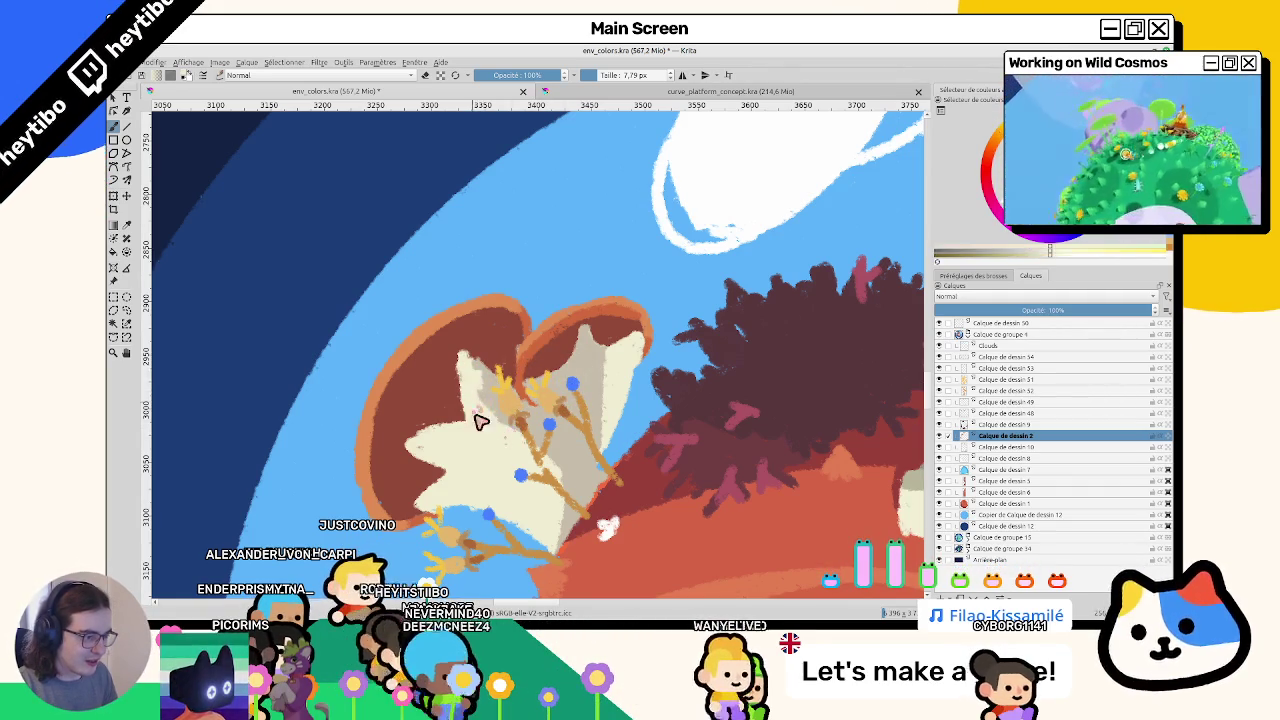
Recolour the flower petal: brown upper-left edge, cream lower-left edge, and a dark brown dab.
left_click_drag(557, 449, 617, 362)
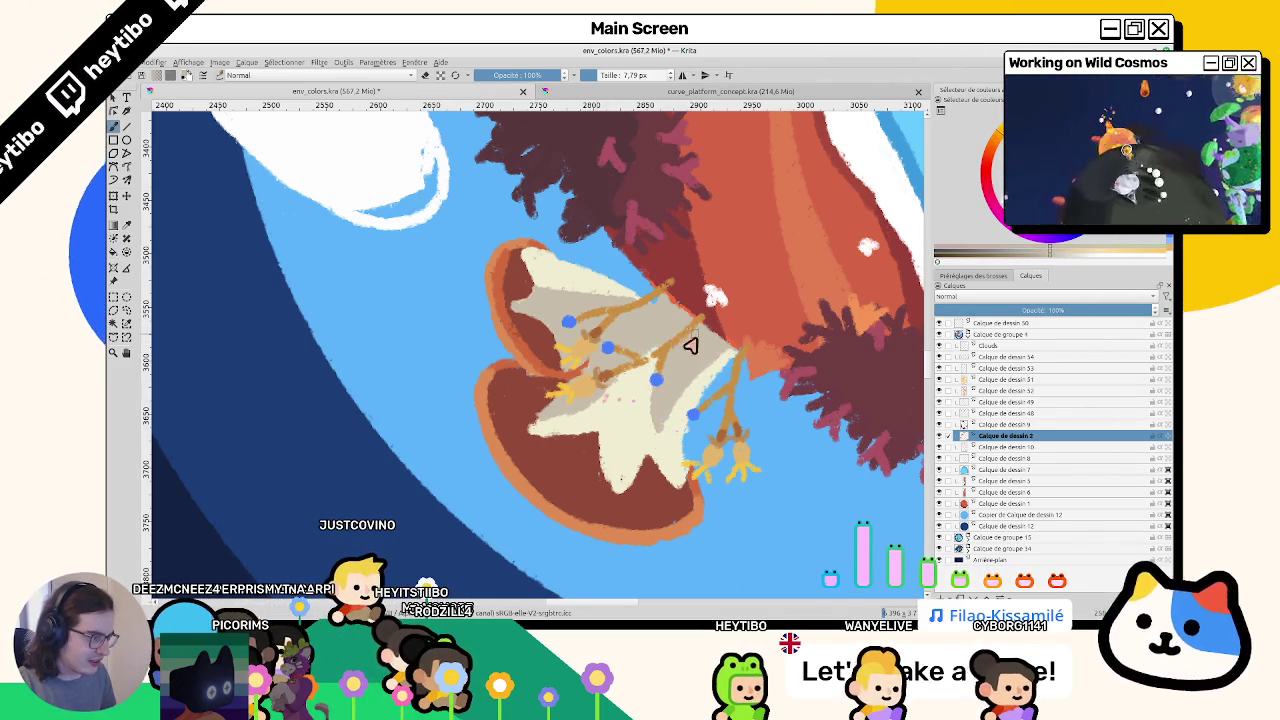
mouse_move(630, 357)
left_mouse_down()
mouse_move(509, 354)
mouse_move(574, 417)
mouse_move(603, 361)
left_mouse_up()
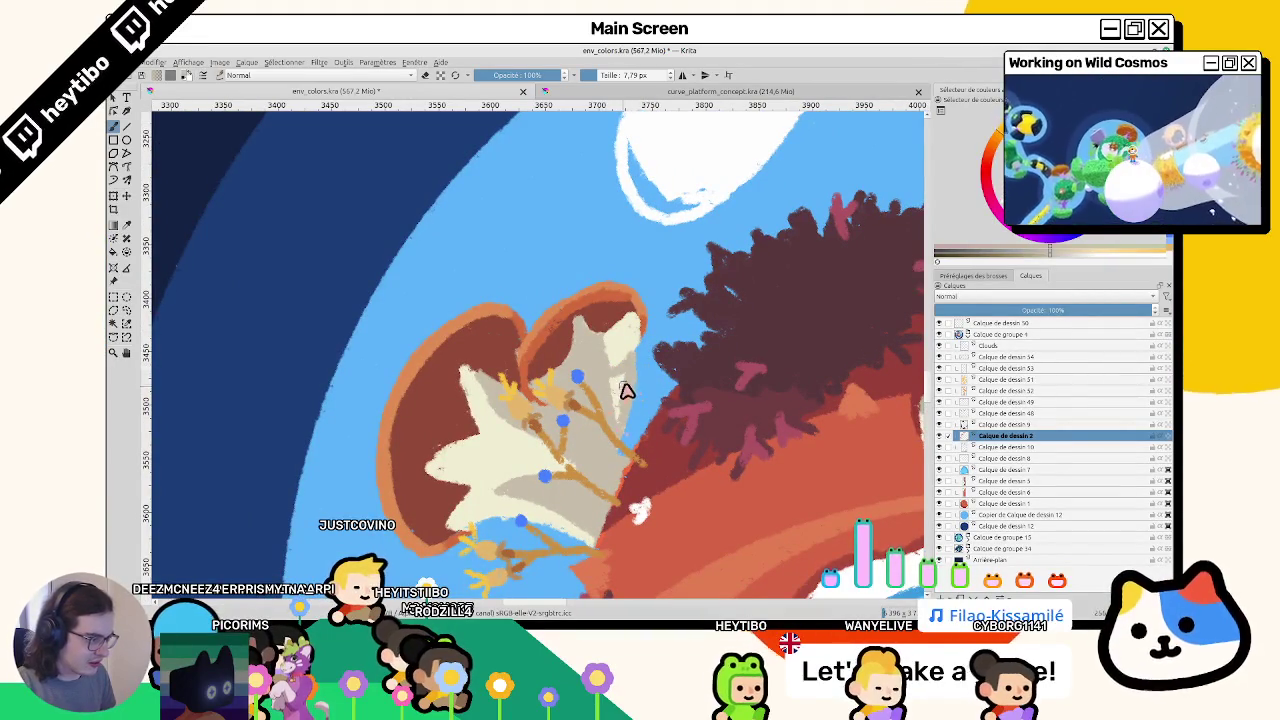
left_click(590, 337, "ctrl")
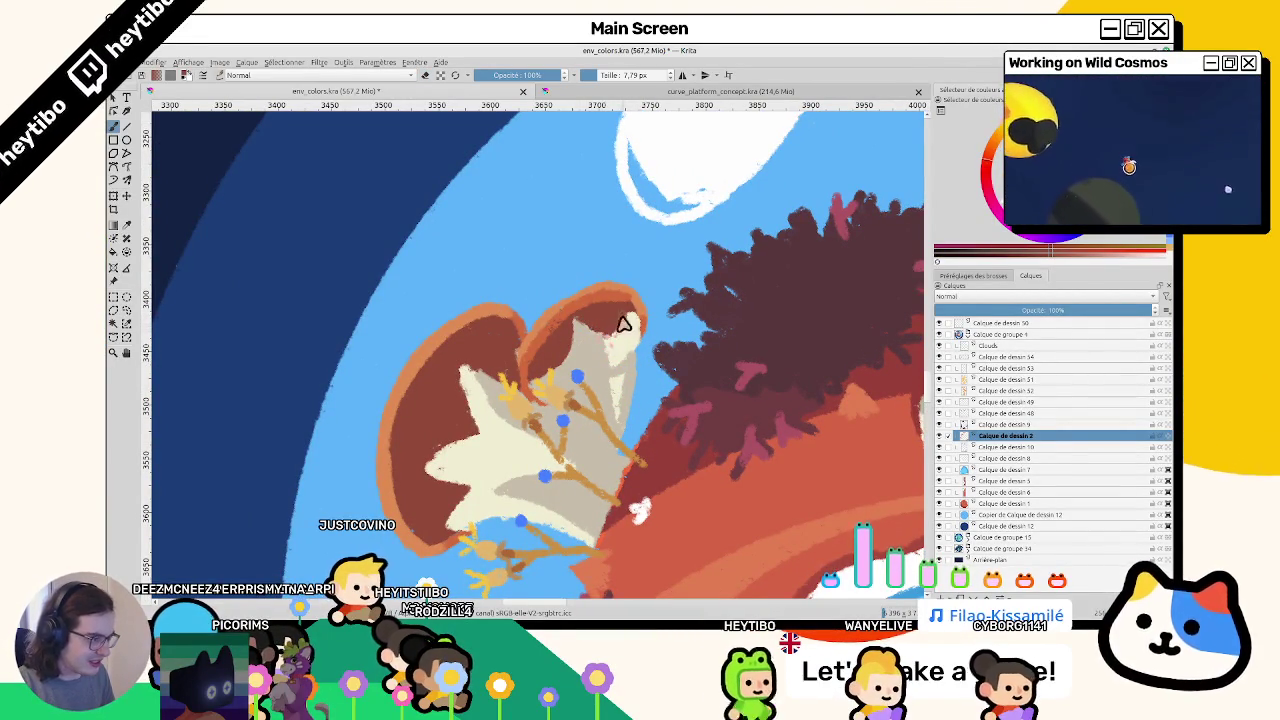
mouse_move(578, 322)
left_mouse_down()
mouse_move(557, 369)
mouse_move(600, 449)
mouse_move(651, 323)
mouse_move(503, 334)
mouse_move(643, 449)
left_mouse_up()
left_click_drag(452, 395, 444, 276)
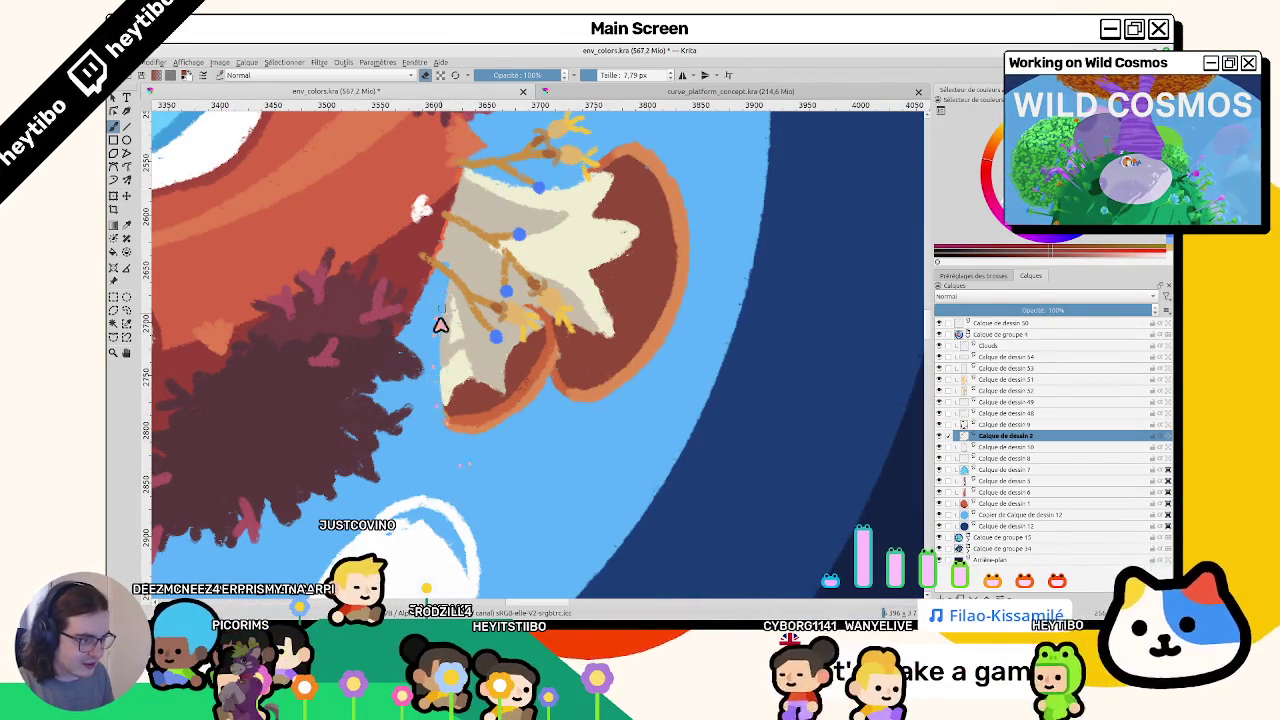
mouse_move(546, 491)
left_mouse_down()
mouse_move(577, 304)
mouse_move(607, 323)
left_mouse_up()
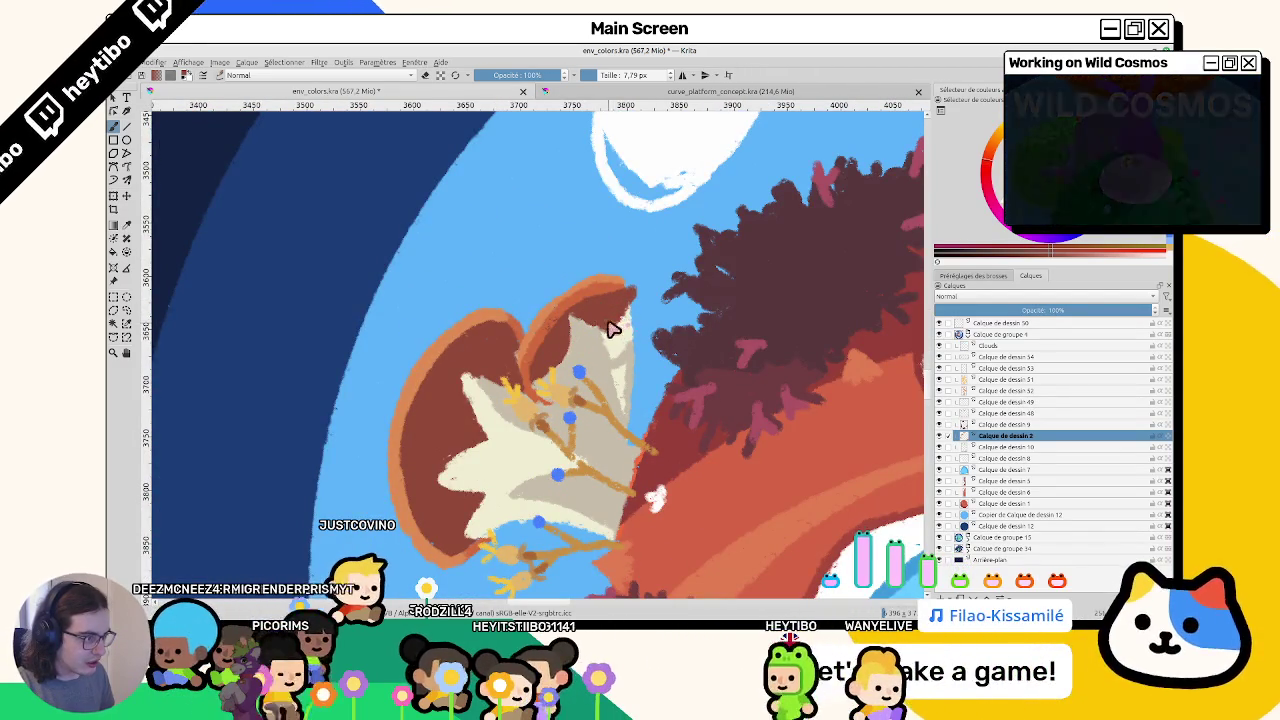
left_click(545, 301)
Zoom out and rotate the canvas to view the whole orange planet from a new angle.
scroll(548, 342, "down", 5)
scroll(550, 345, "up", 2)
scroll(555, 350, "up", 2)
scroll(470, 420, "up", 3)
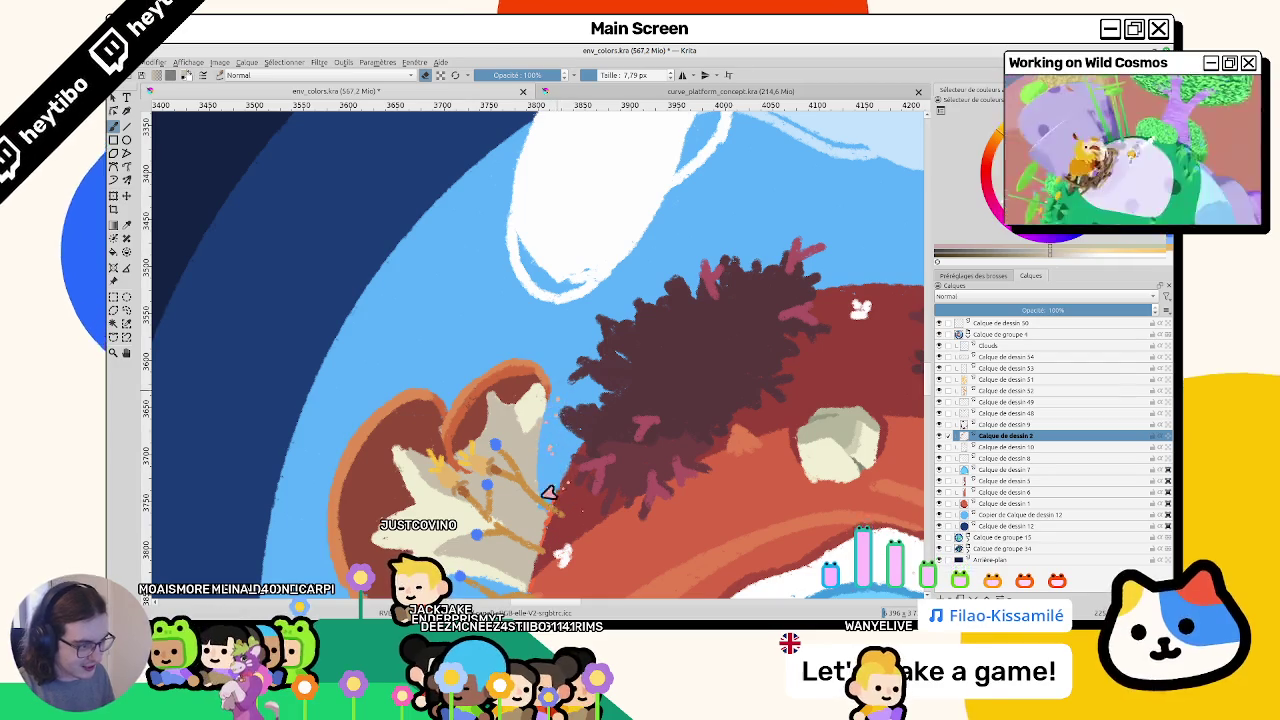
mouse_move(544, 431)
left_mouse_down()
mouse_move(443, 443)
mouse_move(545, 311)
left_mouse_up()
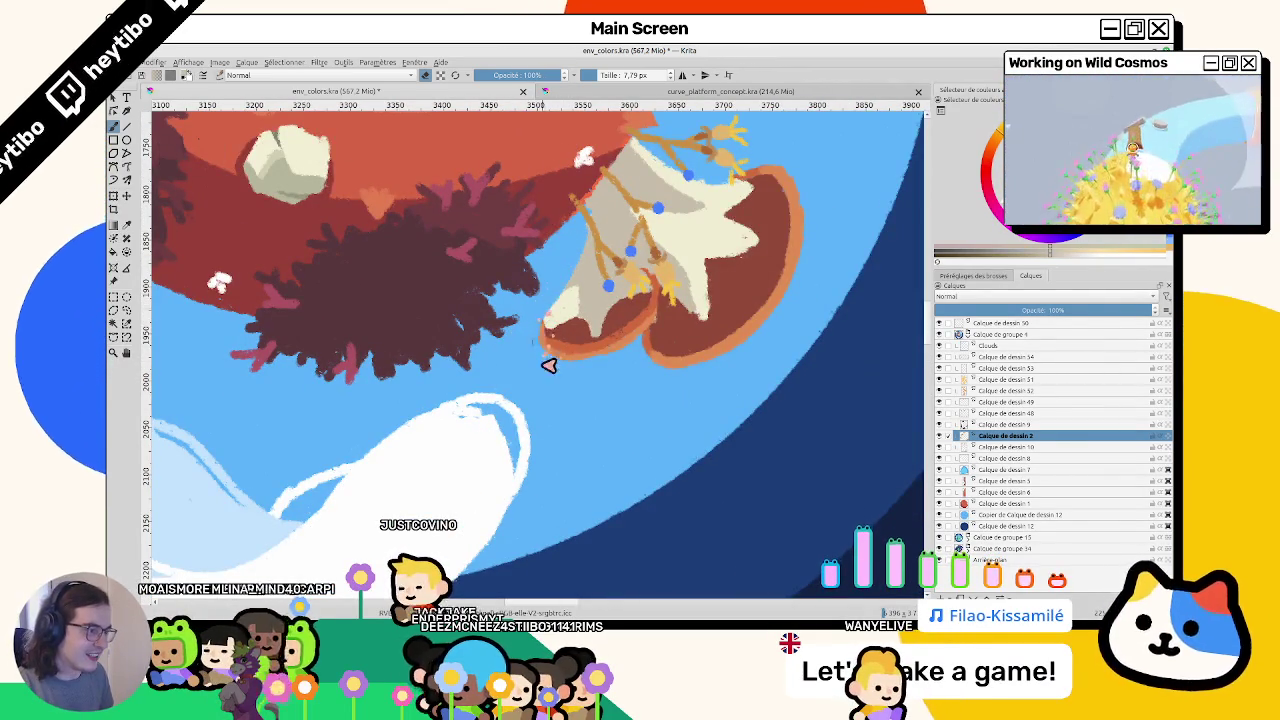
left_click_drag(543, 352, 560, 429)
scroll(560, 429, "down", 3)
left_click_drag(591, 486, 600, 443)
mouse_move(527, 333)
left_mouse_down()
mouse_move(749, 420)
mouse_move(483, 291)
mouse_move(720, 429)
mouse_move(690, 327)
left_mouse_up()
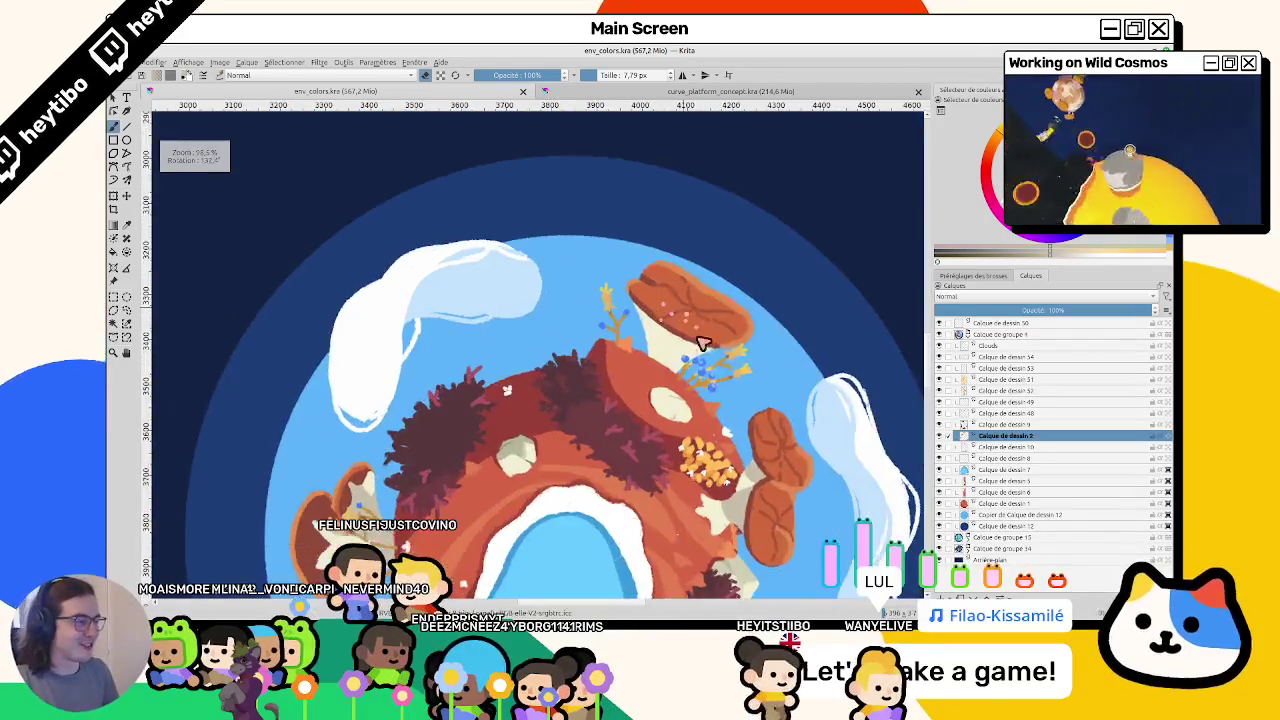
Round the mushroom cap's left and upper-left edges in orange and add lighter orange at upper right.
scroll(690, 327, "up", 2)
scroll(500, 286, "up", 3)
scroll(443, 275, "up", 2)
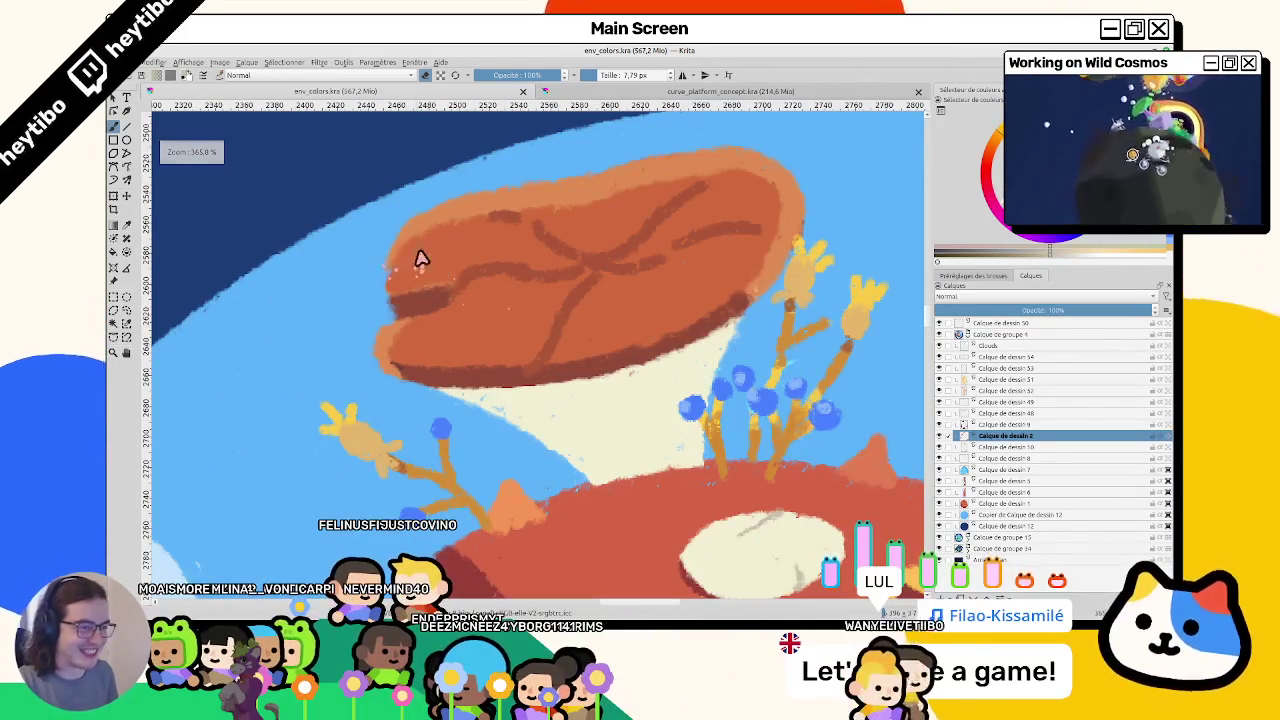
mouse_move(429, 263)
left_mouse_down()
mouse_move(397, 271)
mouse_move(425, 225)
left_mouse_up()
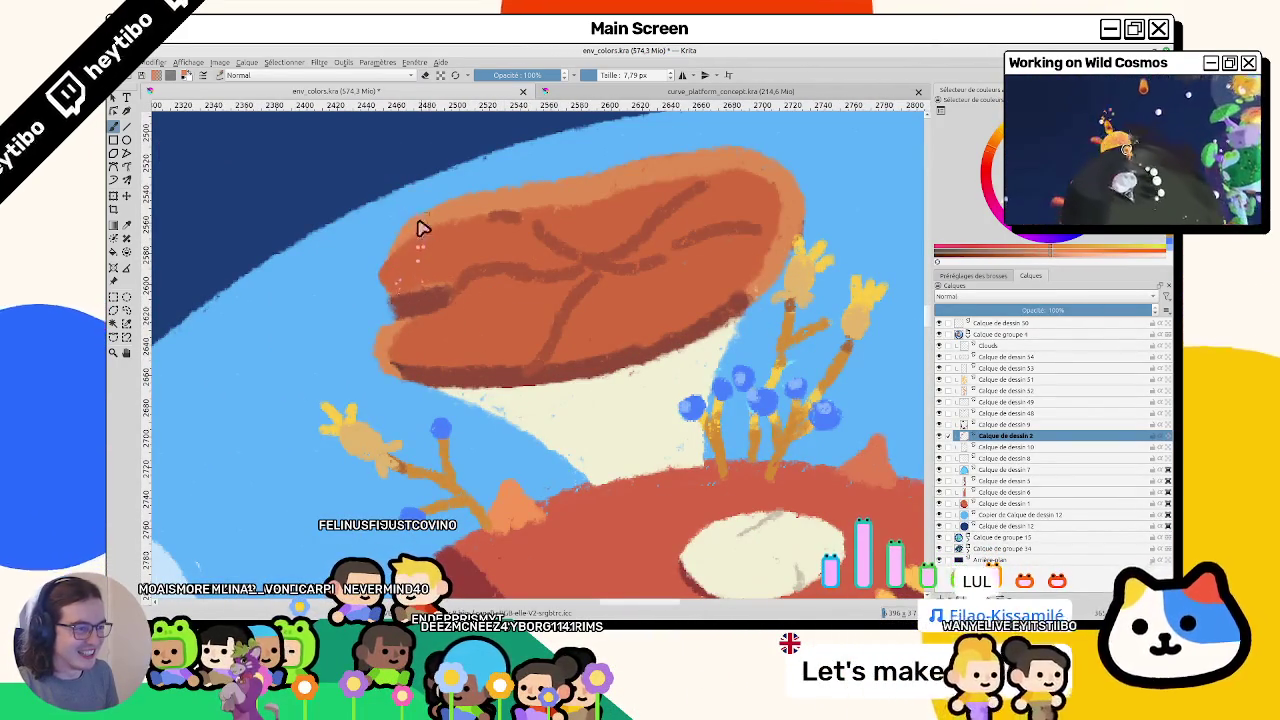
mouse_move(514, 214)
left_mouse_down()
mouse_move(423, 249)
mouse_move(551, 209)
mouse_move(469, 217)
mouse_move(528, 224)
left_mouse_up()
mouse_move(596, 245)
left_mouse_down()
mouse_move(654, 200)
mouse_move(694, 200)
mouse_move(735, 178)
mouse_move(743, 211)
mouse_move(680, 234)
mouse_move(737, 189)
mouse_move(772, 200)
mouse_move(763, 220)
mouse_move(743, 220)
mouse_move(769, 223)
left_mouse_up()
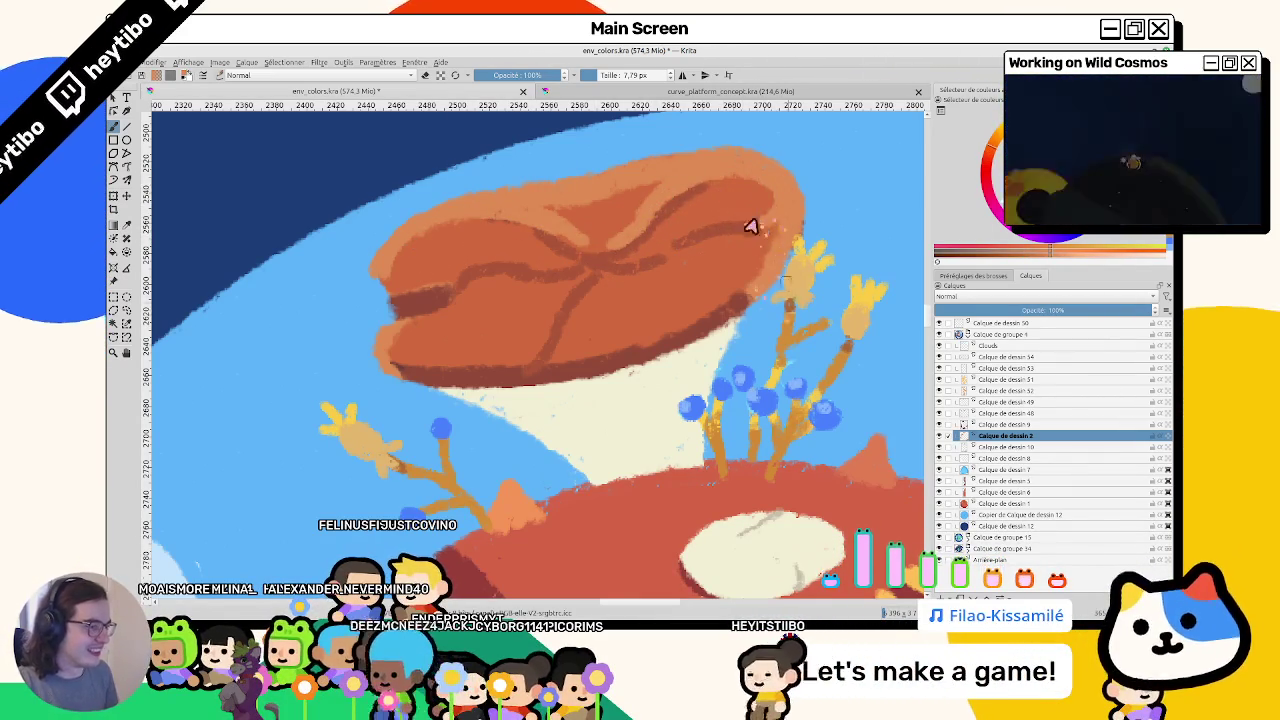
Sample a cap tone and dab lighter highlights on the mushroom caps.
left_click_drag(776, 272, 457, 271)
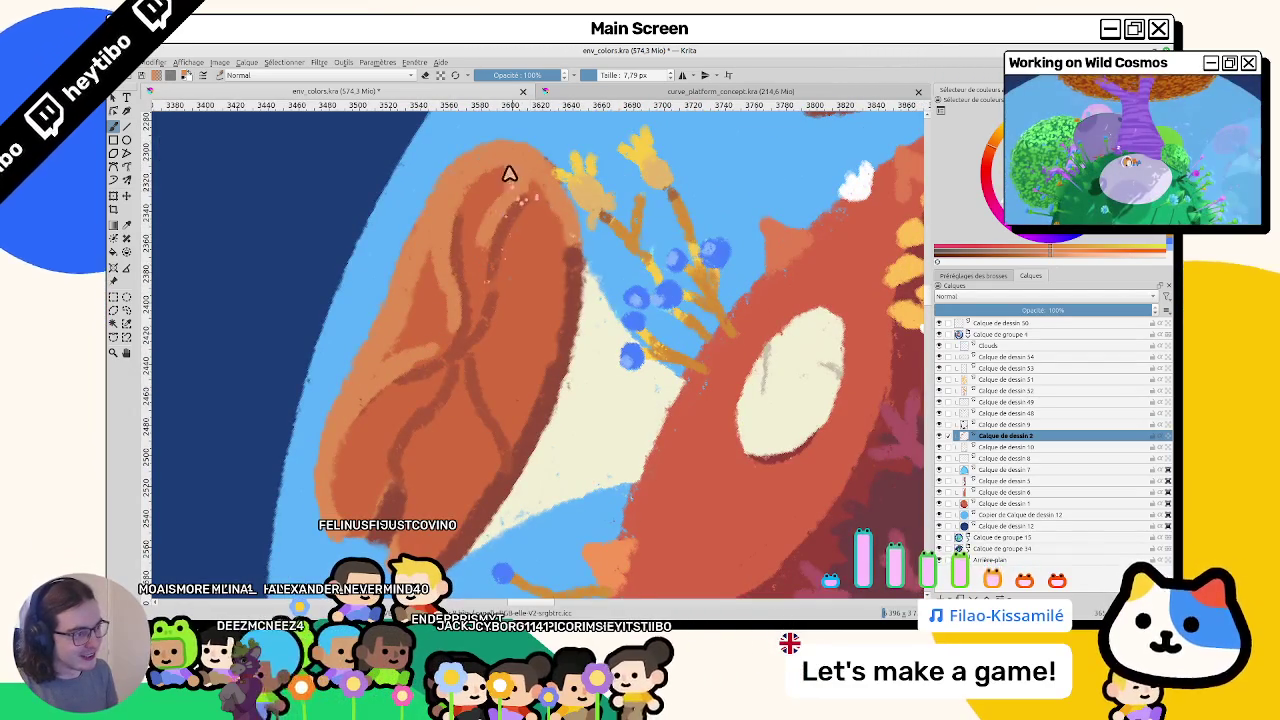
mouse_move(526, 189)
left_mouse_down()
mouse_move(528, 328)
mouse_move(529, 237)
mouse_move(520, 277)
mouse_move(440, 400)
mouse_move(510, 347)
left_mouse_up()
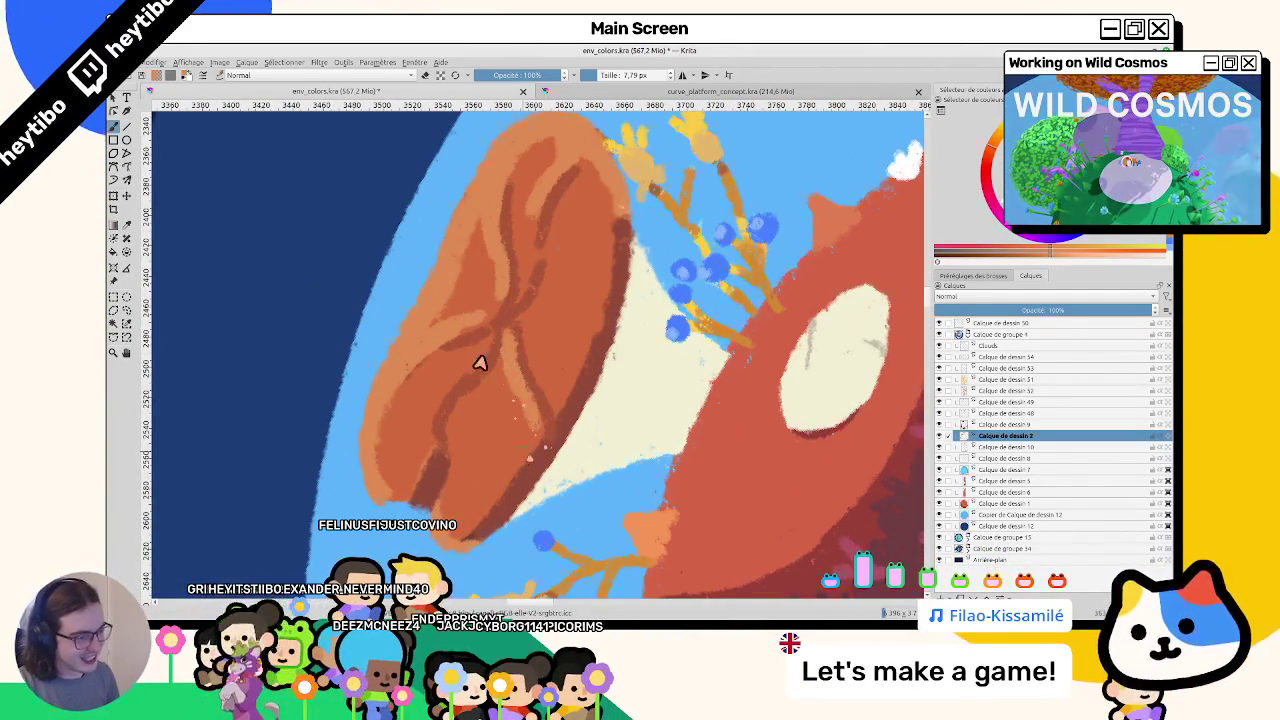
mouse_move(463, 412)
left_mouse_down()
mouse_move(586, 471)
mouse_move(571, 543)
mouse_move(614, 437)
mouse_move(517, 250)
mouse_move(523, 357)
mouse_move(531, 343)
left_mouse_up()
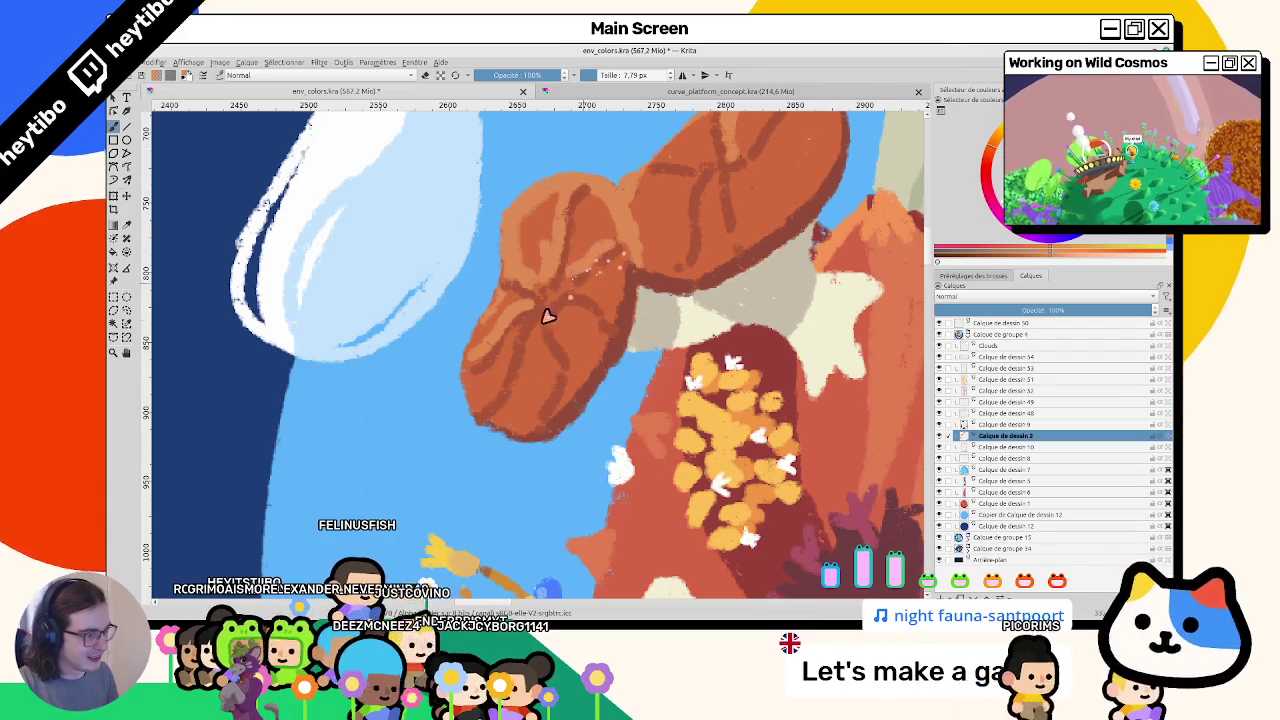
left_click(813, 238, "ctrl")
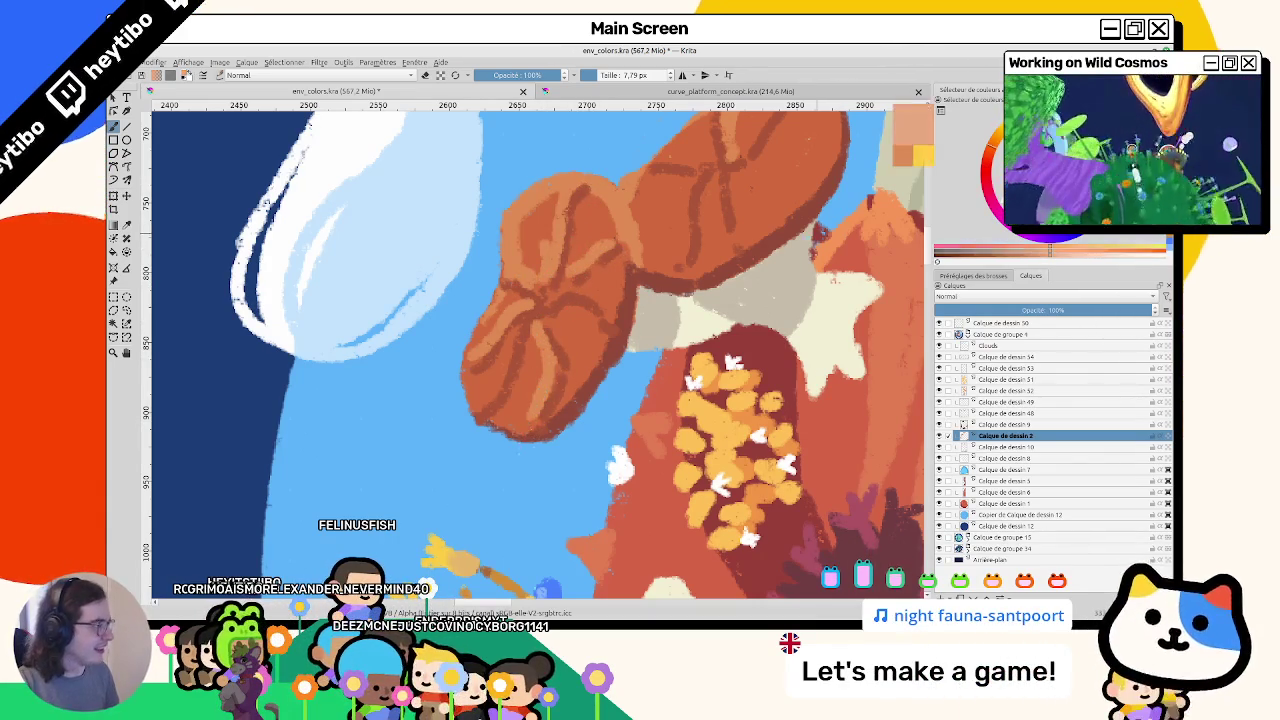
left_click_drag(508, 220, 515, 238)
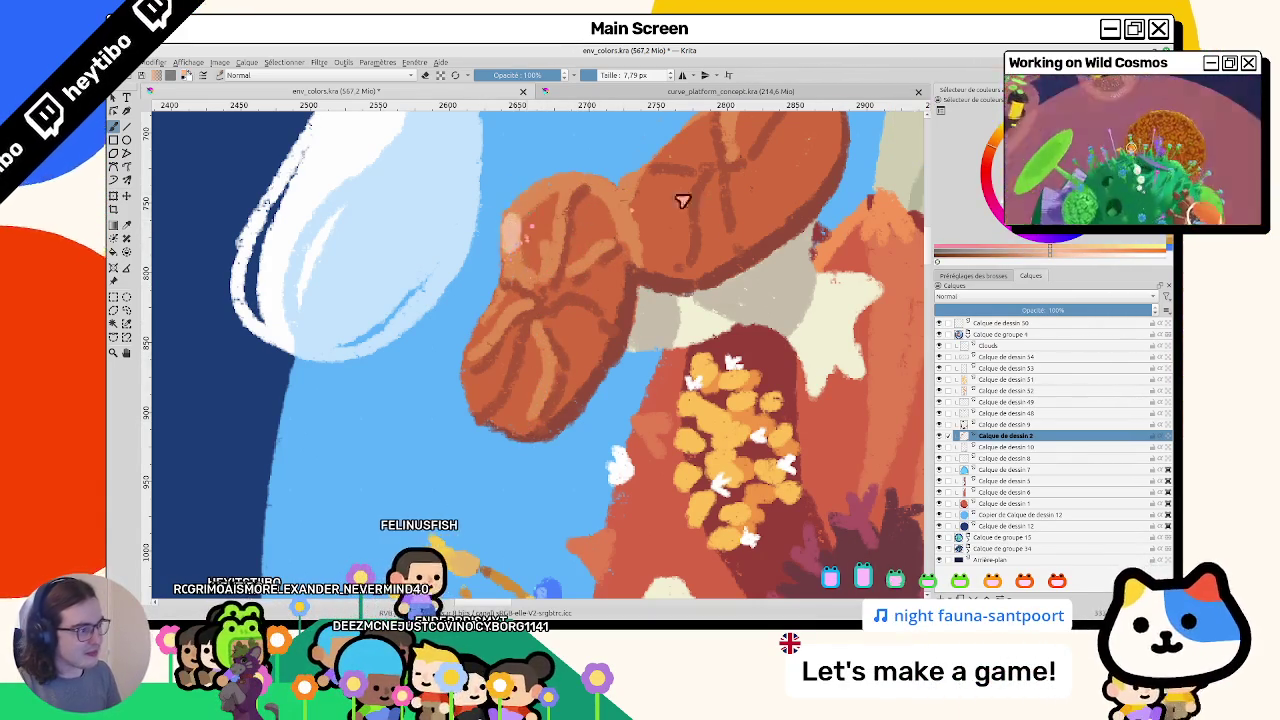
scroll(631, 210, "down", 1)
scroll(606, 357, "down", 2)
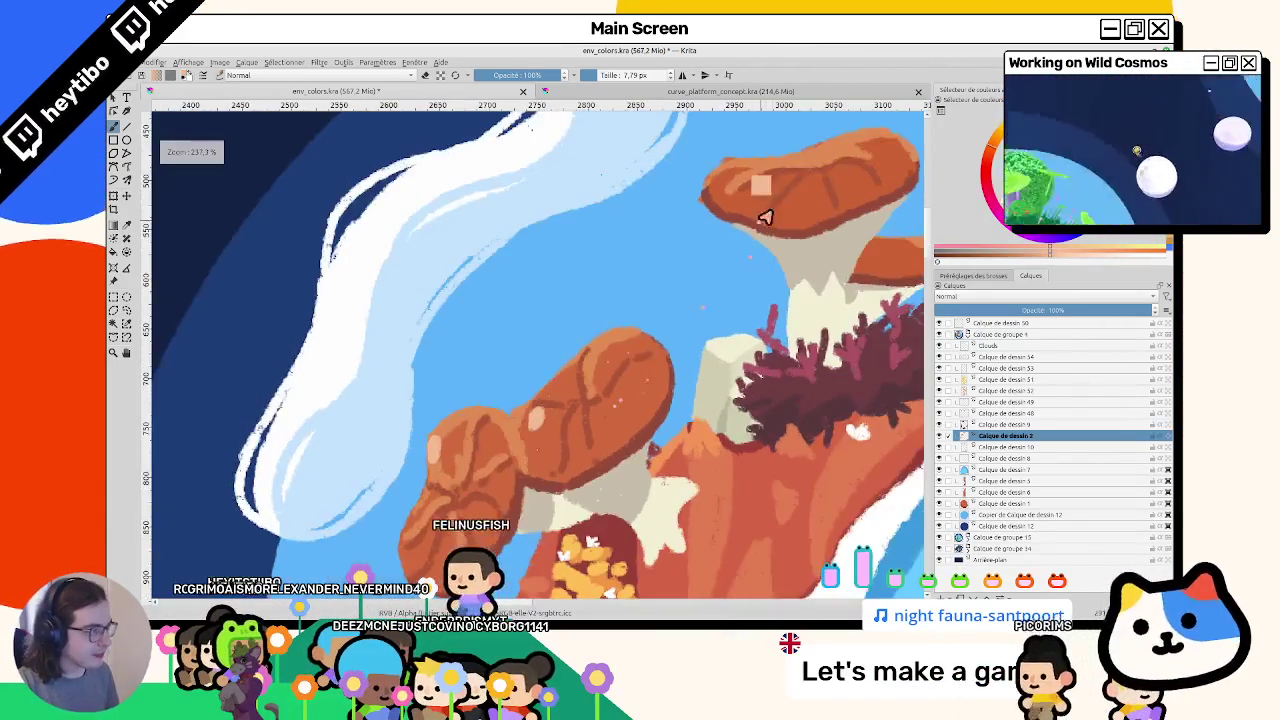
left_click_drag(749, 169, 780, 163)
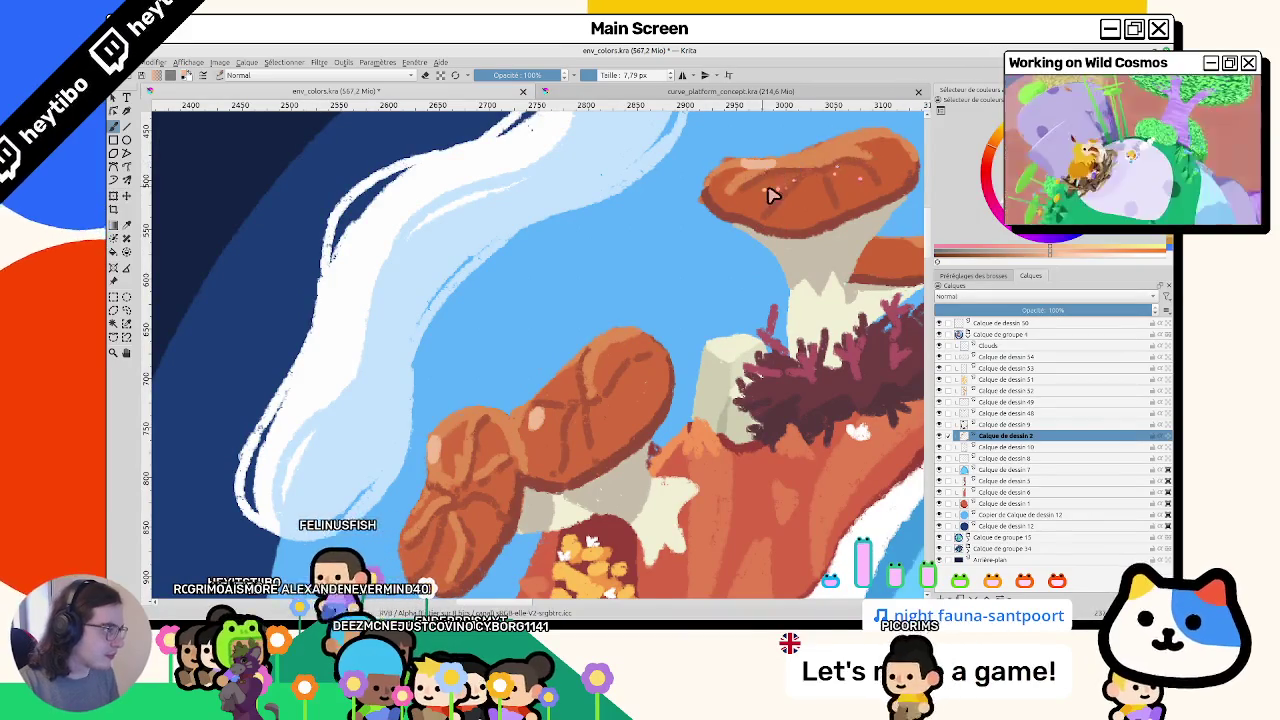
Fill the mushroom stem with cream, adding a thin light-blue line beside it.
scroll(789, 251, "down", 1)
scroll(760, 240, "down", 3)
scroll(729, 236, "up", 3)
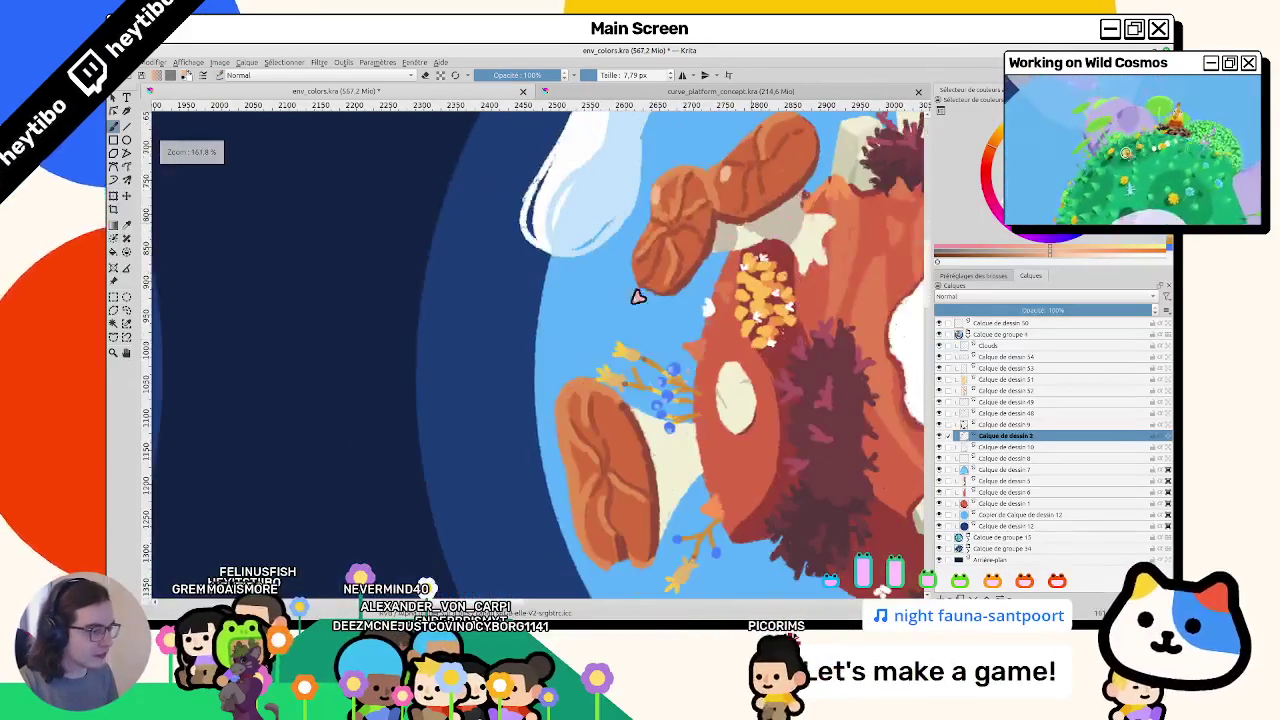
scroll(574, 417, "down", 3)
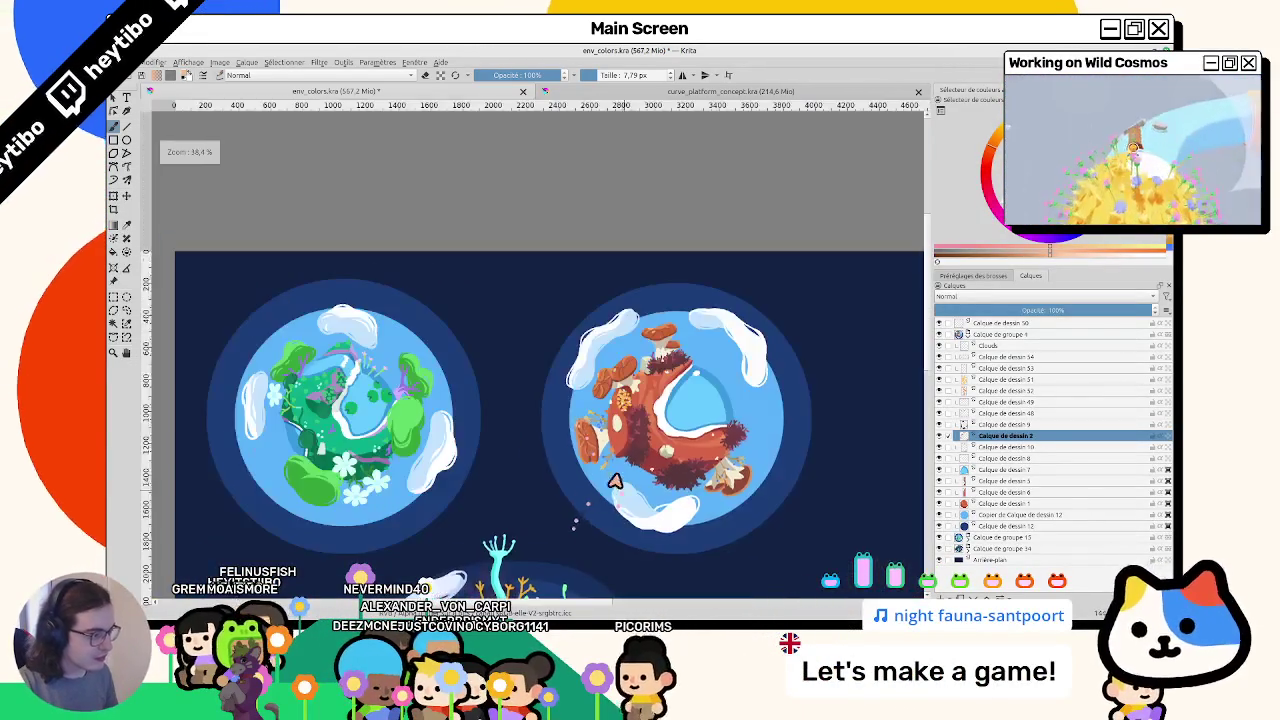
scroll(620, 492, "up", 3)
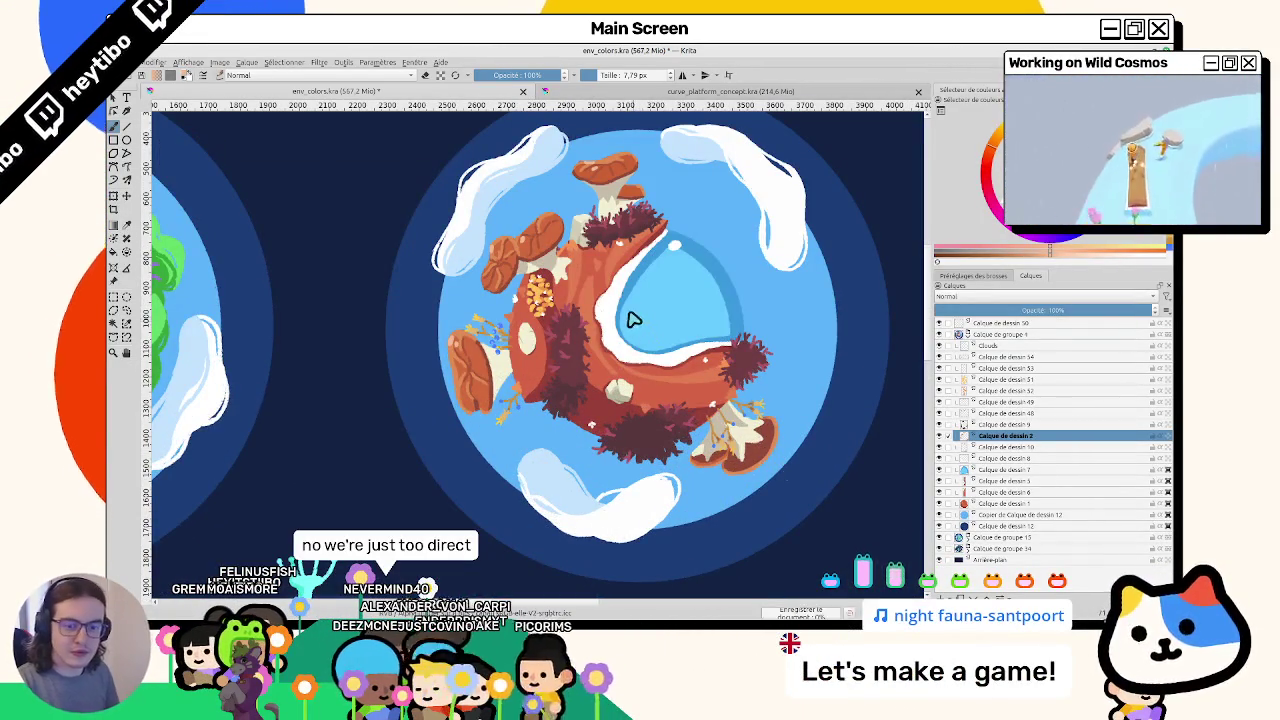
scroll(630, 318, "up", 2)
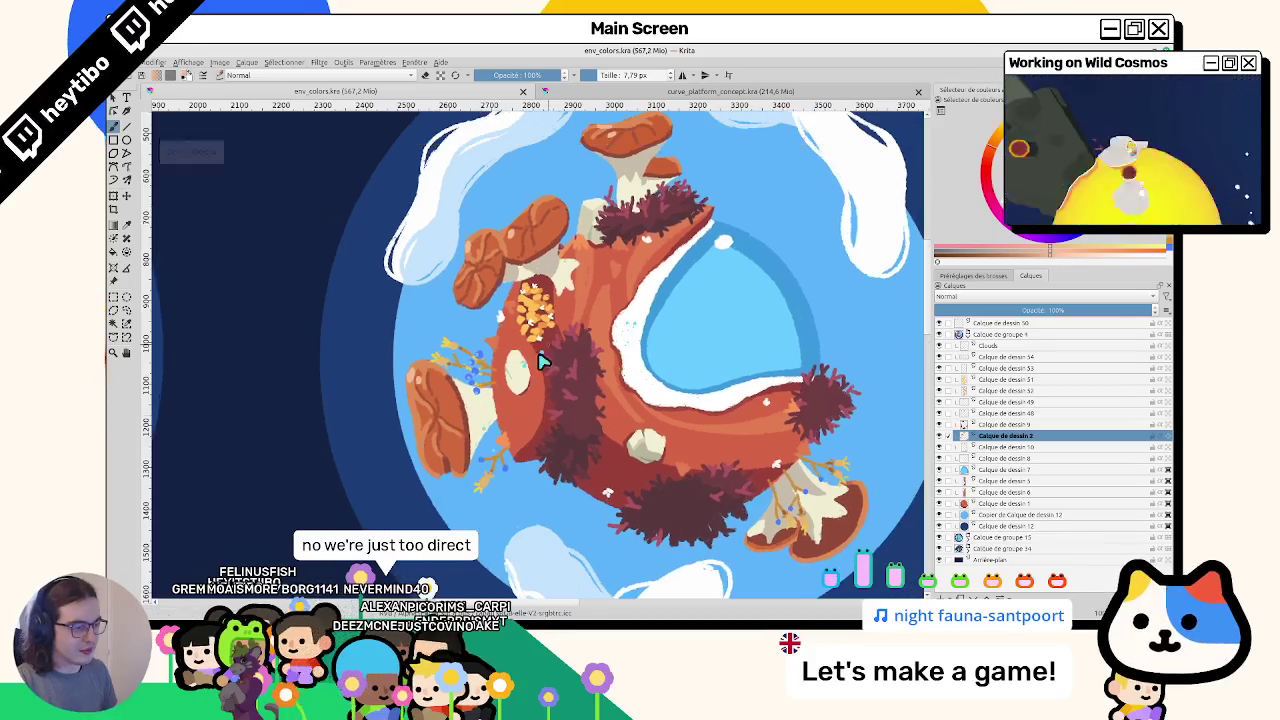
scroll(530, 372, "up", 3)
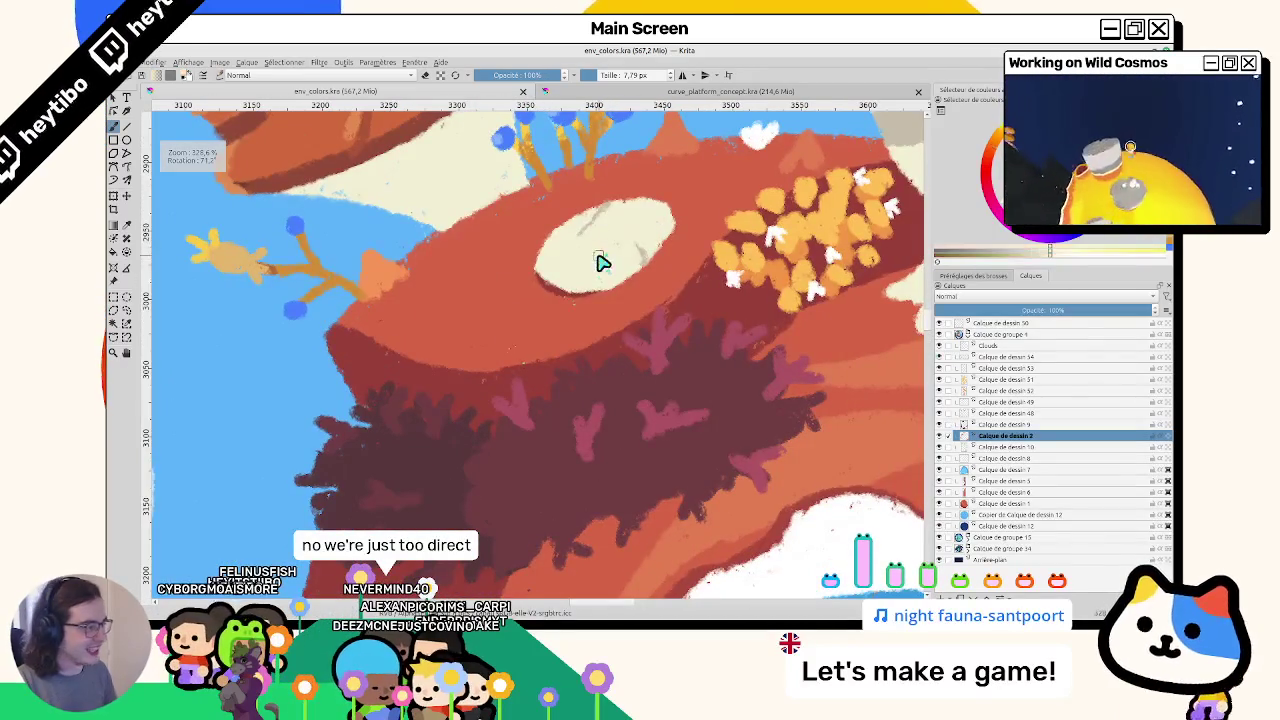
scroll(620, 300, "down", 3)
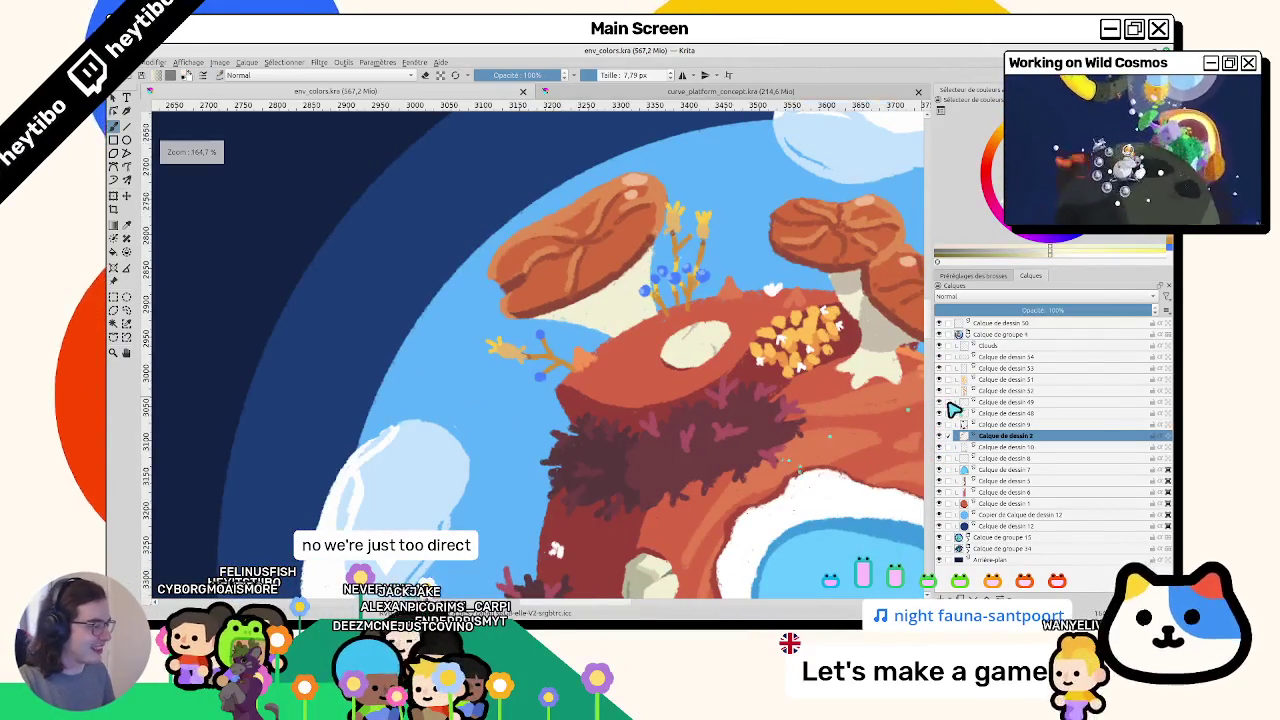
scroll(620, 283, "up", 1)
left_click_drag(657, 223, 660, 294)
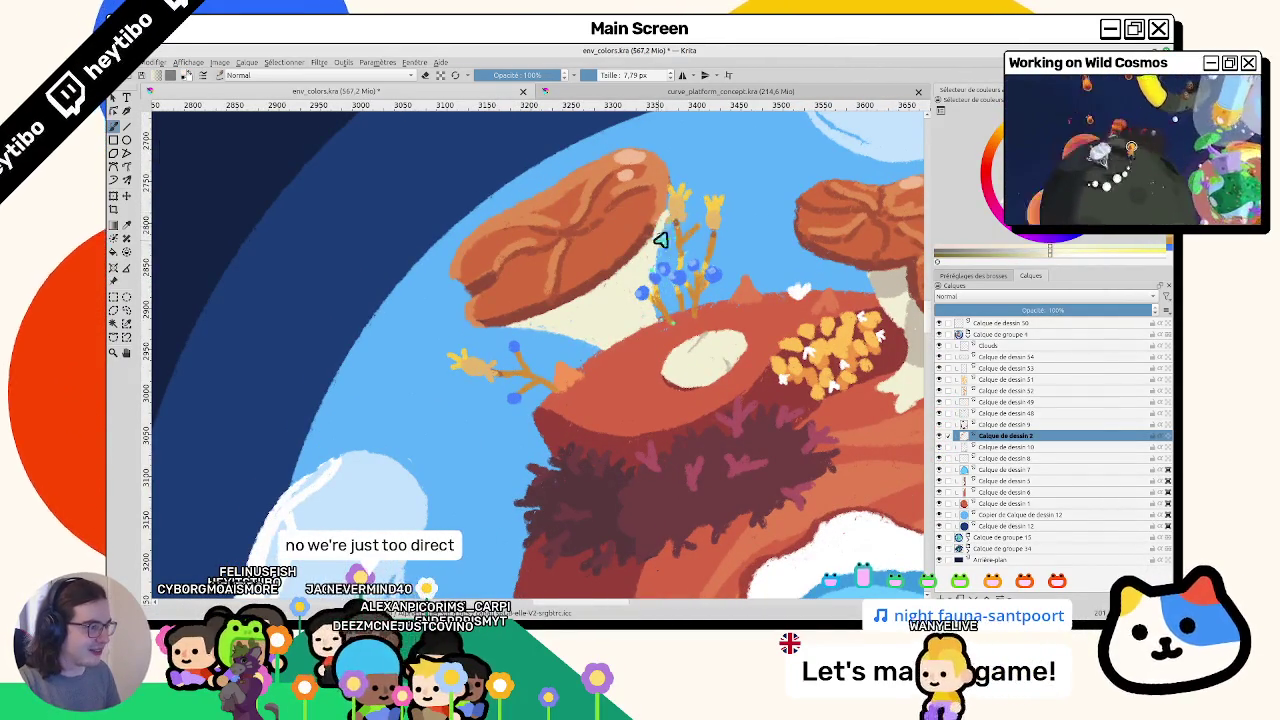
left_click_drag(680, 350, 517, 363)
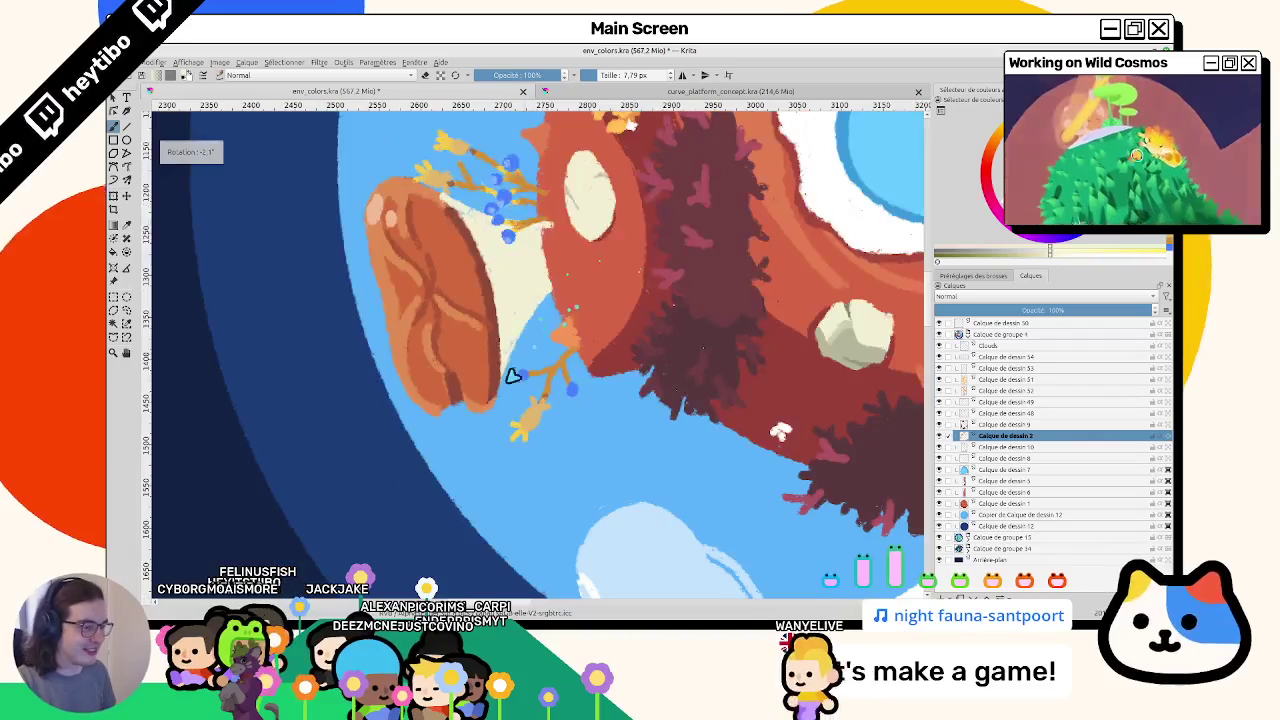
left_click_drag(556, 308, 518, 344)
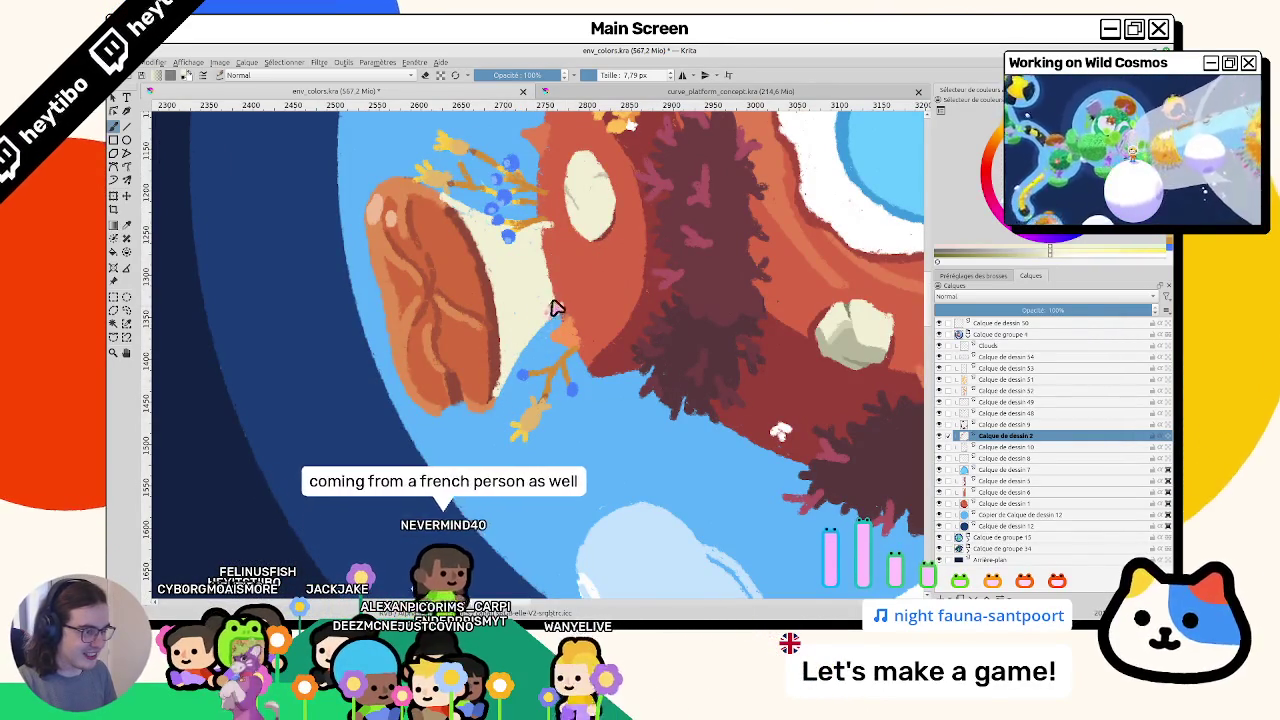
left_click_drag(568, 323, 527, 248)
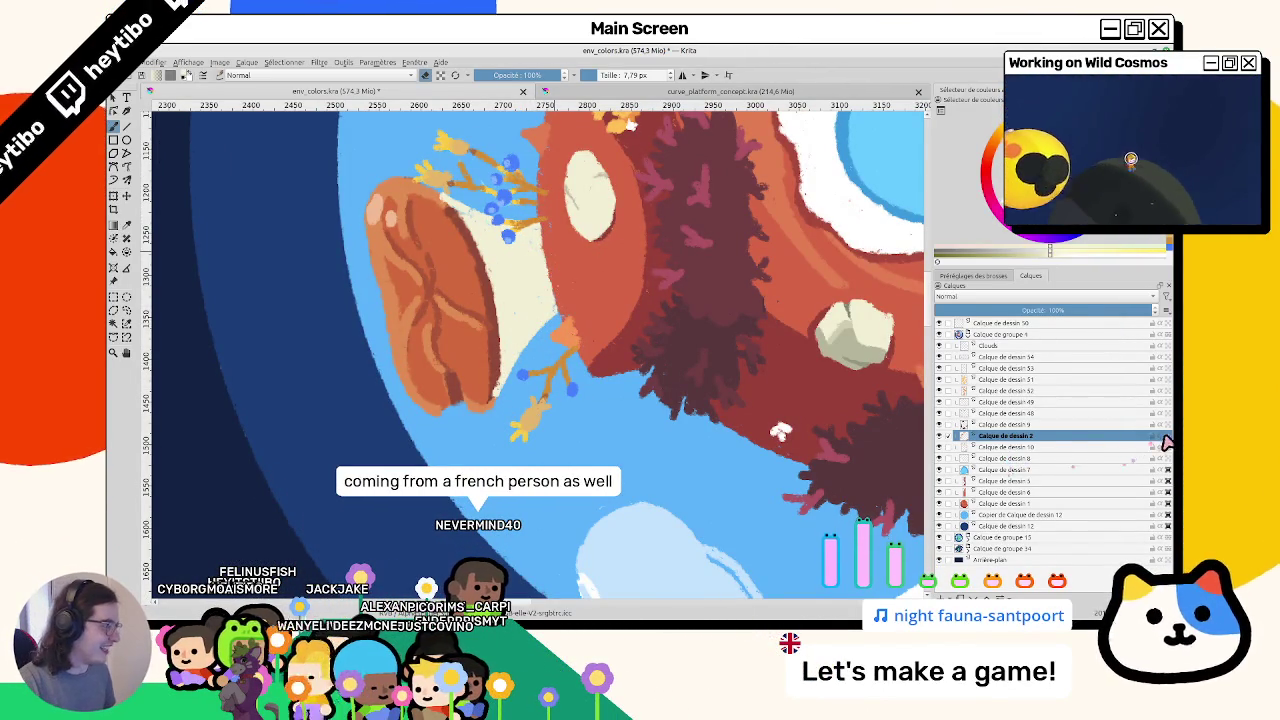
Sample a colour from the planet, inspect its underside, then reset the view to show all planets.
scroll(700, 420, "down", 5)
scroll(789, 441, "up", 5)
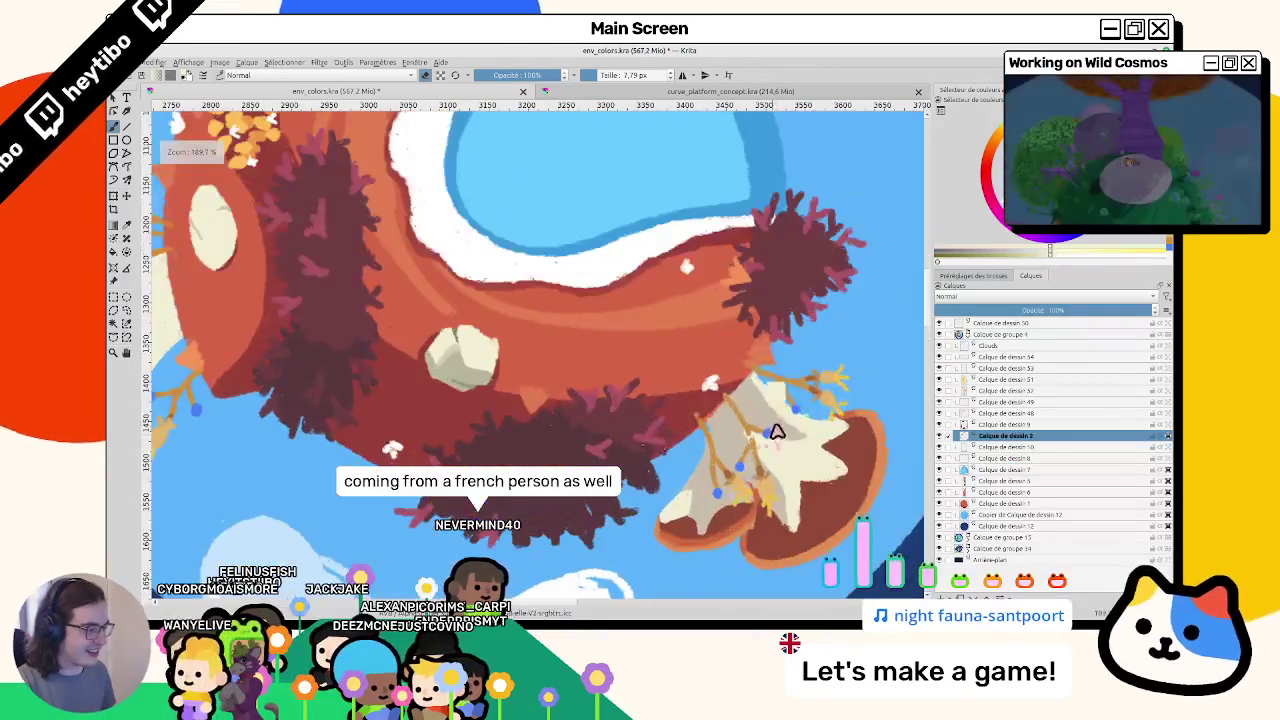
scroll(465, 357, "down", 5)
scroll(450, 370, "up", 5)
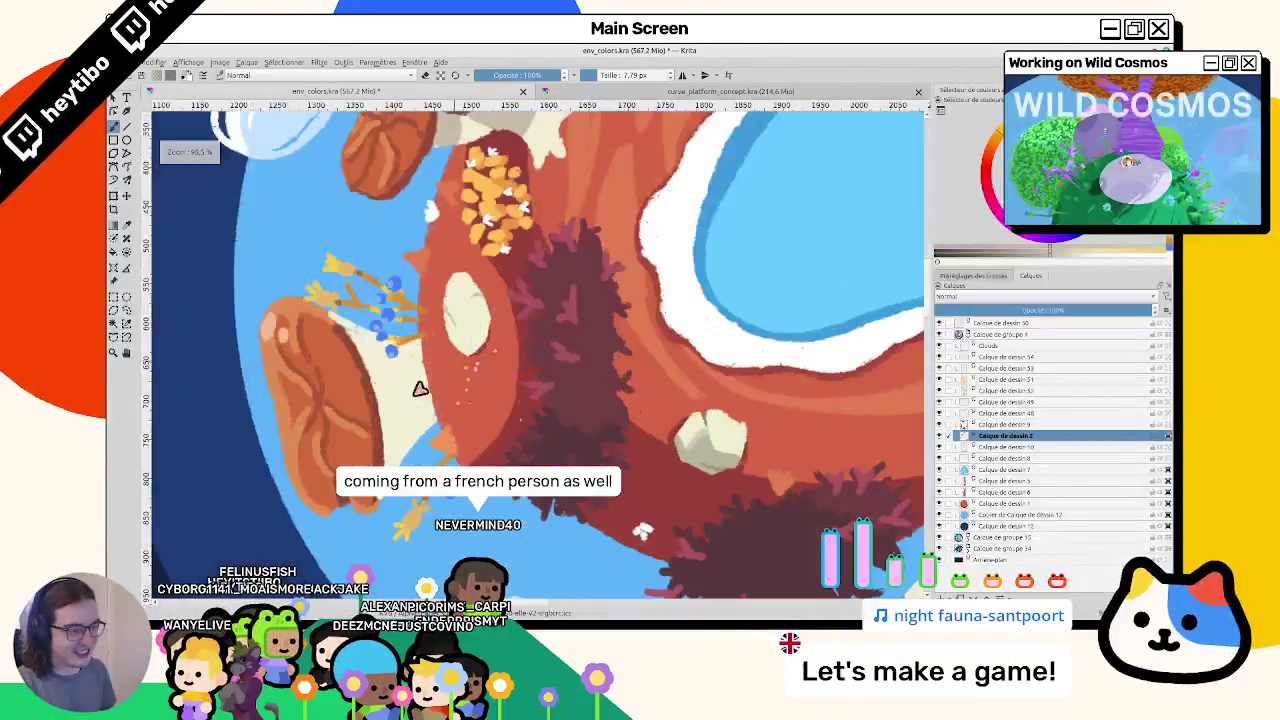
left_click(389, 453, "ctrl")
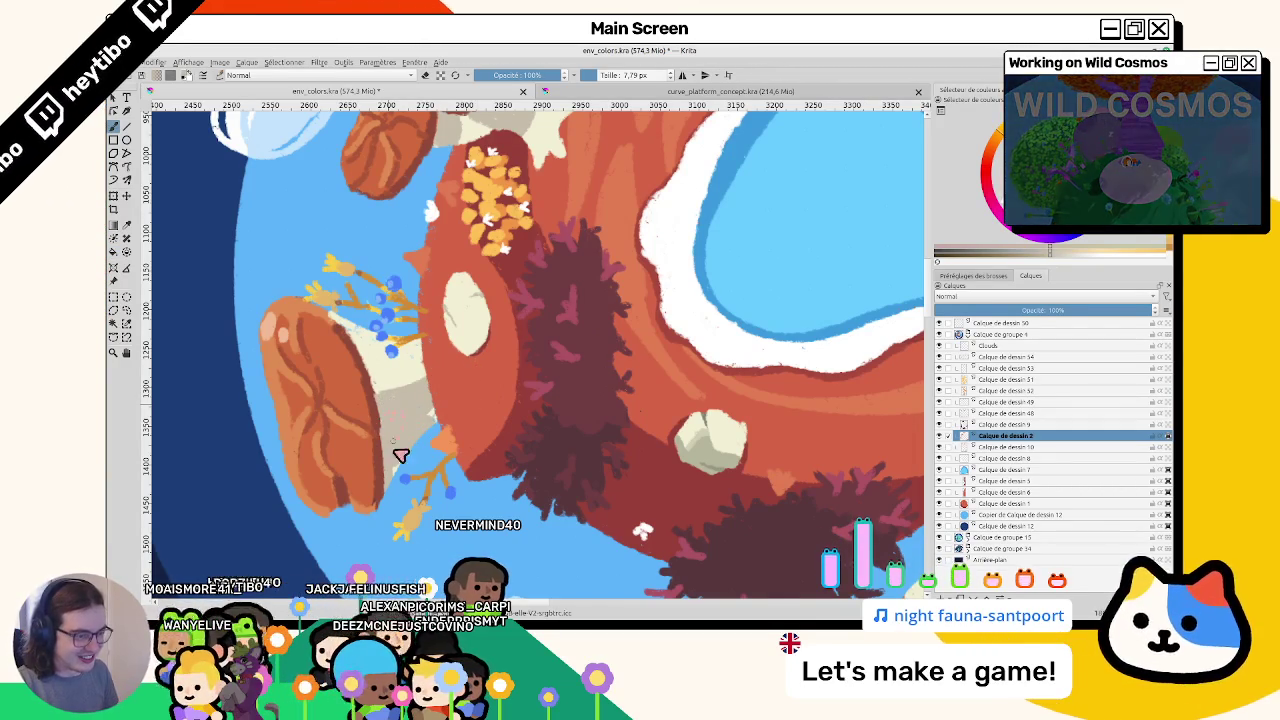
left_click_drag(438, 430, 606, 449)
scroll(554, 480, "up", 3)
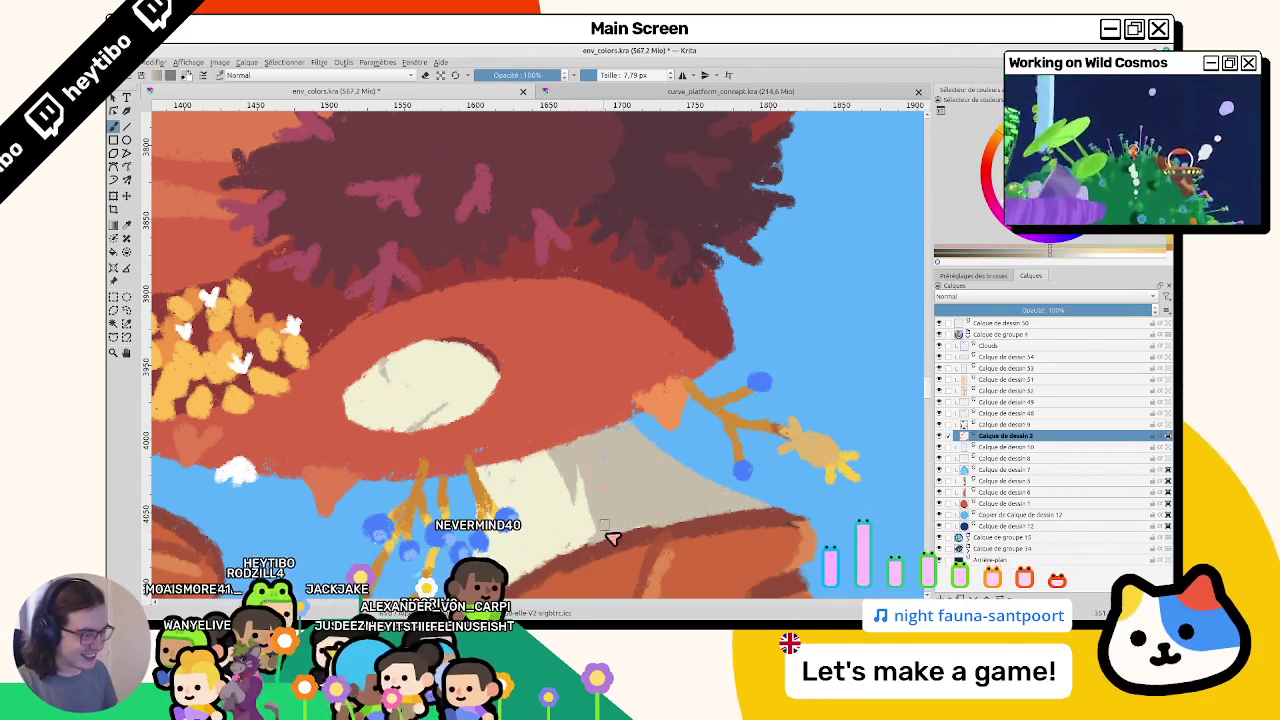
scroll(563, 286, "down", 5)
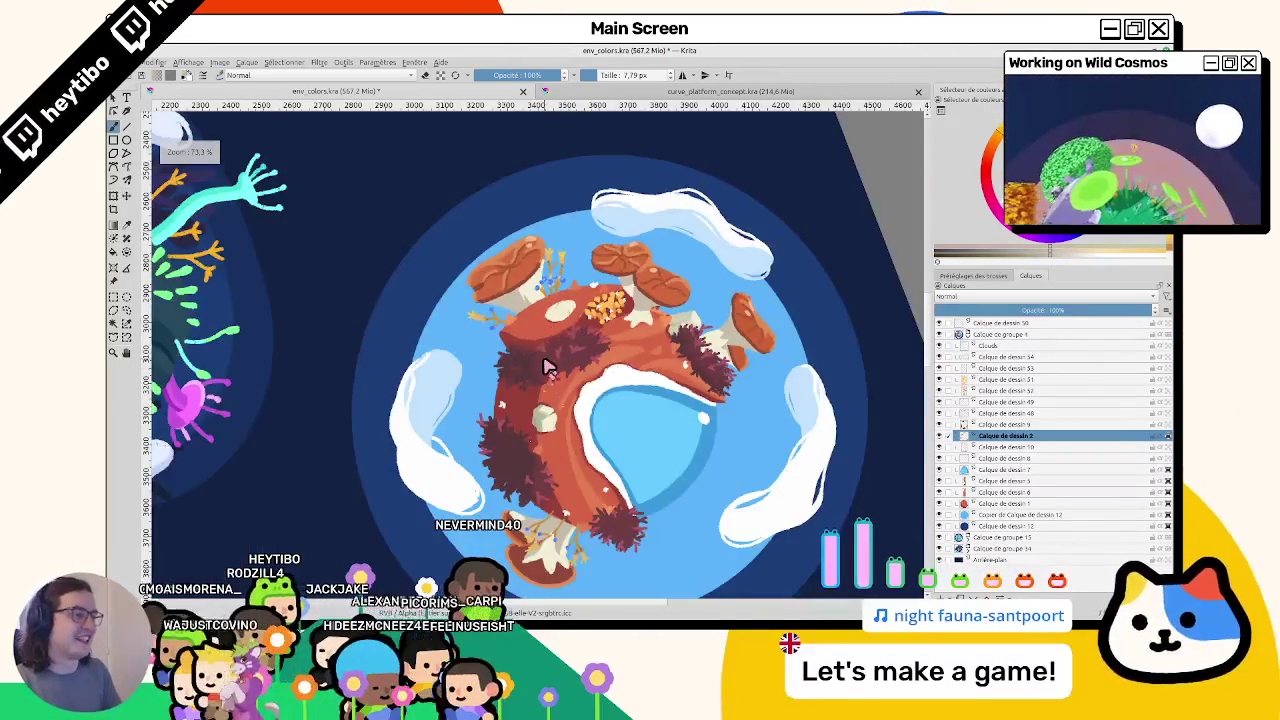
scroll(545, 366, "up", 3)
scroll(478, 263, "up", 2)
scroll(478, 263, "up", 3)
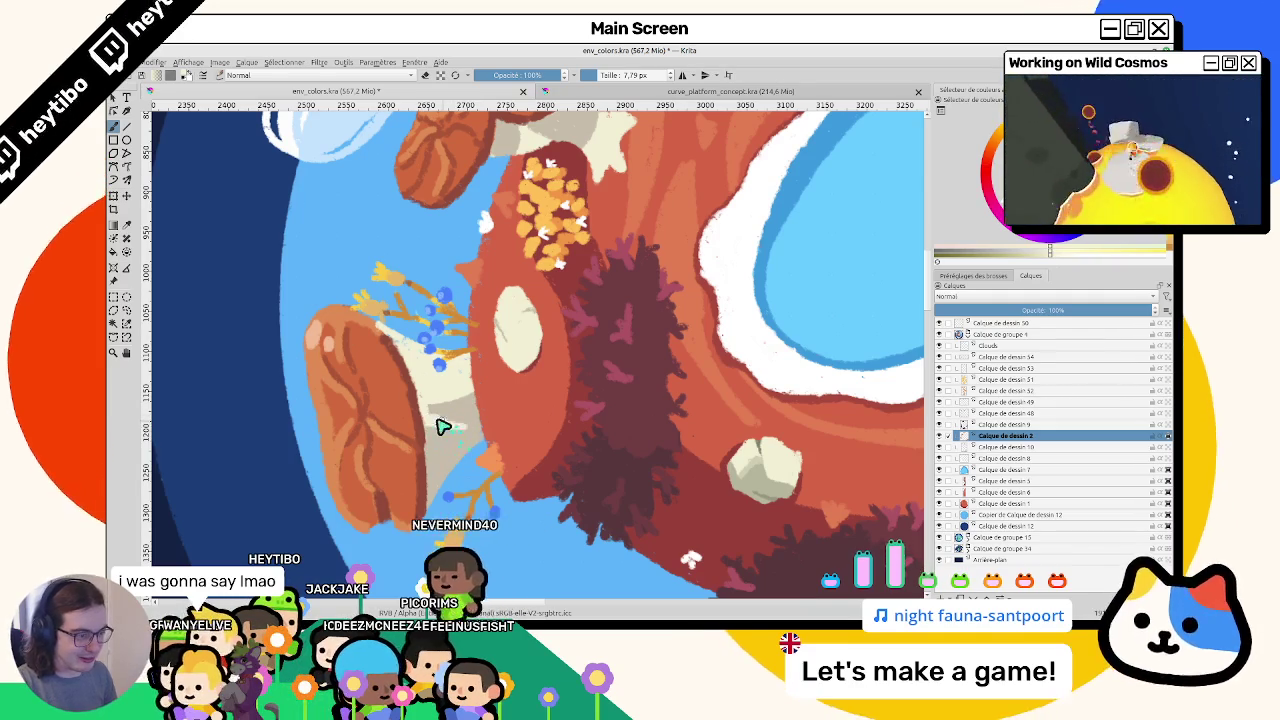
left_click_drag(443, 406, 588, 477)
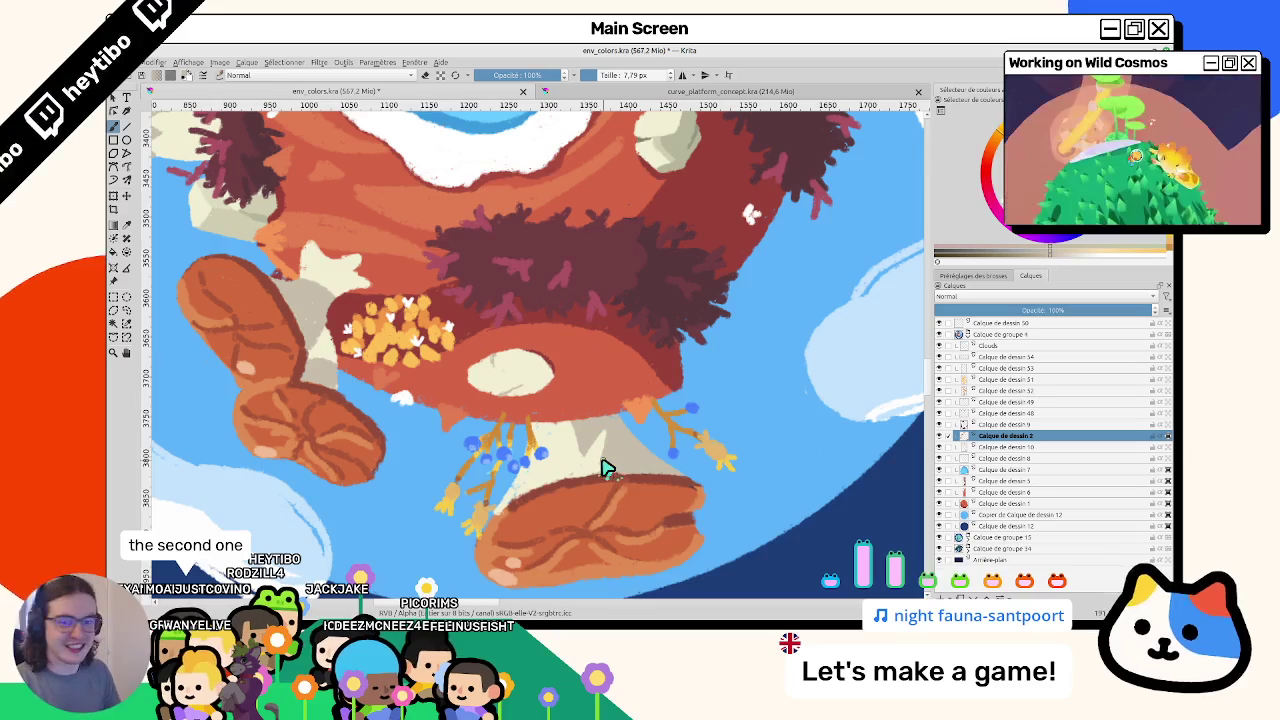
scroll(605, 466, "down", 3)
scroll(605, 466, "down", 3)
key("5")
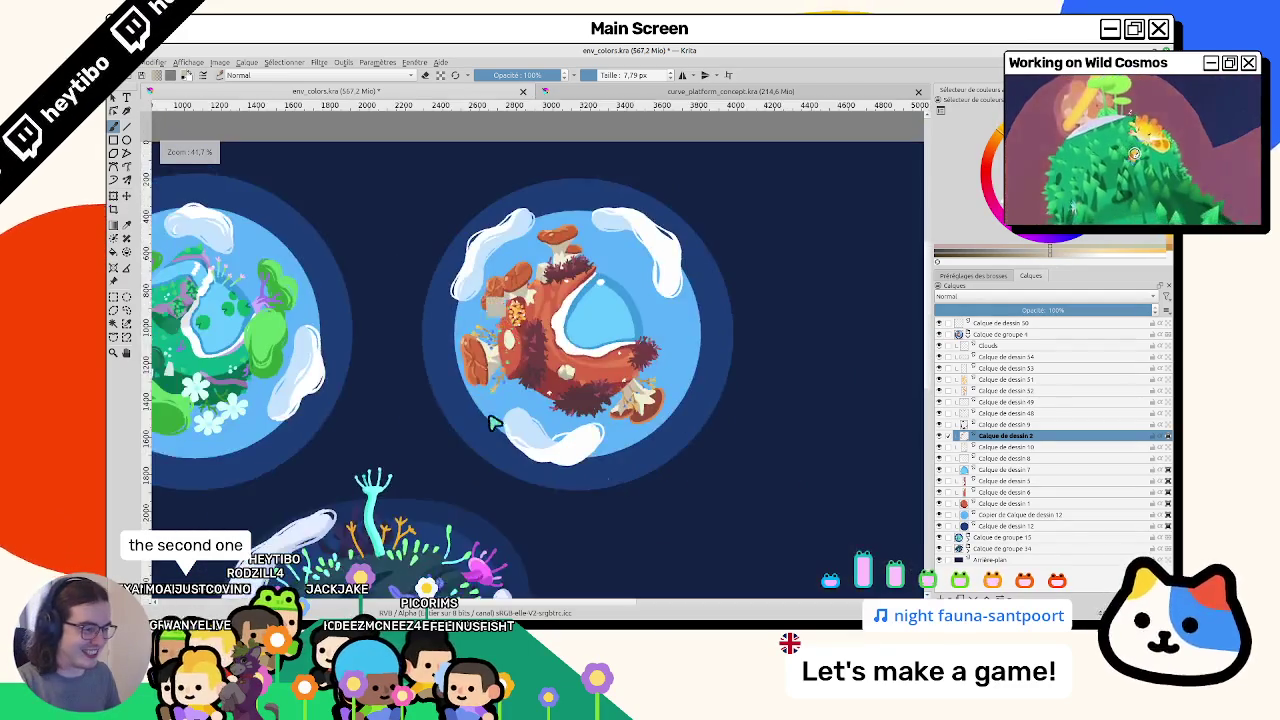
scroll(492, 424, "up", 4)
scroll(510, 423, "up", 3)
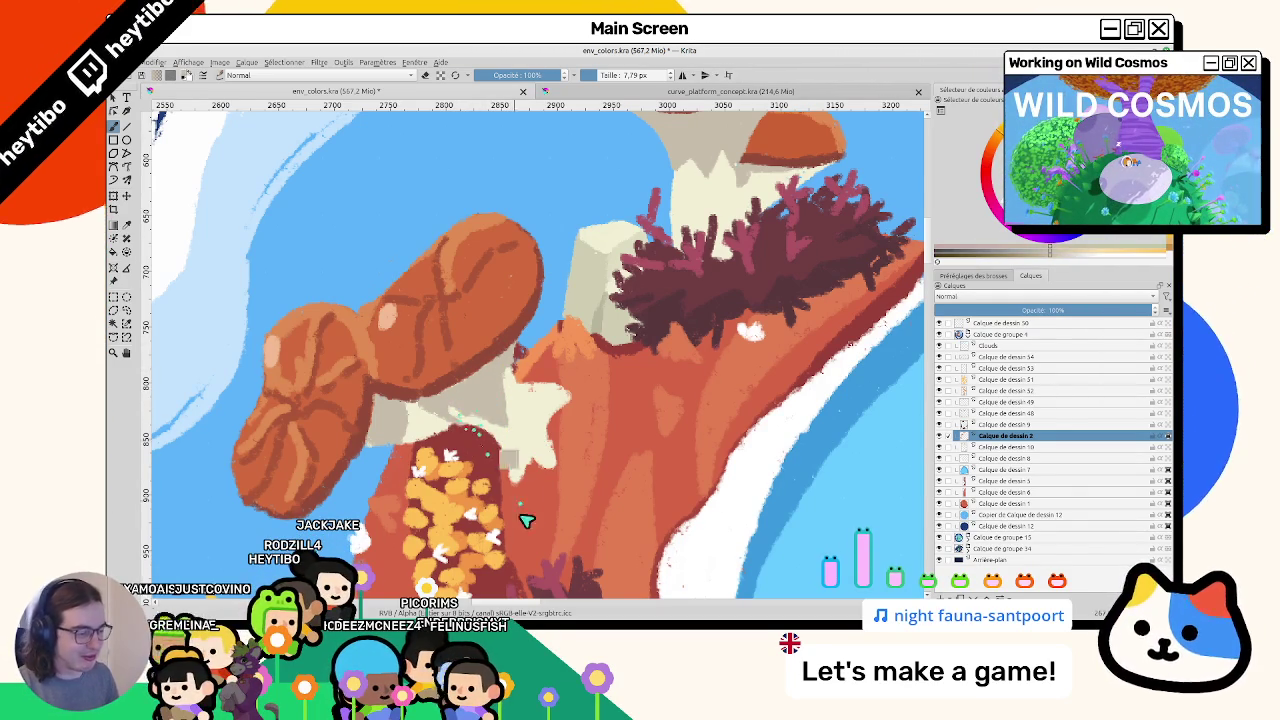
scroll(517, 501, "down", 3)
mouse_move(563, 543)
left_mouse_down()
mouse_move(654, 368)
mouse_move(600, 334)
left_mouse_up()
scroll(600, 334, "up", 3)
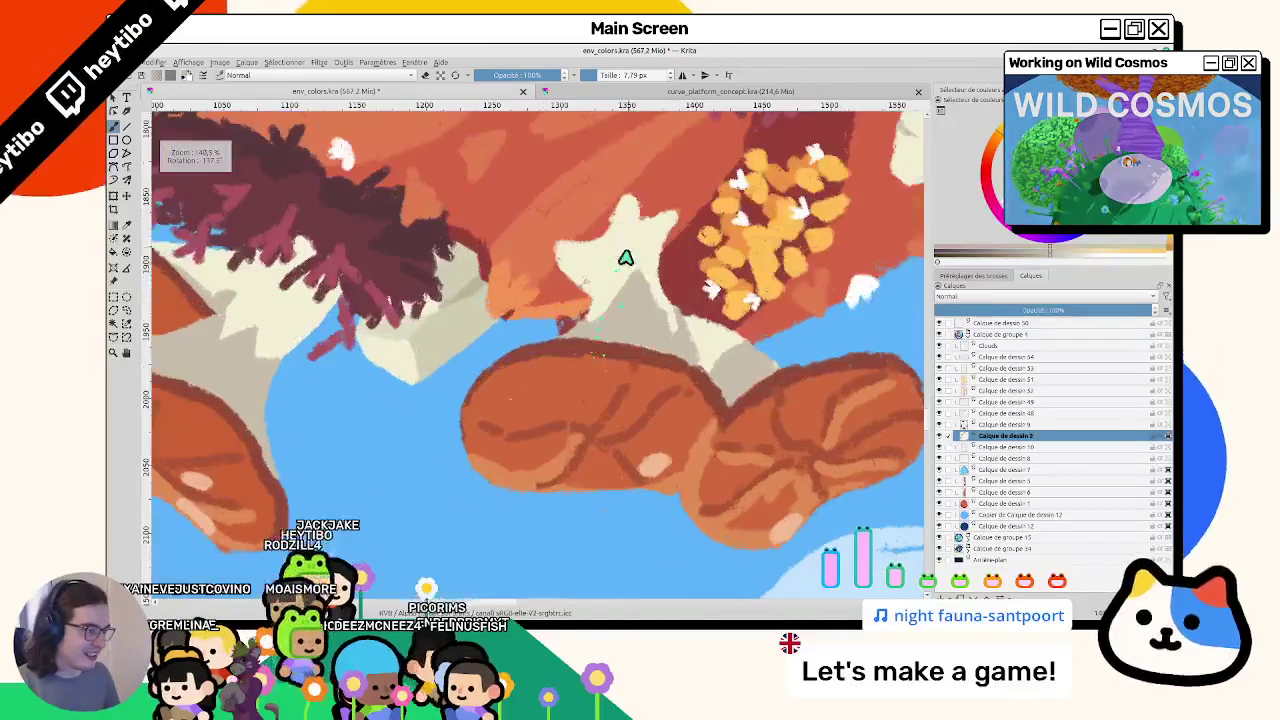
scroll(624, 255, "up", 1)
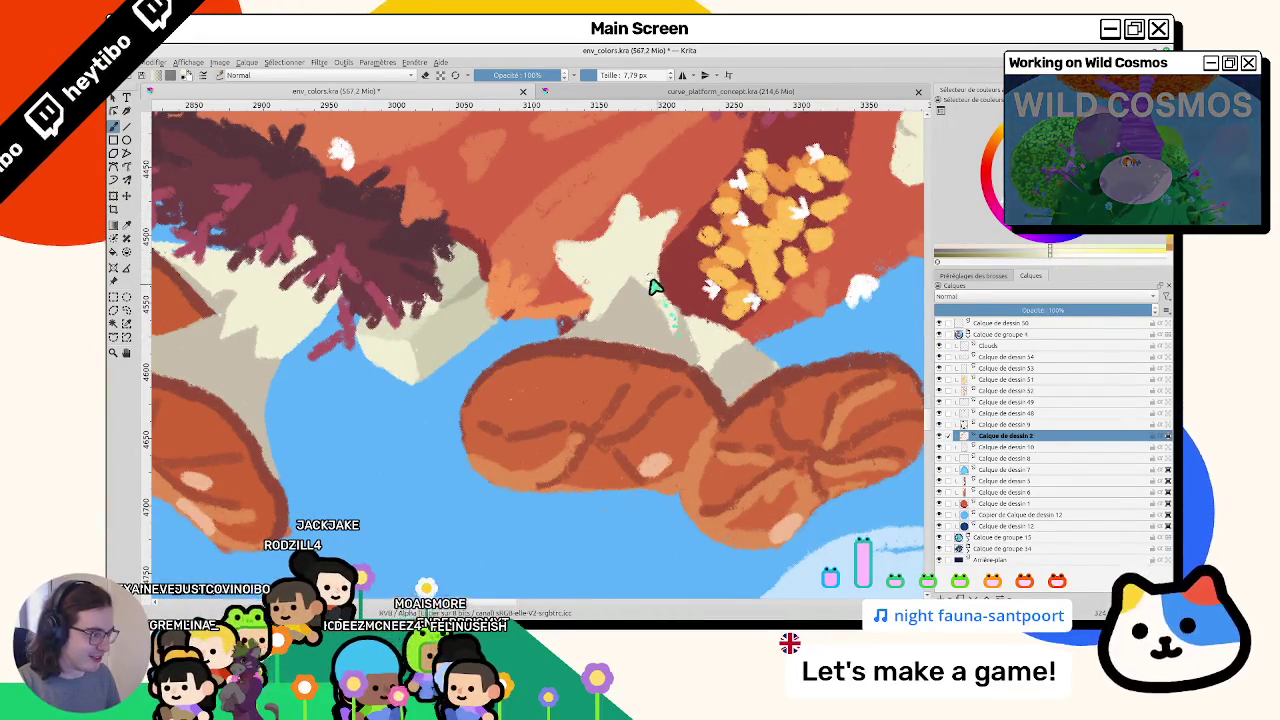
scroll(657, 397, "down", 3)
key("5")
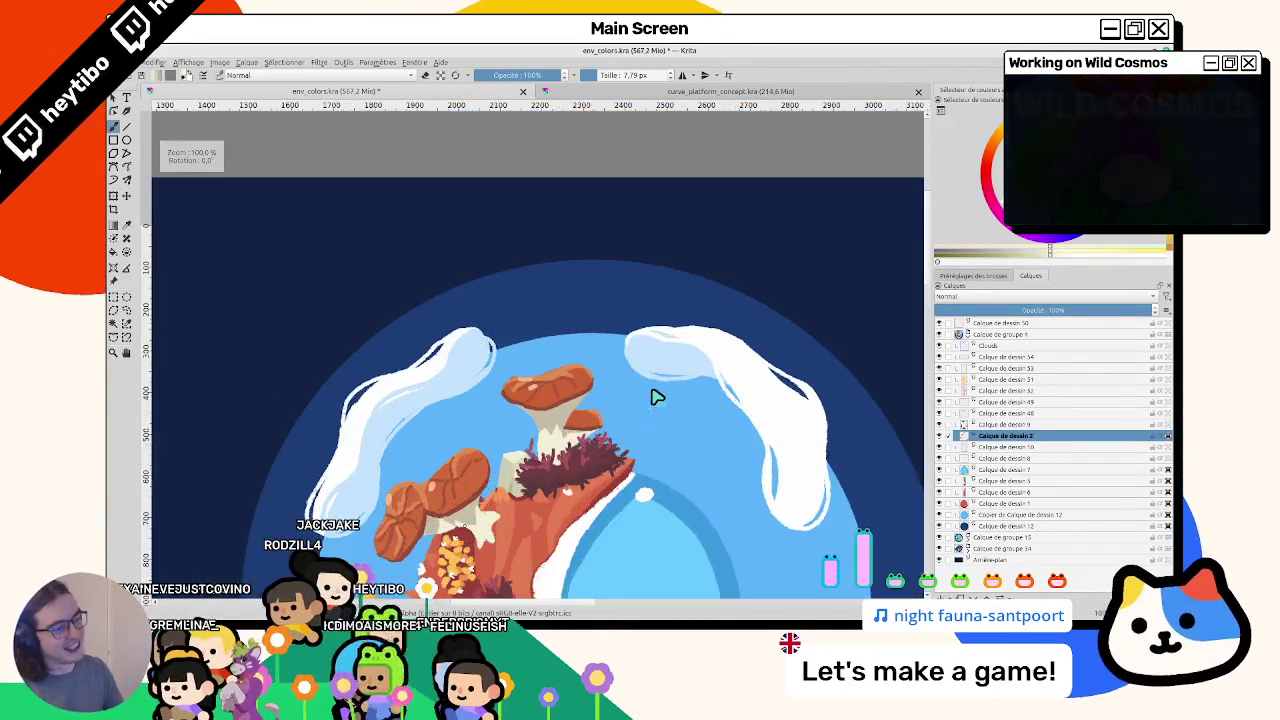
scroll(526, 283, "up", 3)
scroll(445, 404, "up", 2)
mouse_move(445, 404)
left_mouse_down()
mouse_move(766, 371)
mouse_move(709, 443)
left_mouse_up()
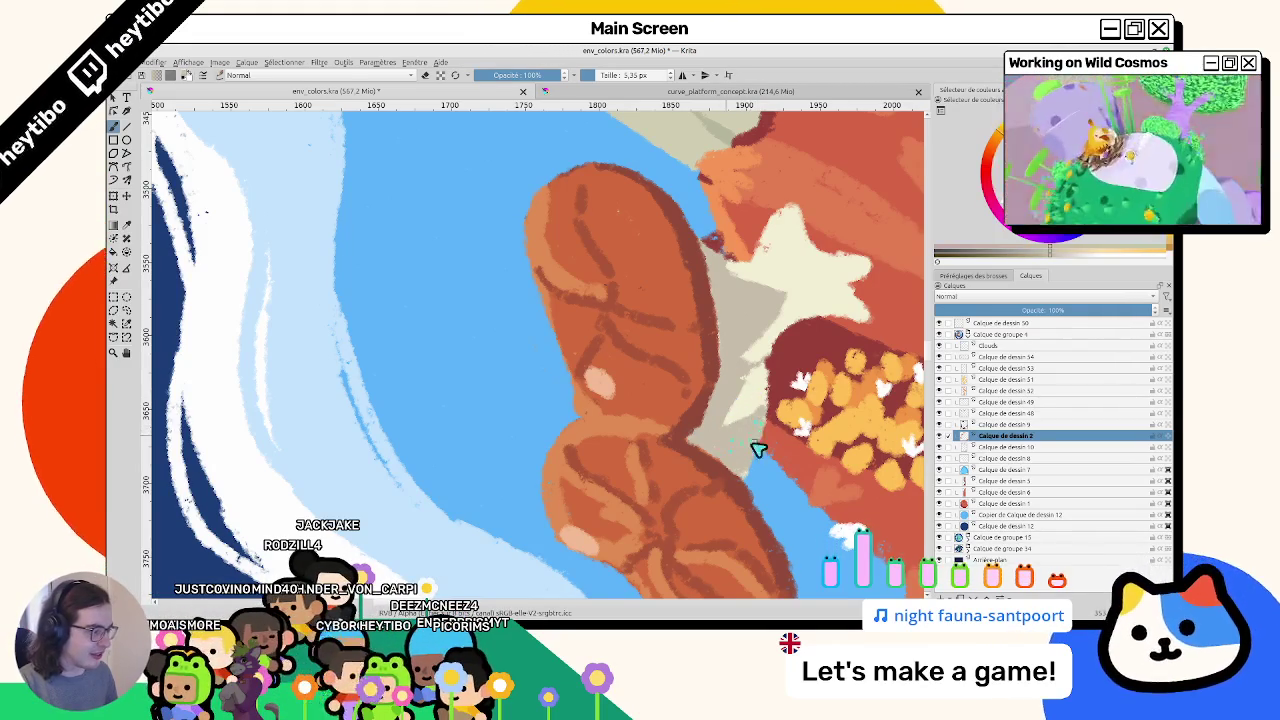
scroll(733, 465, "down", 5)
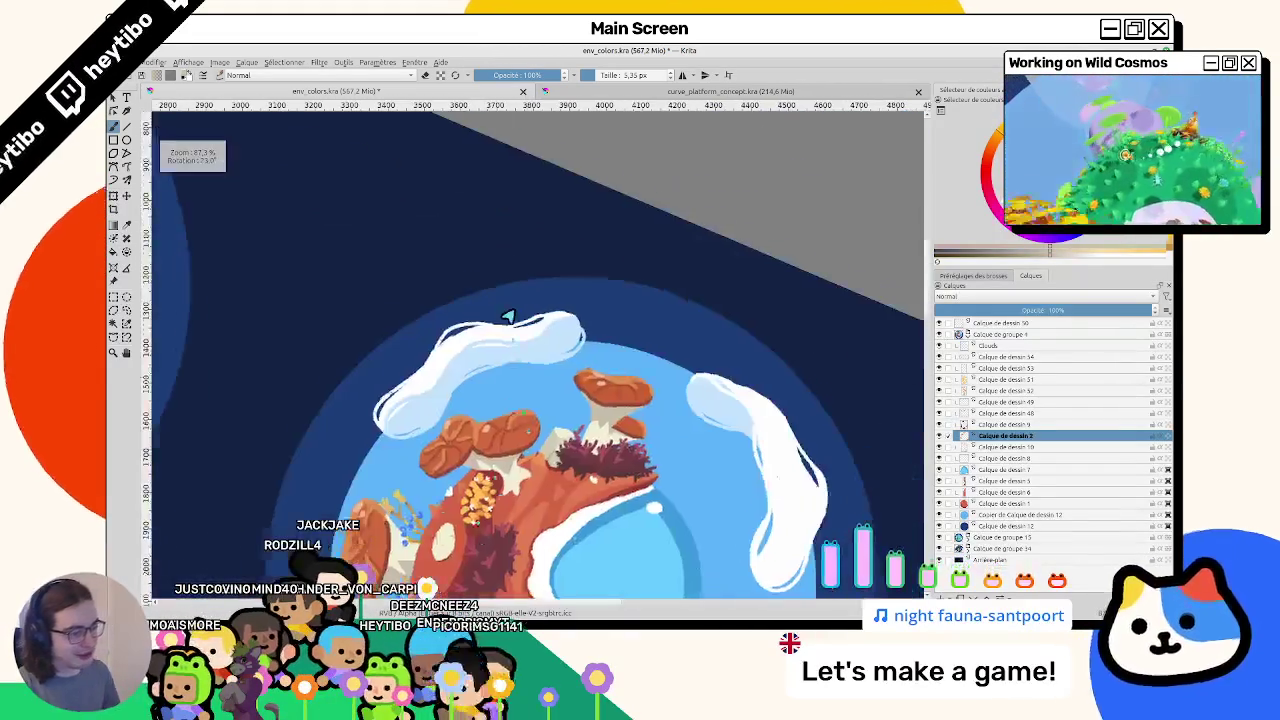
key("5")
scroll(510, 290, "up", 2)
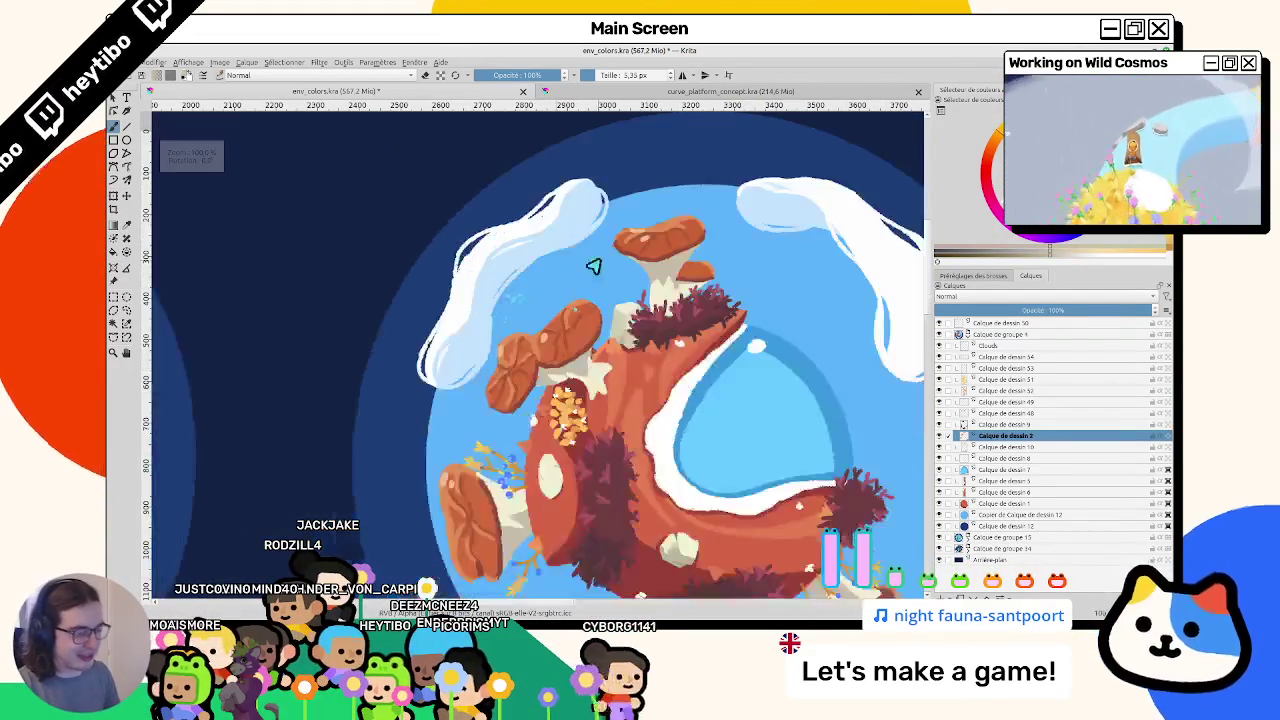
scroll(594, 263, "up", 2)
scroll(580, 309, "up", 1)
scroll(586, 323, "up", 1)
scroll(668, 346, "up", 2)
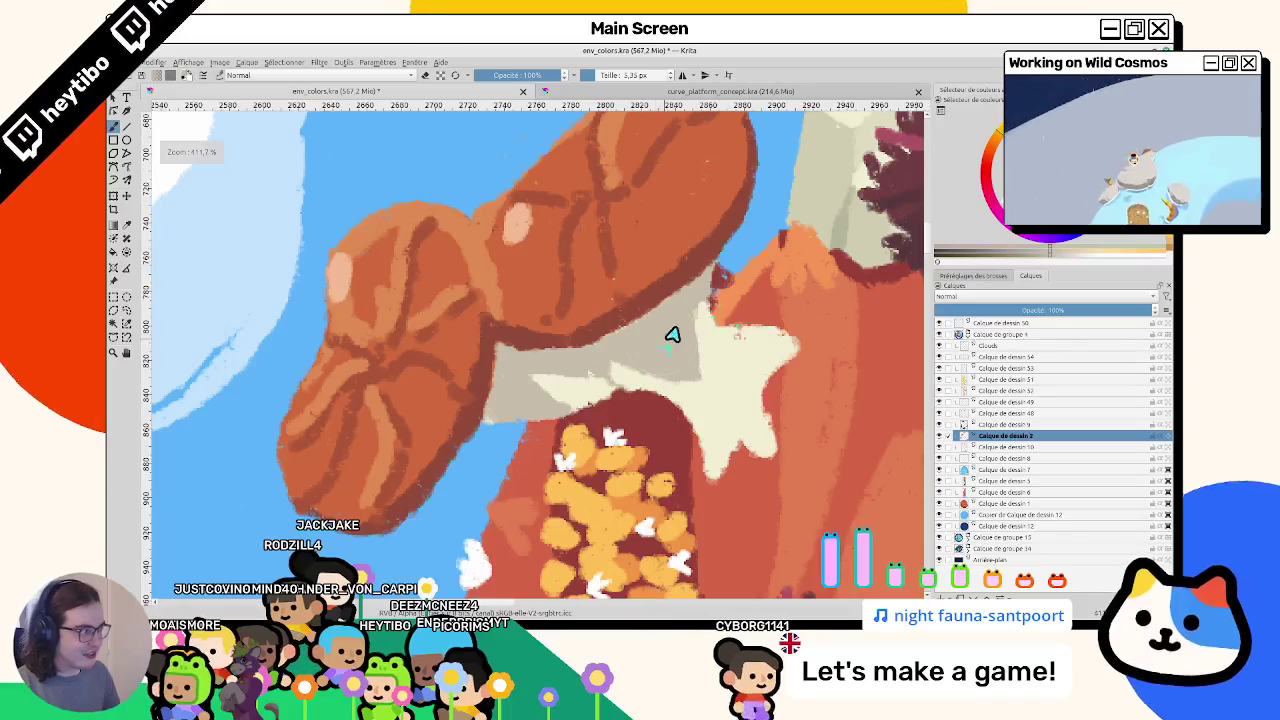
left_click_drag(736, 336, 509, 433)
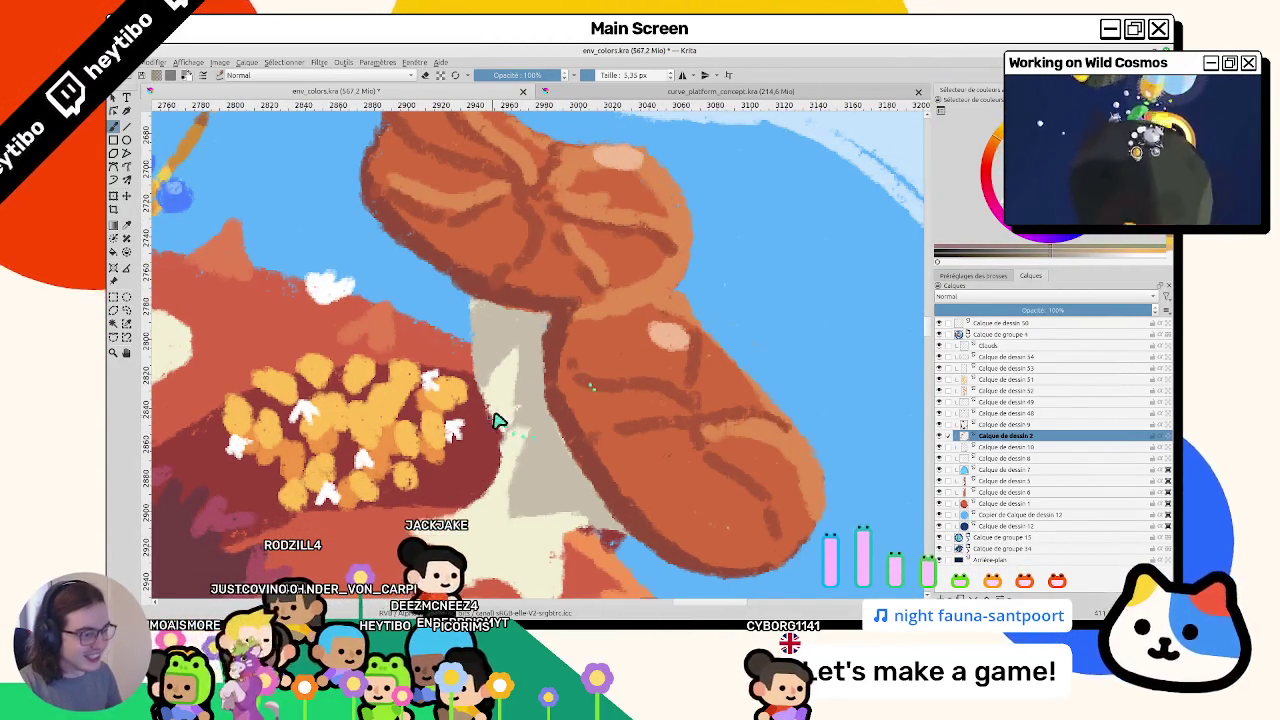
scroll(541, 538, "down", 2)
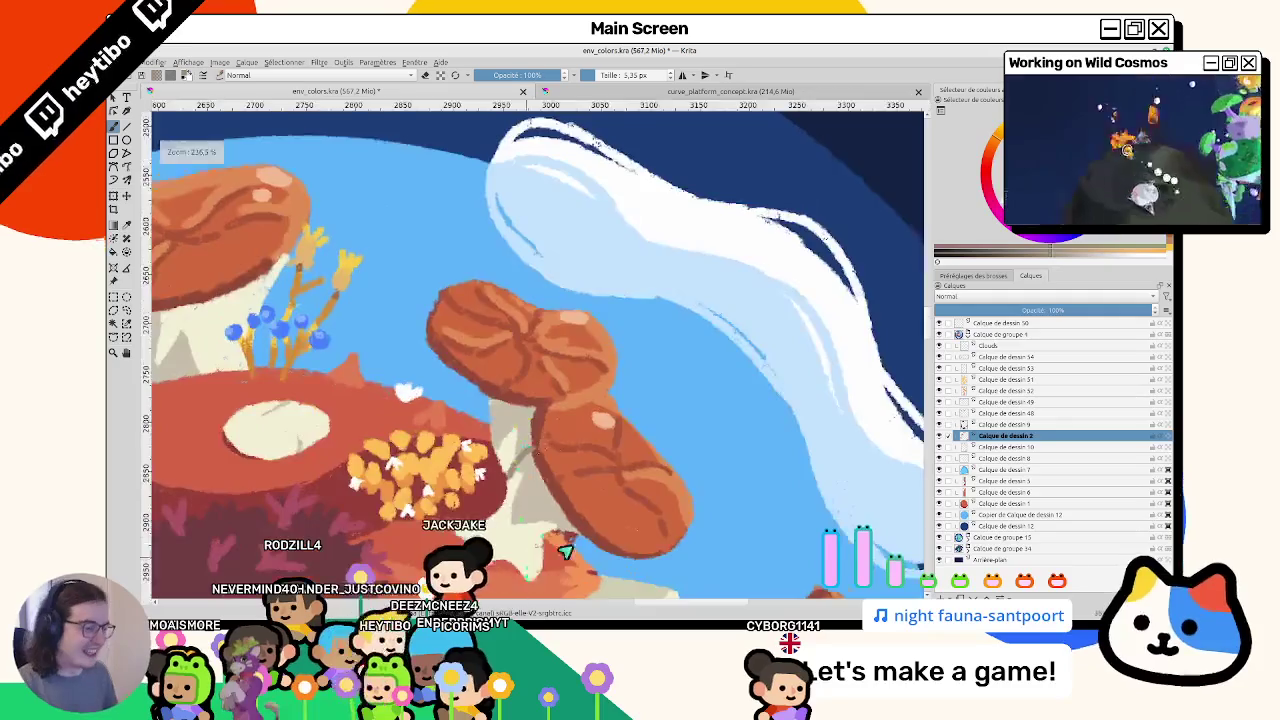
left_click_drag(541, 538, 629, 400)
scroll(626, 418, "up", 2)
scroll(617, 430, "down", 5)
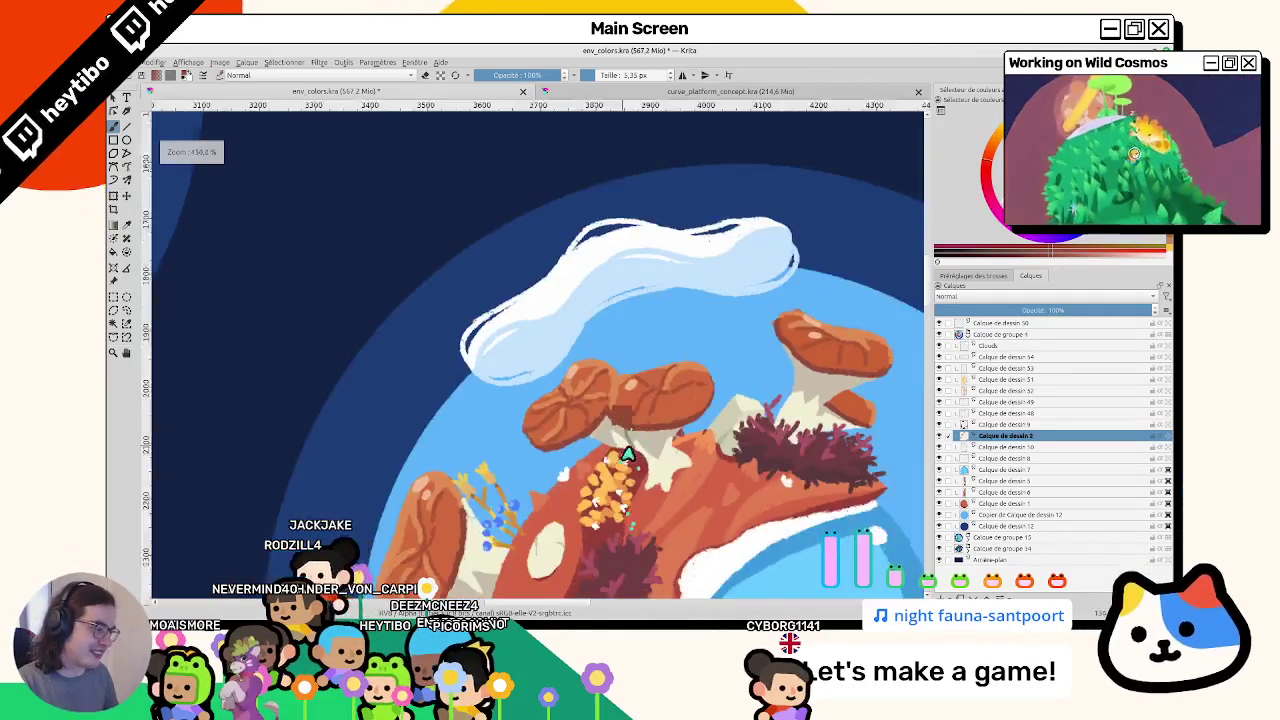
scroll(630, 430, "up", 3)
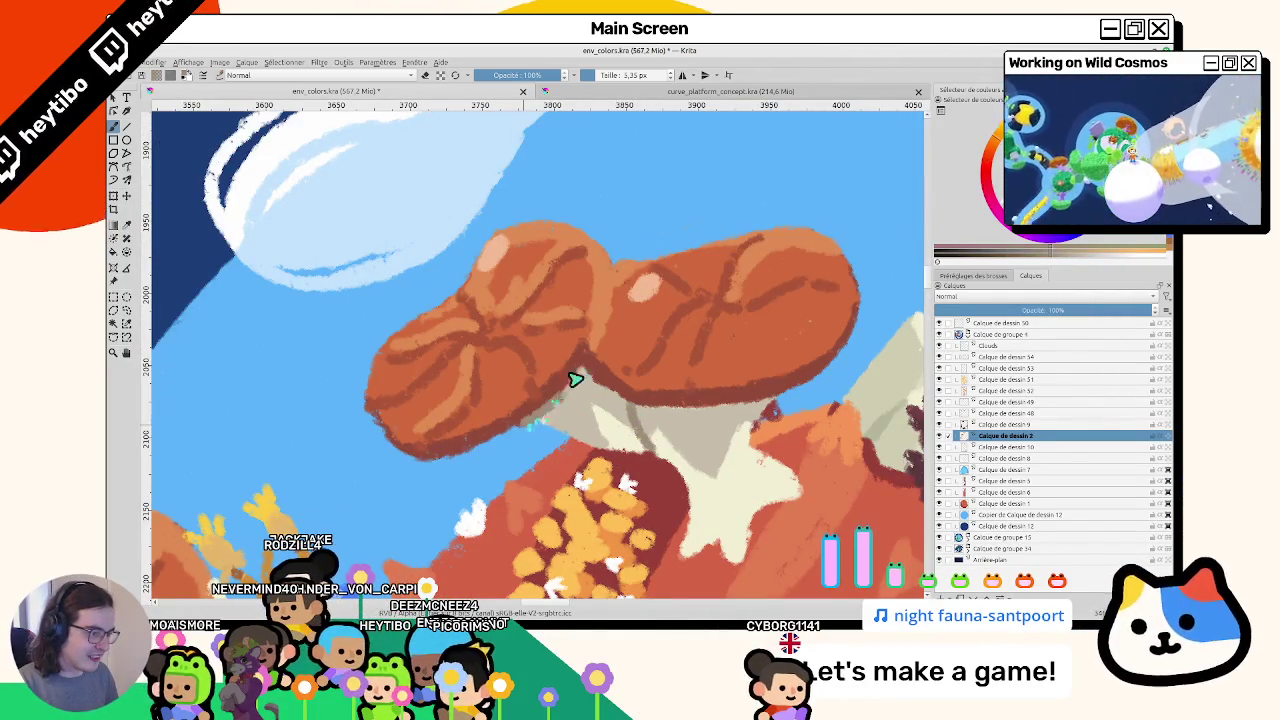
scroll(540, 430, "down", 1)
scroll(530, 500, "down", 3)
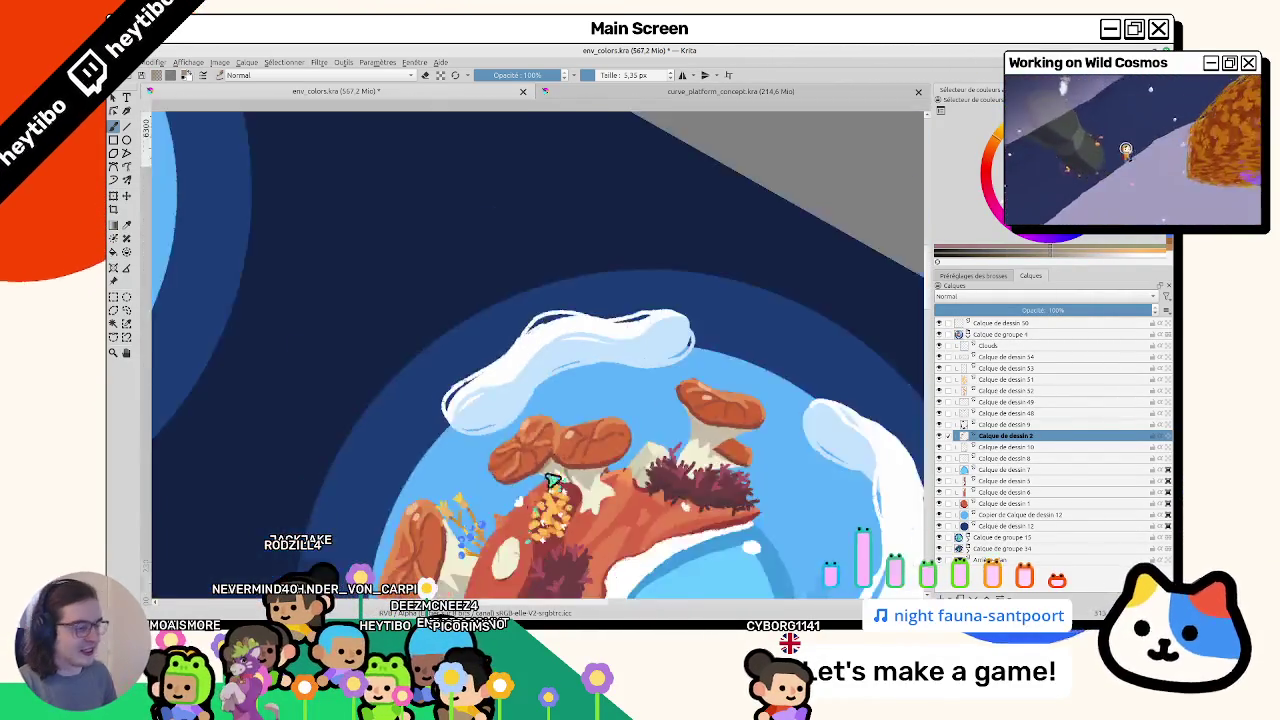
scroll(540, 400, "up", 2)
mouse_move(514, 409)
left_mouse_down()
mouse_move(457, 551)
mouse_move(526, 503)
mouse_move(440, 498)
mouse_move(593, 465)
left_mouse_up()
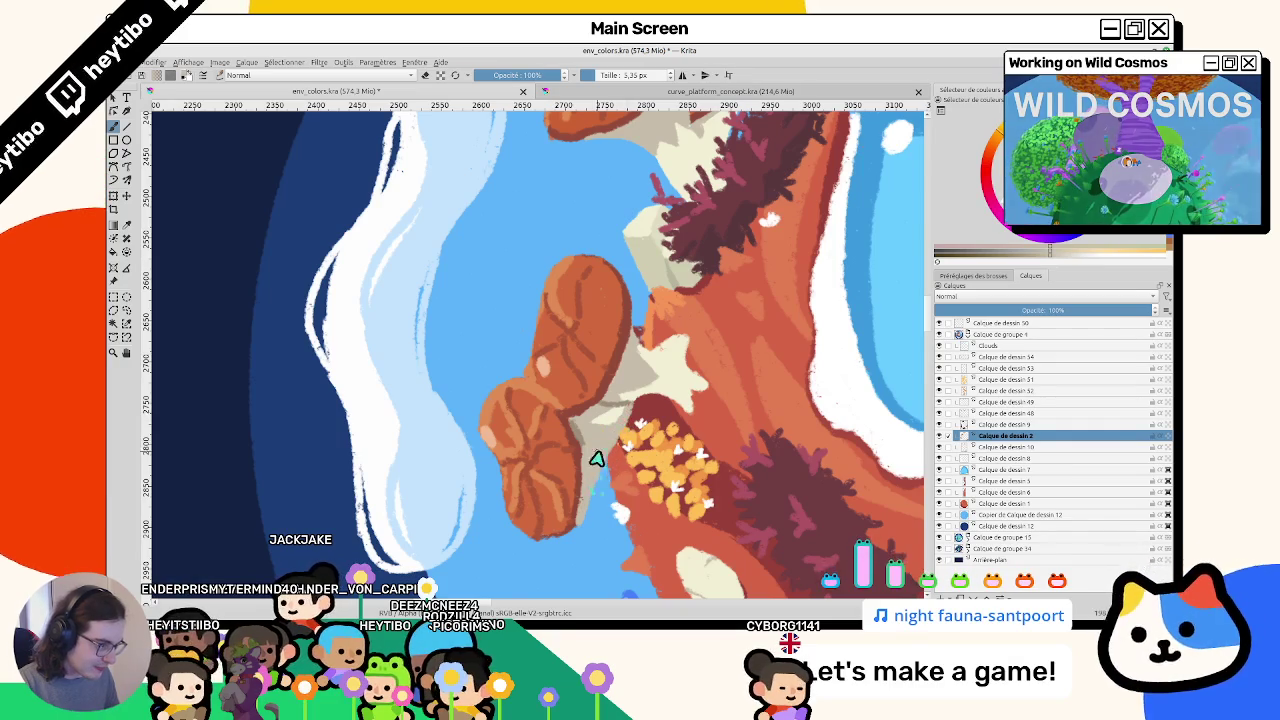
left_click_drag(594, 458, 757, 323)
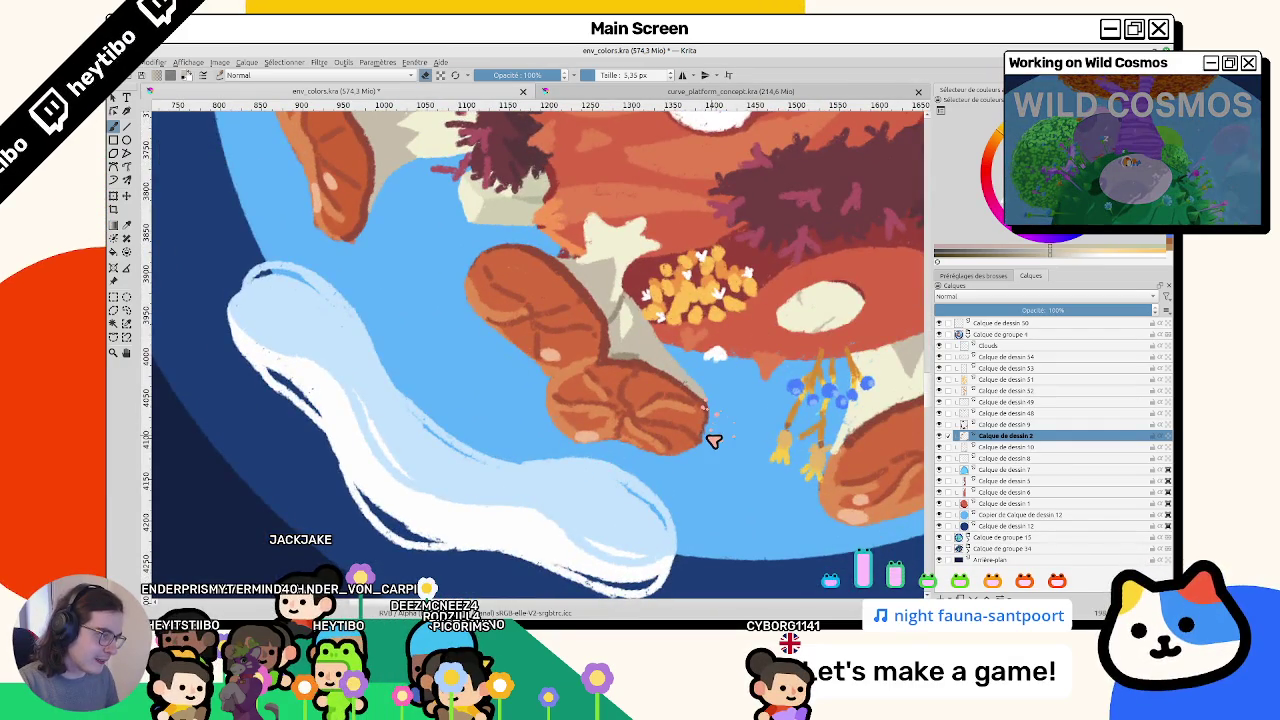
Rotate and zoom around the planet to inspect the mushrooms and yellow blobs.
scroll(713, 440, "down", 5)
left_click_drag(713, 440, 568, 467)
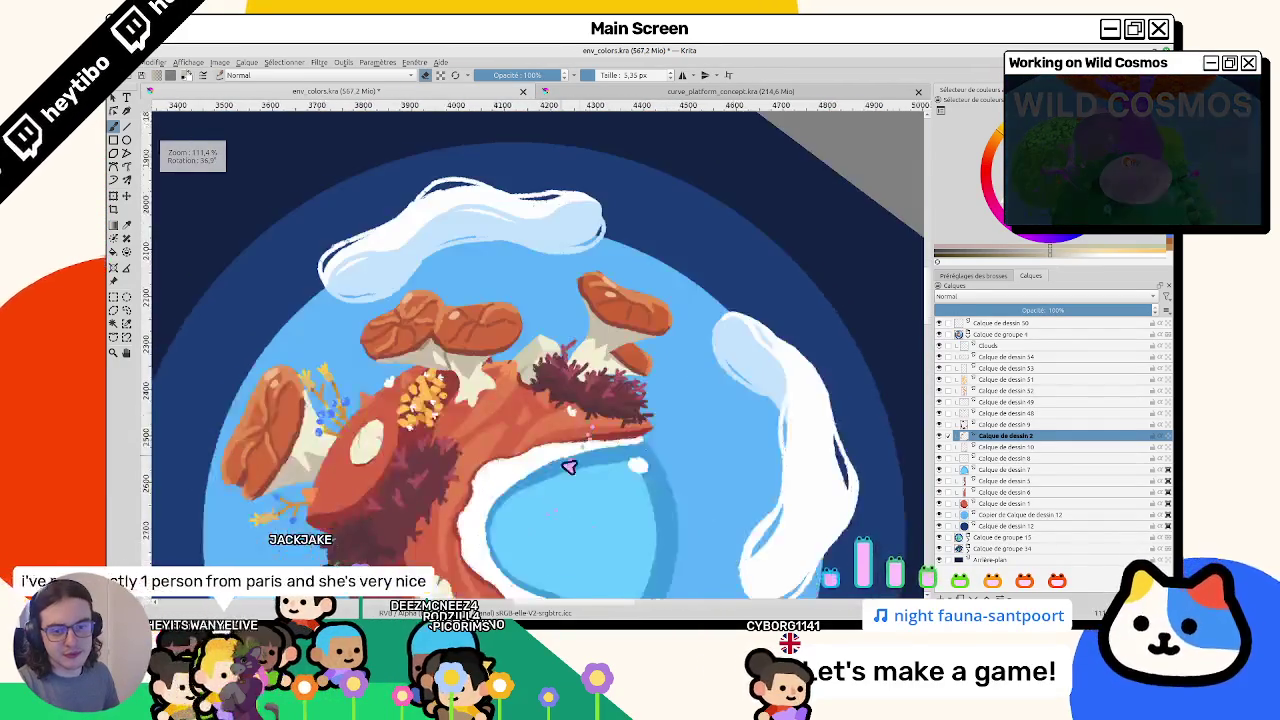
scroll(554, 449, "up", 2)
scroll(554, 449, "down", 3)
scroll(457, 289, "up", 3)
left_click_drag(457, 289, 606, 466)
scroll(593, 507, "up", 2)
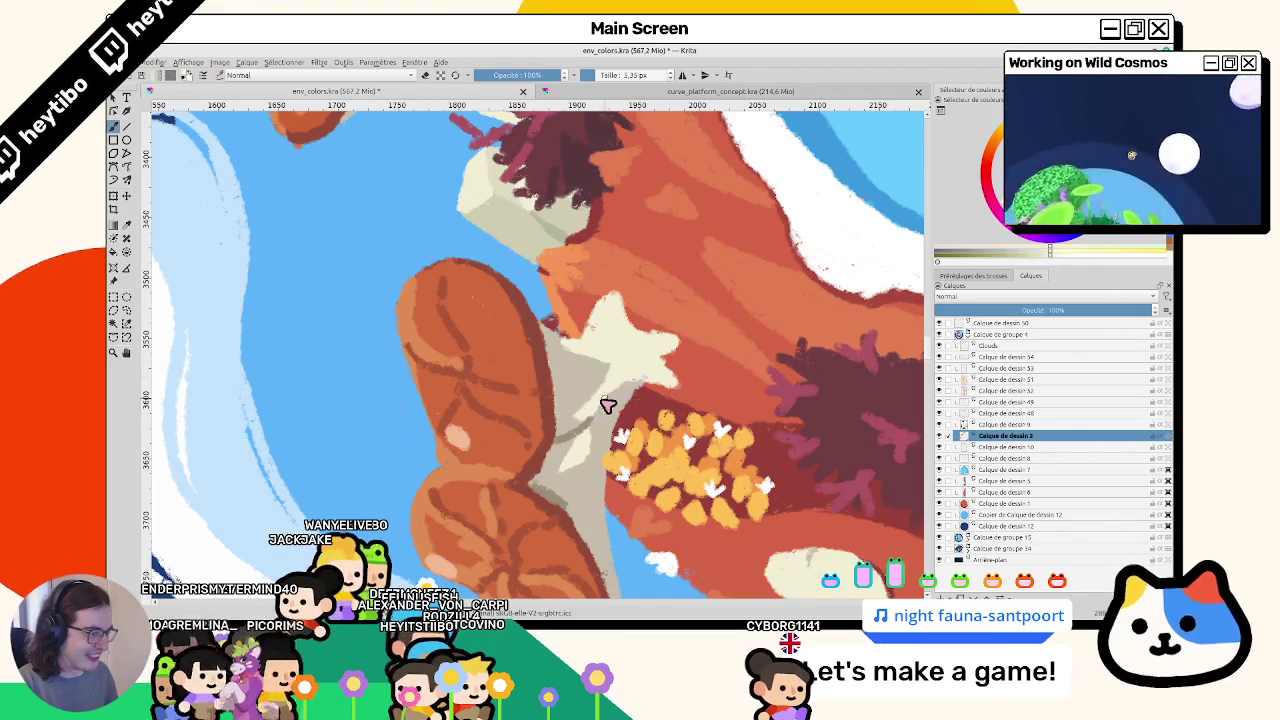
mouse_move(693, 392)
left_mouse_down()
mouse_move(543, 408)
mouse_move(543, 386)
mouse_move(533, 400)
left_mouse_up()
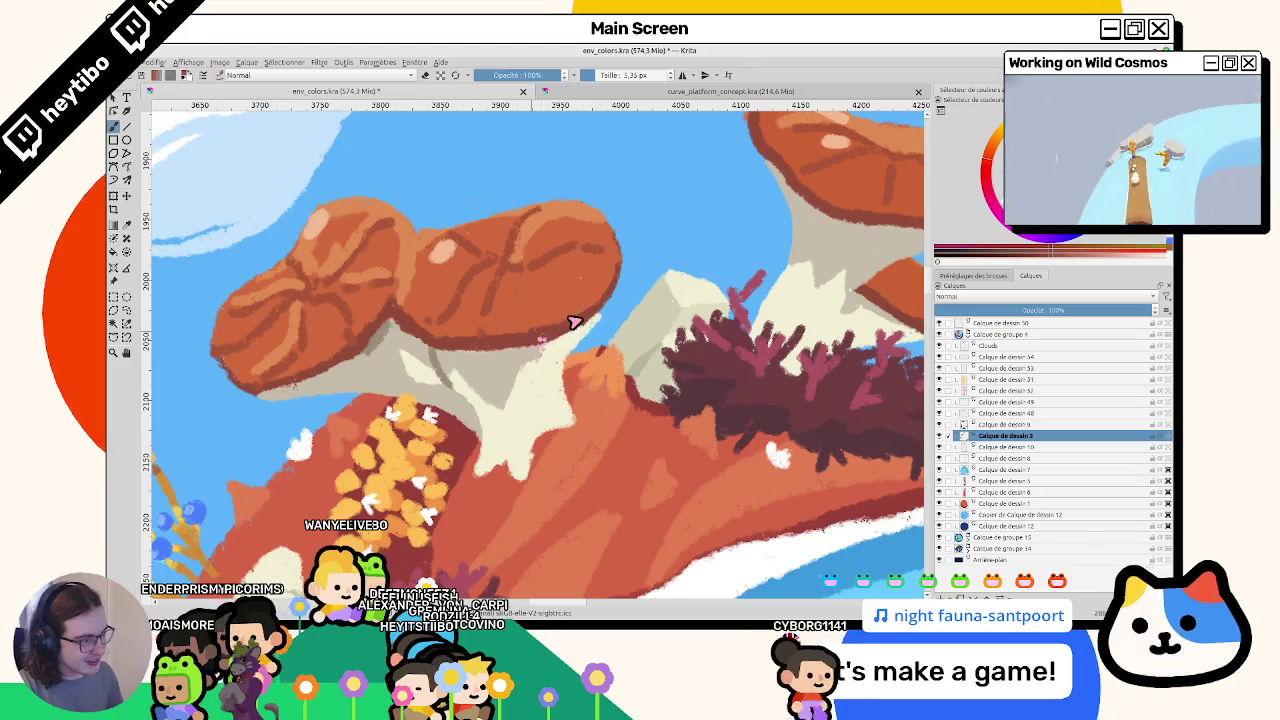
mouse_move(595, 305)
left_mouse_down()
mouse_move(526, 449)
mouse_move(574, 380)
left_mouse_up()
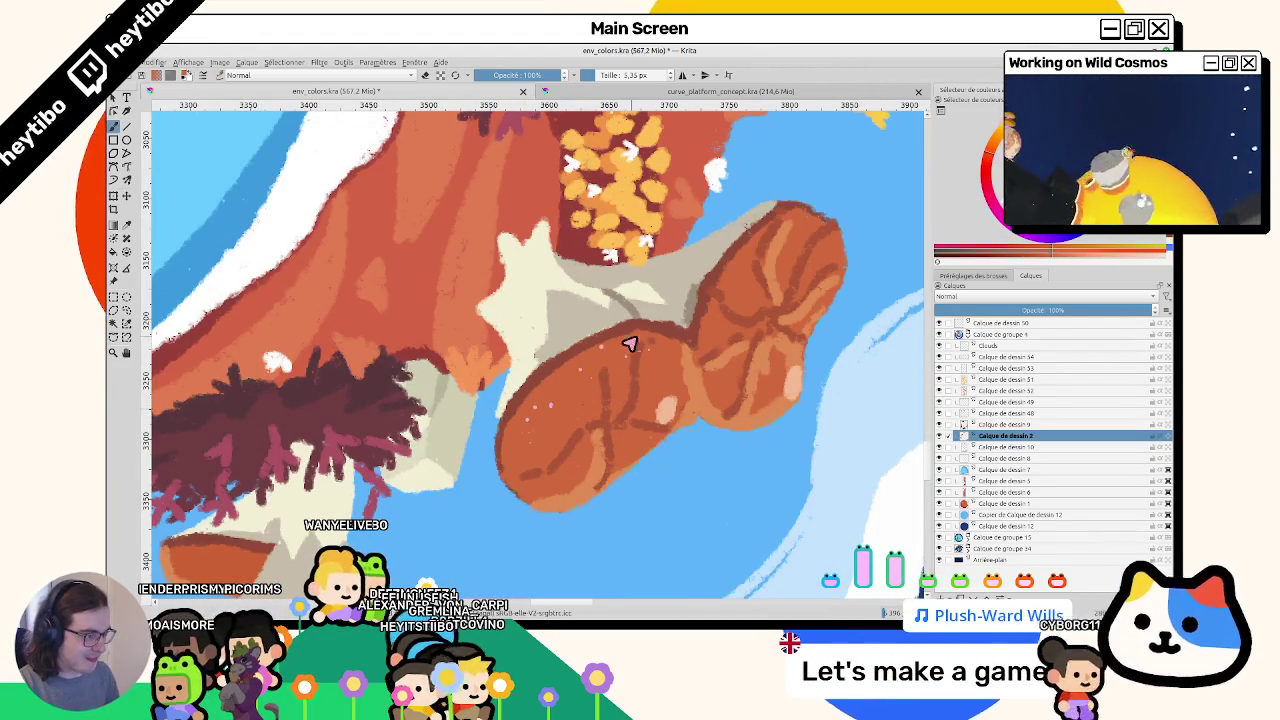
mouse_move(645, 335)
left_mouse_down()
mouse_move(686, 377)
mouse_move(434, 277)
left_mouse_up()
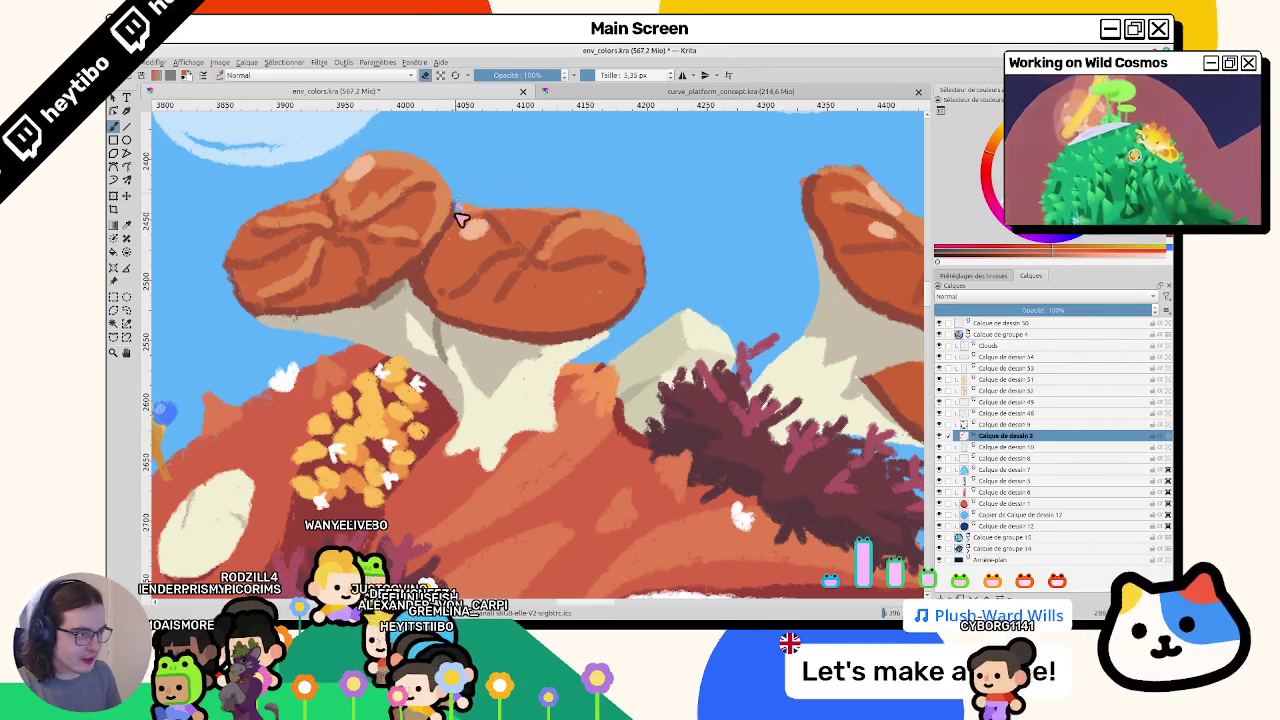
mouse_move(529, 226)
left_mouse_down()
mouse_move(690, 366)
mouse_move(560, 461)
left_mouse_up()
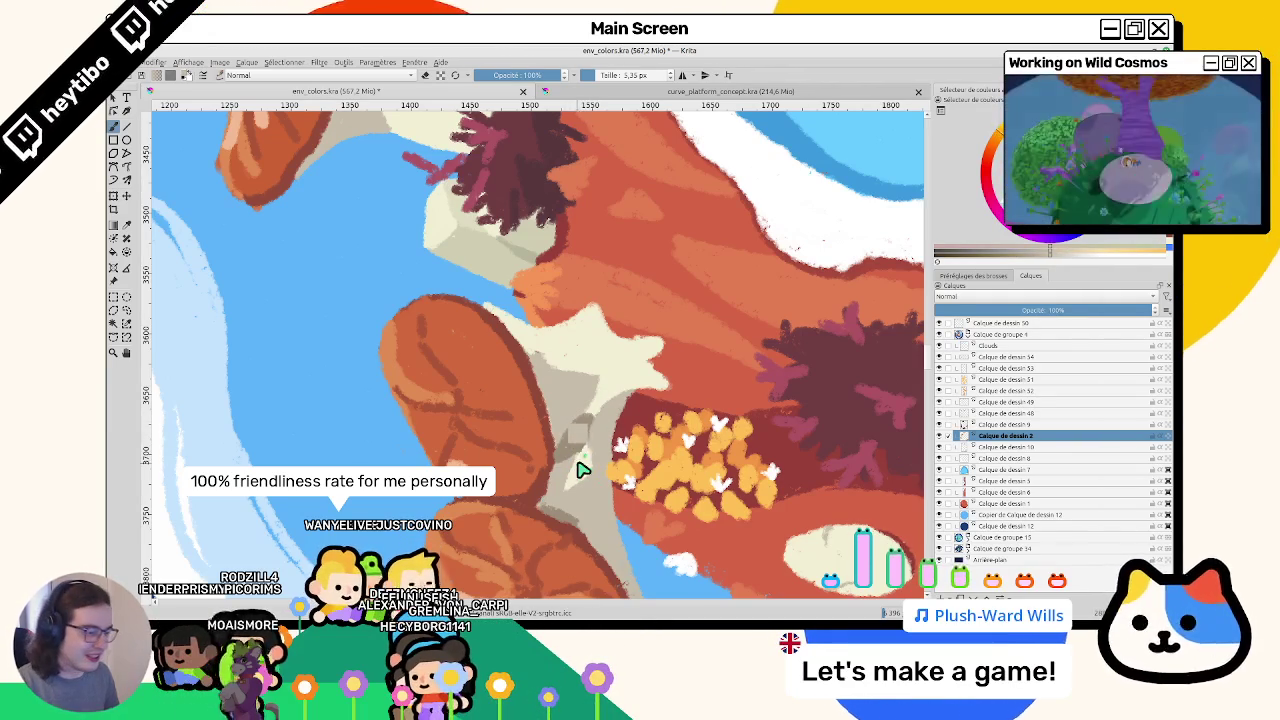
left_click_drag(585, 465, 527, 372)
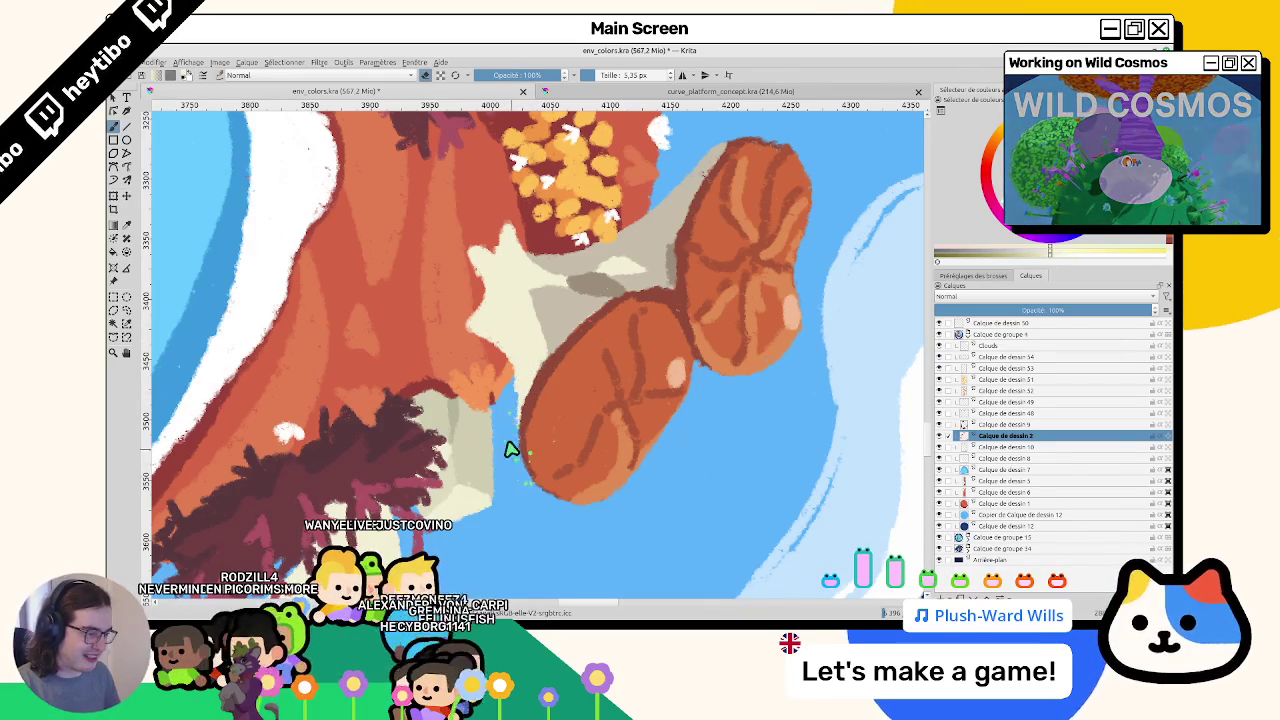
Reset the view to upright at full size and zoom in on the mushrooms.
key("5")
scroll(643, 403, "up", 2)
scroll(643, 403, "up", 2)
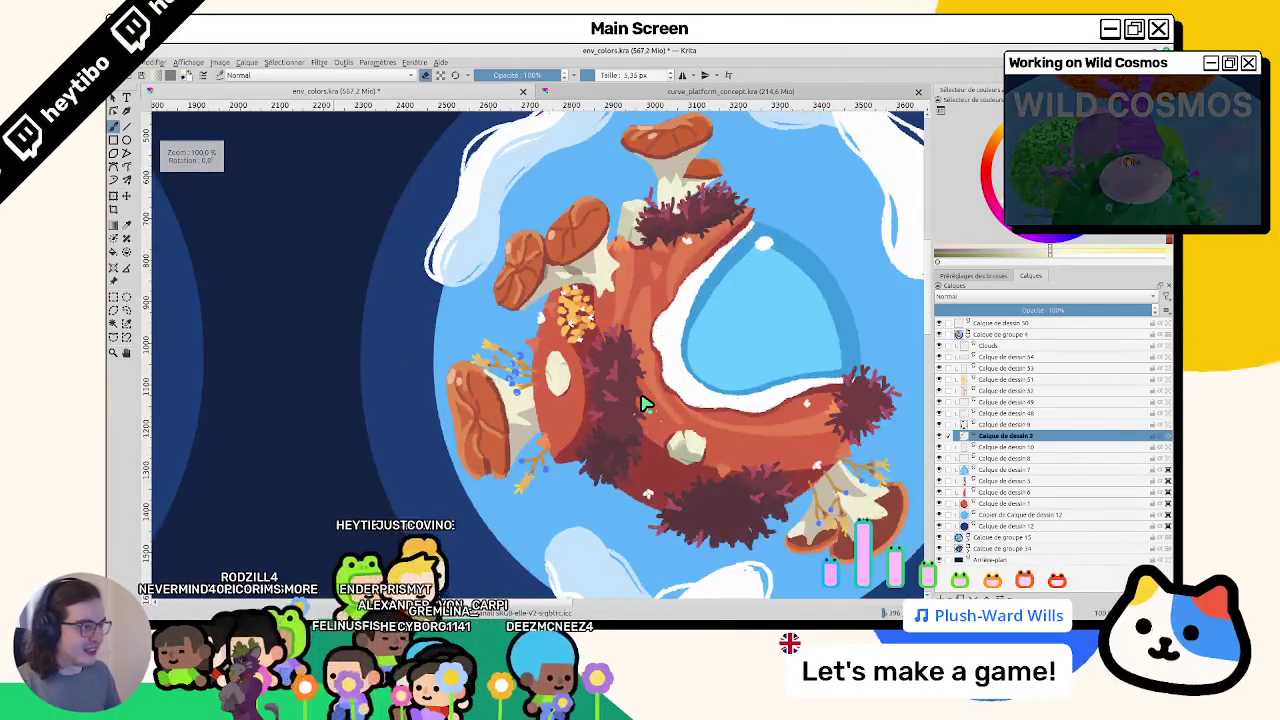
scroll(523, 257, "up", 3)
left_click_drag(443, 354, 613, 398)
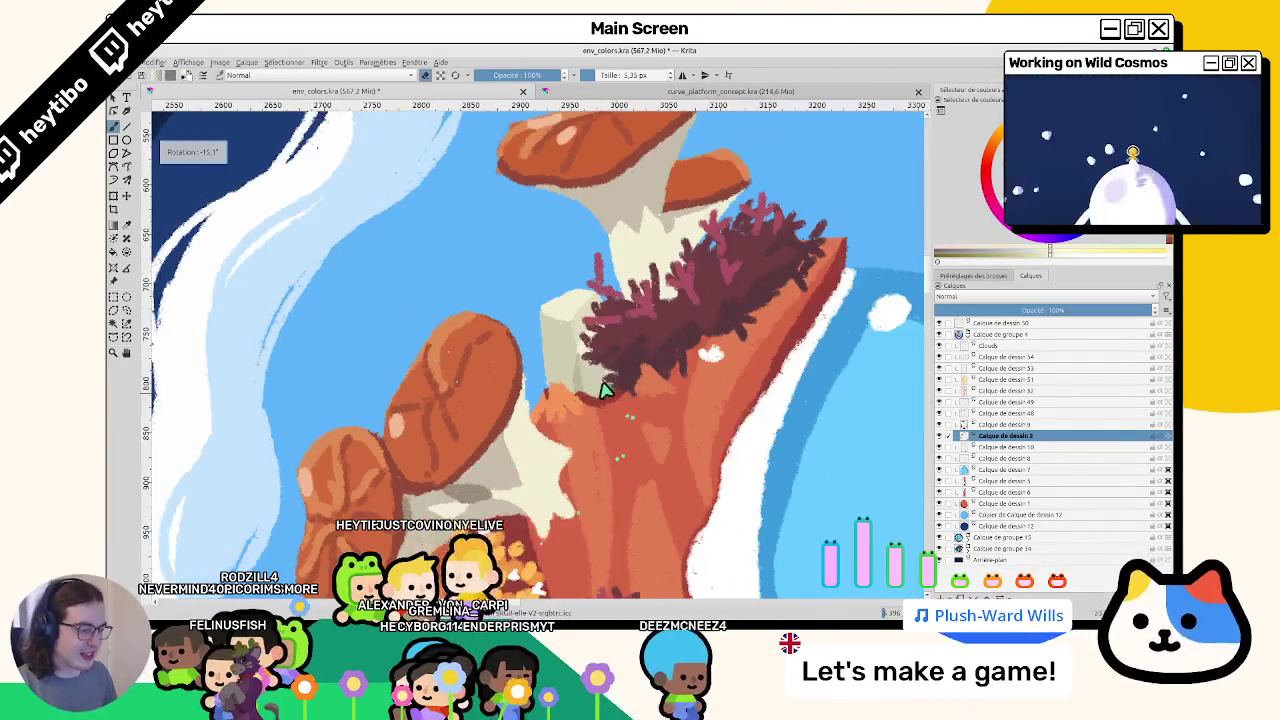
key("5")
key("1")
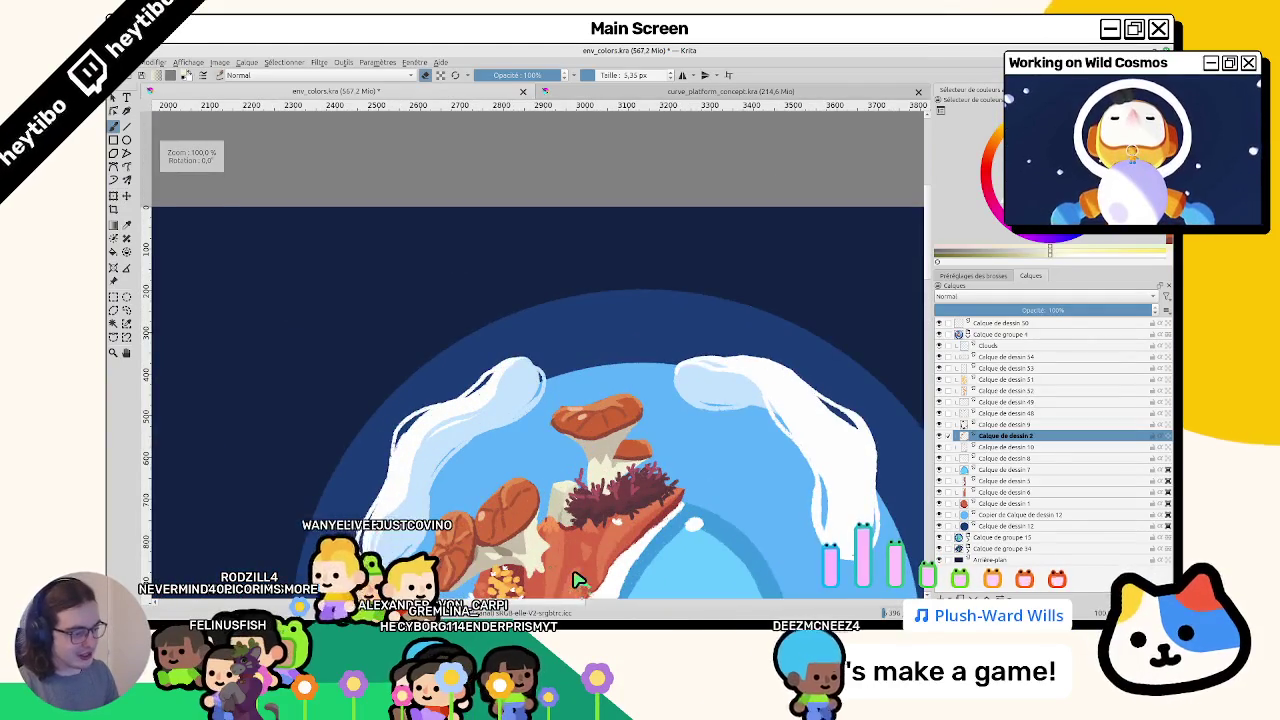
scroll(577, 580, "up", 1)
scroll(640, 420, "up", 1)
scroll(700, 271, "up", 2)
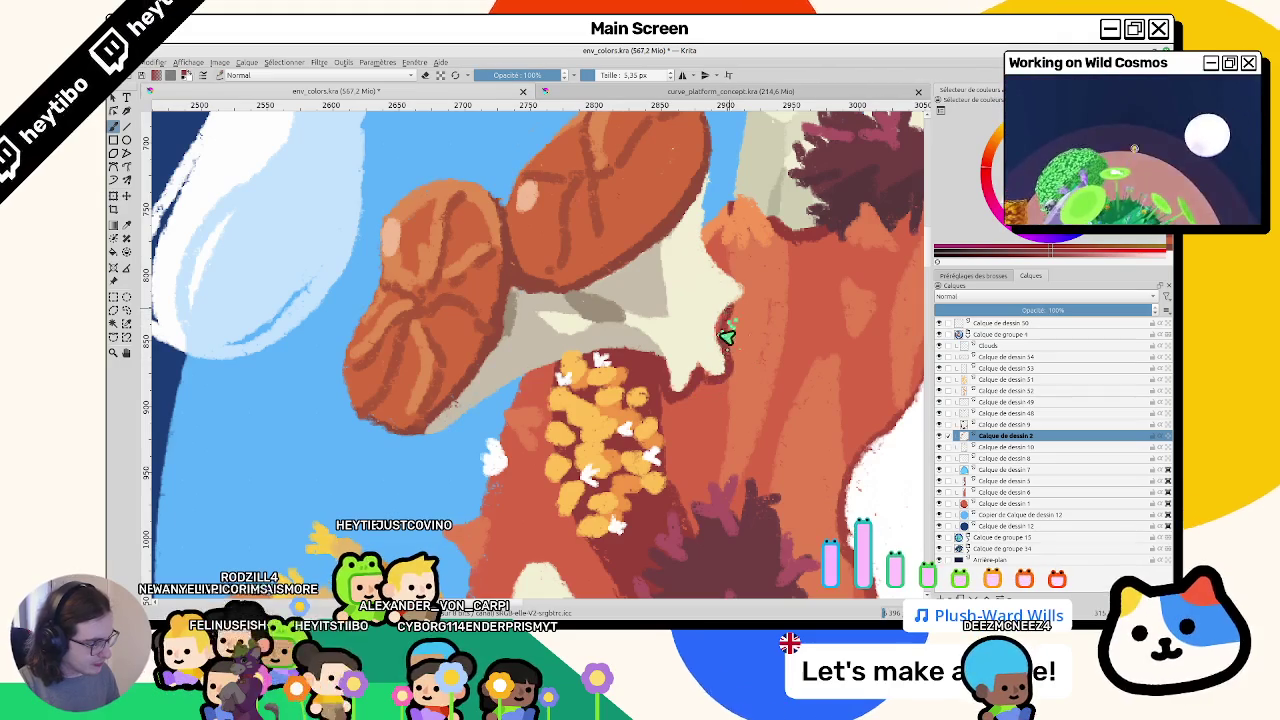
Paint a dark red edge along the star's right side, then switch to the plants document.
left_click_drag(730, 333, 717, 389)
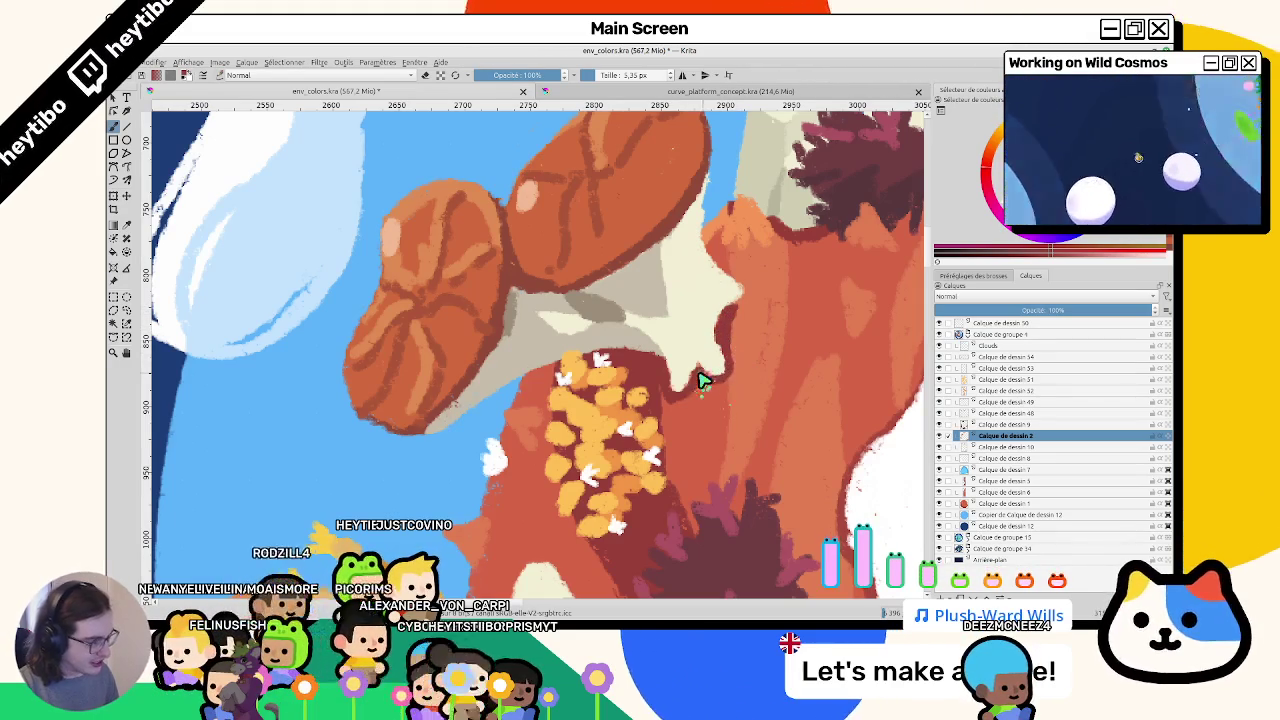
scroll(720, 380, "down", 5)
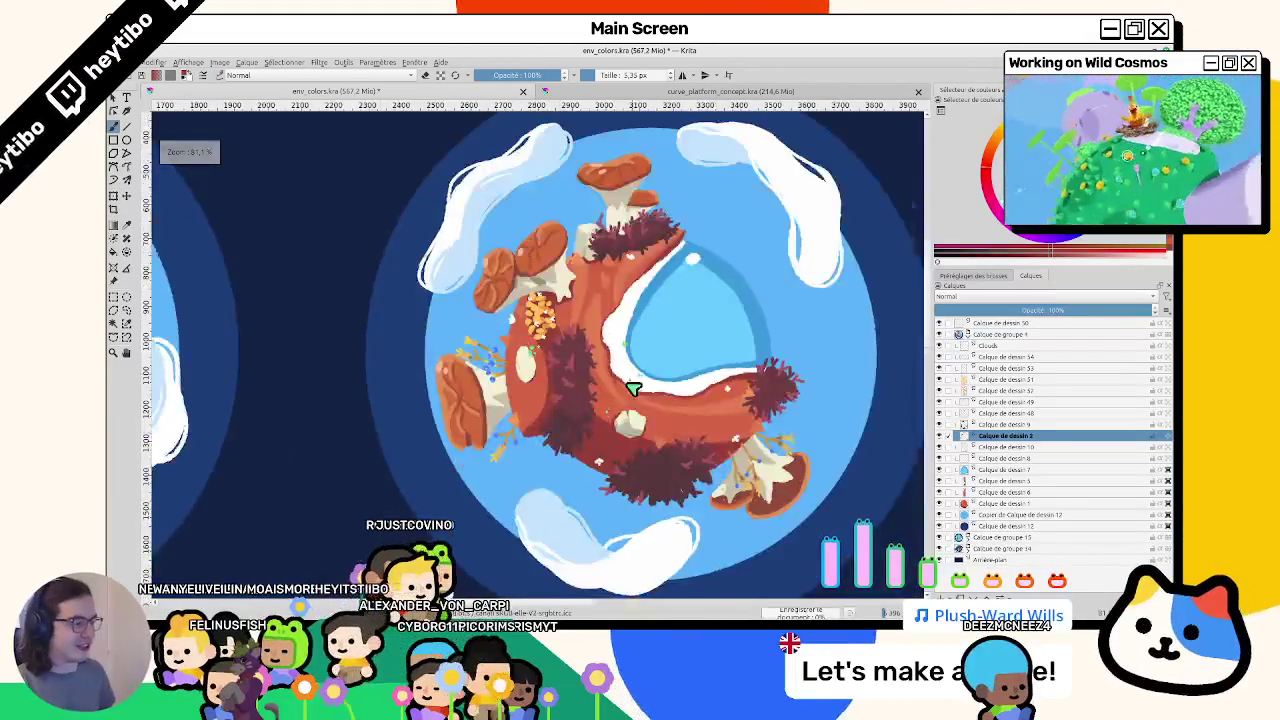
left_click_drag(720, 380, 632, 432)
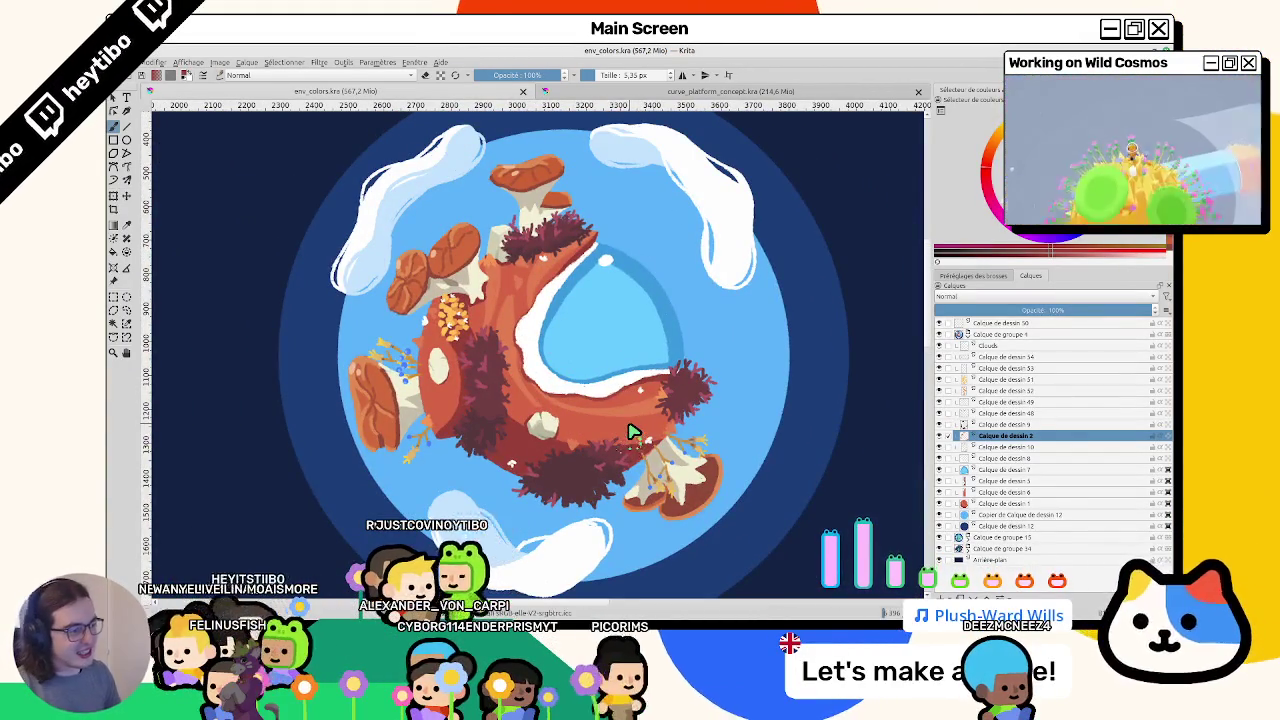
scroll(632, 432, "down", 2)
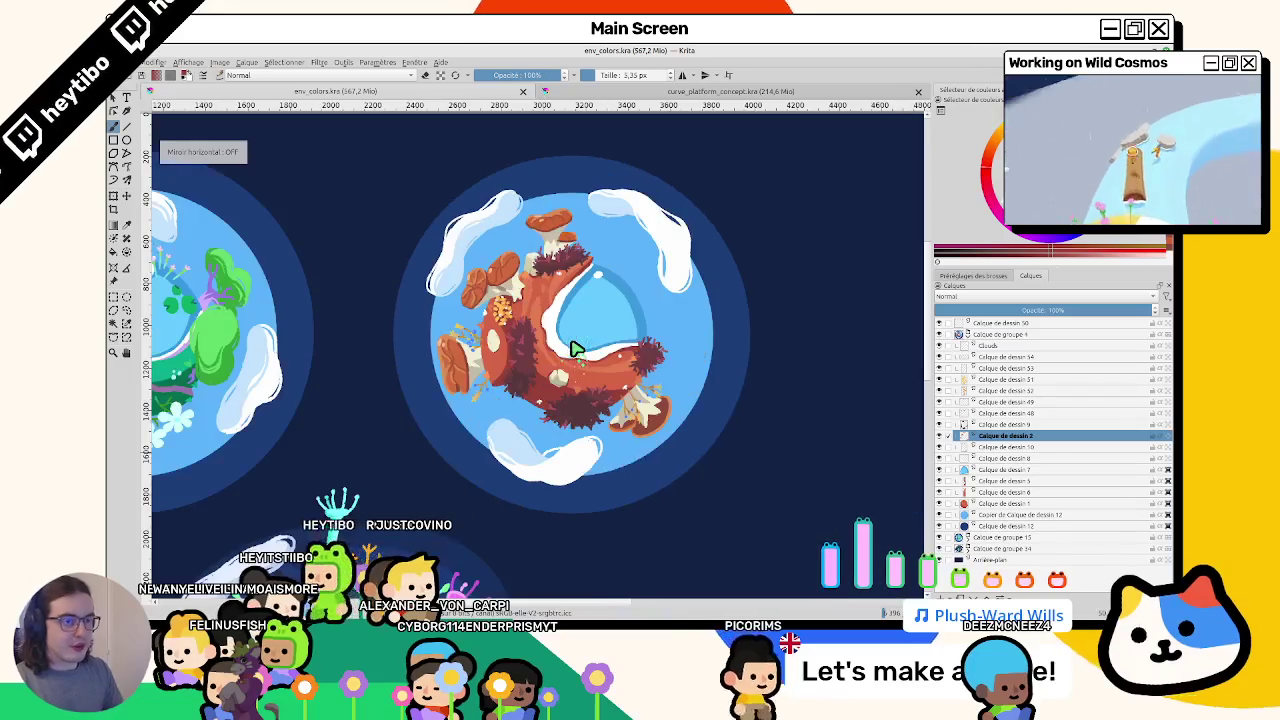
scroll(575, 348, "up", 4)
scroll(533, 343, "down", 1)
scroll(533, 343, "down", 3)
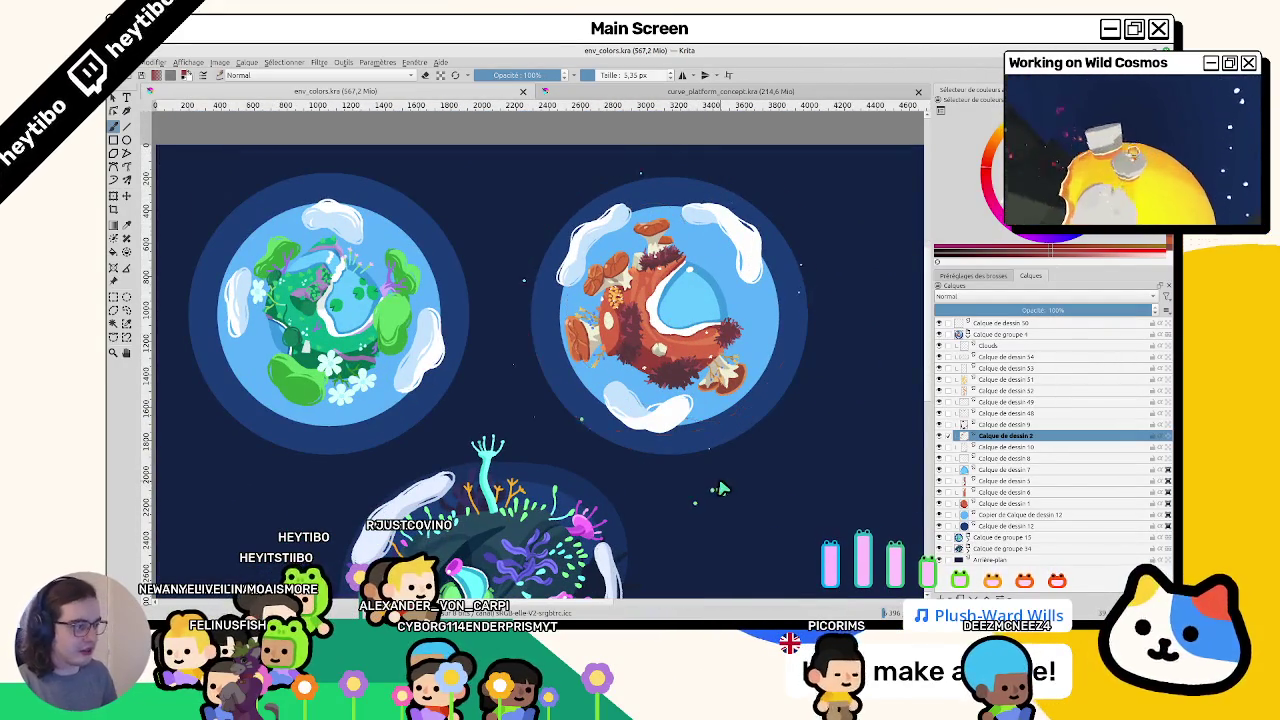
key("ctrl+Tab")
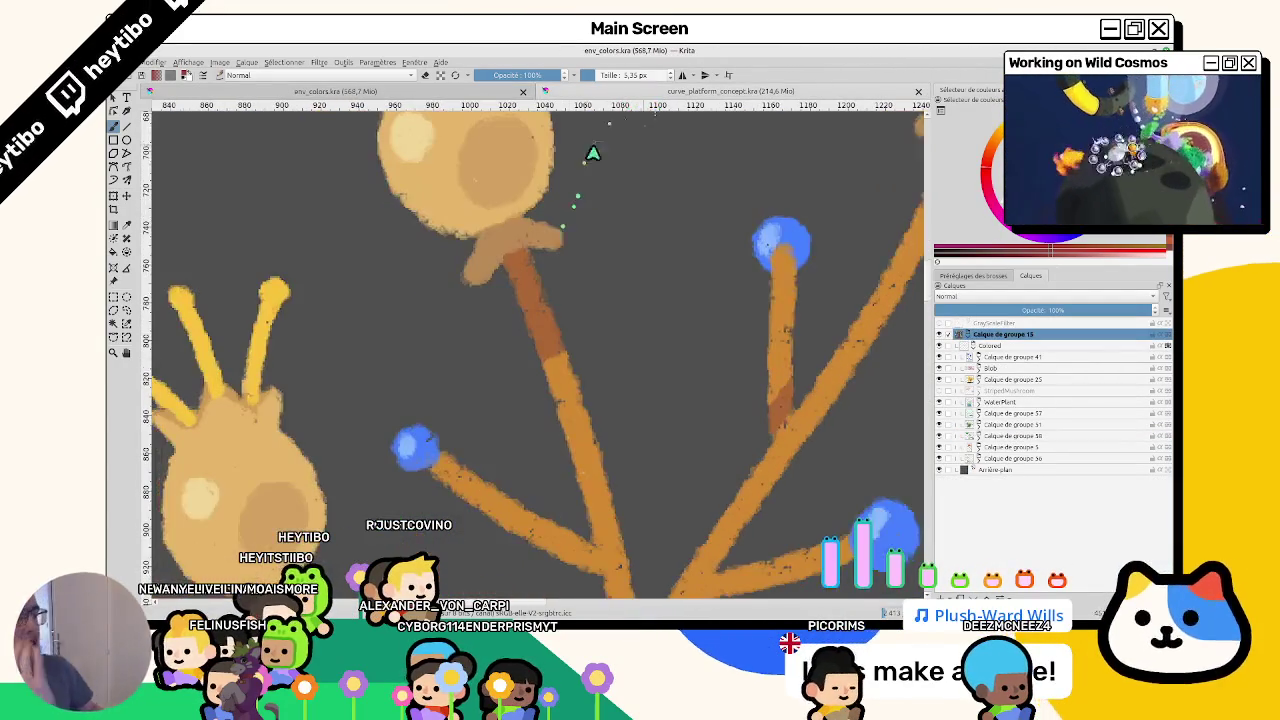
Zoom and pan across the plant studies, then return to the env_colors.kra planets tab.
scroll(571, 191, "down", 5)
scroll(538, 354, "up", 2)
scroll(538, 354, "up", 3)
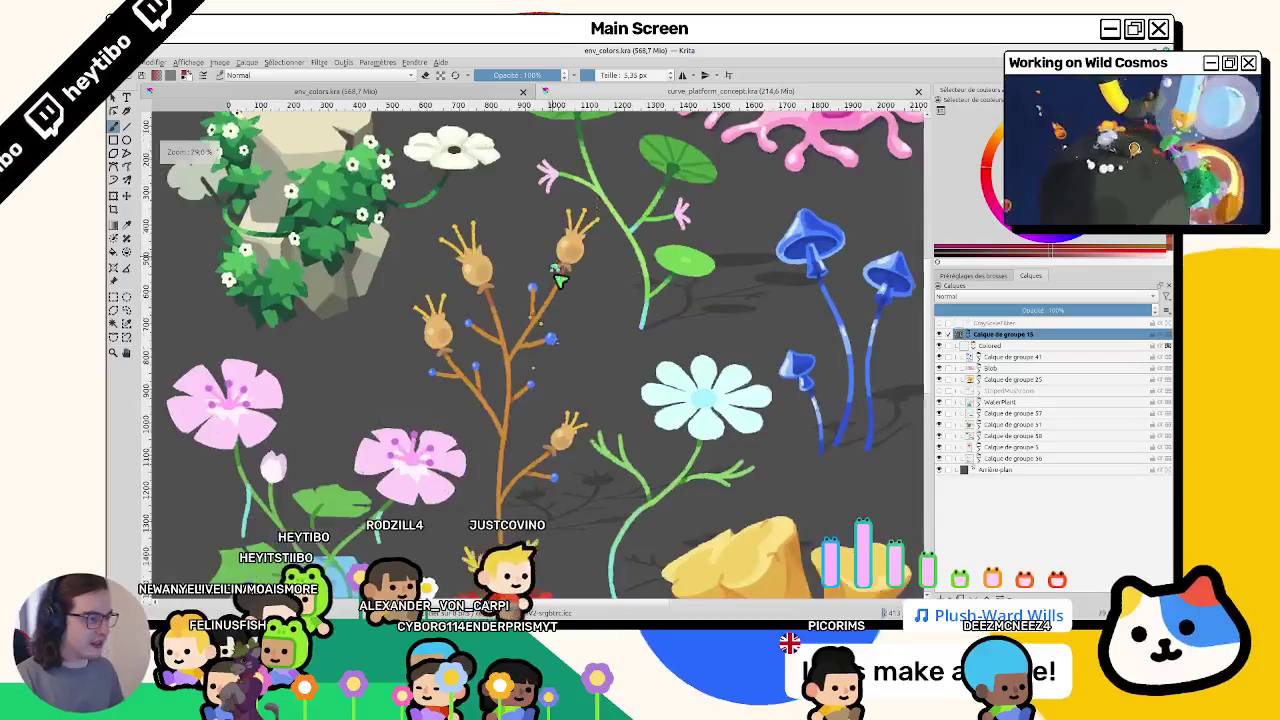
scroll(538, 354, "down", 3)
scroll(705, 352, "up", 3)
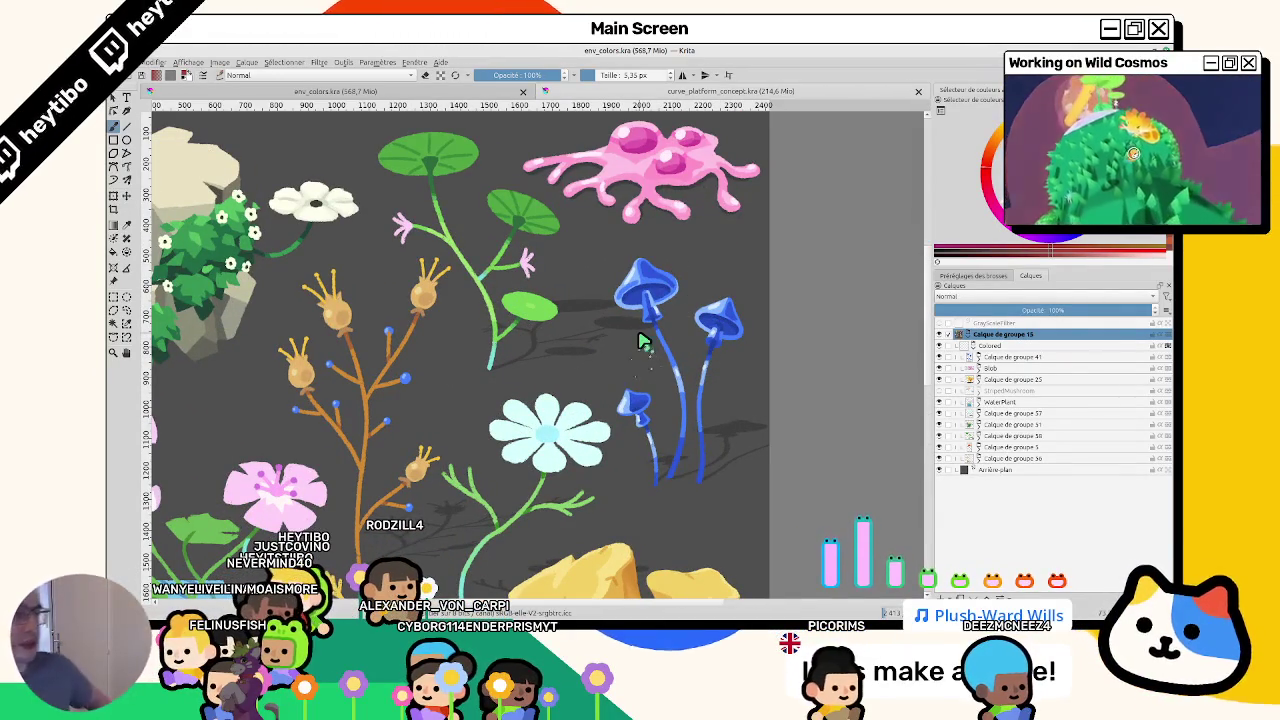
left_click_drag(643, 341, 718, 378)
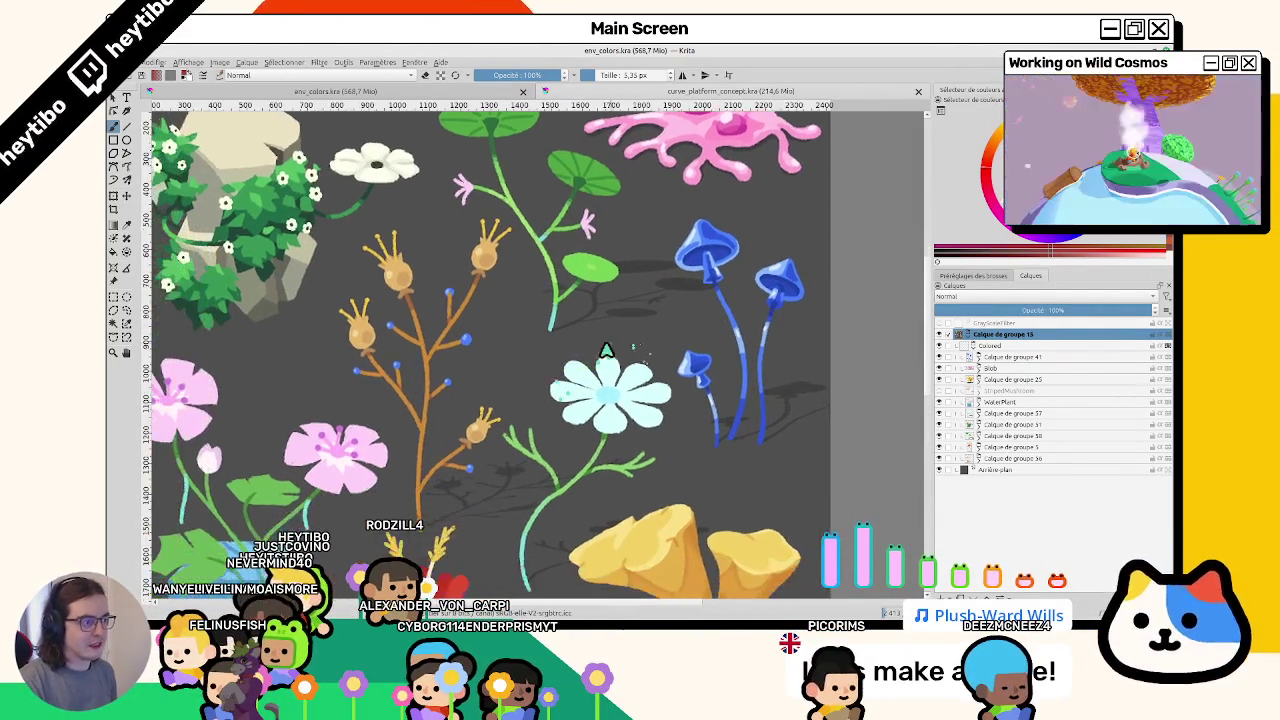
left_click(385, 97)
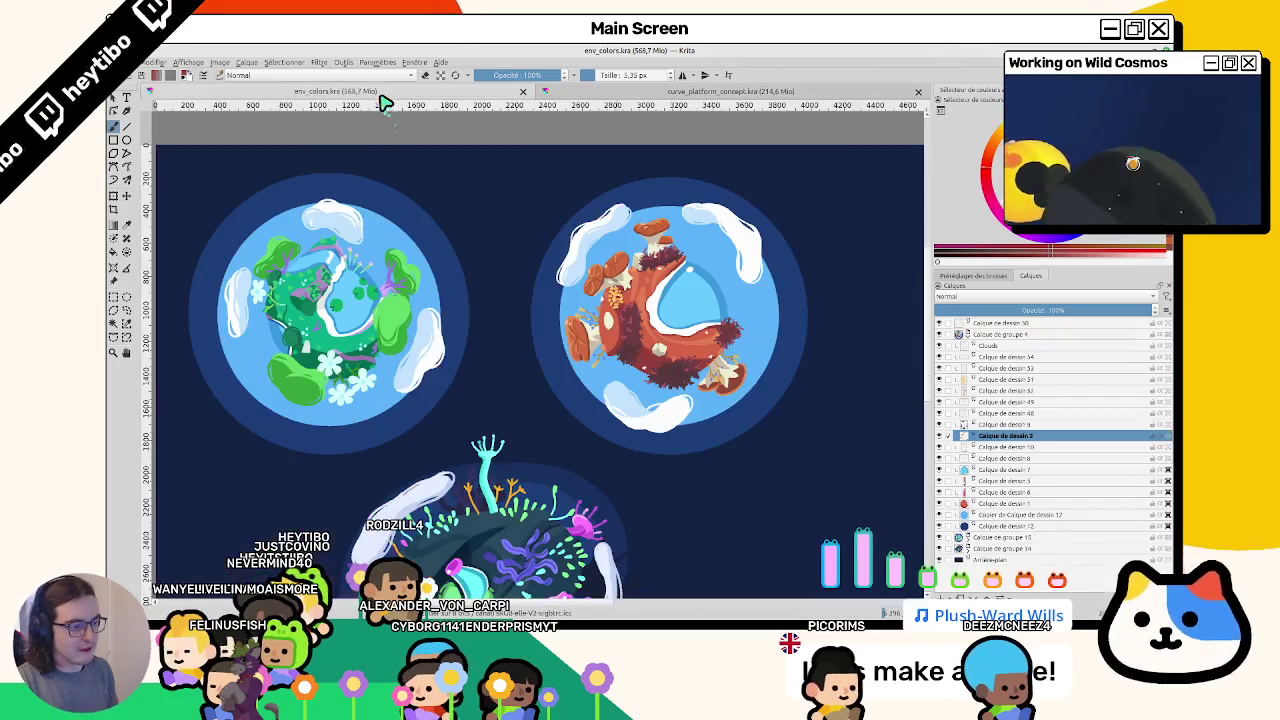
Zoom in on the green planet and expand its layer group, Calque de groupe 13.
scroll(390, 300, "up", 2)
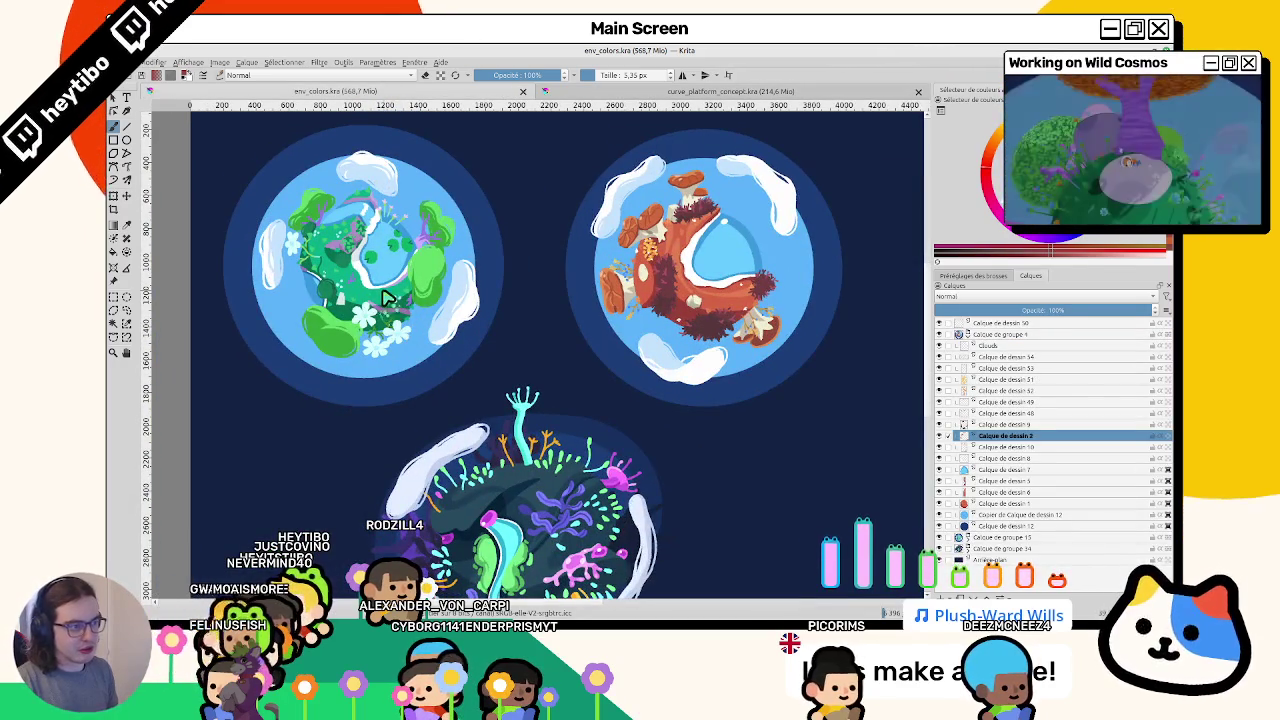
scroll(385, 296, "up", 1)
scroll(400, 300, "up", 1)
scroll(470, 370, "up", 2)
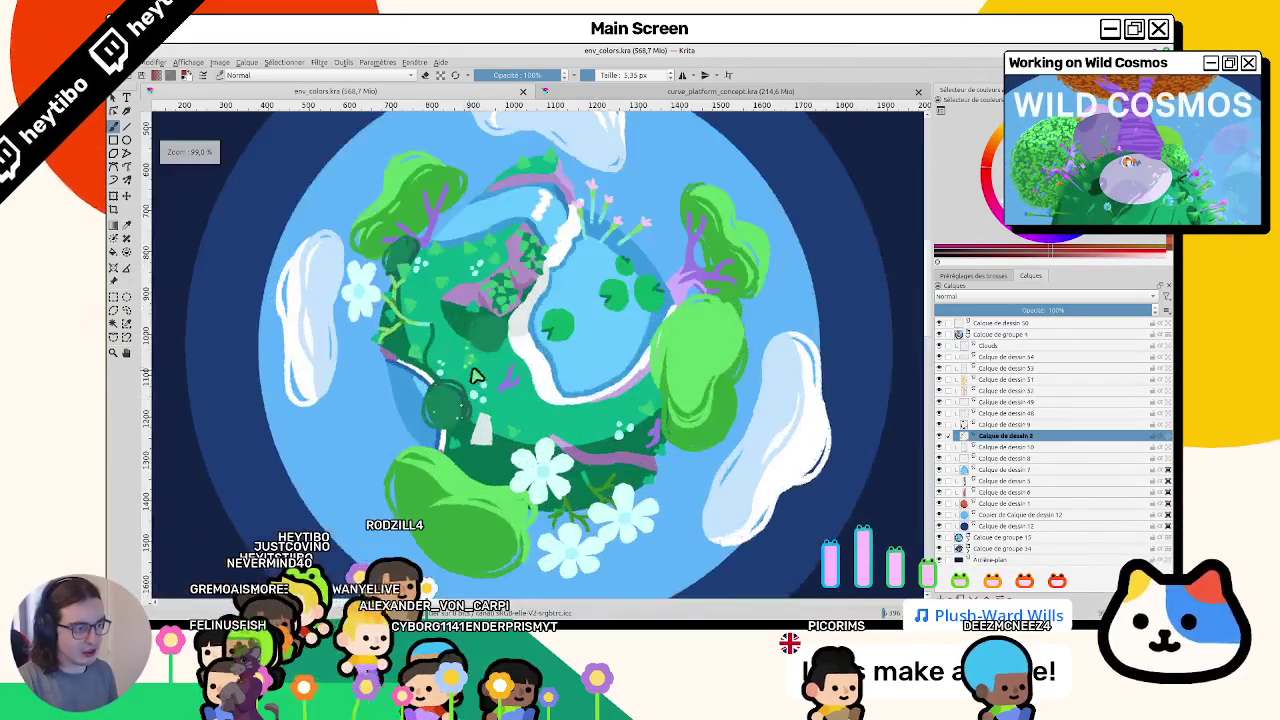
scroll(570, 328, "up", 1)
scroll(570, 328, "up", 1)
left_click(964, 364)
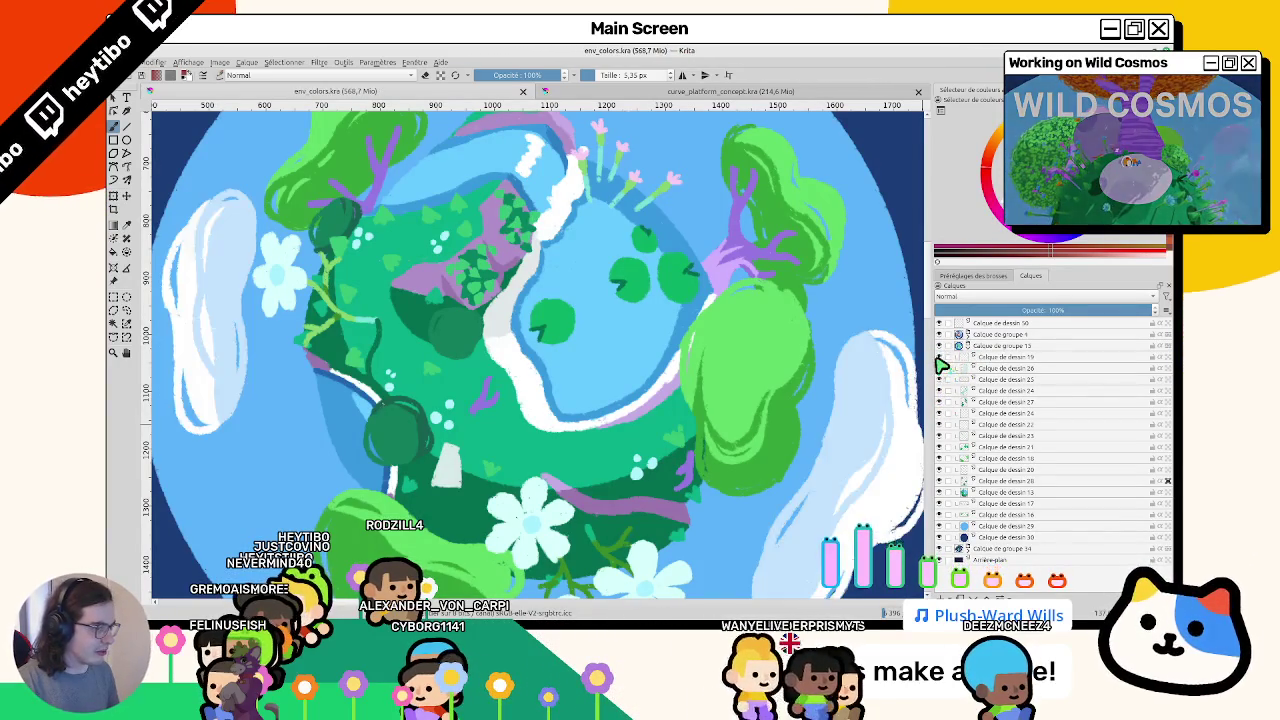
Add a test layer above Calque de dessin 19, then remove it with undo.
left_click(988, 360)
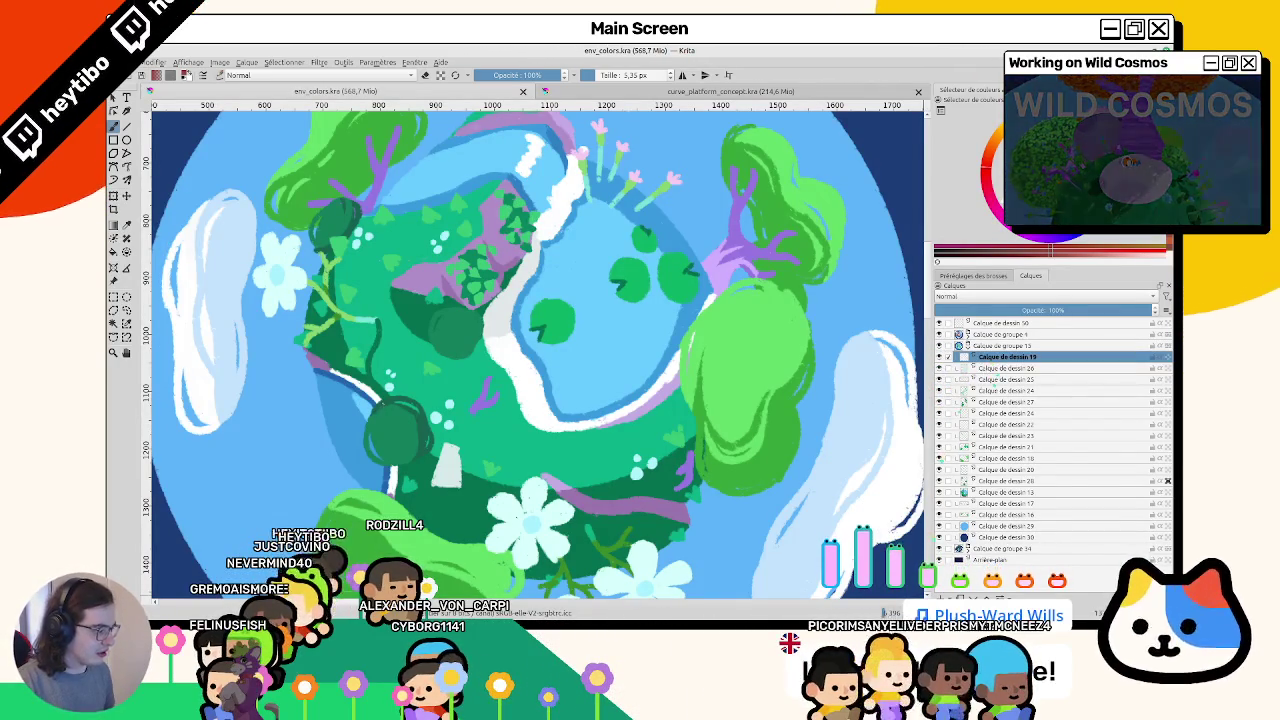
key("Insert")
scroll(593, 357, "down", 3)
scroll(593, 357, "down", 2)
scroll(586, 366, "down", 2)
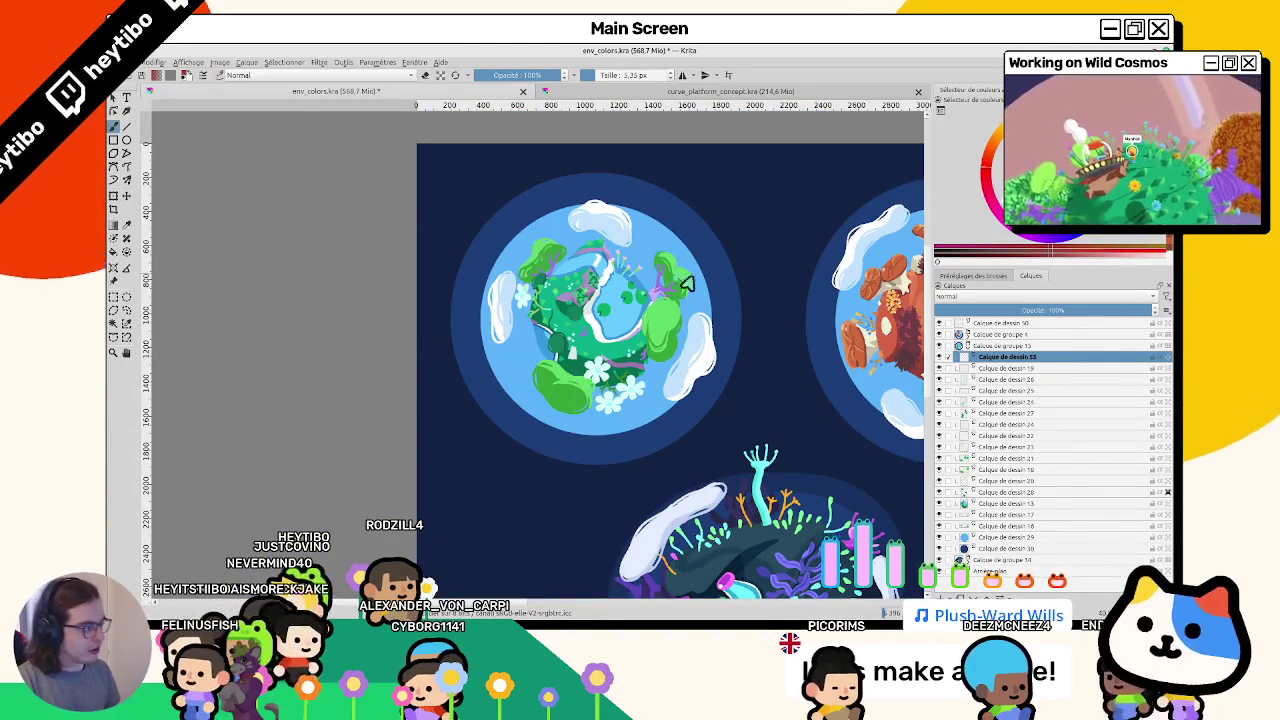
scroll(351, 337, "up", 3)
scroll(351, 337, "up", 2)
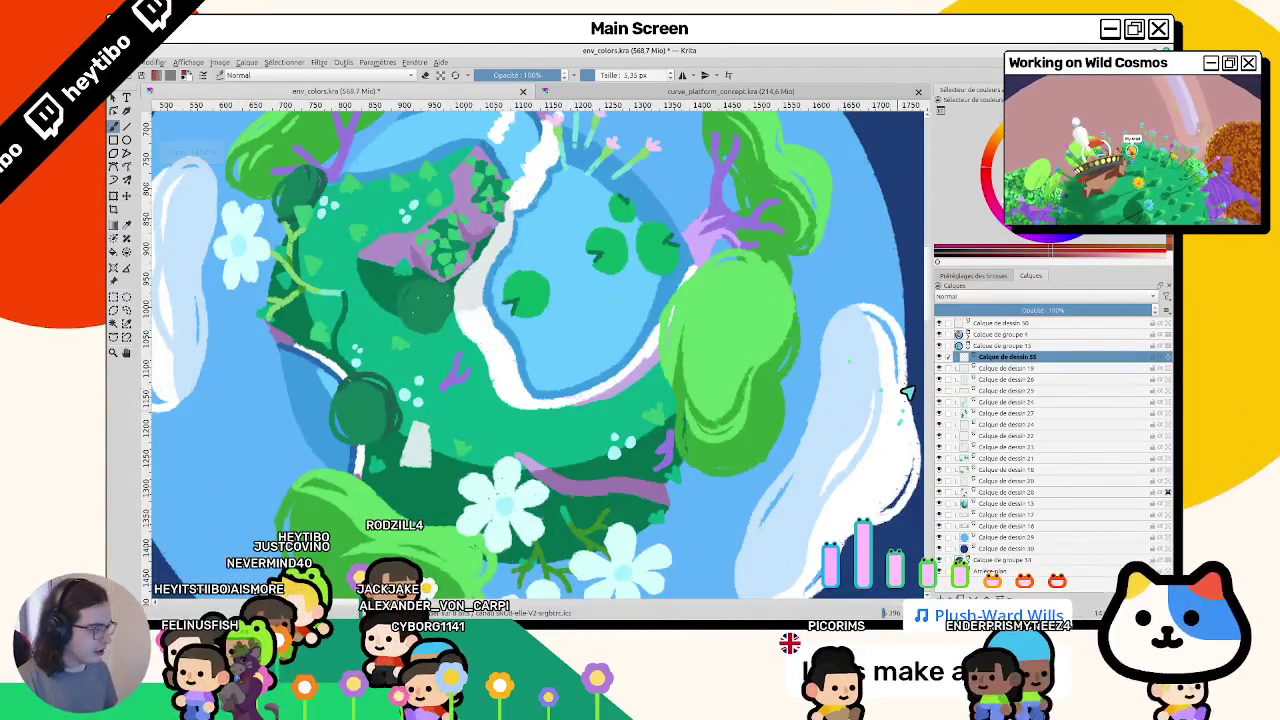
key("ctrl+z")
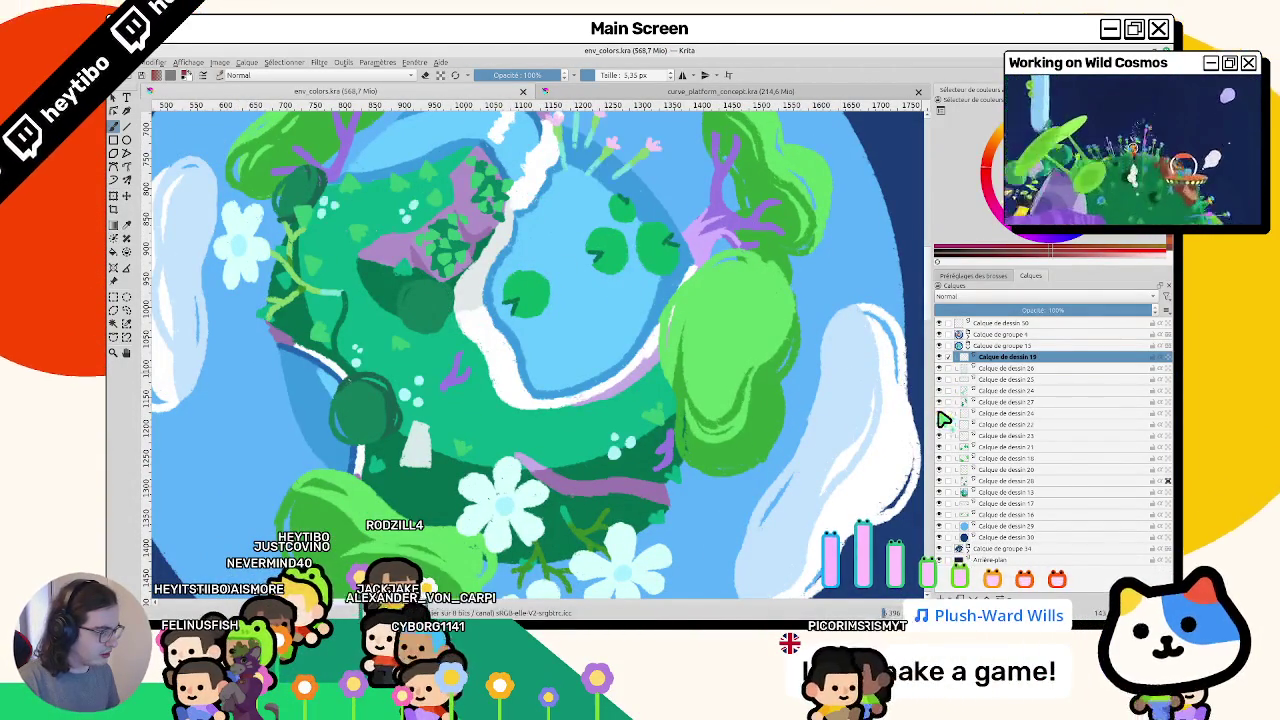
Toggle two layers' visibility to identify them, then select Calque de dessin 28 for painting.
left_click(940, 447)
double_click(940, 447)
left_click(940, 447)
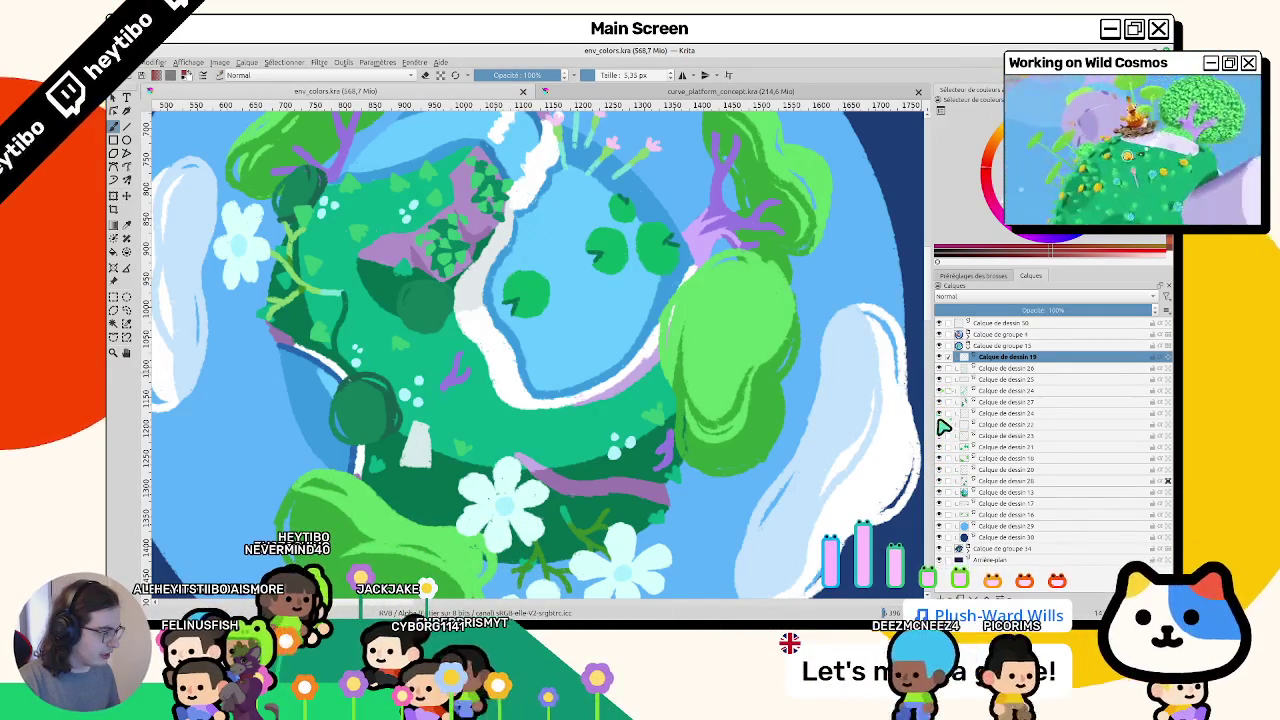
left_click(940, 428)
left_click(940, 428)
left_click(988, 481)
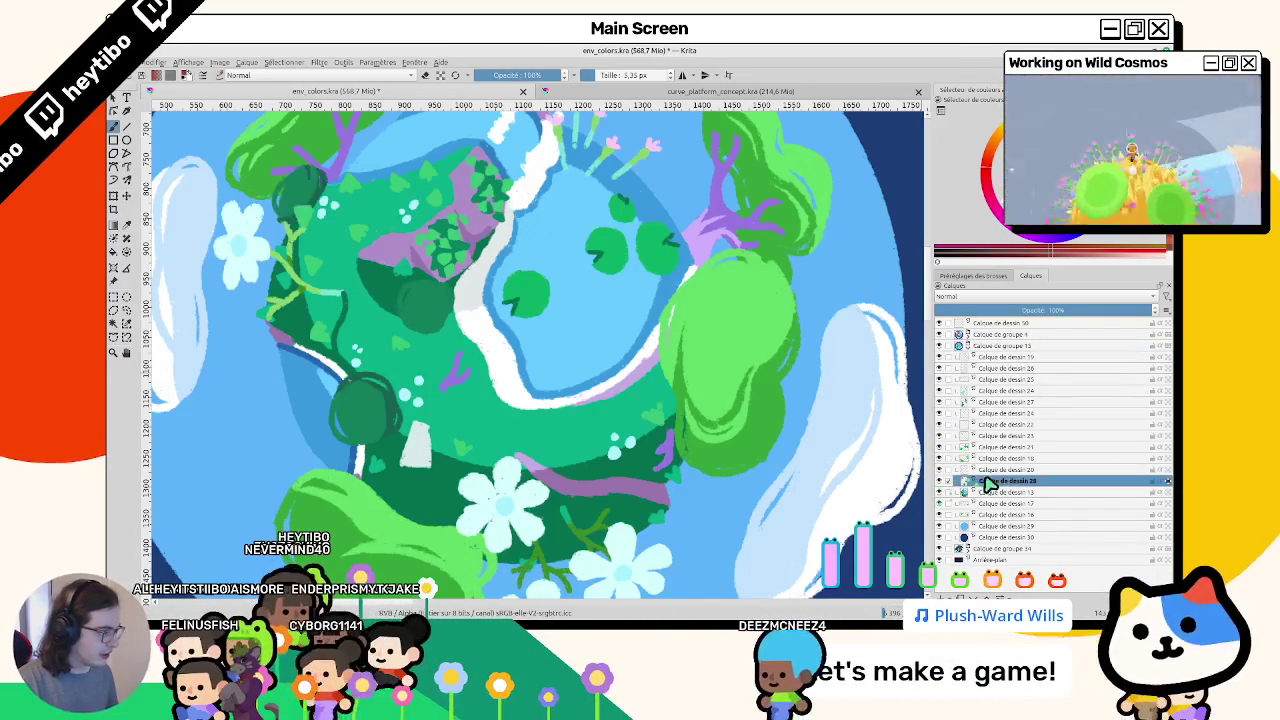
mouse_move(600, 400)
left_mouse_down()
mouse_move(452, 374)
mouse_move(409, 343)
left_mouse_up()
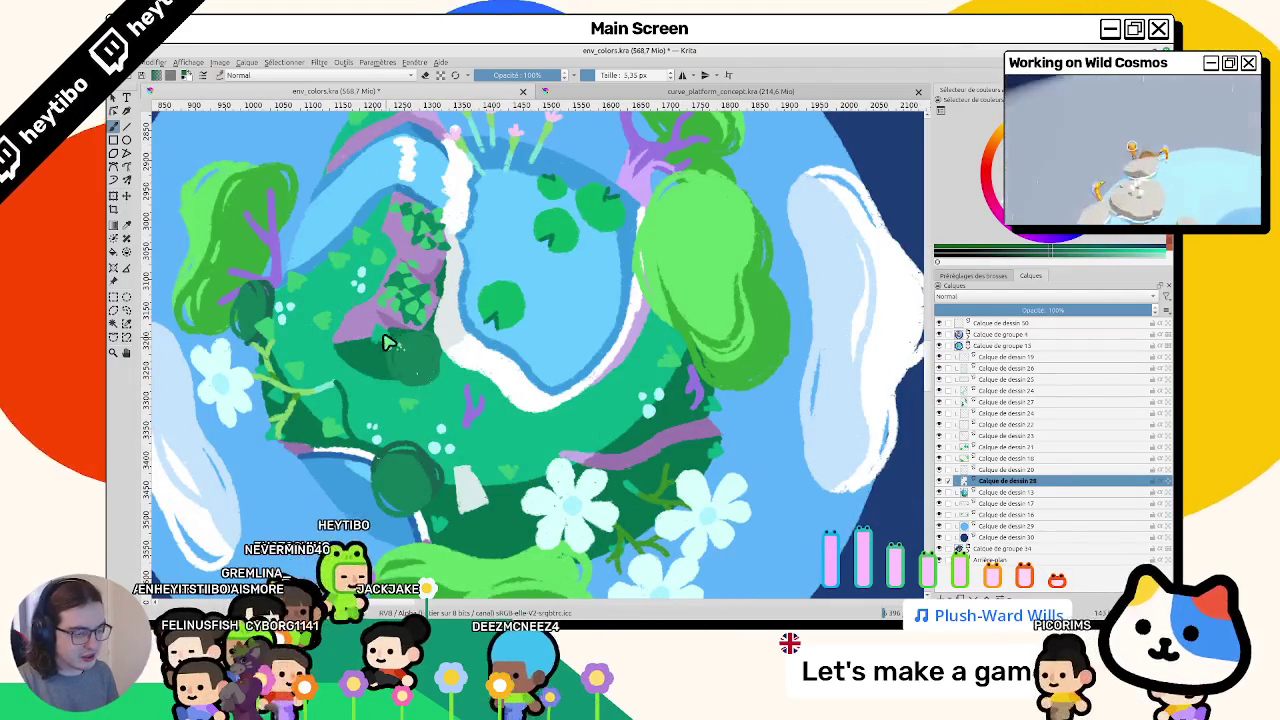
Paint dark green over the white strip's edge and the lighter patch, evening out the bush interior.
scroll(390, 345, "up", 3)
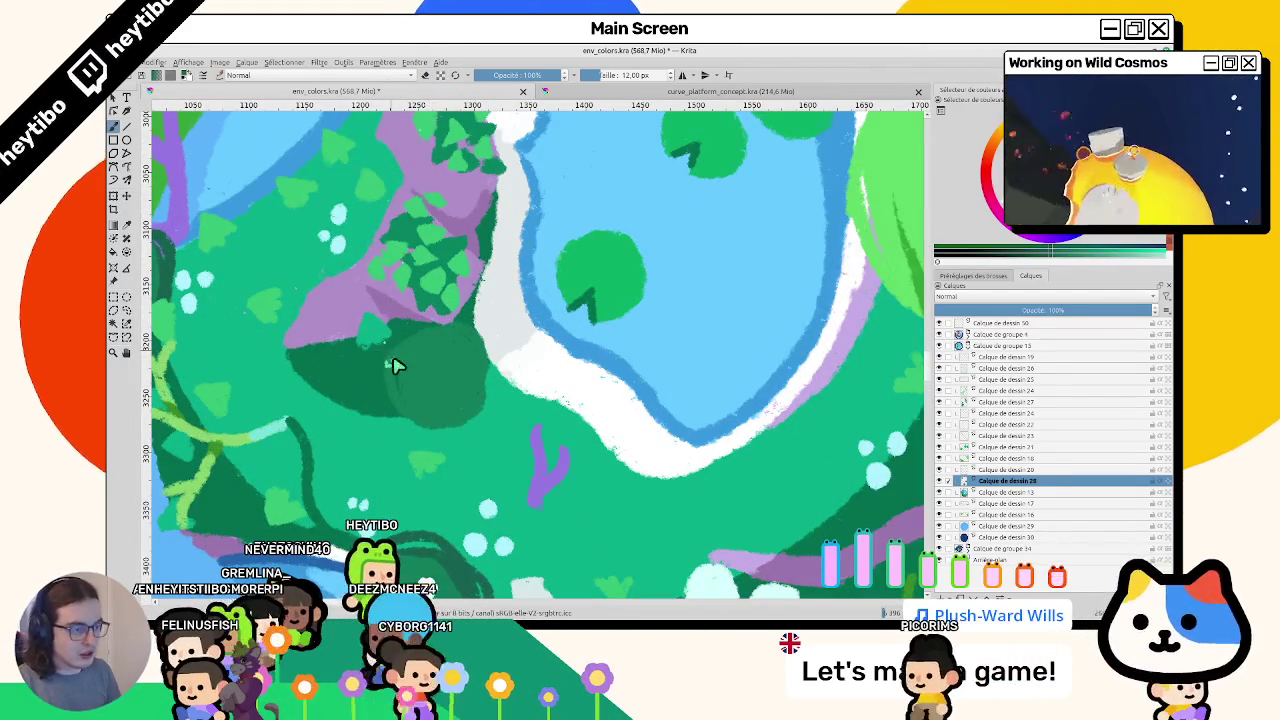
mouse_move(428, 337)
left_mouse_down()
mouse_move(471, 349)
mouse_move(491, 366)
mouse_move(490, 388)
left_mouse_up()
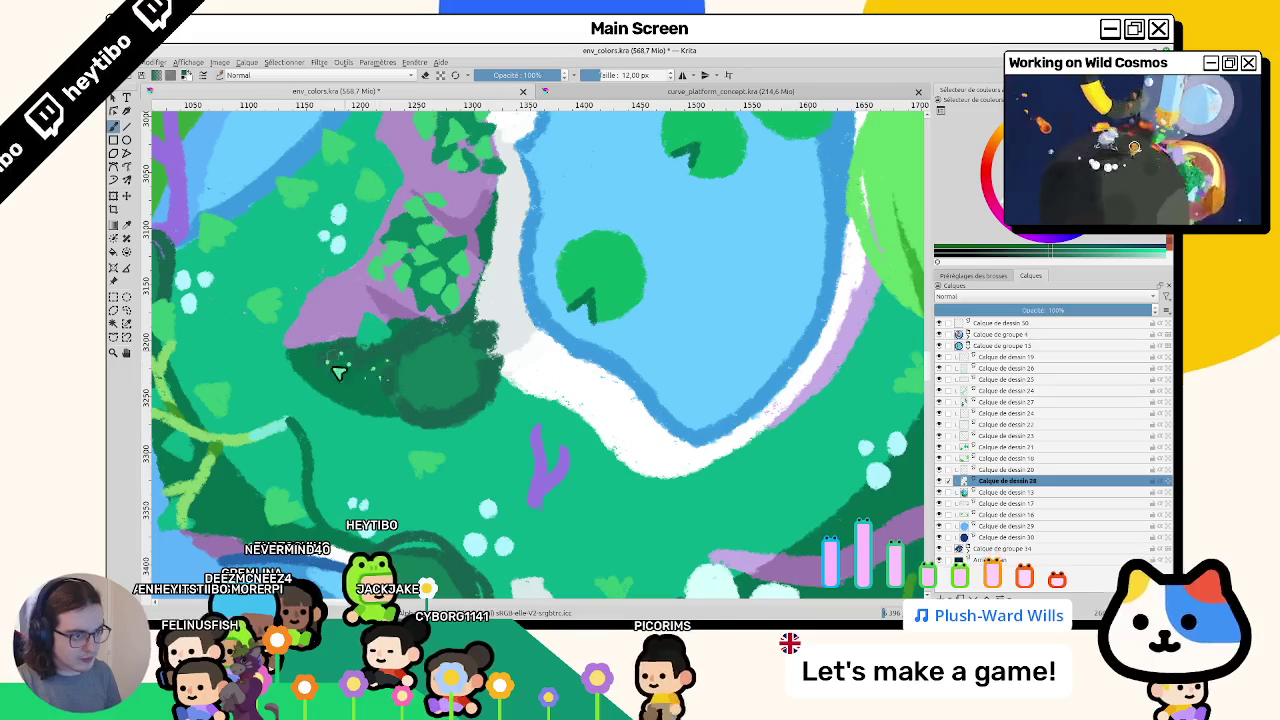
mouse_move(357, 371)
left_mouse_down()
mouse_move(414, 400)
mouse_move(455, 353)
mouse_move(459, 366)
mouse_move(629, 354)
mouse_move(883, 206)
left_mouse_up()
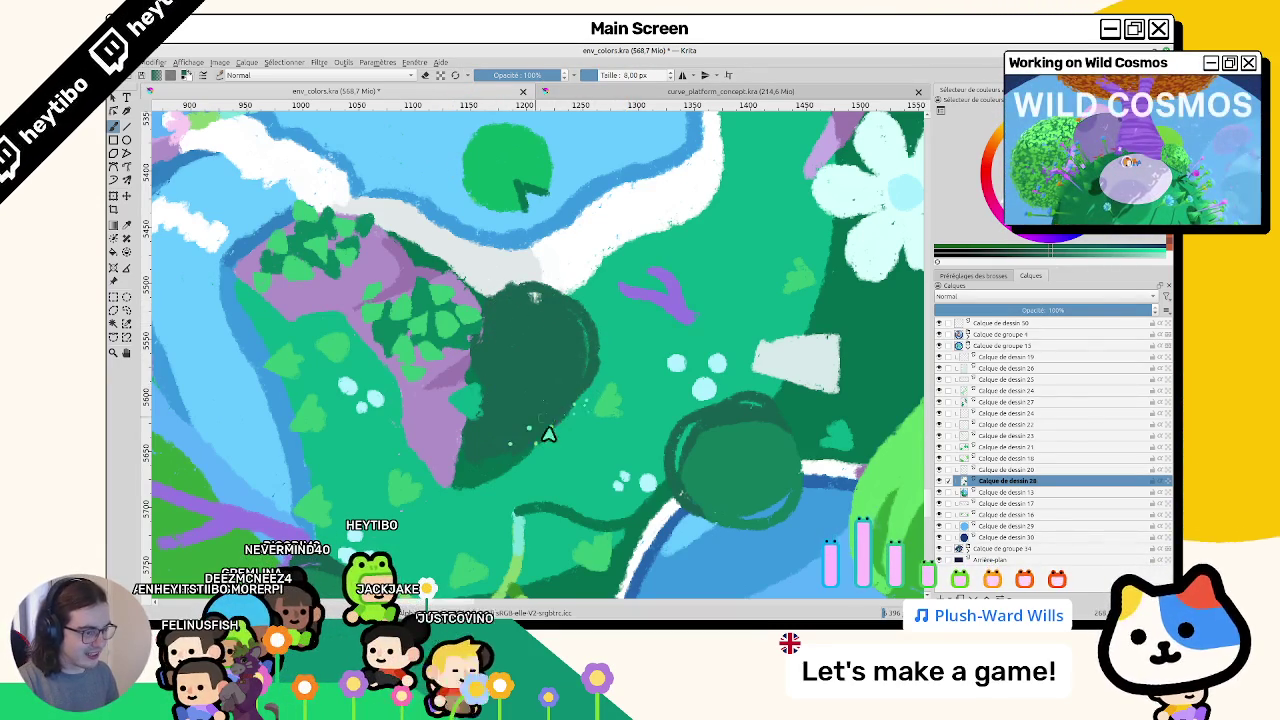
key("m")
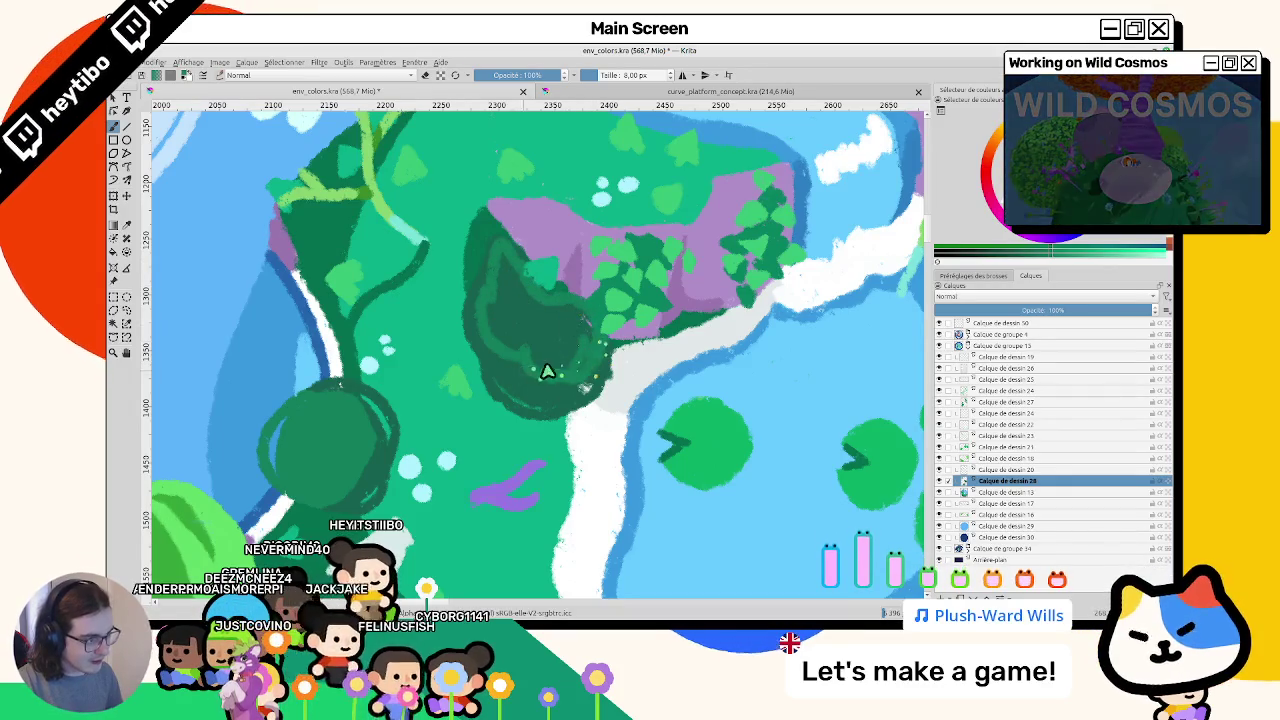
left_click_drag(540, 376, 563, 342)
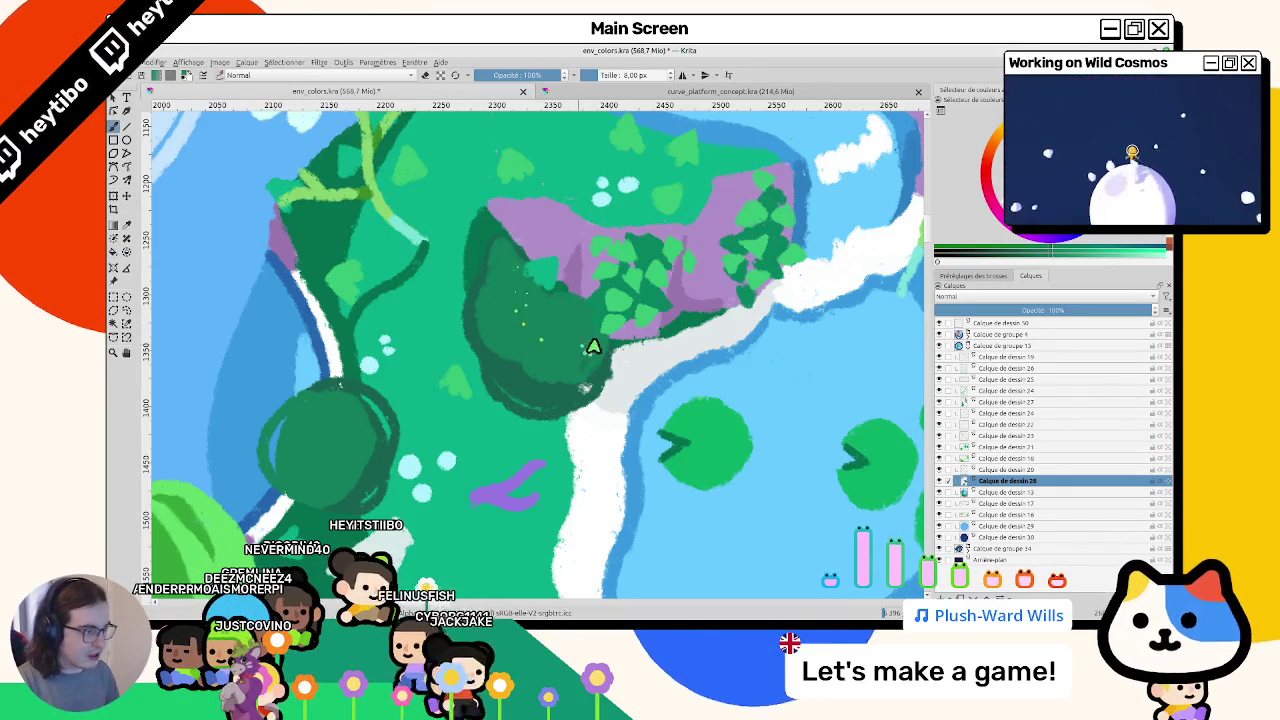
Sample the darker bush green, work around the other bushes, and reset the view rotation upright.
left_click_drag(625, 378, 503, 329)
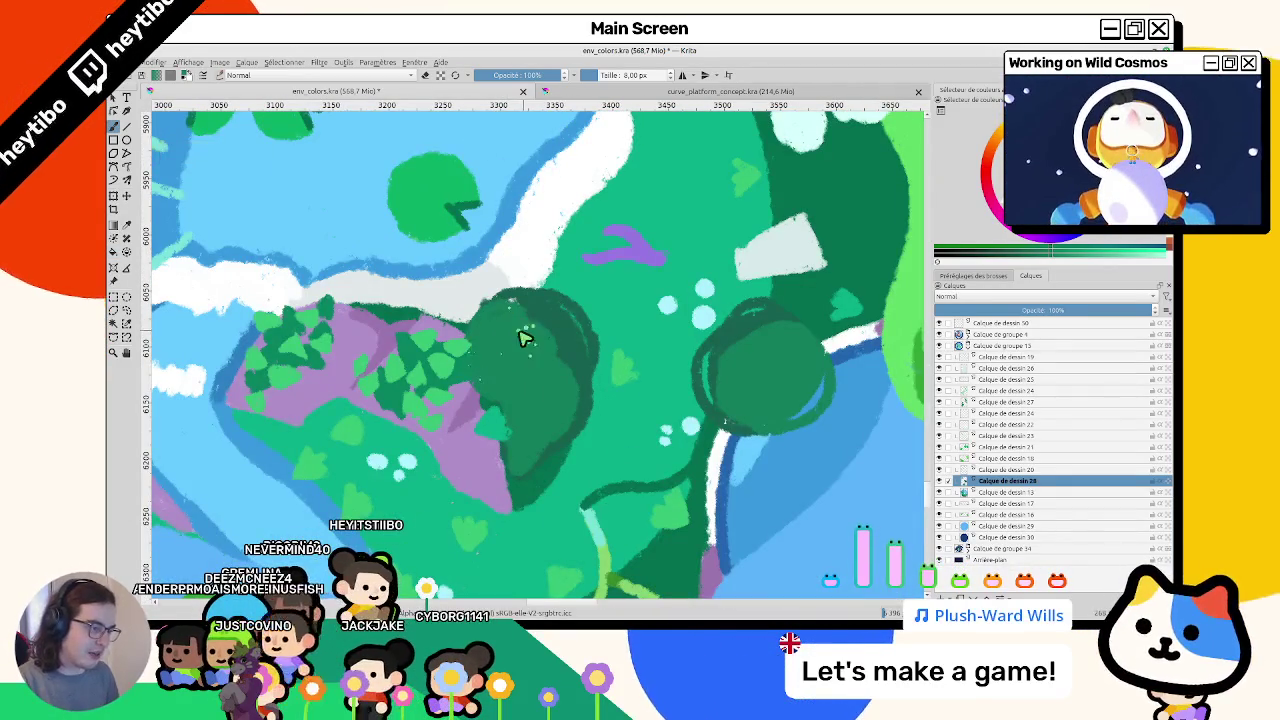
left_click(505, 320, "ctrl")
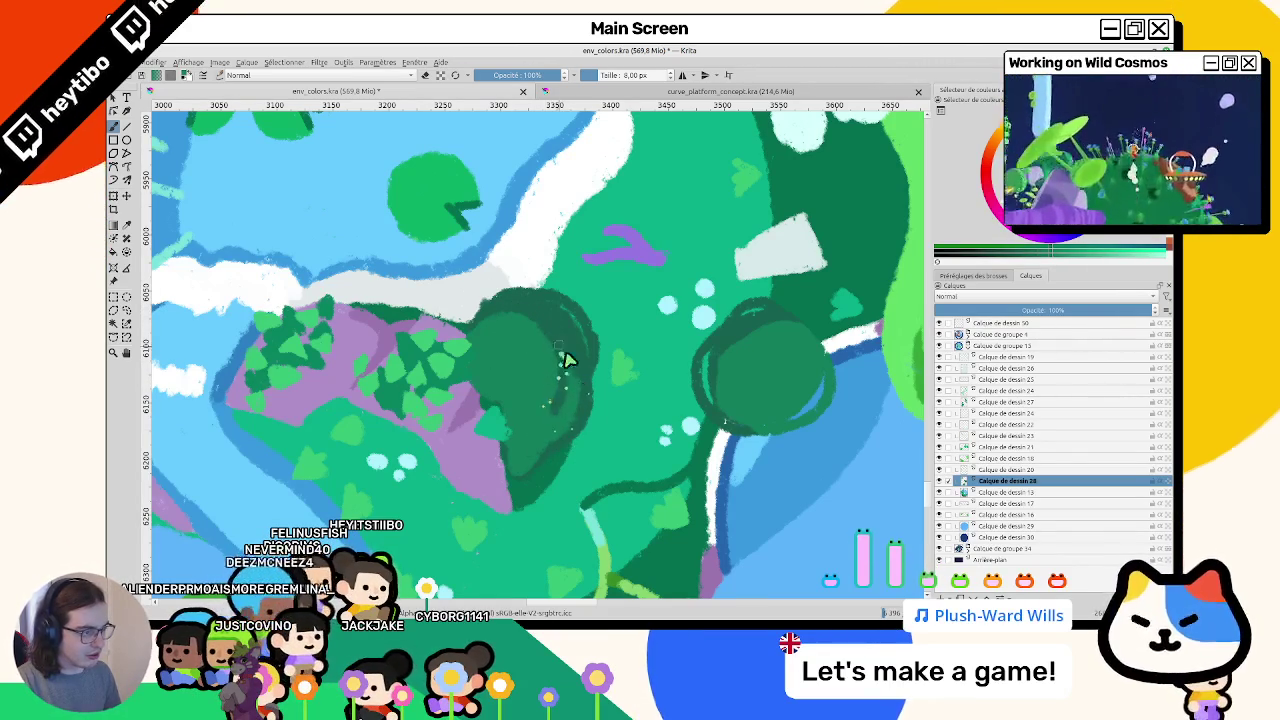
left_click_drag(597, 317, 560, 340)
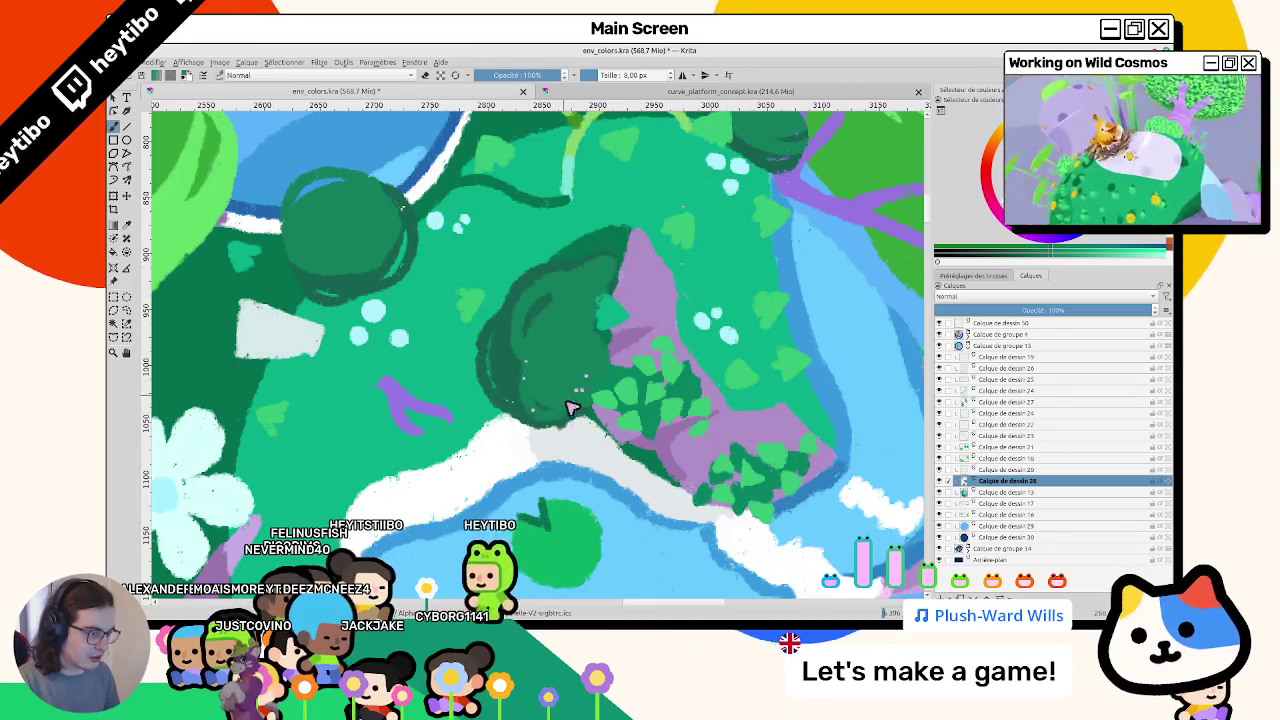
mouse_move(570, 407)
left_mouse_down()
mouse_move(608, 277)
mouse_move(553, 309)
left_mouse_up()
key("5")
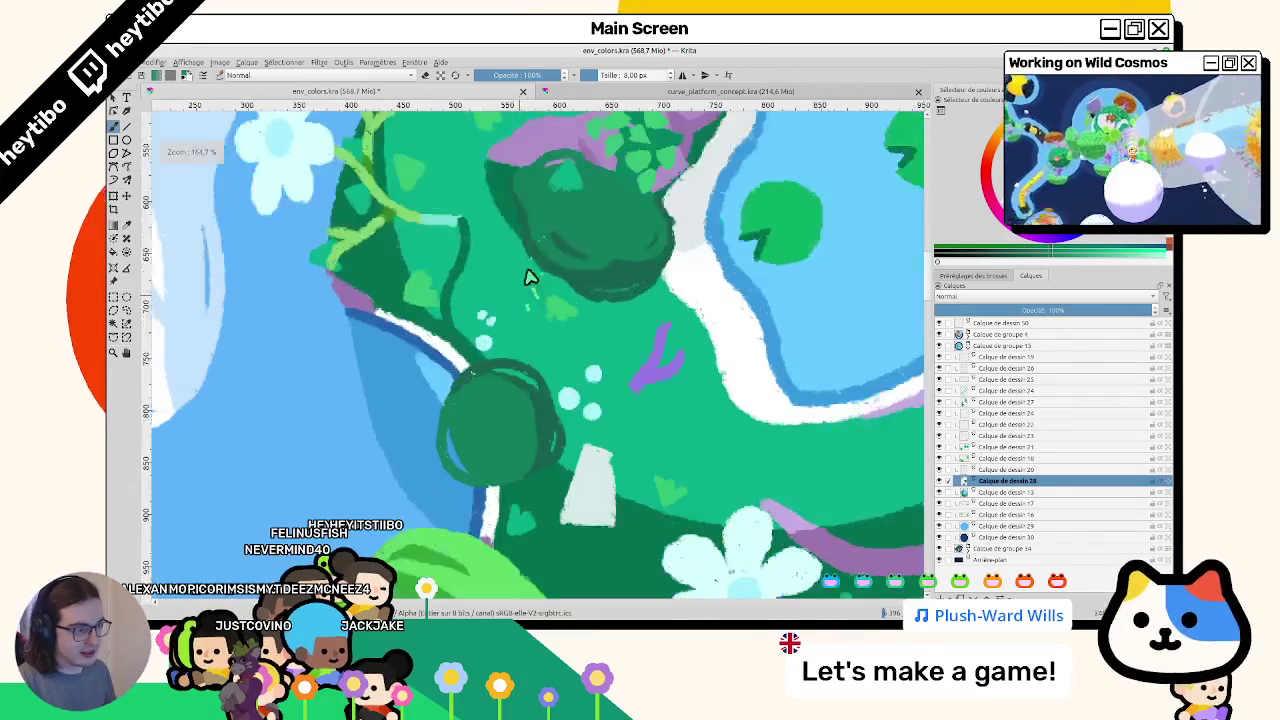
Flip and rotate the view to inspect the dark green bushes, then zoom out to the whole planet.
scroll(531, 277, "down", 3)
scroll(494, 366, "up", 3)
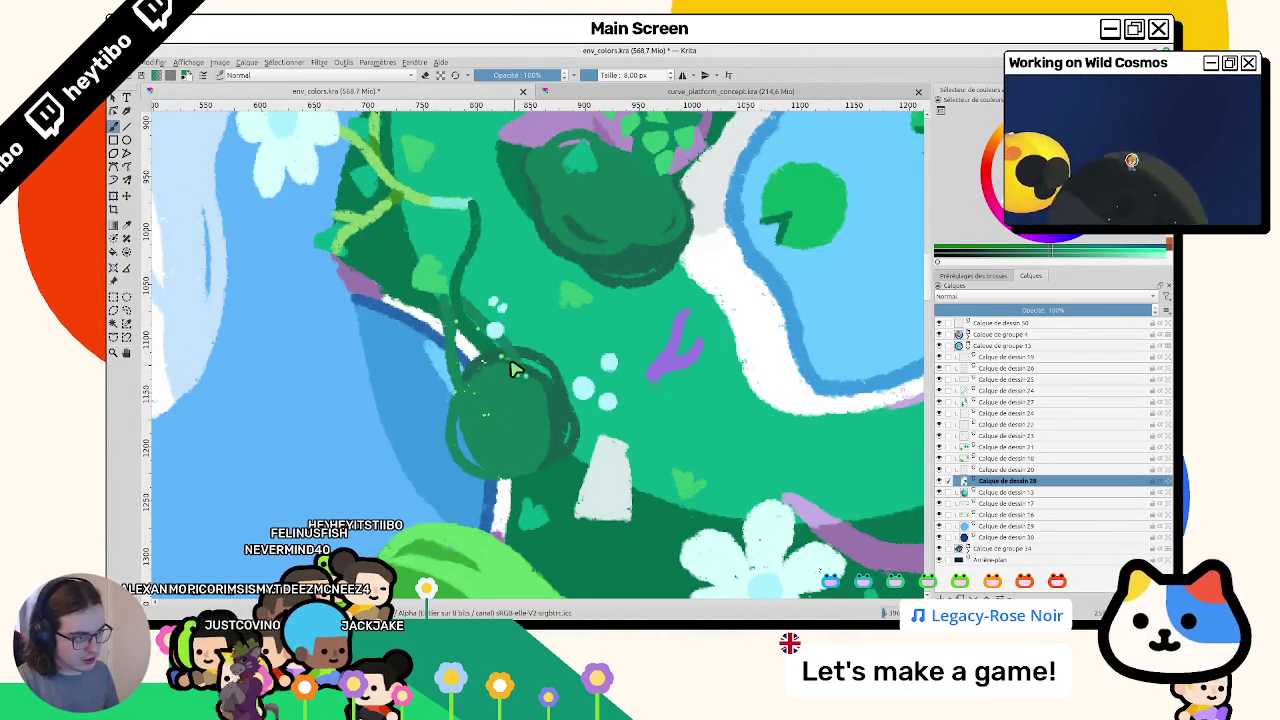
scroll(563, 349, "down", 5)
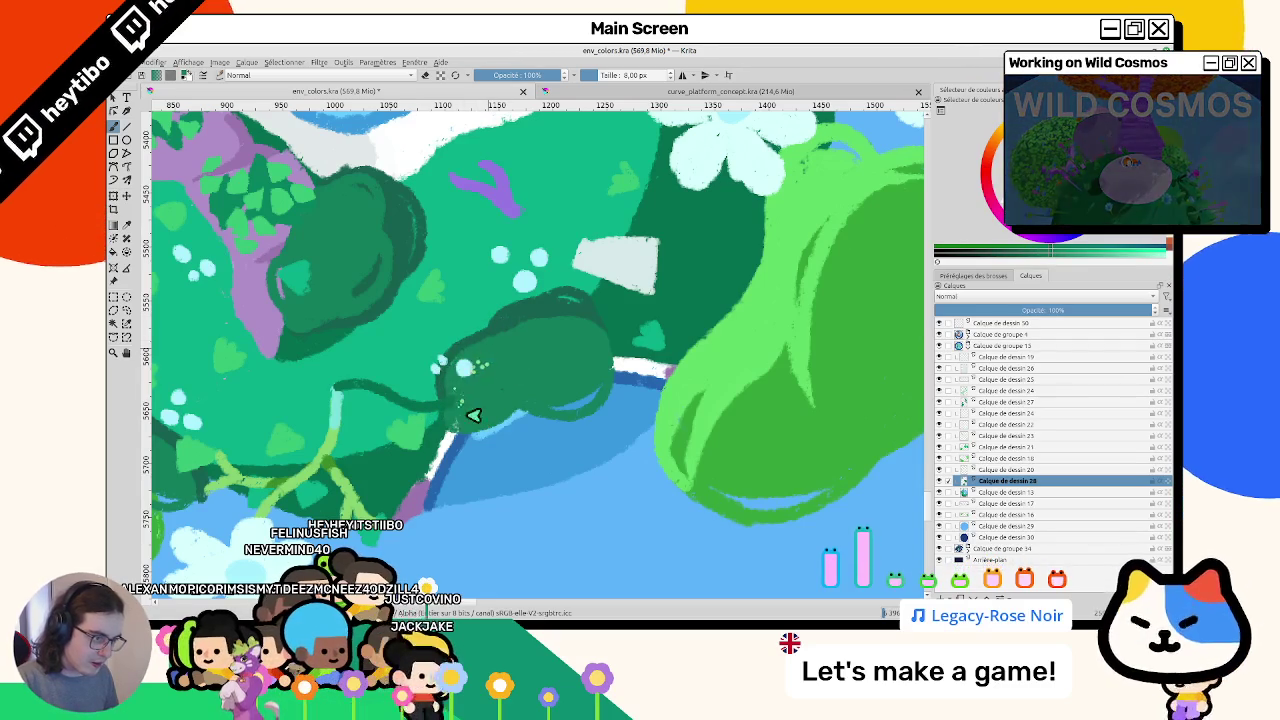
key("ctrl+]")
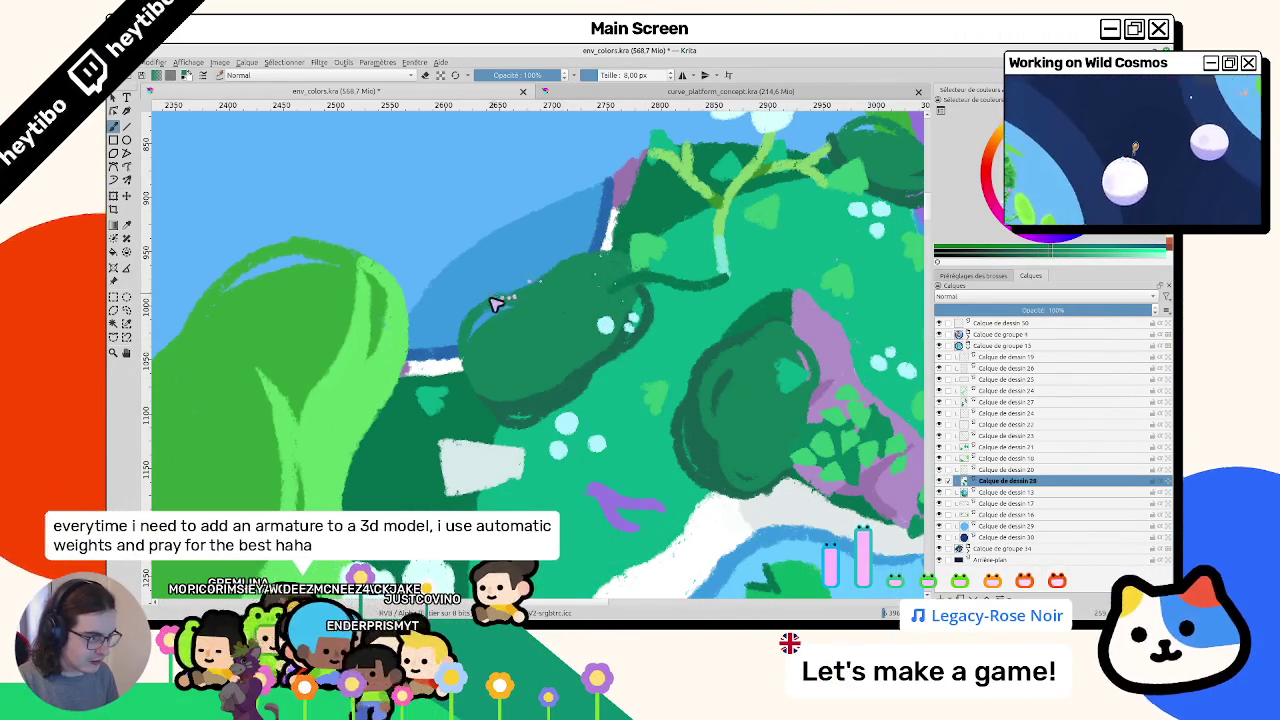
mouse_move(577, 271)
left_mouse_down()
mouse_move(457, 340)
mouse_move(517, 350)
left_mouse_up()
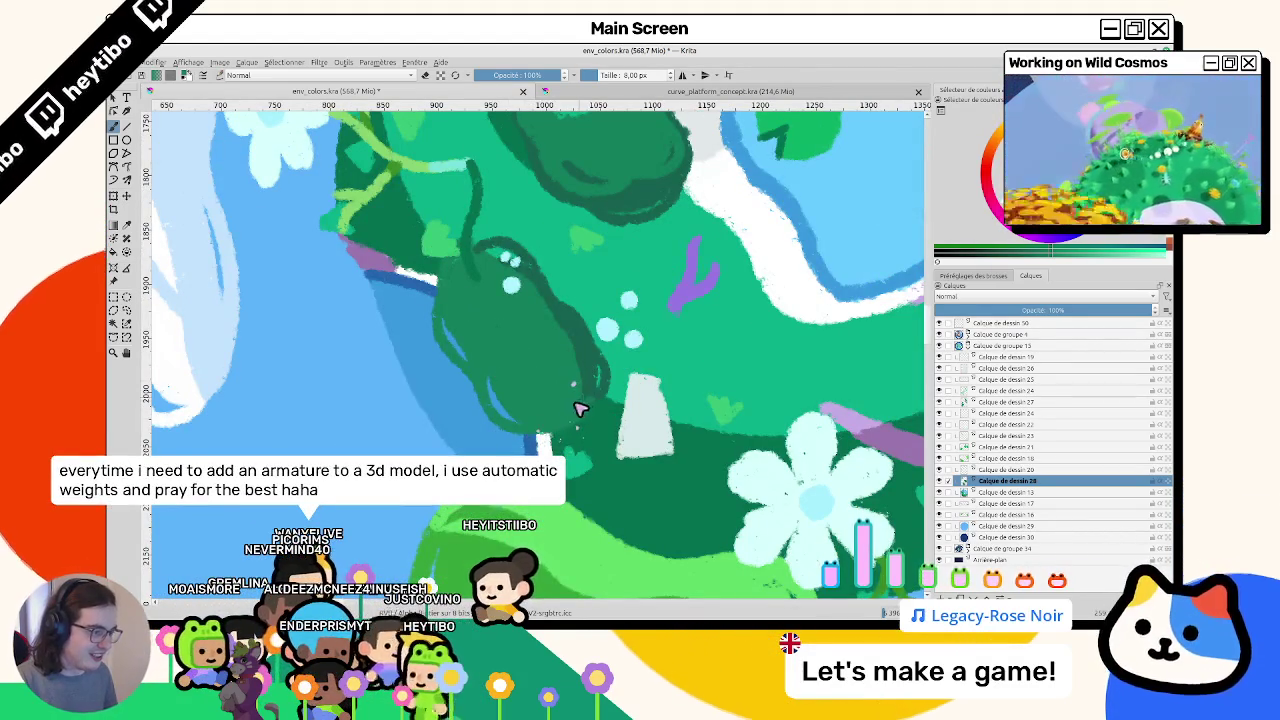
mouse_move(583, 407)
left_mouse_down()
mouse_move(566, 423)
mouse_move(313, 378)
left_mouse_up()
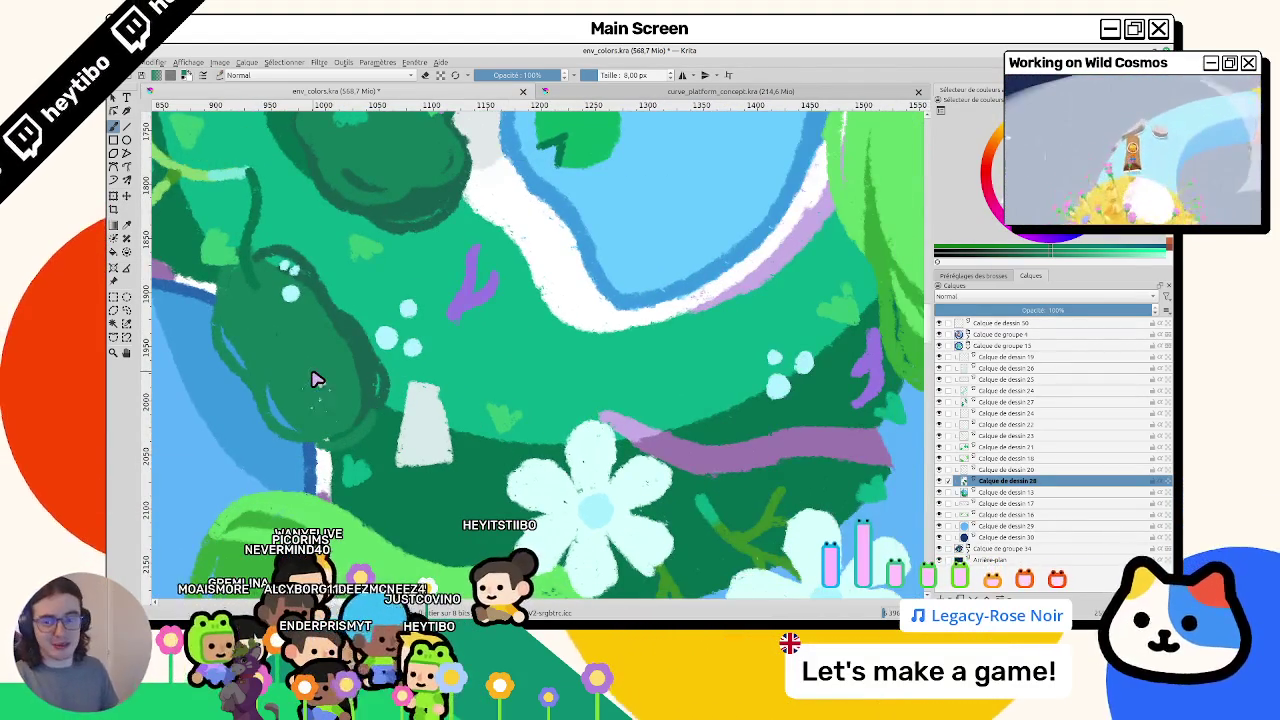
key("minus")
key("minus")
key("minus")
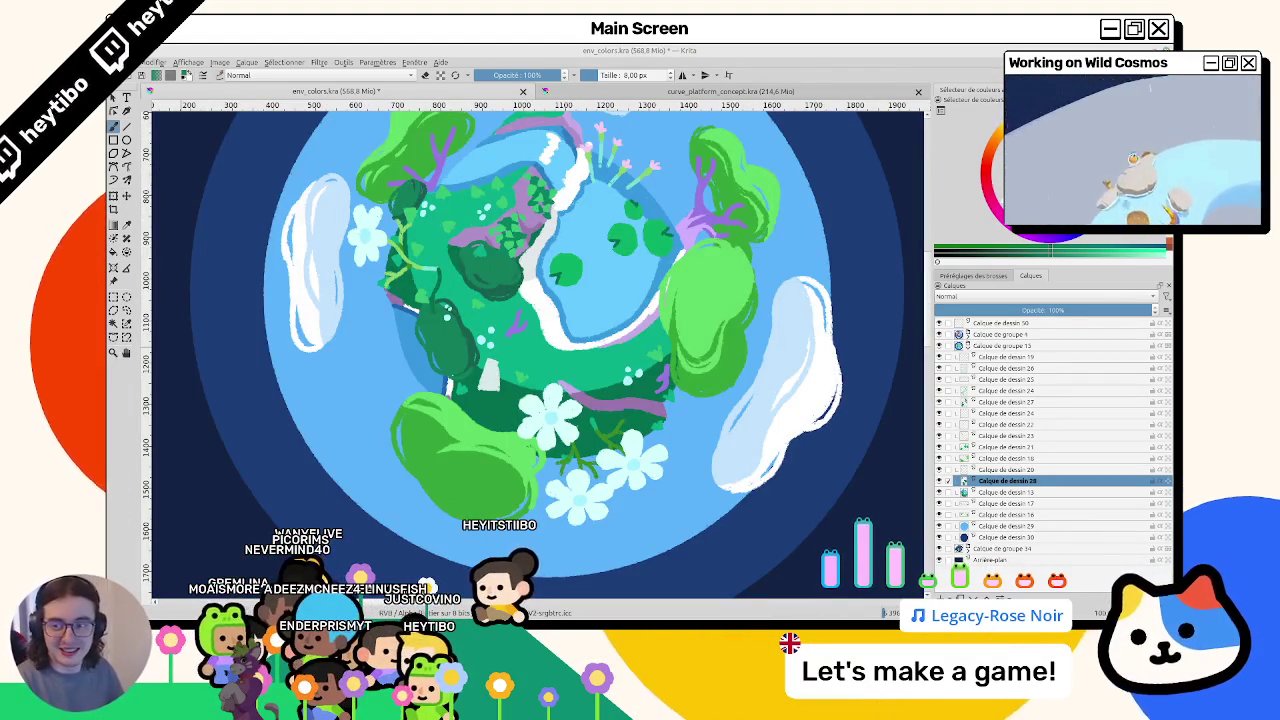
scroll(777, 309, "up", 3)
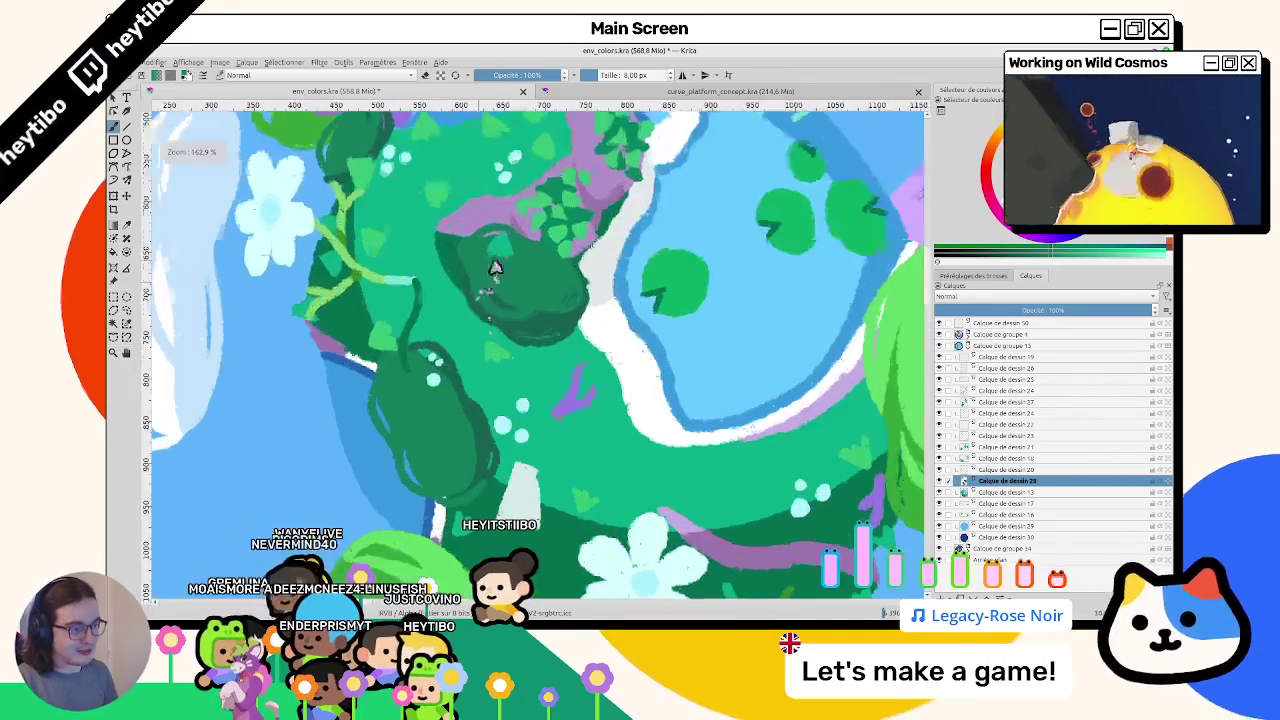
scroll(777, 309, "down", 1)
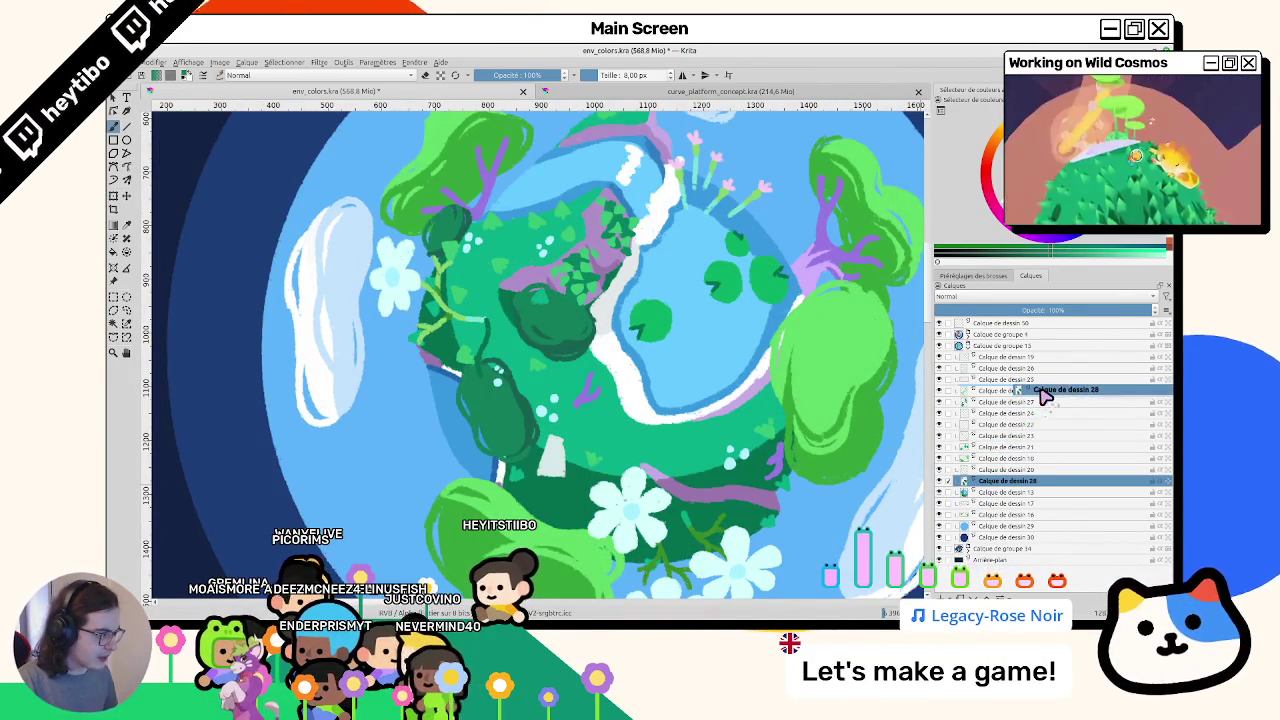
Move Calque de dessin 28 between layers 25 and 27 in the layer stack.
left_click_drag(1043, 395, 1003, 410)
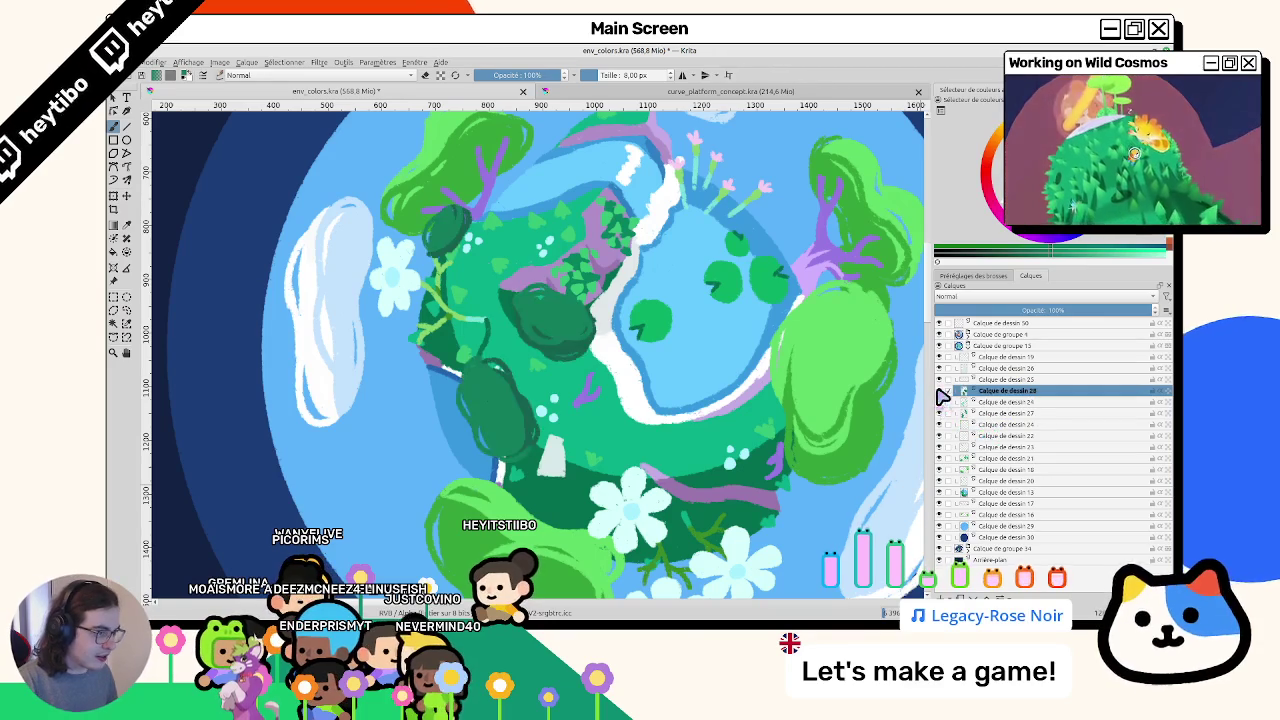
scroll(537, 337, "up", 3)
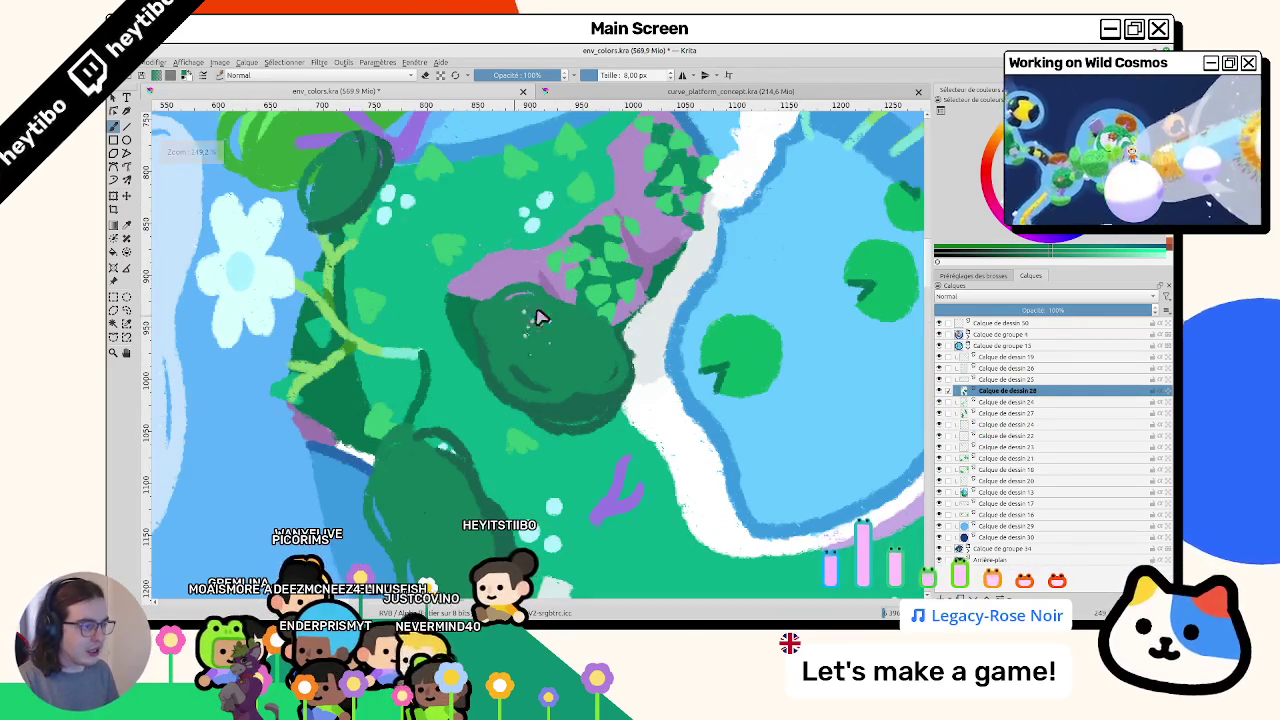
mouse_move(613, 405)
left_mouse_down()
mouse_move(513, 310)
mouse_move(518, 400)
left_mouse_up()
key("1")
Zoom in and paint dark green strokes on the blob's left side.
scroll(515, 390, "up", 1)
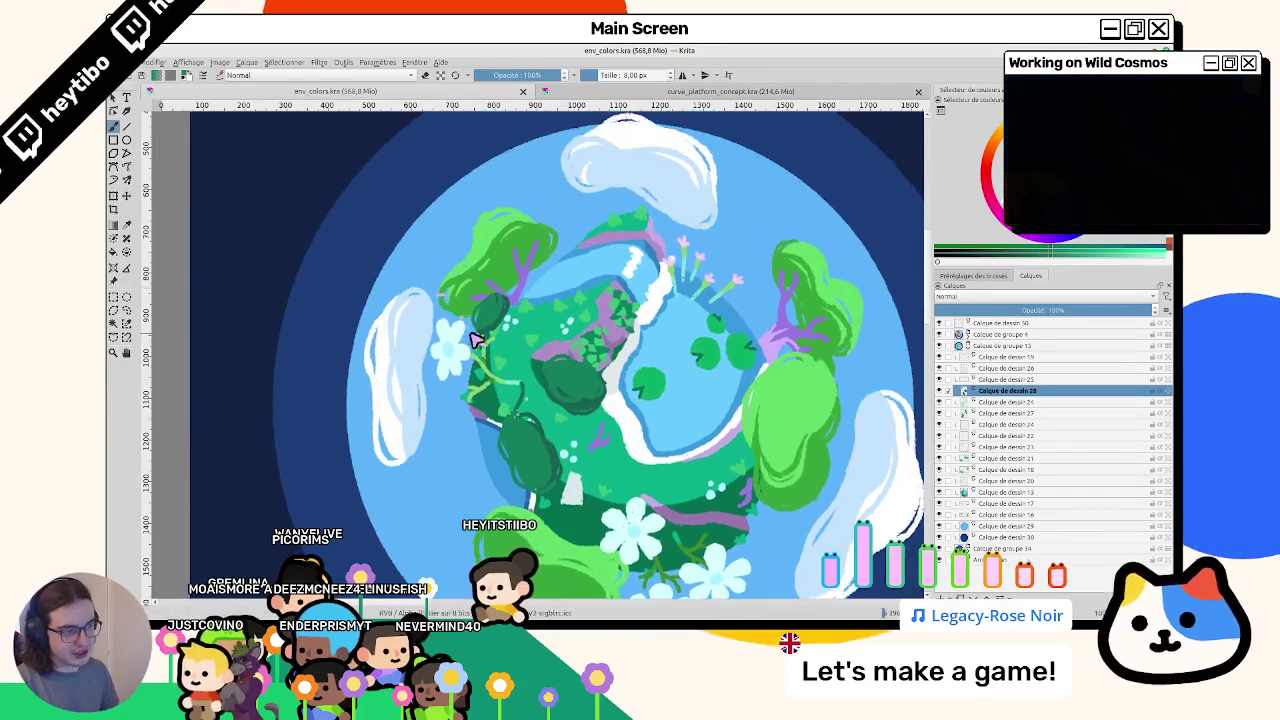
scroll(505, 365, "up", 1)
scroll(492, 340, "up", 1)
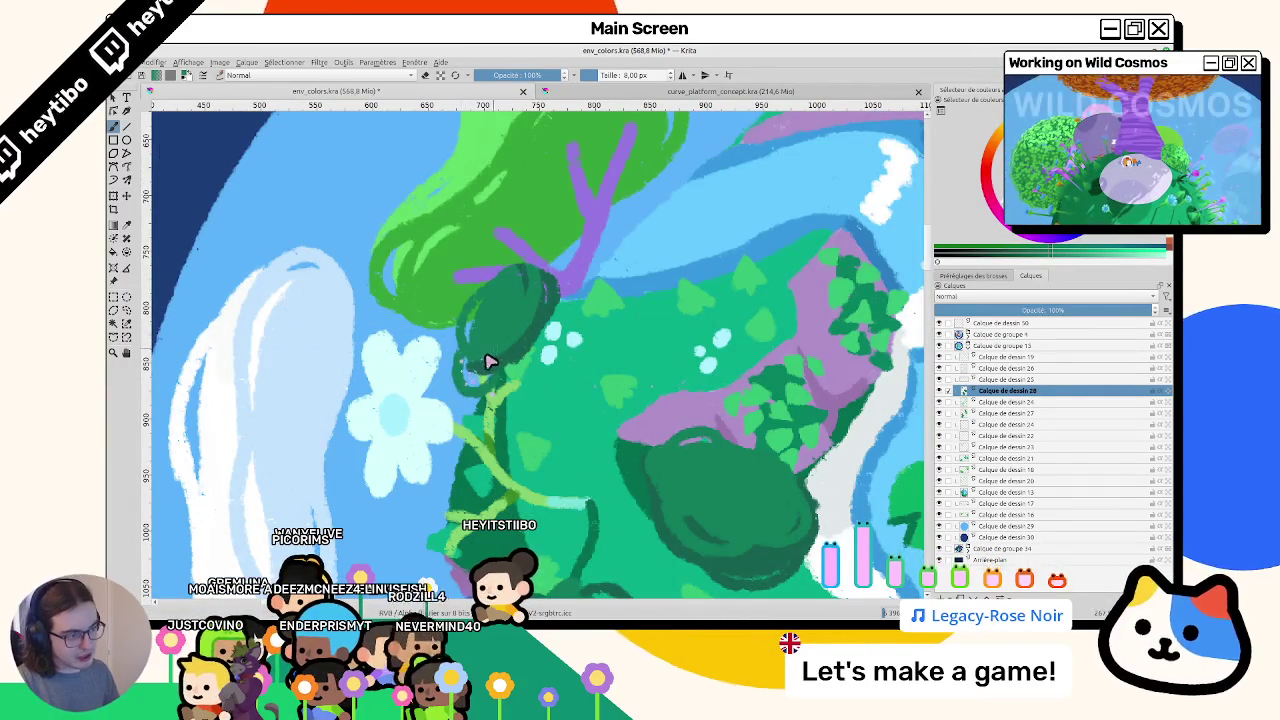
mouse_move(483, 385)
left_mouse_down()
mouse_move(480, 371)
mouse_move(535, 333)
mouse_move(491, 371)
mouse_move(510, 360)
left_mouse_up()
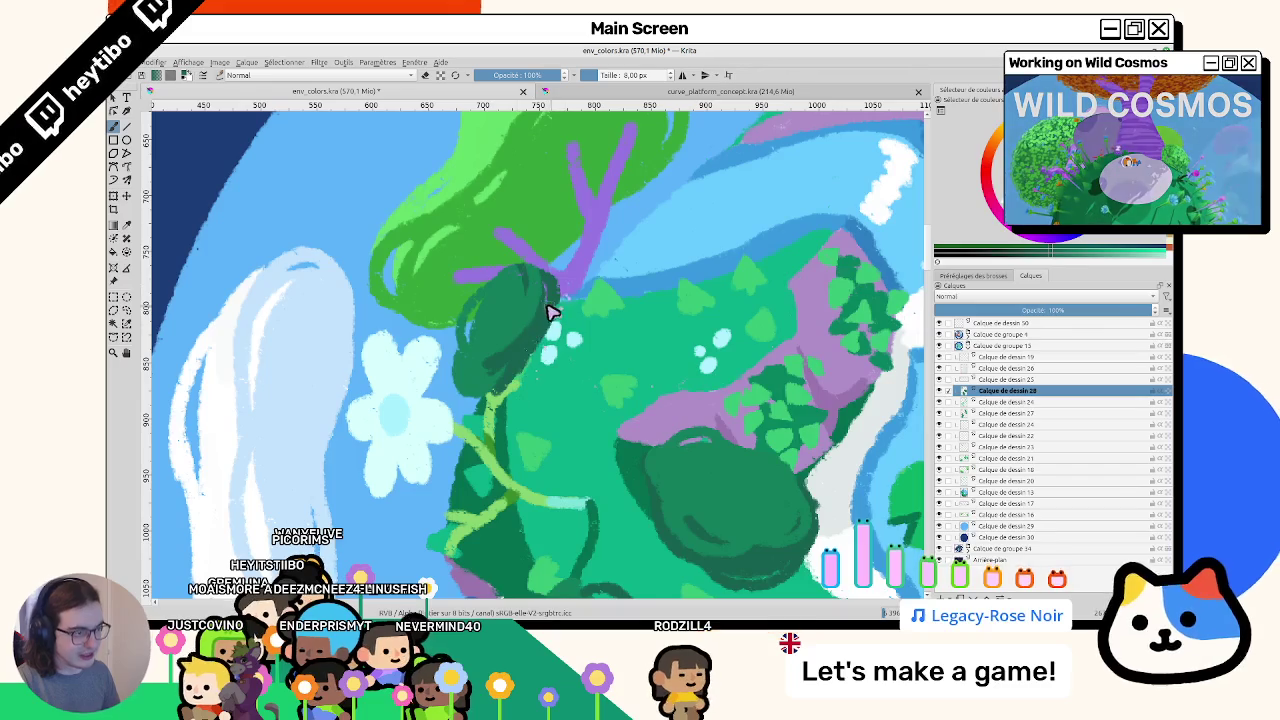
scroll(548, 370, "down", 5)
scroll(545, 437, "up", 2)
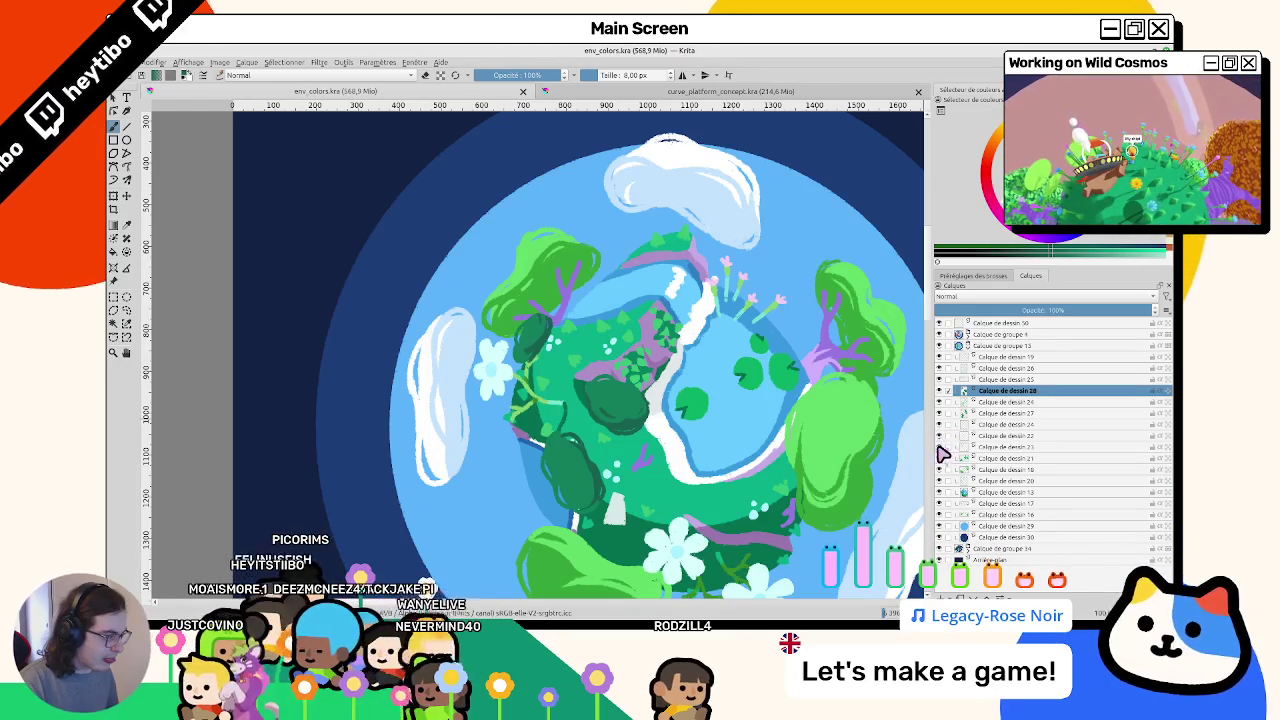
Group Calque de dessin 22 and 23 together with Ctrl+G.
left_click(1000, 436)
left_click(987, 447, "shift")
key("ctrl+g")
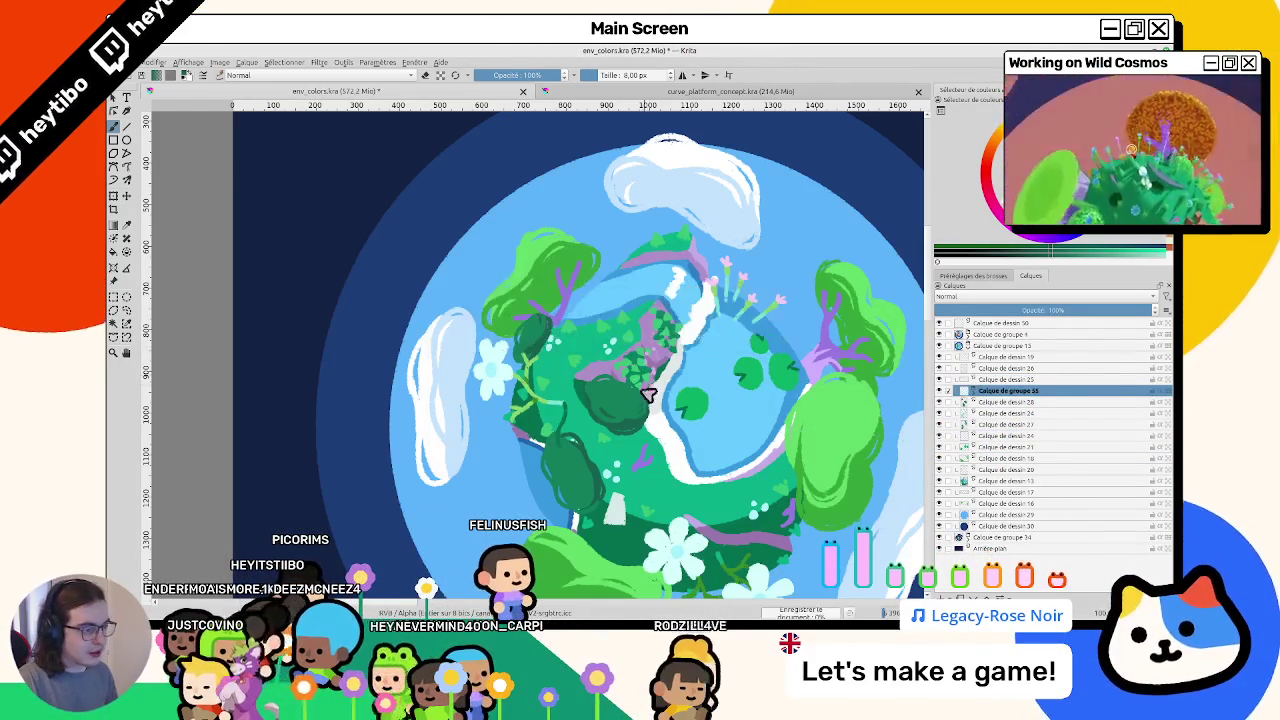
Rotate around the planet, then reset the view upright at 100% and refit it.
scroll(660, 330, "up", 2)
scroll(687, 358, "up", 2)
scroll(687, 358, "down", 3)
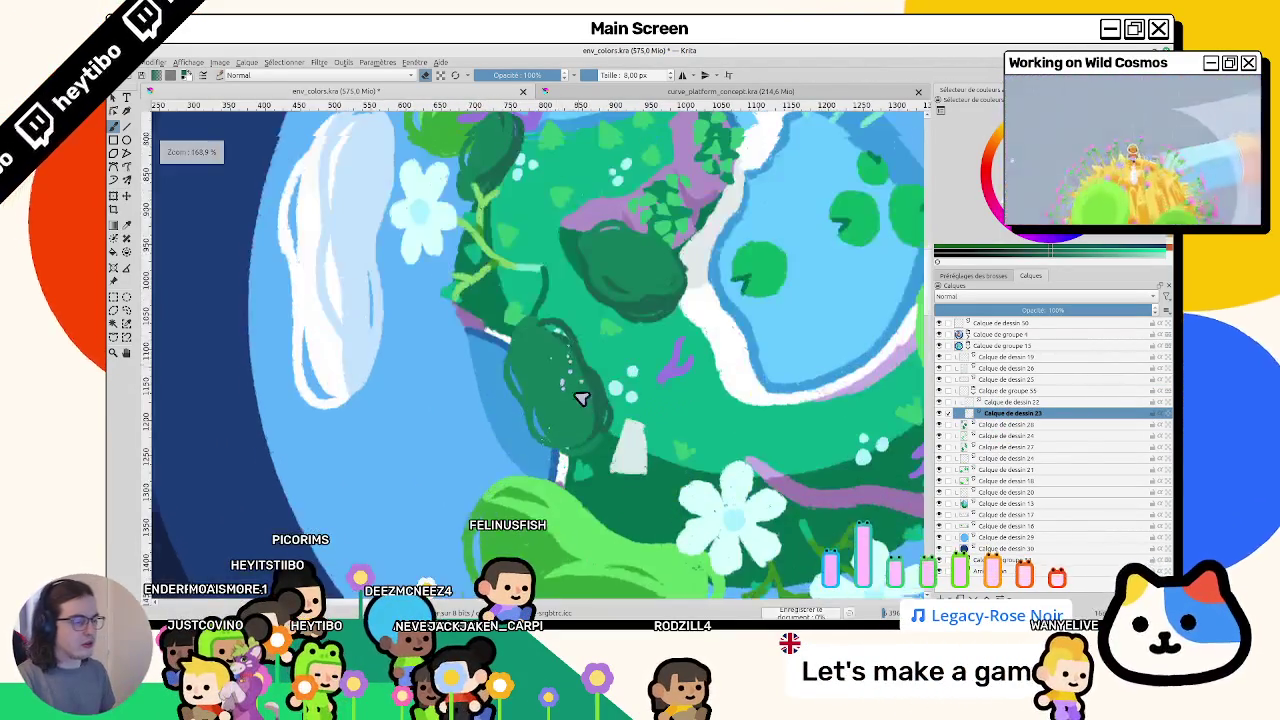
left_click_drag(540, 378, 556, 276)
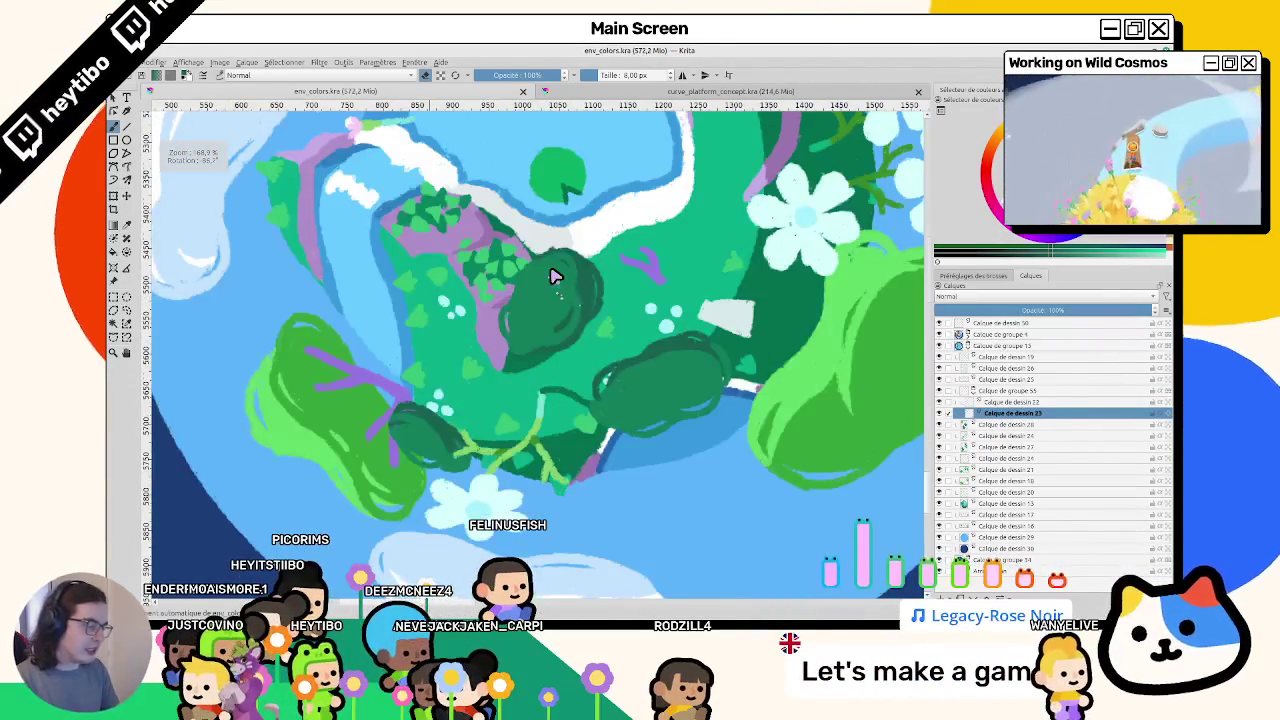
key("0")
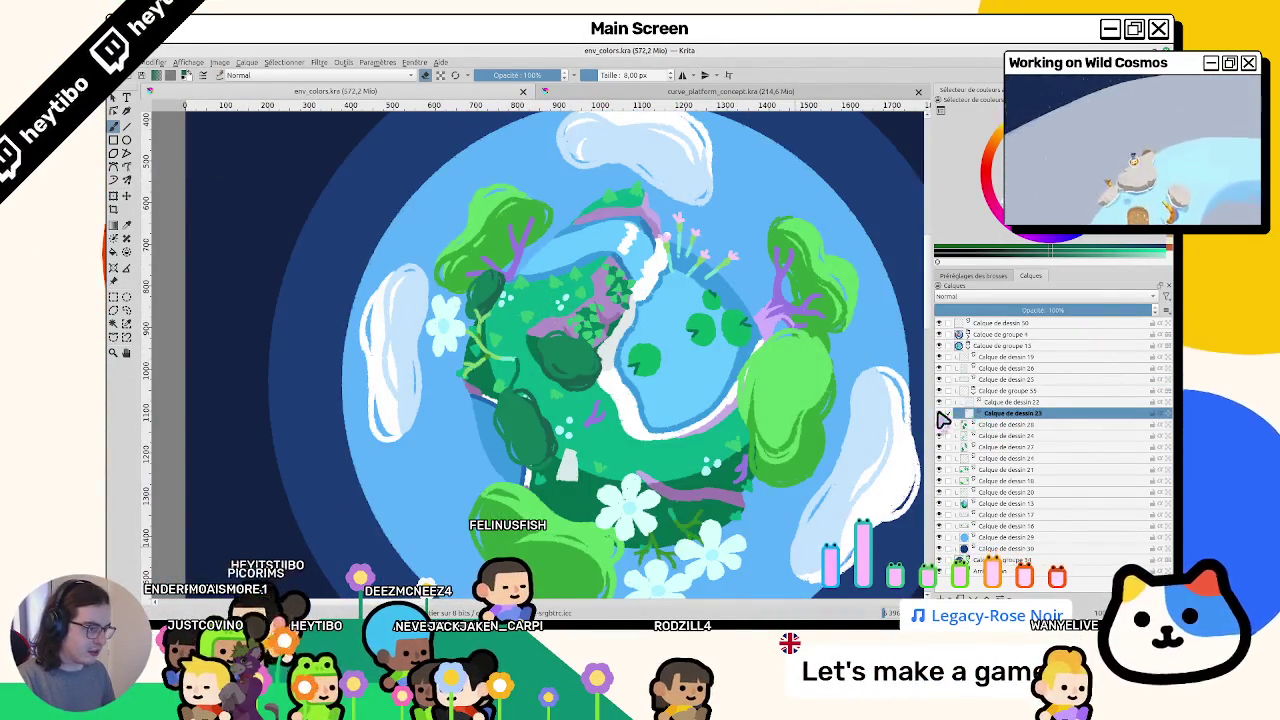
scroll(580, 277, "up", 5)
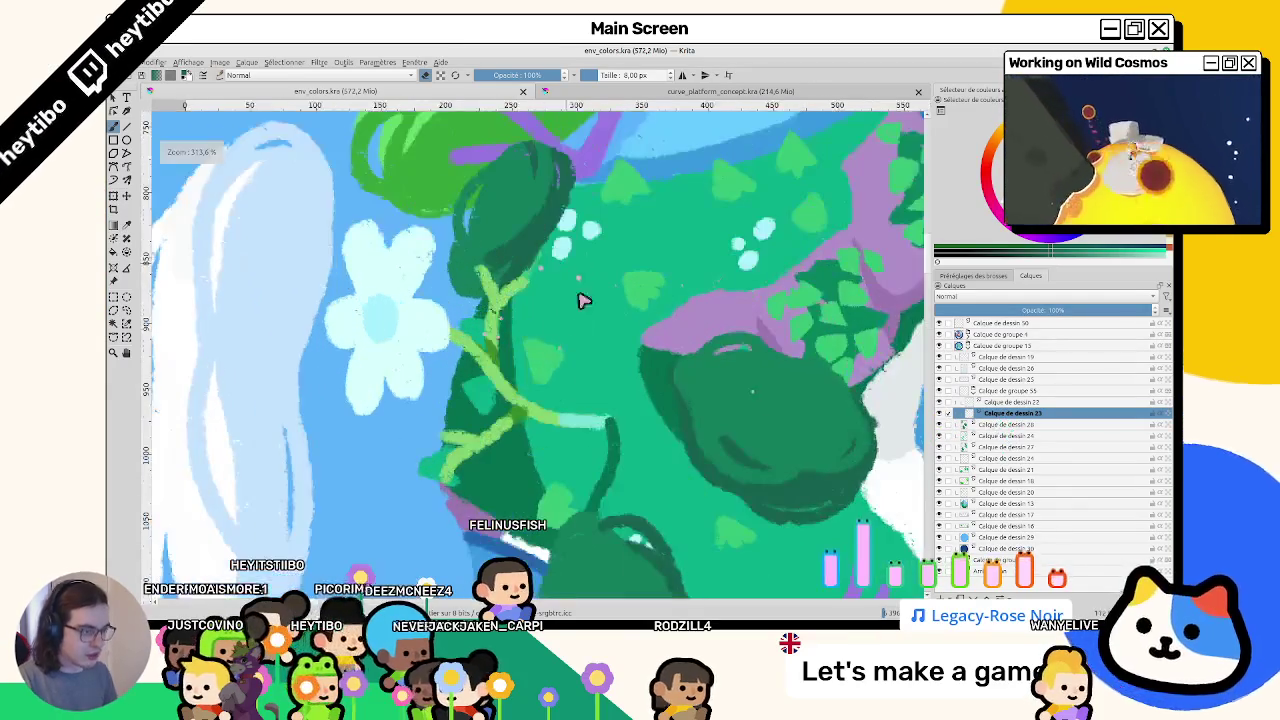
scroll(612, 427, "up", 1)
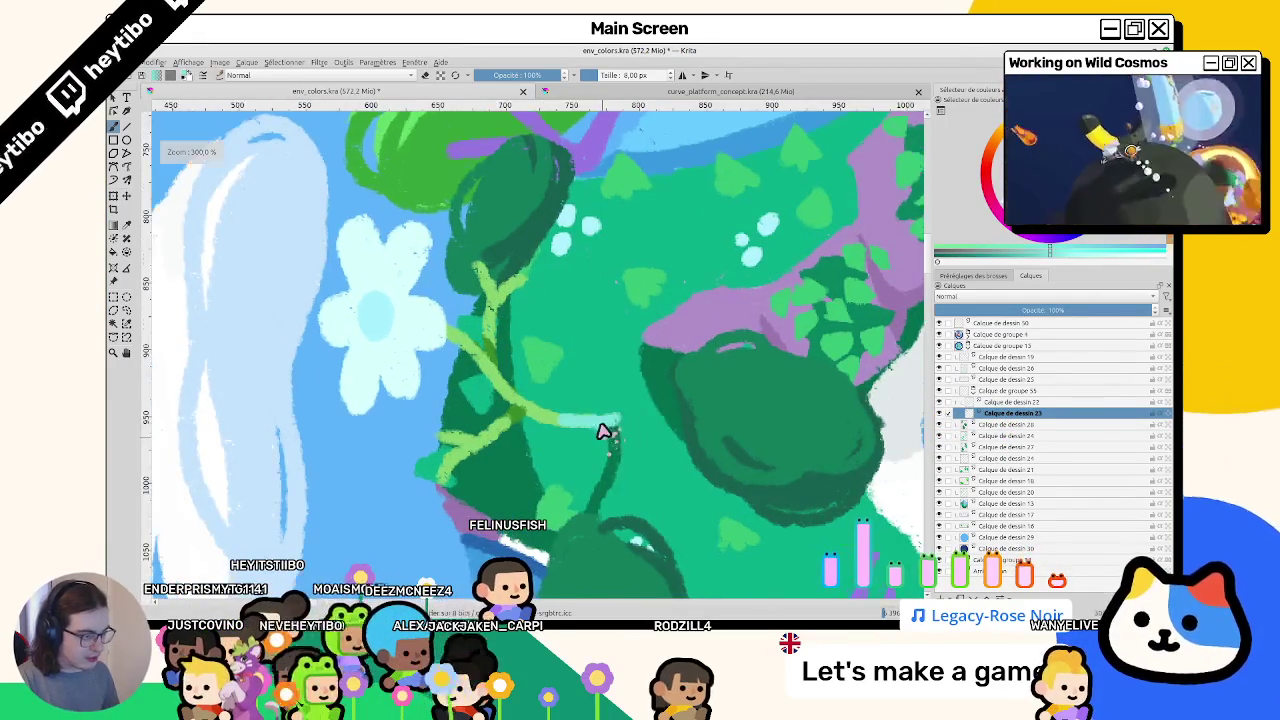
scroll(612, 427, "down", 5)
scroll(523, 363, "up", 1)
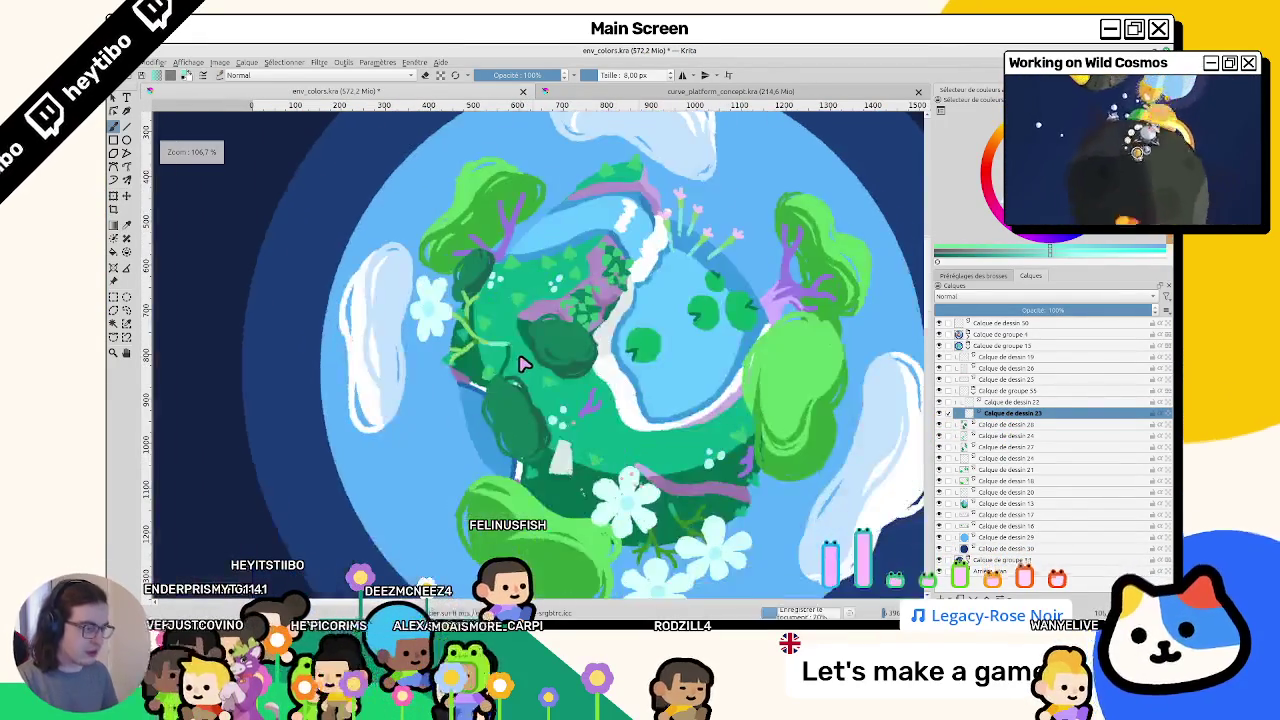
mouse_move(523, 363)
left_mouse_down()
mouse_move(529, 400)
mouse_move(900, 412)
left_mouse_up()
scroll(532, 410, "down", 2)
scroll(545, 393, "up", 2)
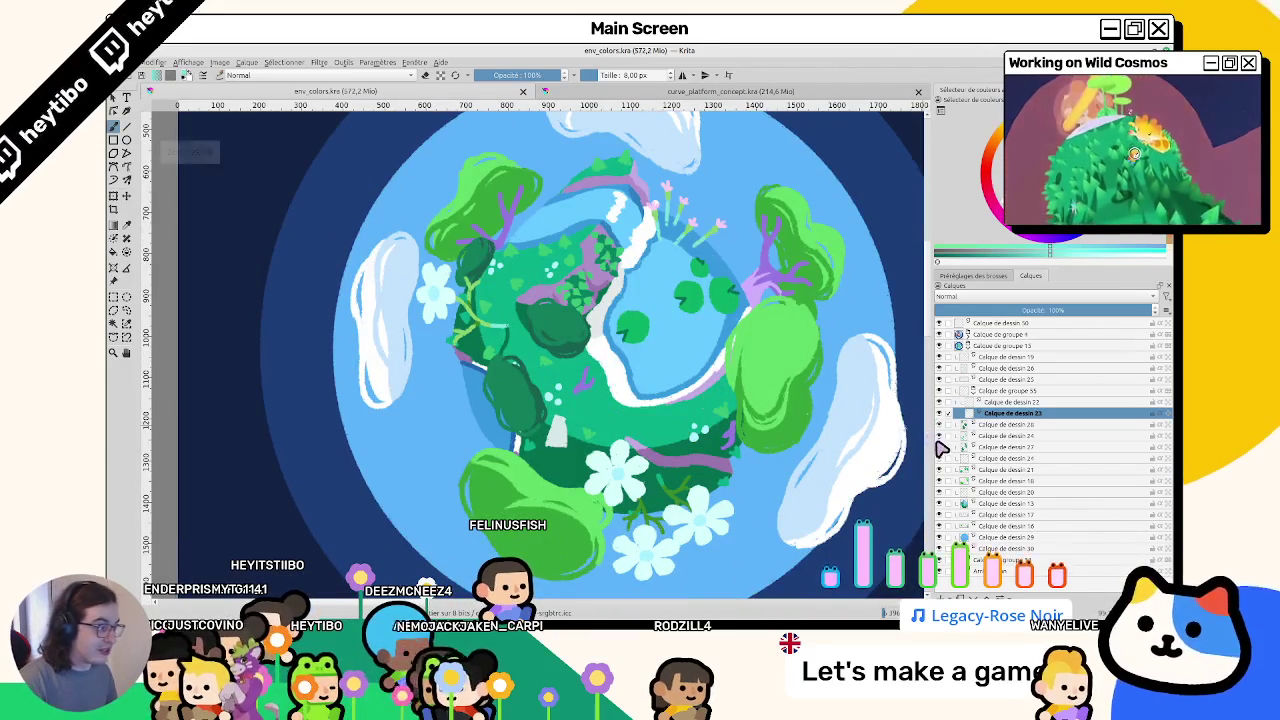
Select Calque de dessin 13 and bring up the Filter menu.
left_click(985, 503)
left_click(301, 62)
key("Escape")
left_click(319, 62)
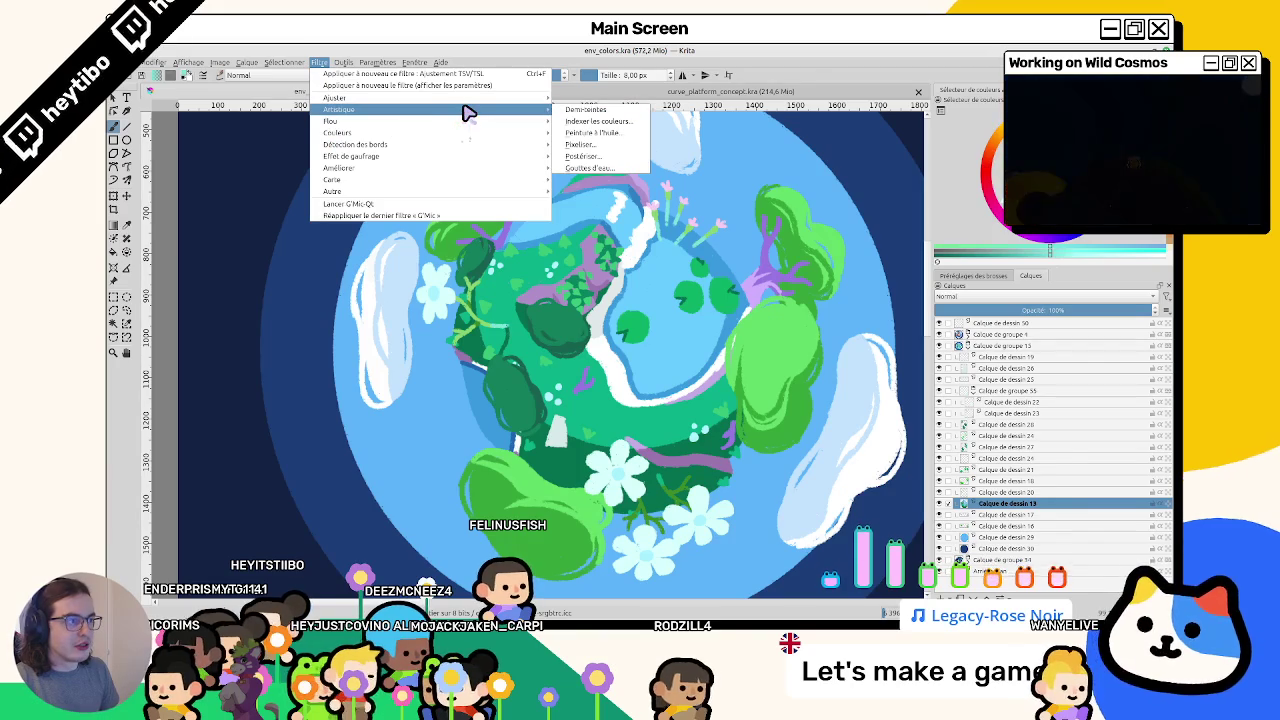
mouse_move(336, 97)
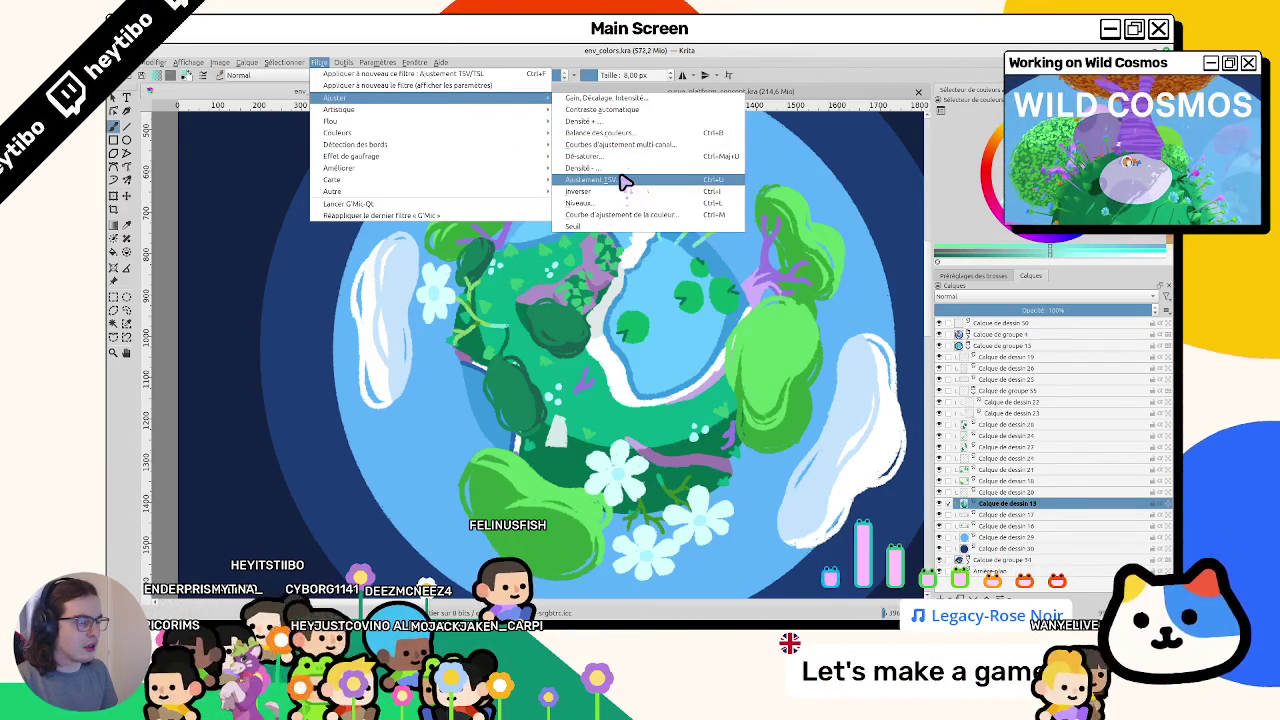
Lower Calque de dessin 13's saturation and lightness with Ajustement TSV/TSL, comparing before and after.
left_click(624, 181)
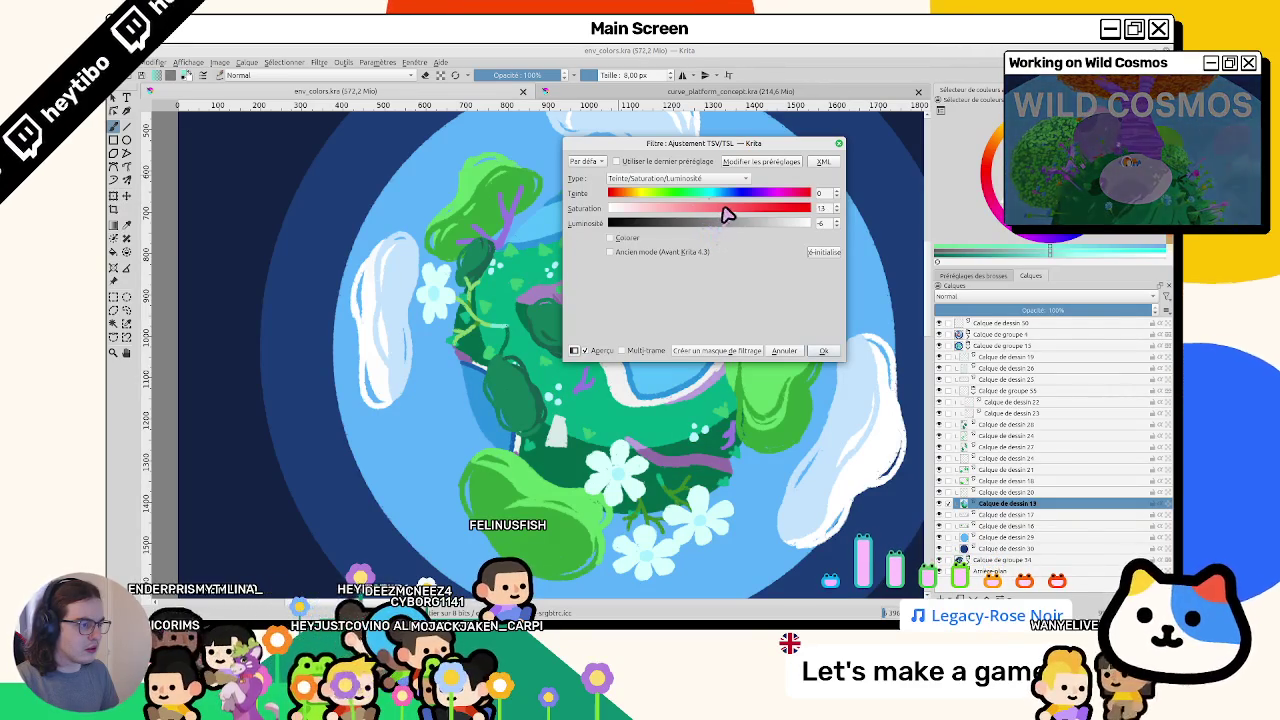
mouse_move(726, 210)
left_mouse_down()
mouse_move(699, 223)
mouse_move(712, 218)
left_mouse_up()
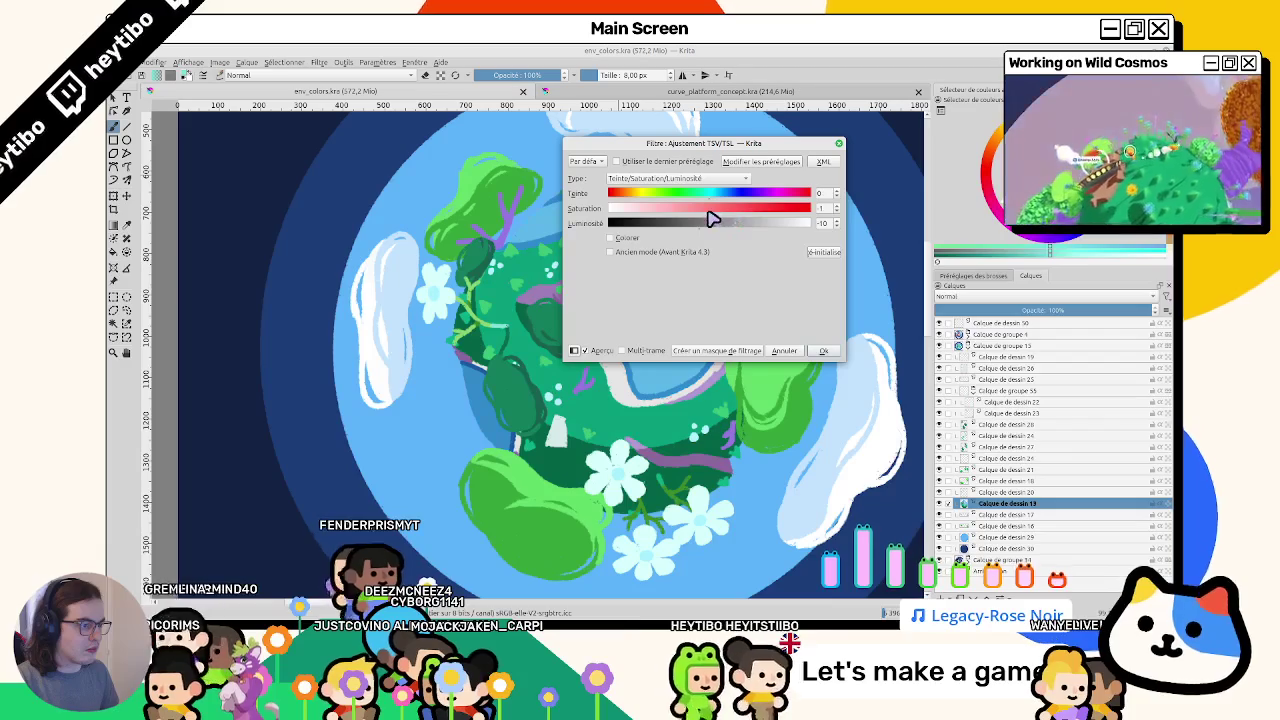
left_click(823, 351)
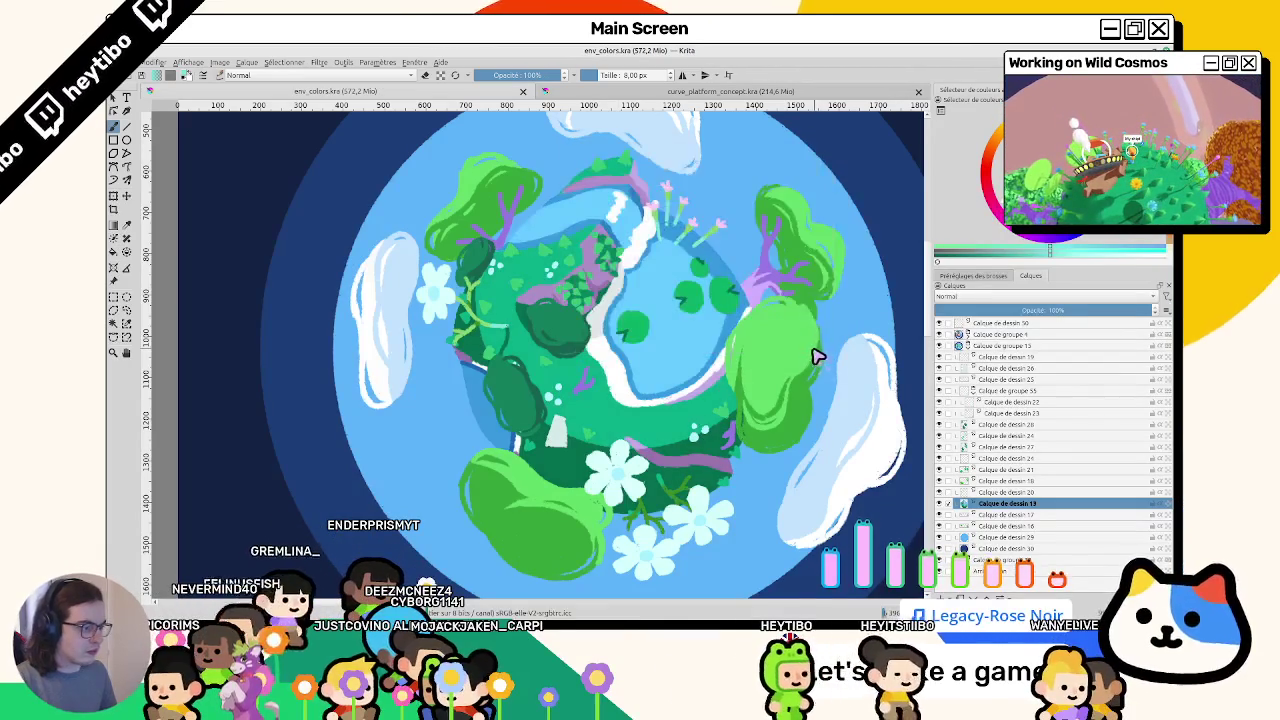
key("ctrl+y")
key("ctrl+z")
key("ctrl+shift+z")
key("ctrl+z")
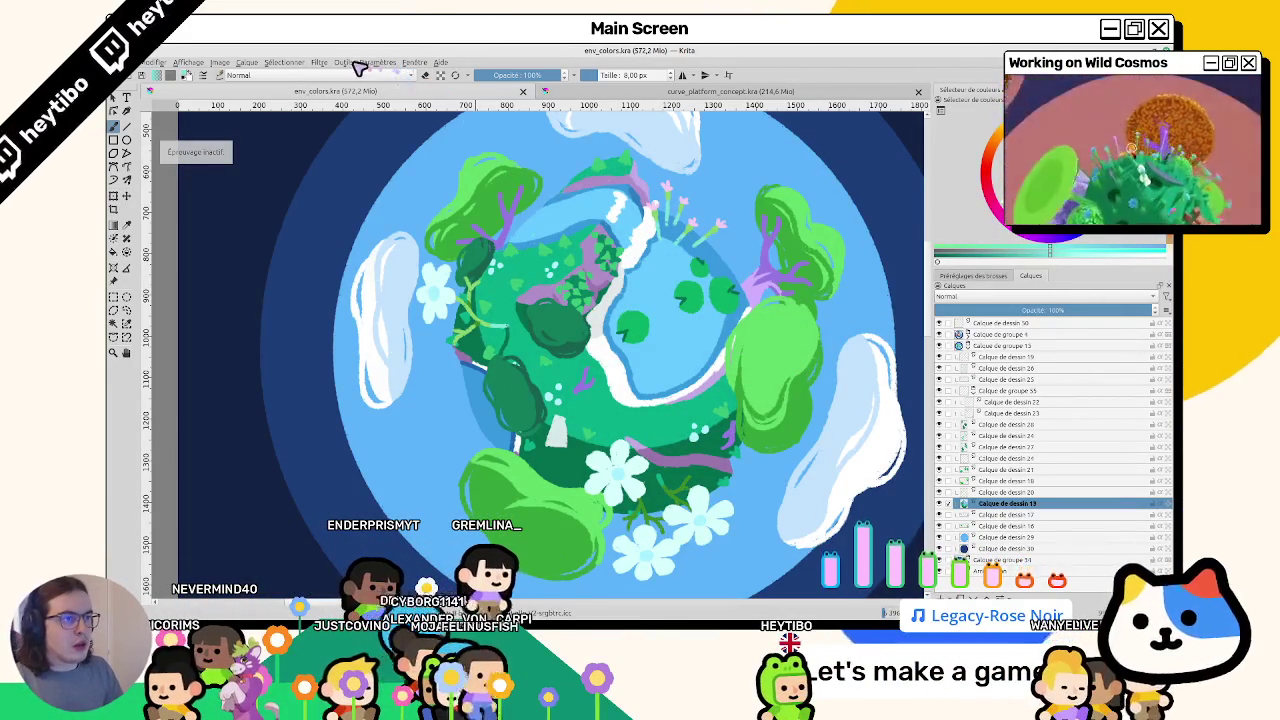
Apply a Levels adjustment, lowering the white point and raising the black point to 30.
left_click(318, 62)
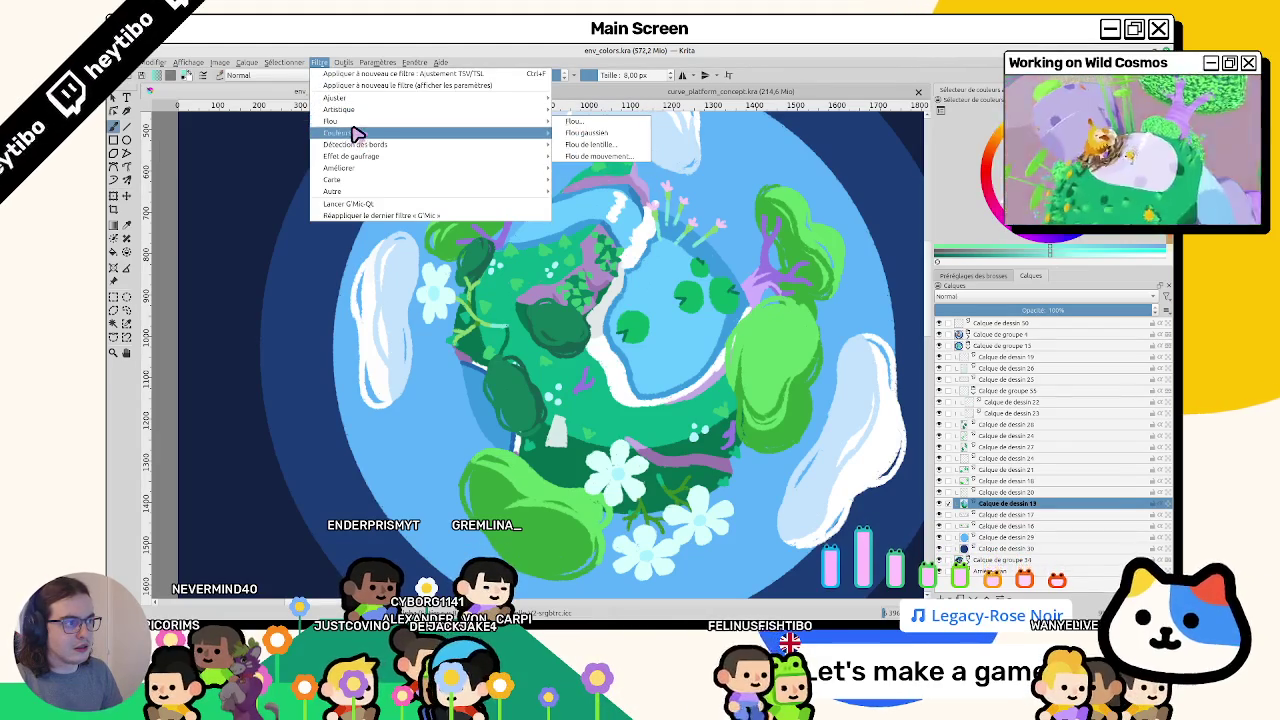
mouse_move(430, 97)
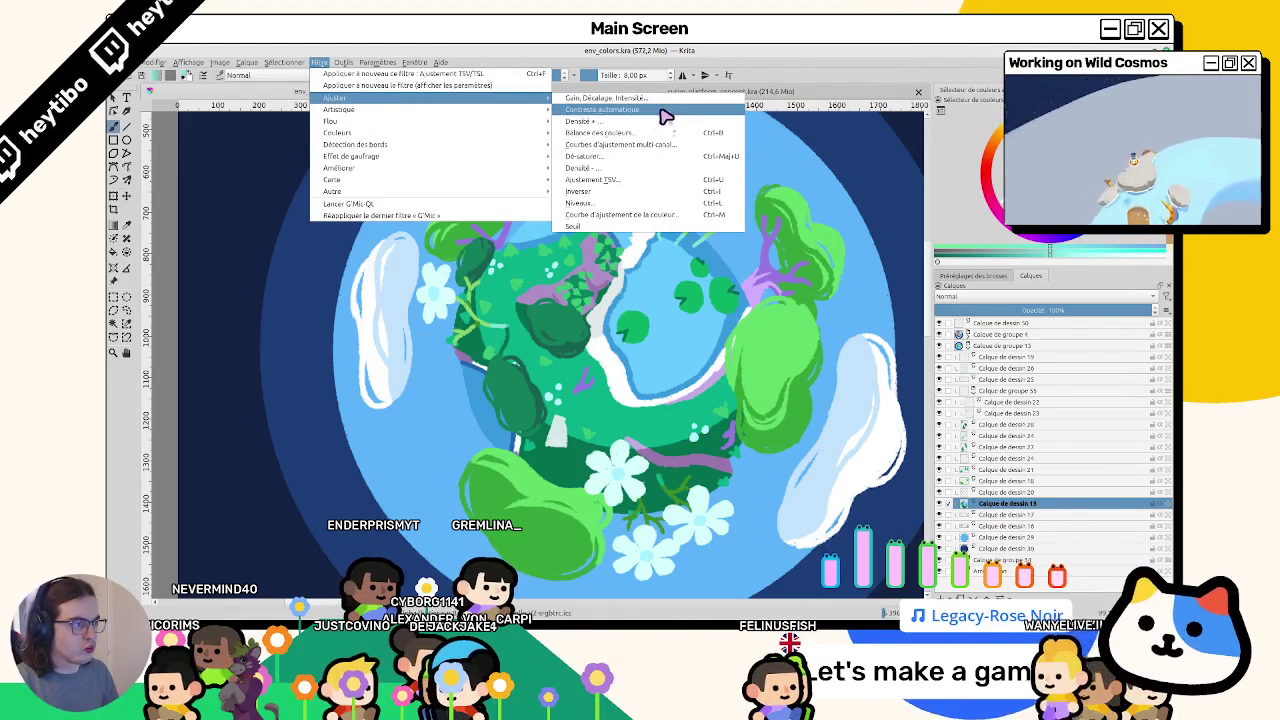
left_click(618, 204)
left_click_drag(829, 252, 812, 256)
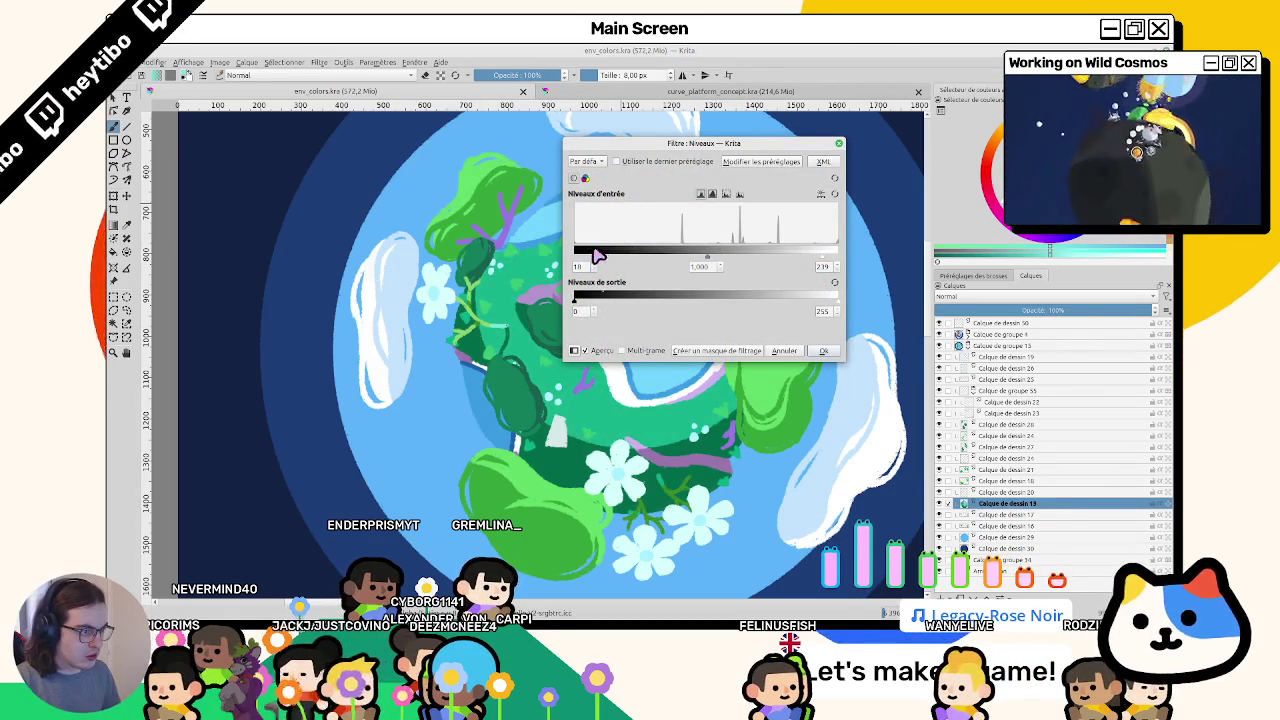
left_click_drag(606, 256, 610, 256)
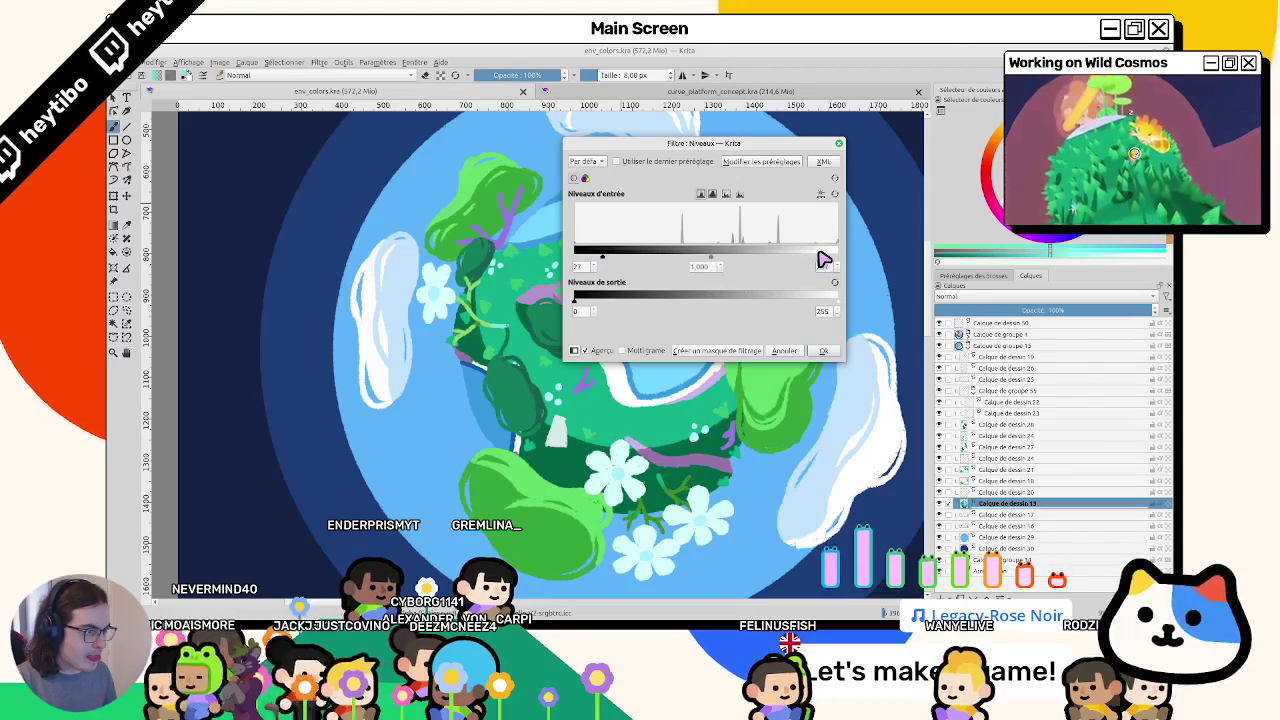
left_click(821, 351)
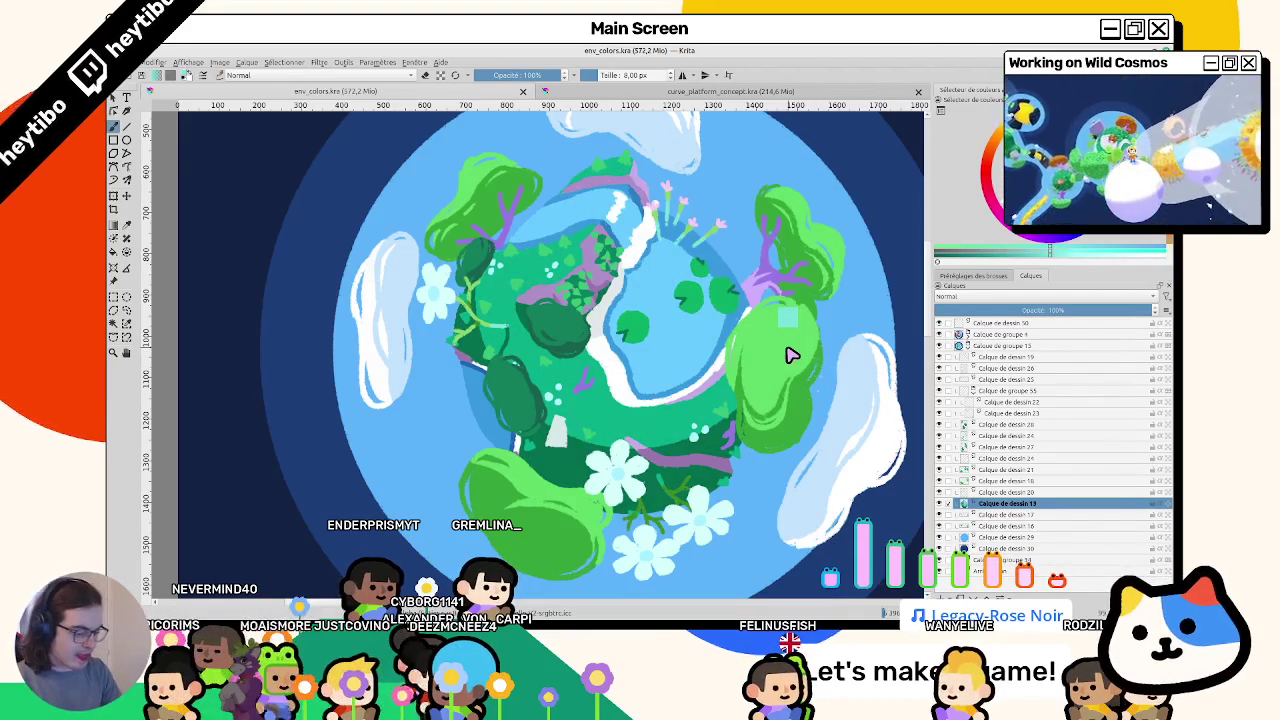
Zoom in on the green planet and turn the view back to level.
scroll(580, 370, "down", 2)
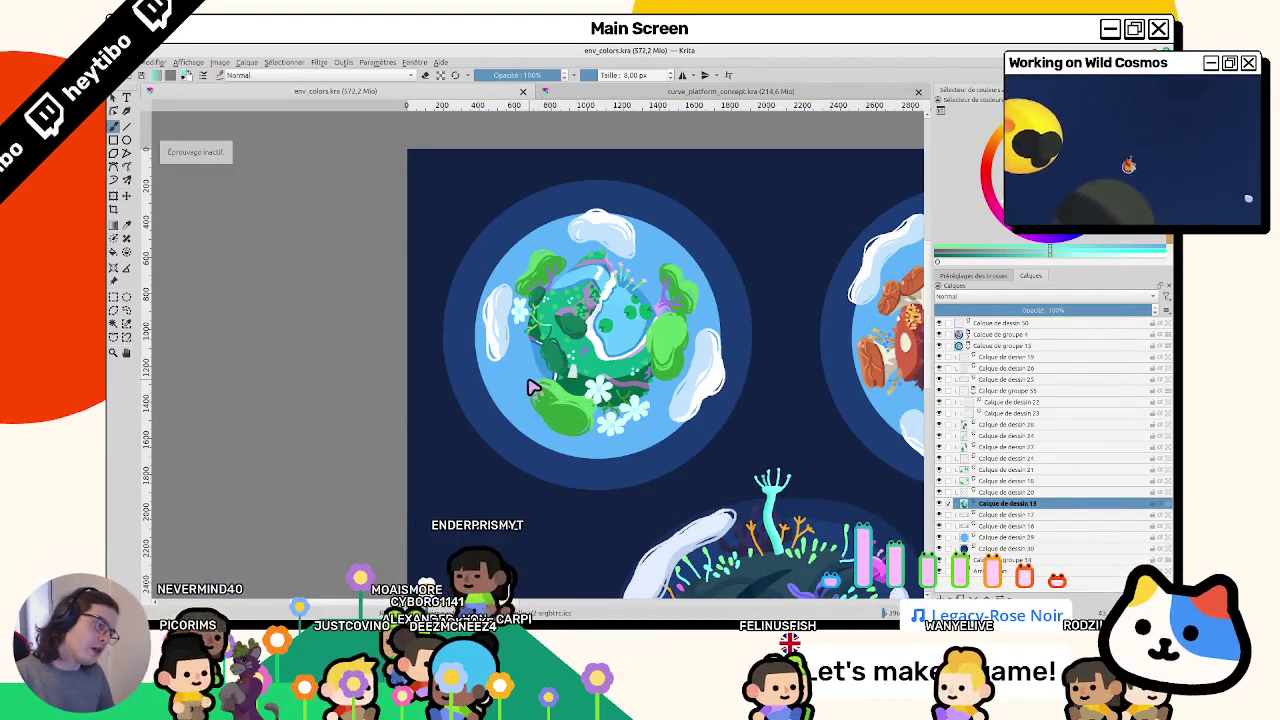
left_click_drag(531, 400, 643, 272)
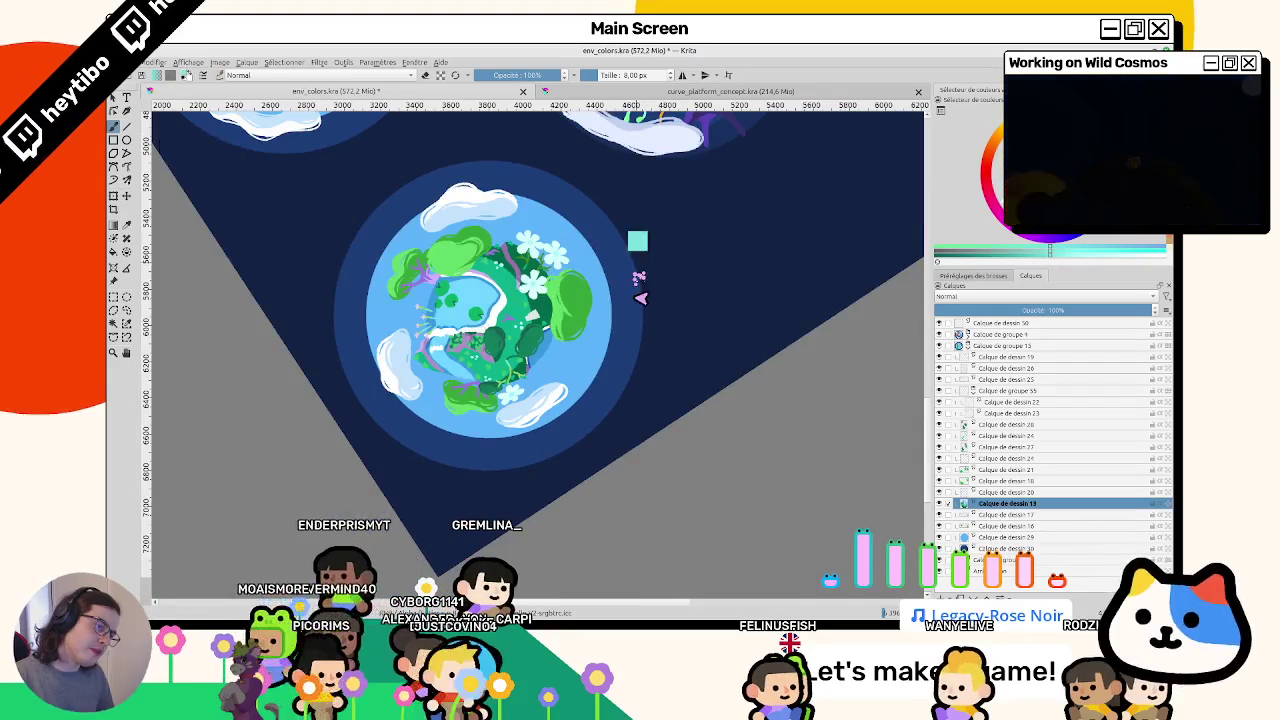
scroll(640, 274, "down", 3)
scroll(641, 353, "up", 5)
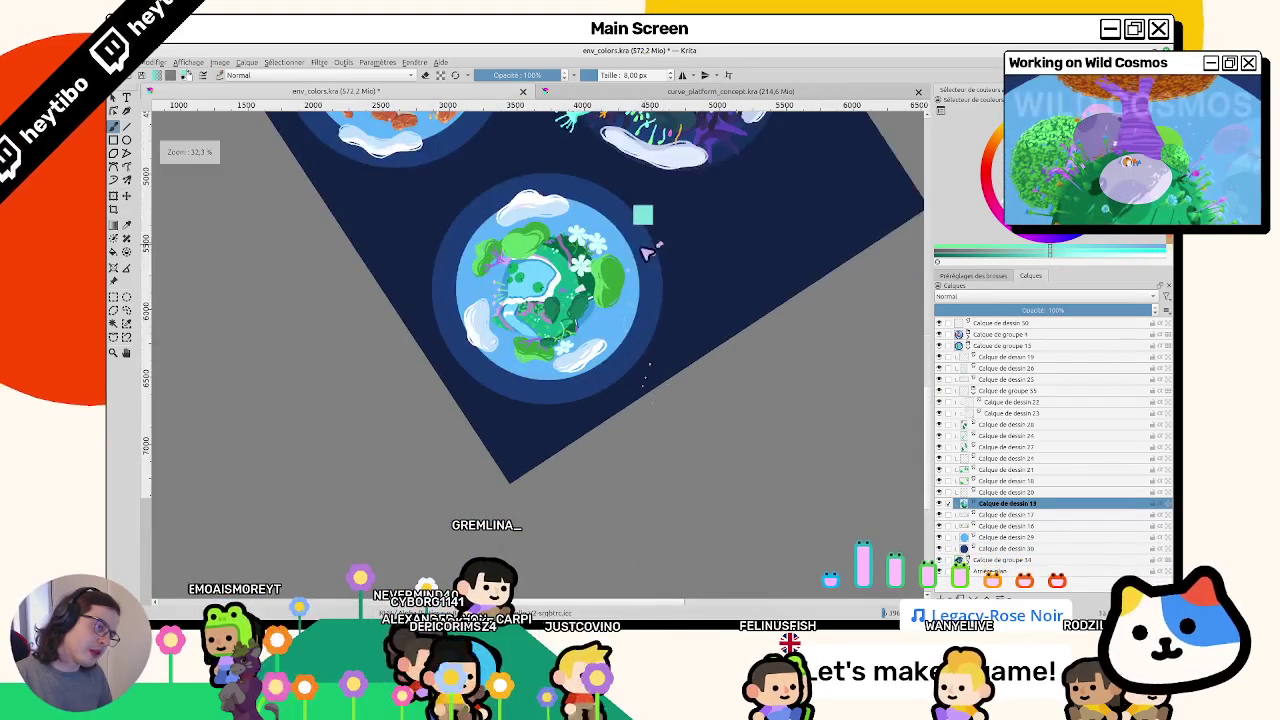
left_click_drag(700, 337, 648, 340)
scroll(648, 340, "up", 2)
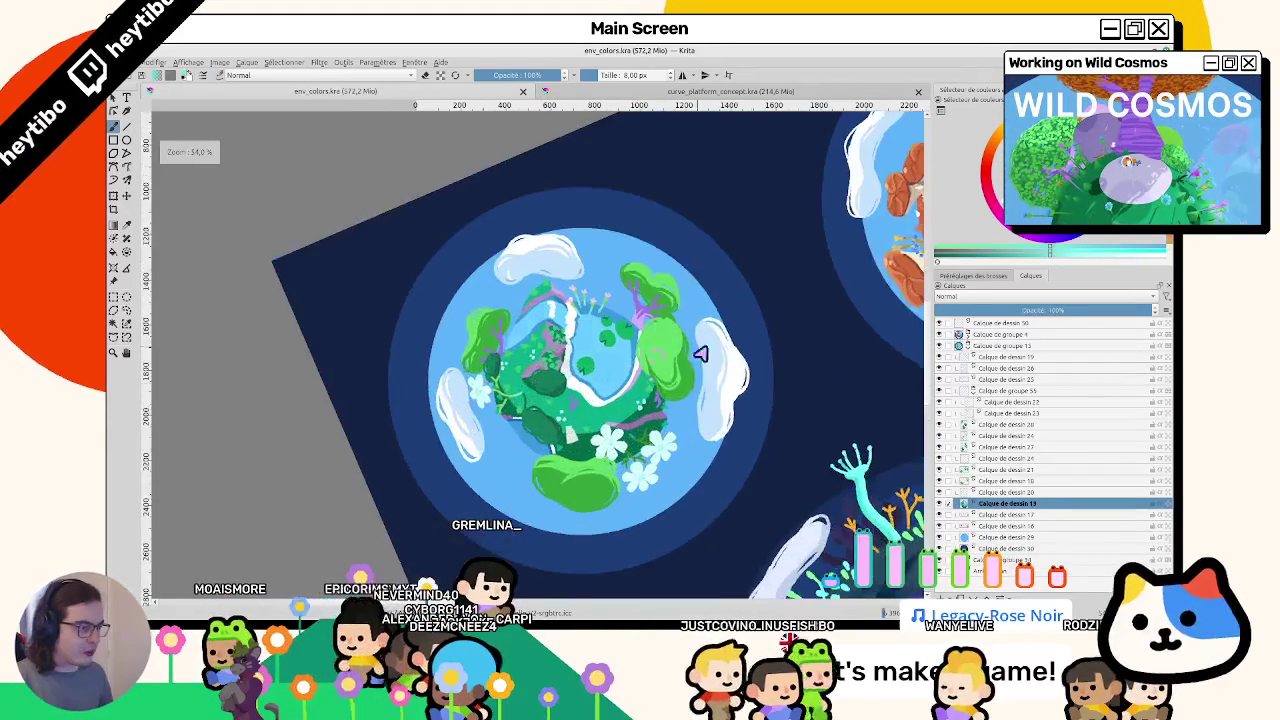
left_click_drag(737, 357, 694, 443)
scroll(762, 410, "up", 2)
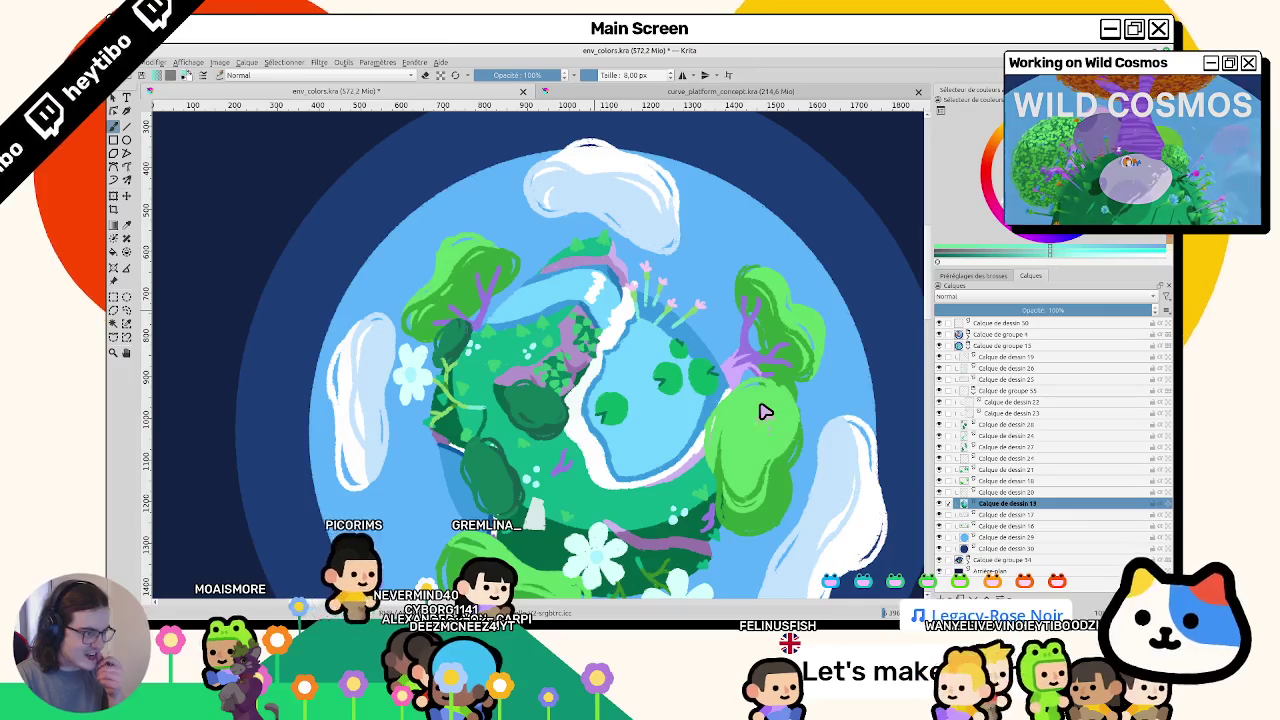
Select the planet's group layer, glance at the filters, and reposition the planet view.
left_click(981, 346)
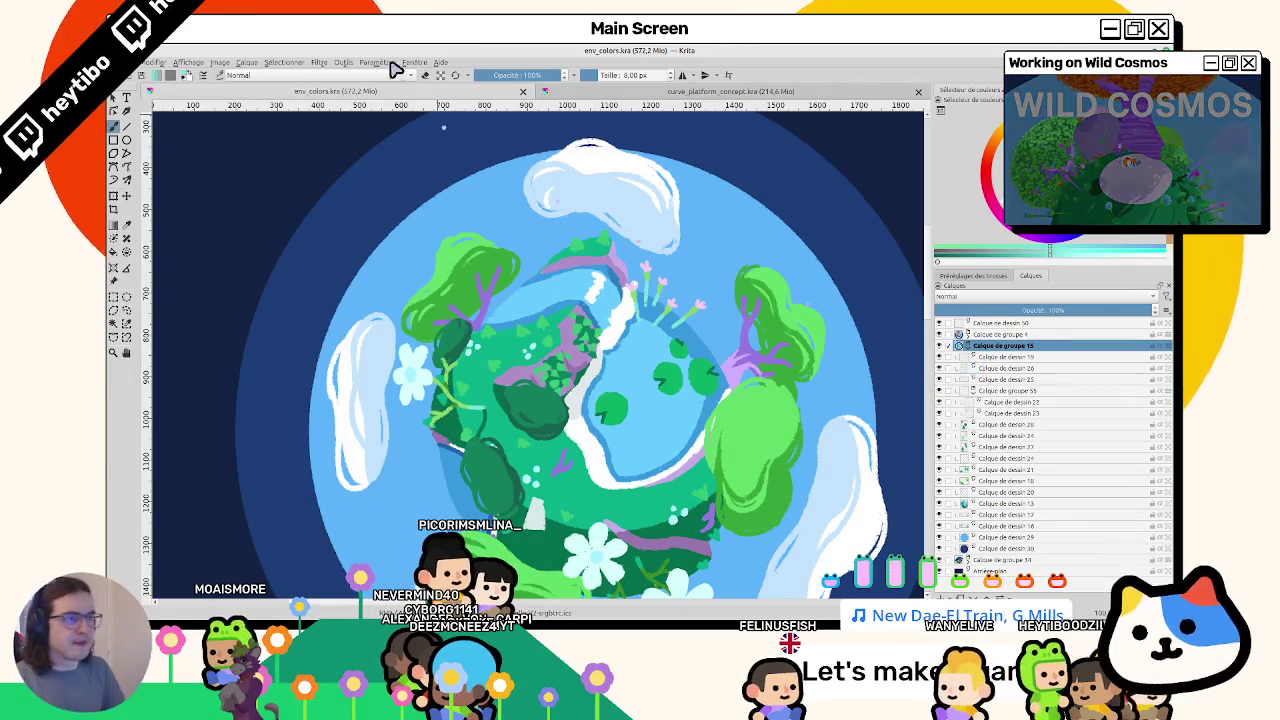
left_click(319, 62)
mouse_move(335, 97)
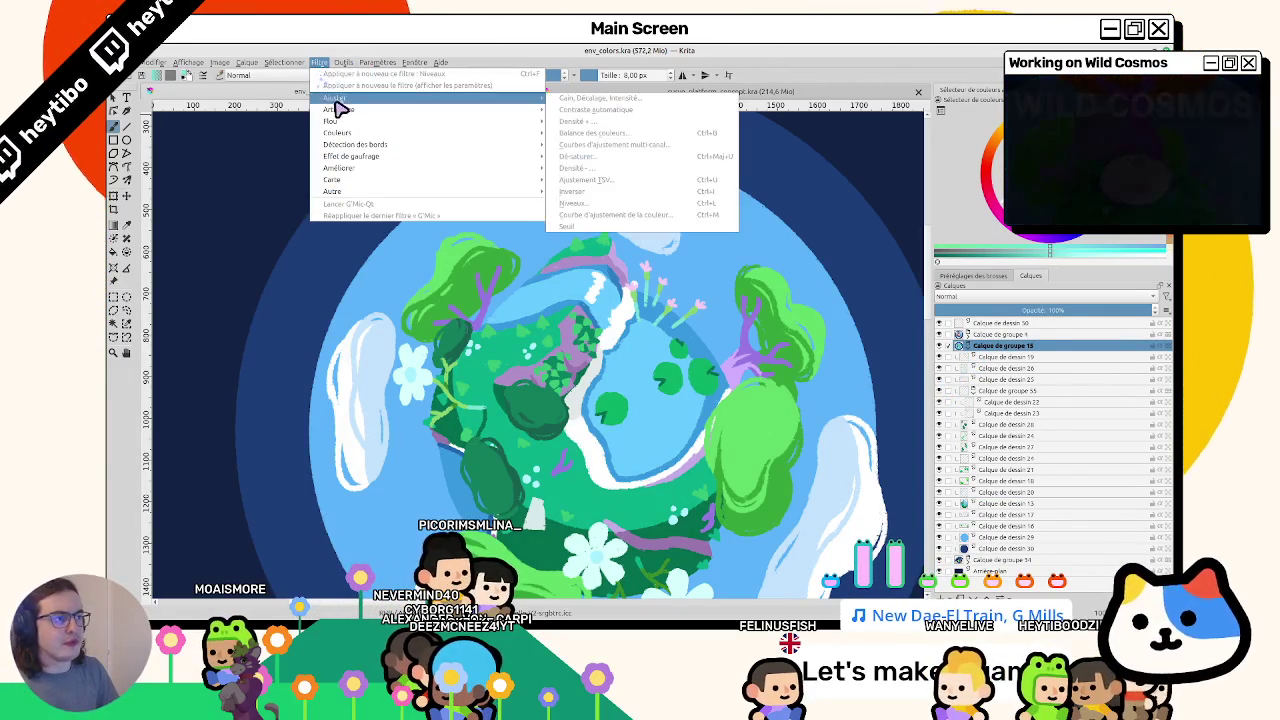
left_click(686, 328)
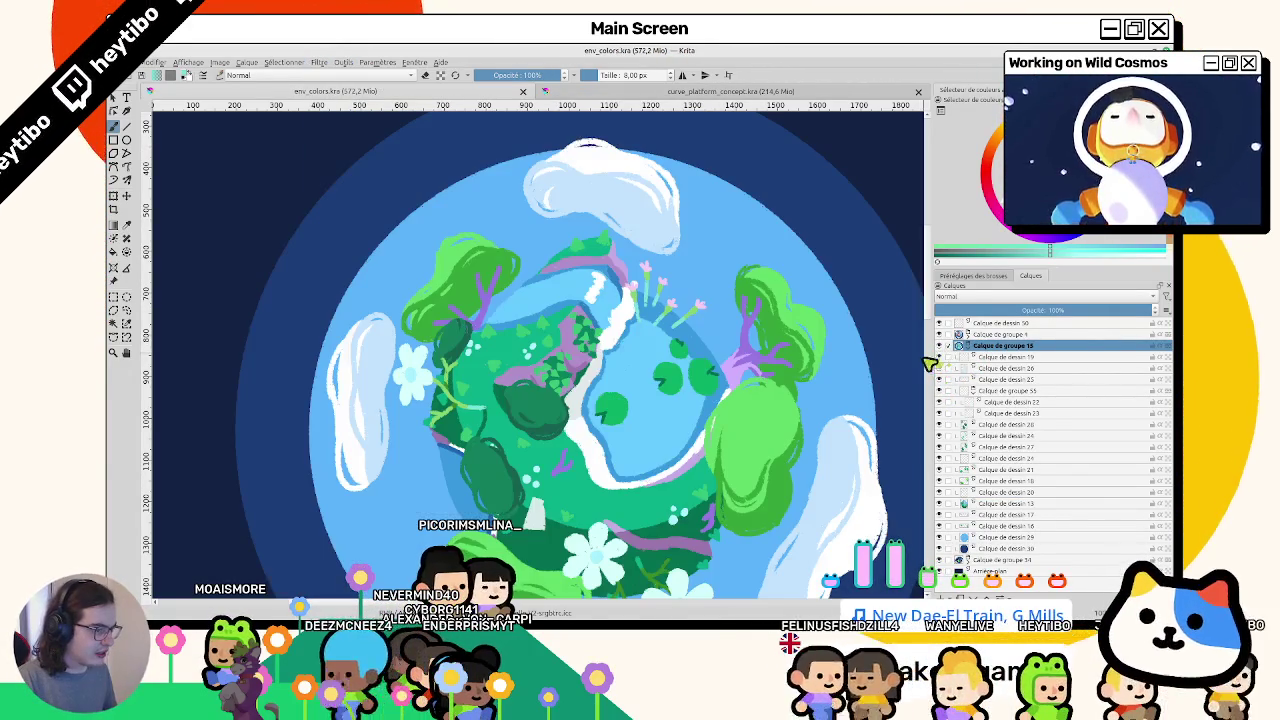
mouse_move(665, 442)
left_mouse_down()
mouse_move(558, 320)
mouse_move(588, 343)
left_mouse_up()
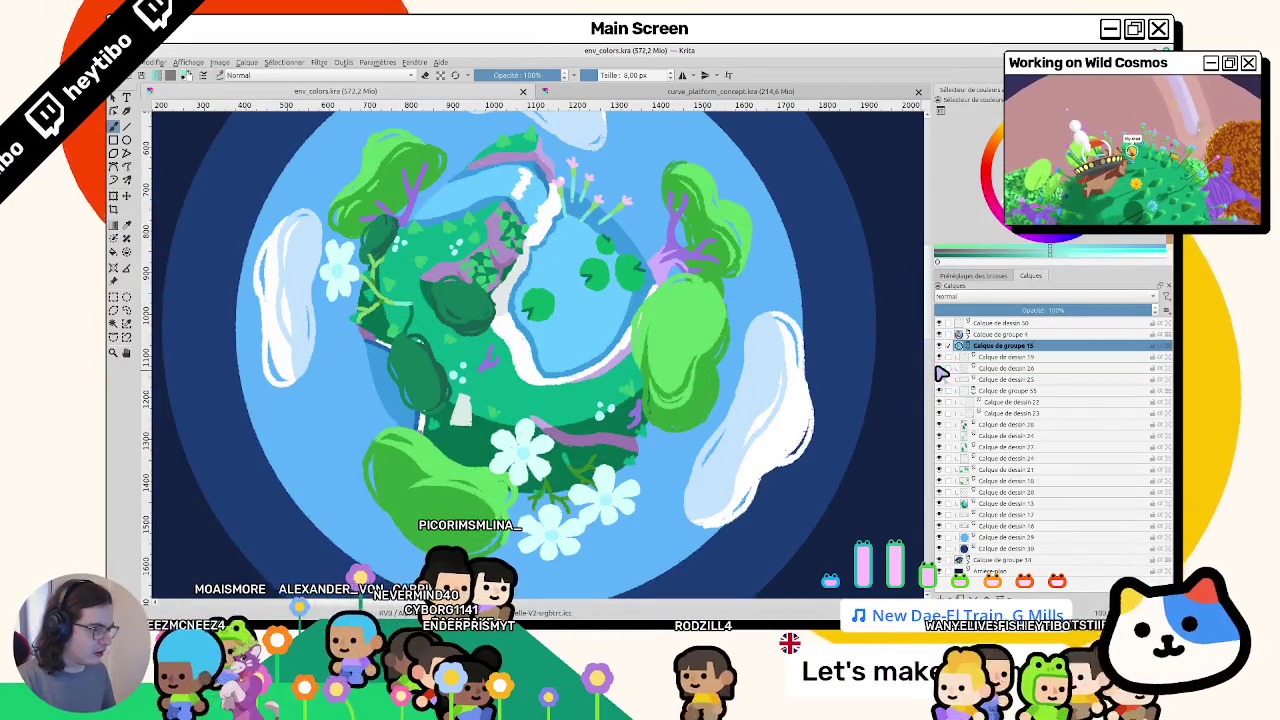
left_click_drag(620, 443, 815, 403)
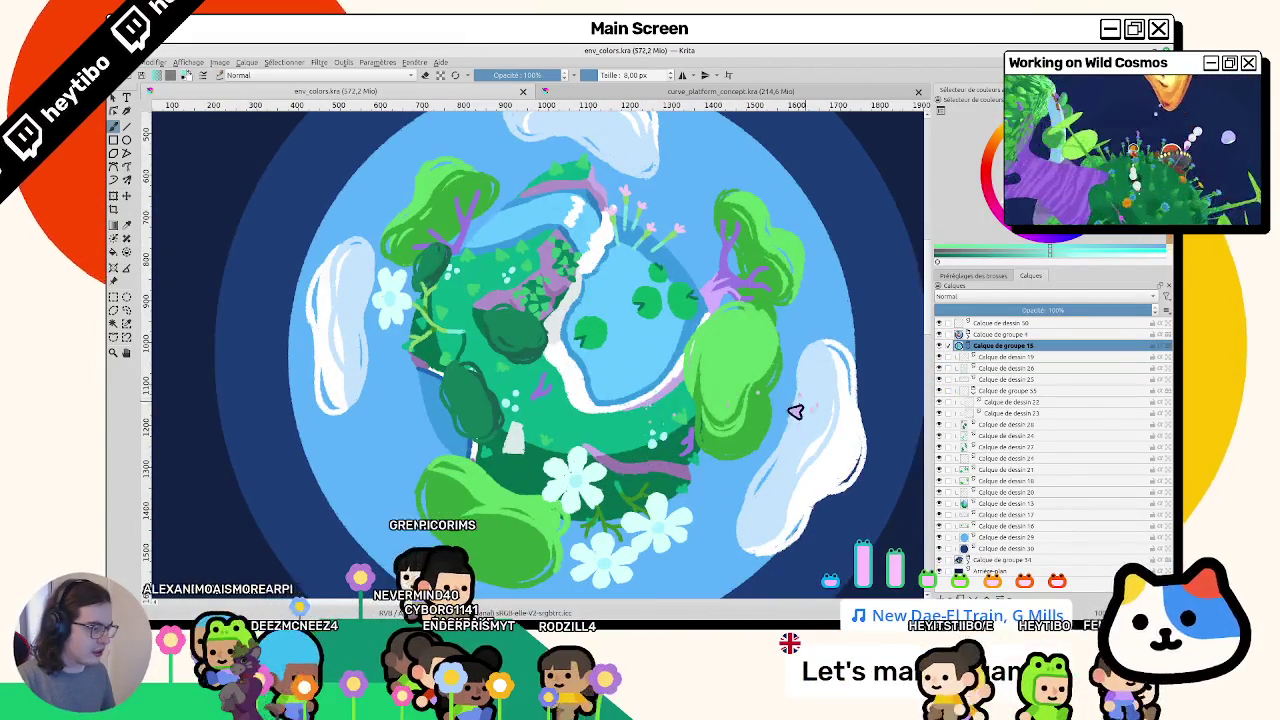
Check planet layers by toggling visibility, select Calque de dessin 13, and reopen the filter categories.
left_click(938, 515)
left_click(938, 515)
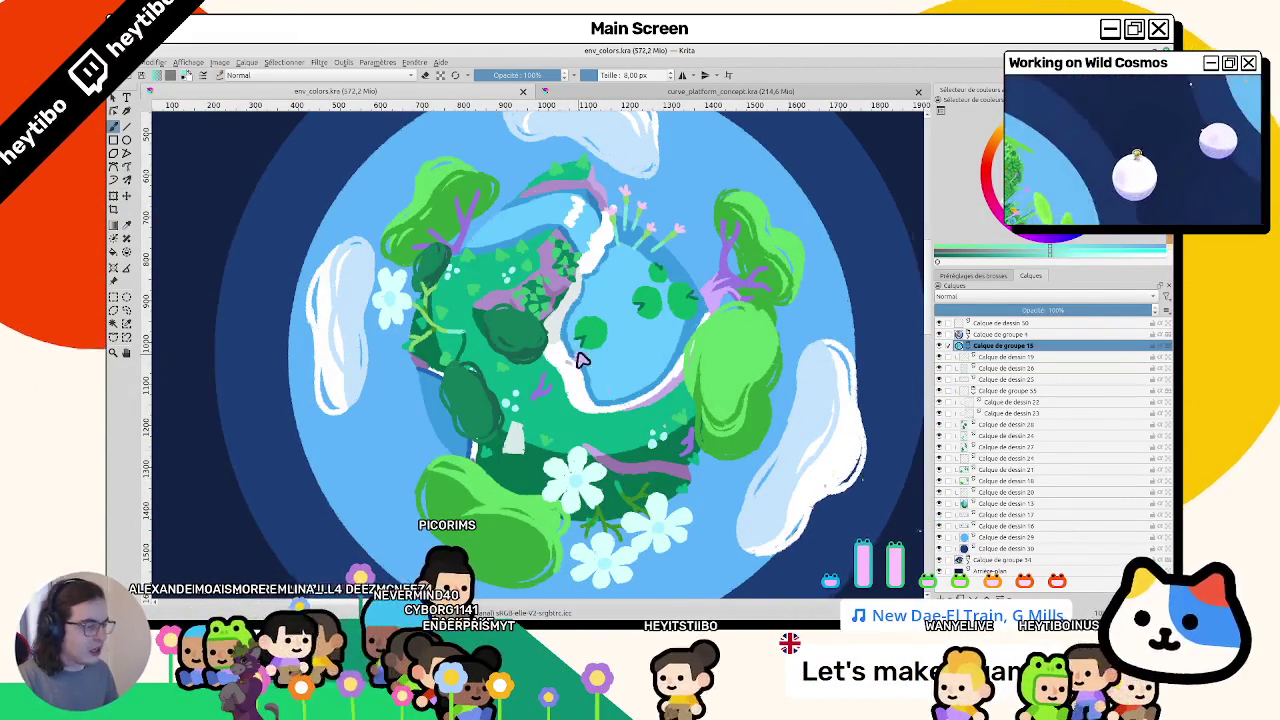
left_click(319, 62)
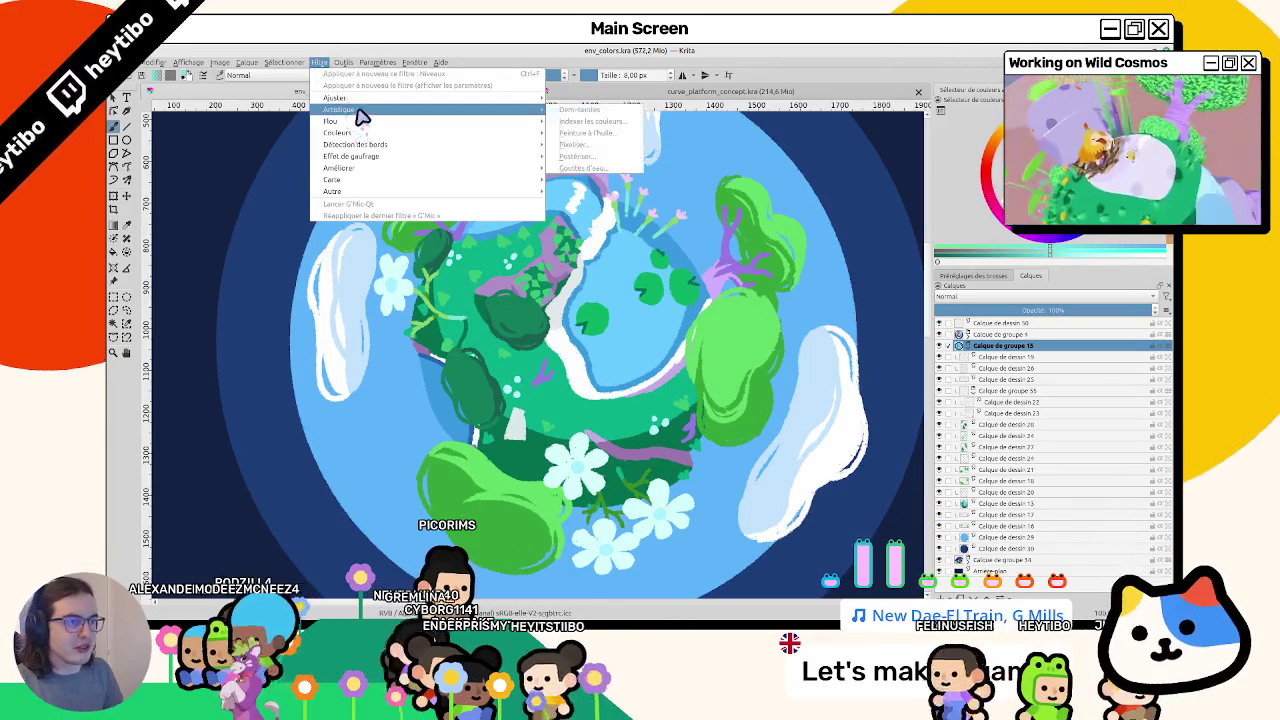
left_click(988, 505)
left_click(939, 503)
left_click(939, 503)
left_click(319, 62)
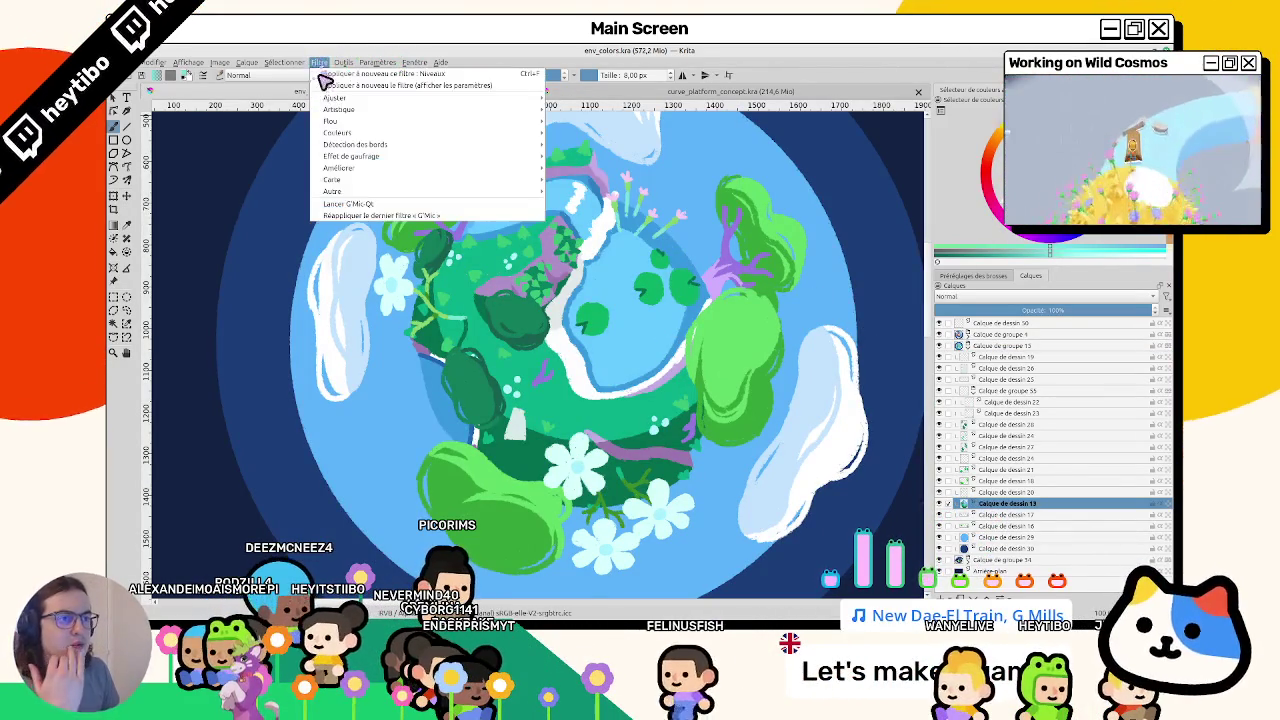
mouse_move(335, 97)
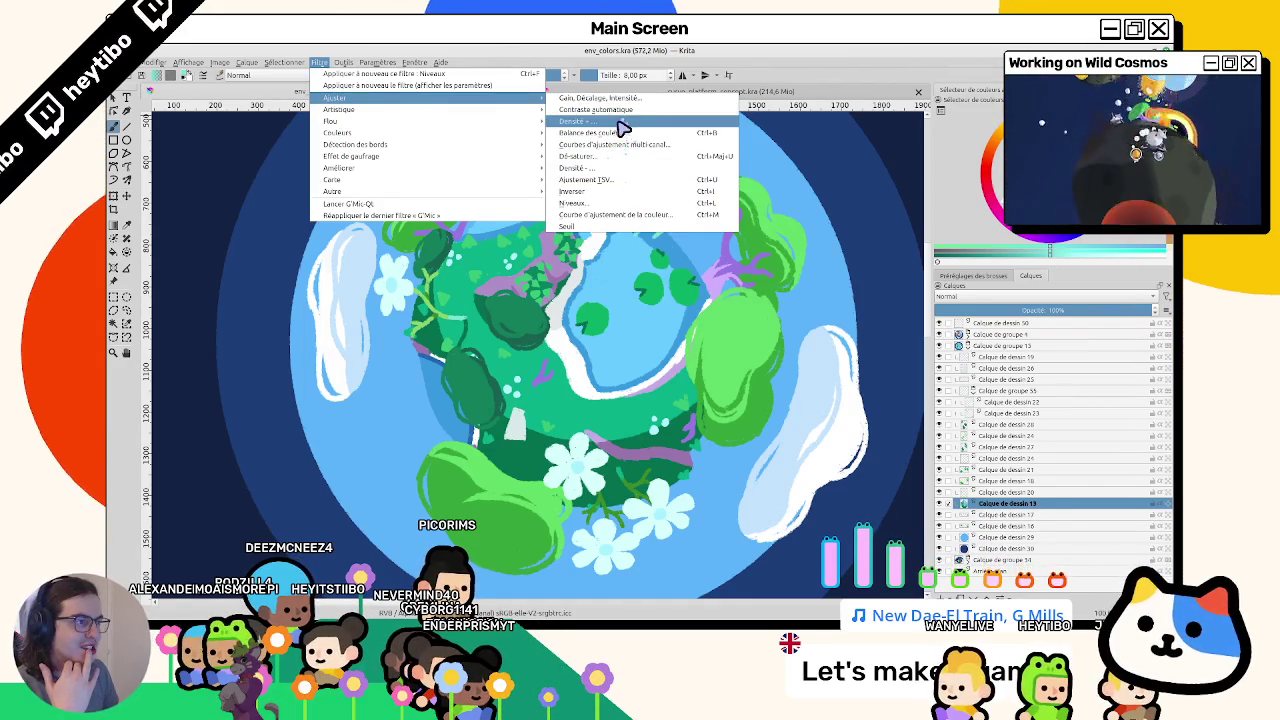
Try a higher saturation in Ajustement TSV/TSL to boost the purples, then cancel it.
left_click(609, 184)
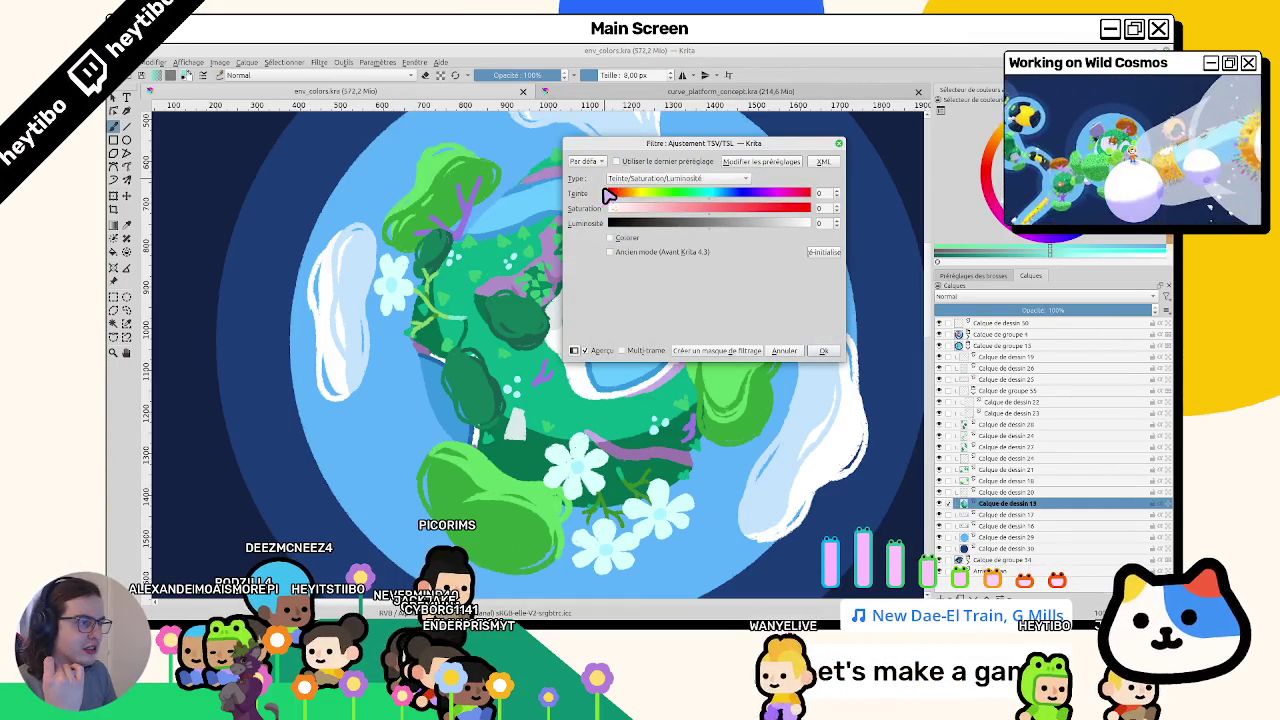
left_click_drag(712, 209, 714, 211)
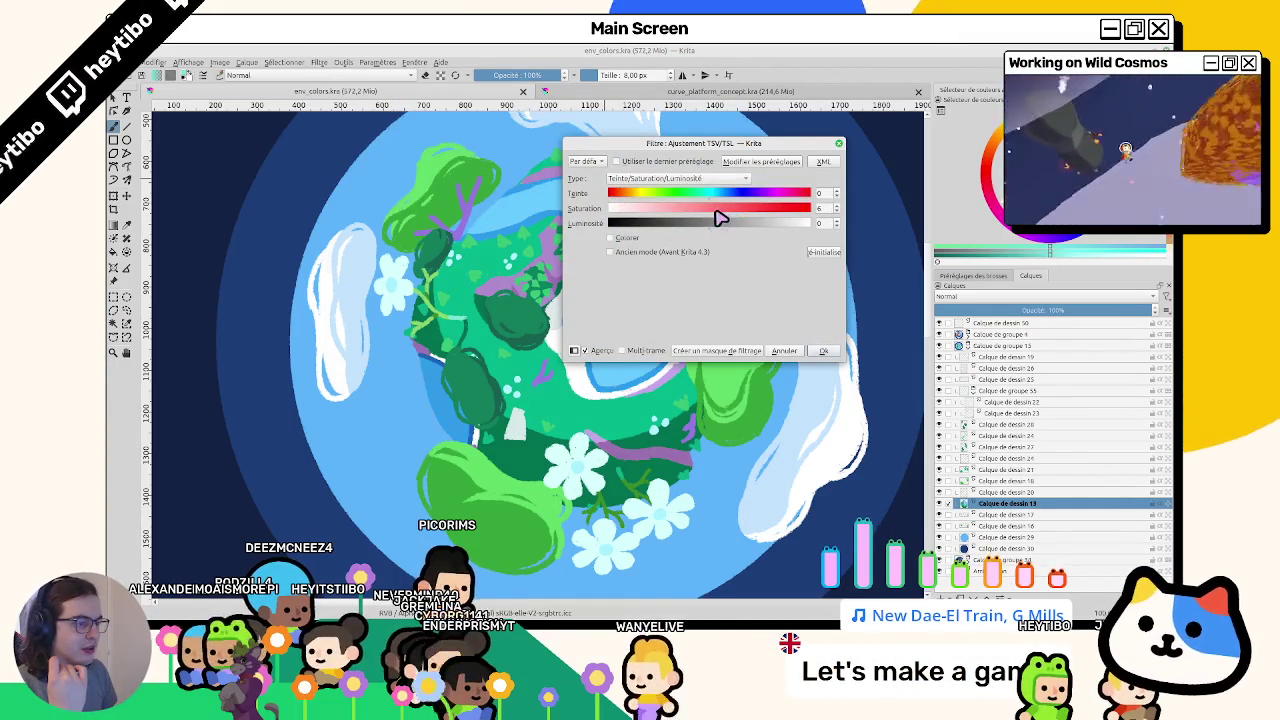
left_click_drag(740, 152, 876, 180)
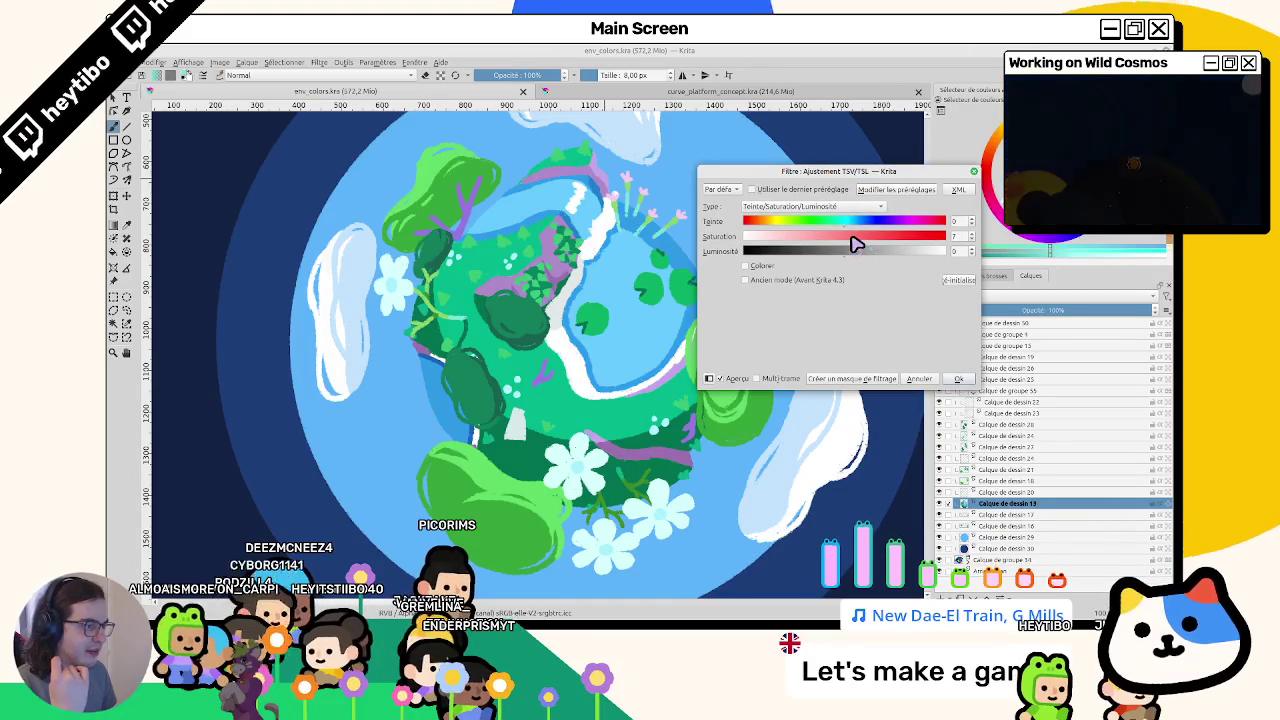
left_click_drag(882, 242, 962, 240)
mouse_move(829, 258)
left_mouse_down()
mouse_move(865, 265)
mouse_move(841, 257)
left_mouse_up()
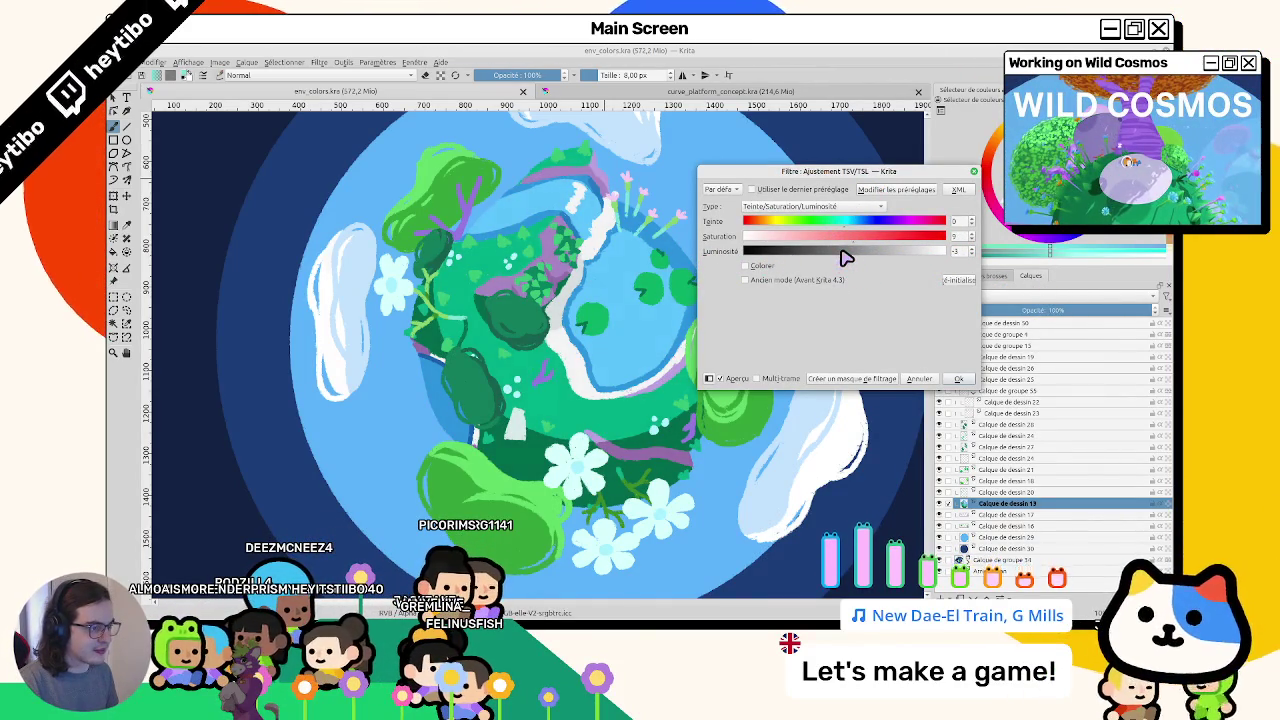
left_click(921, 381)
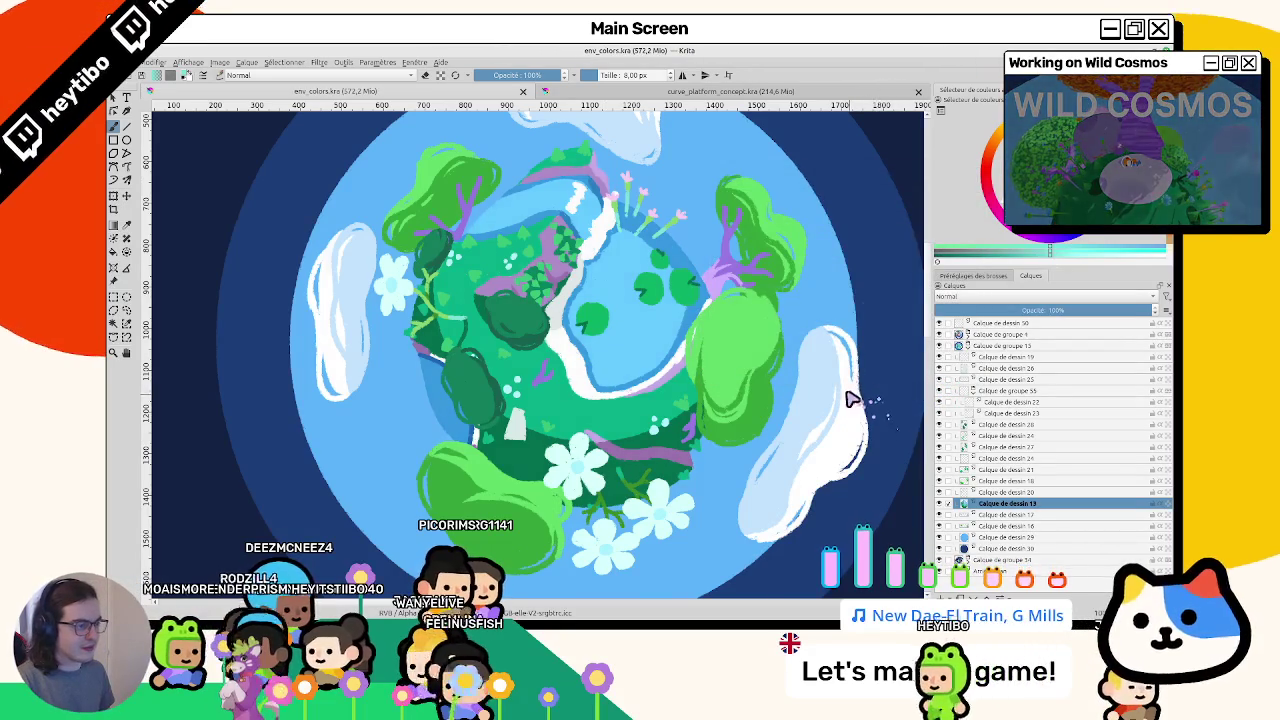
Undo a stray teal dab, zoom to about 205% on the upper-left terrain, and sample its green.
scroll(848, 402, "down", 4)
scroll(830, 408, "up", 1)
scroll(830, 408, "up", 1)
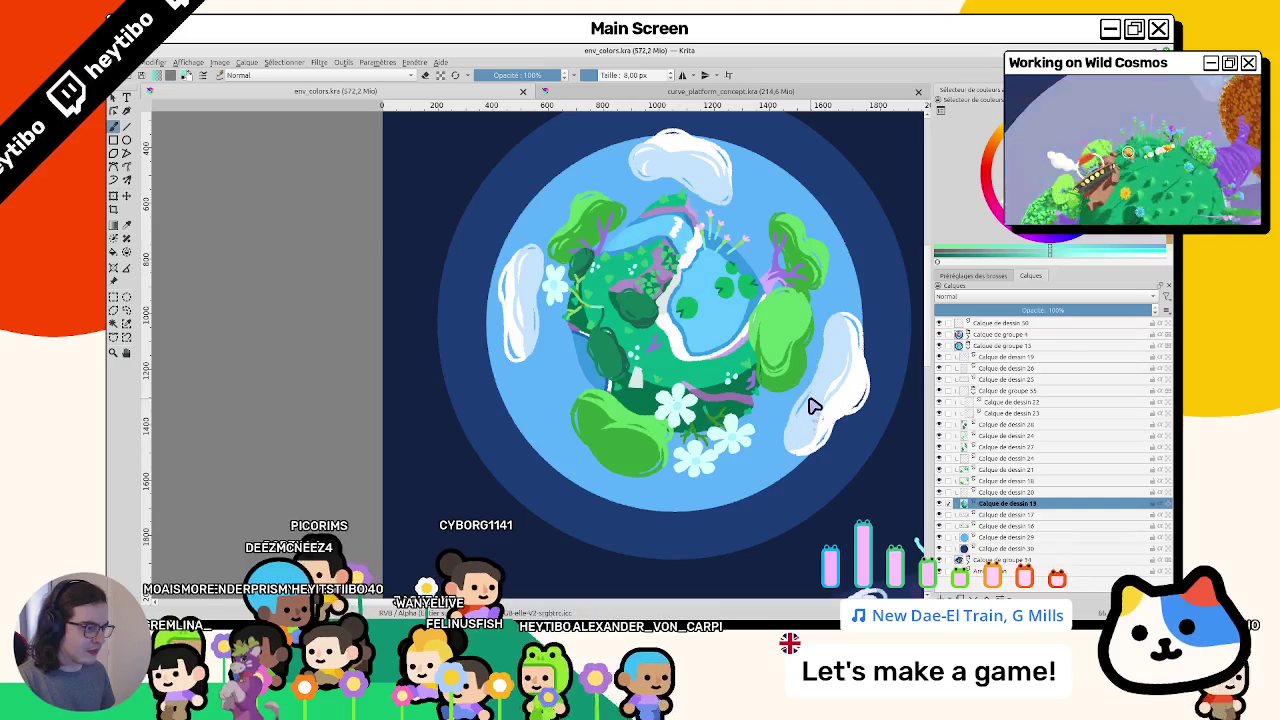
left_click(810, 367)
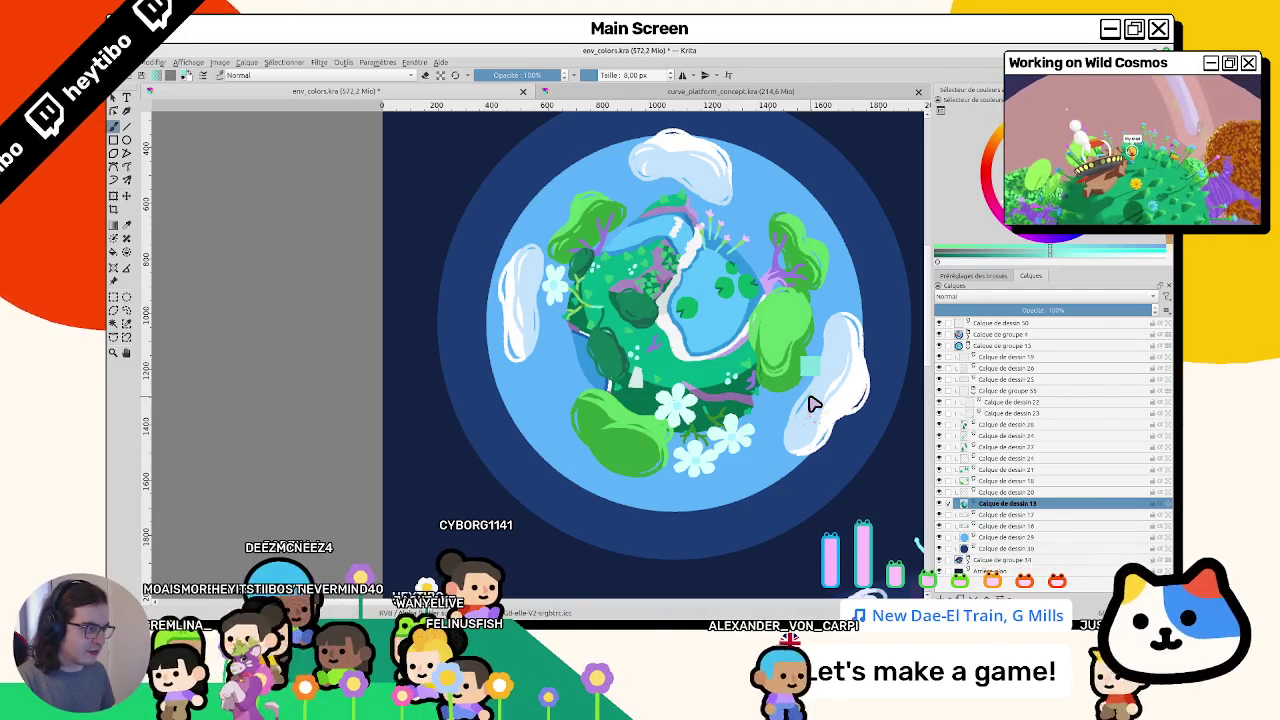
key("ctrl+z")
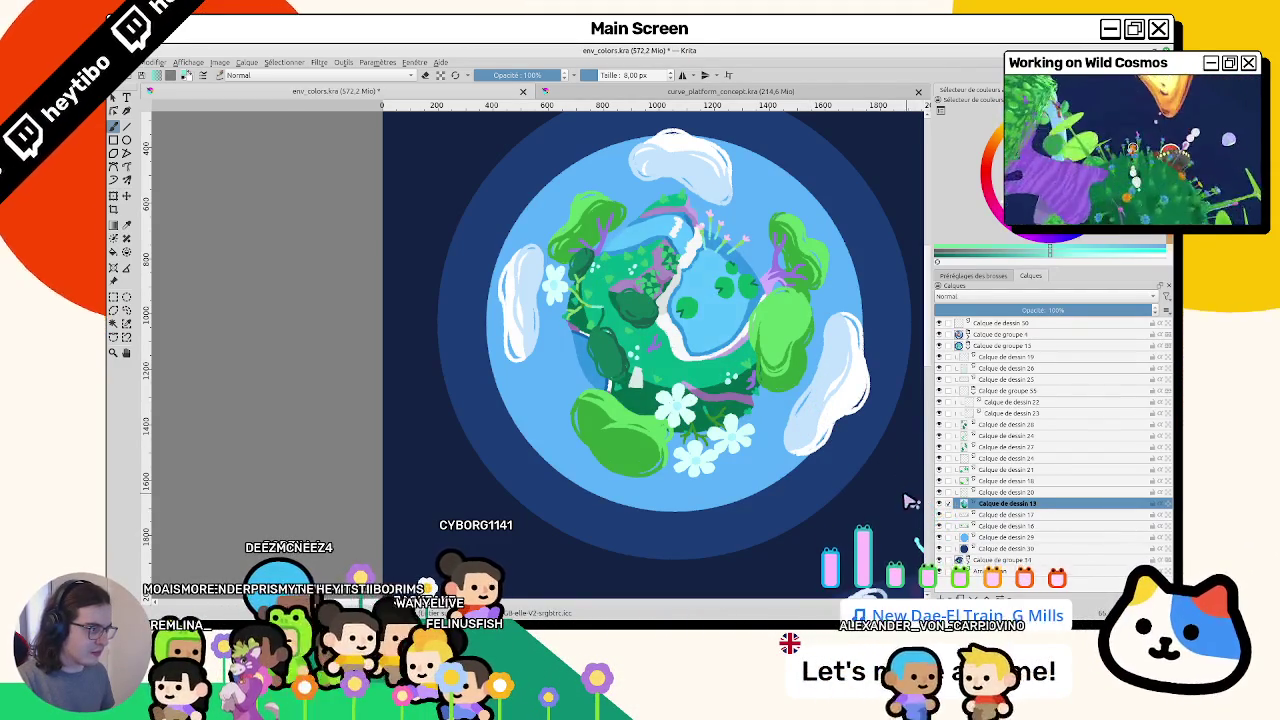
scroll(729, 286, "up", 2)
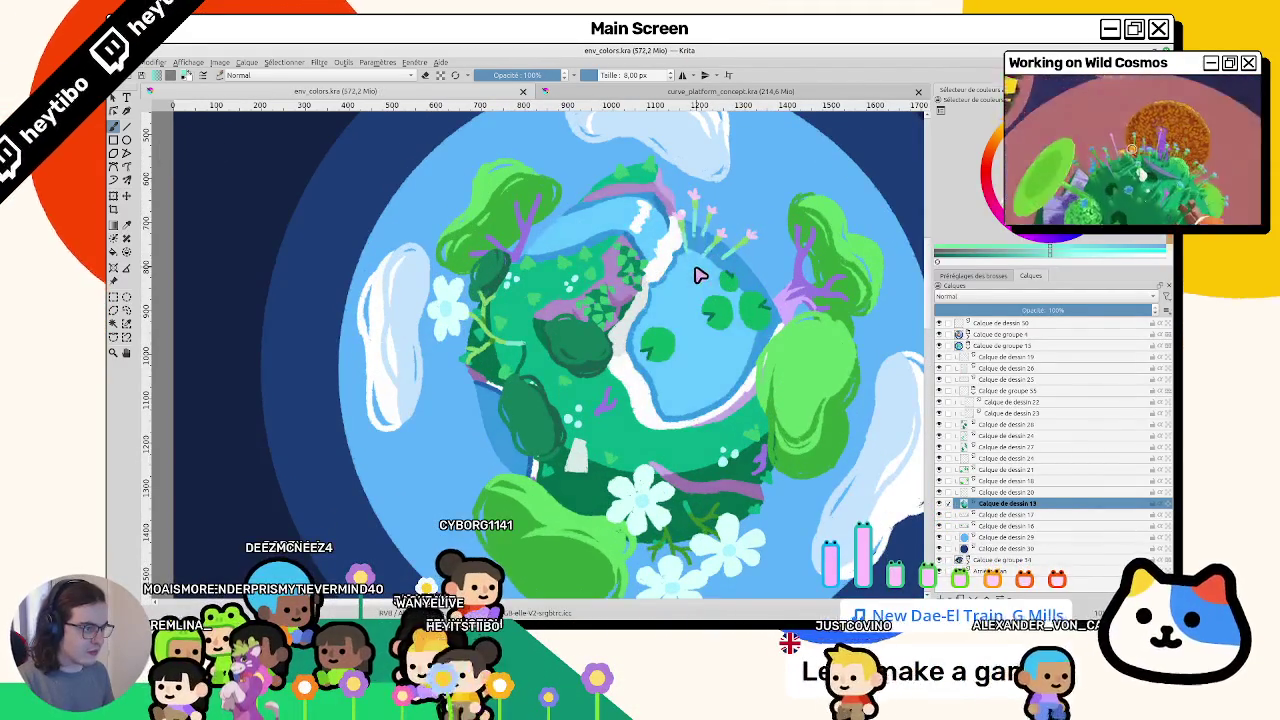
scroll(689, 277, "up", 1)
scroll(500, 275, "up", 1)
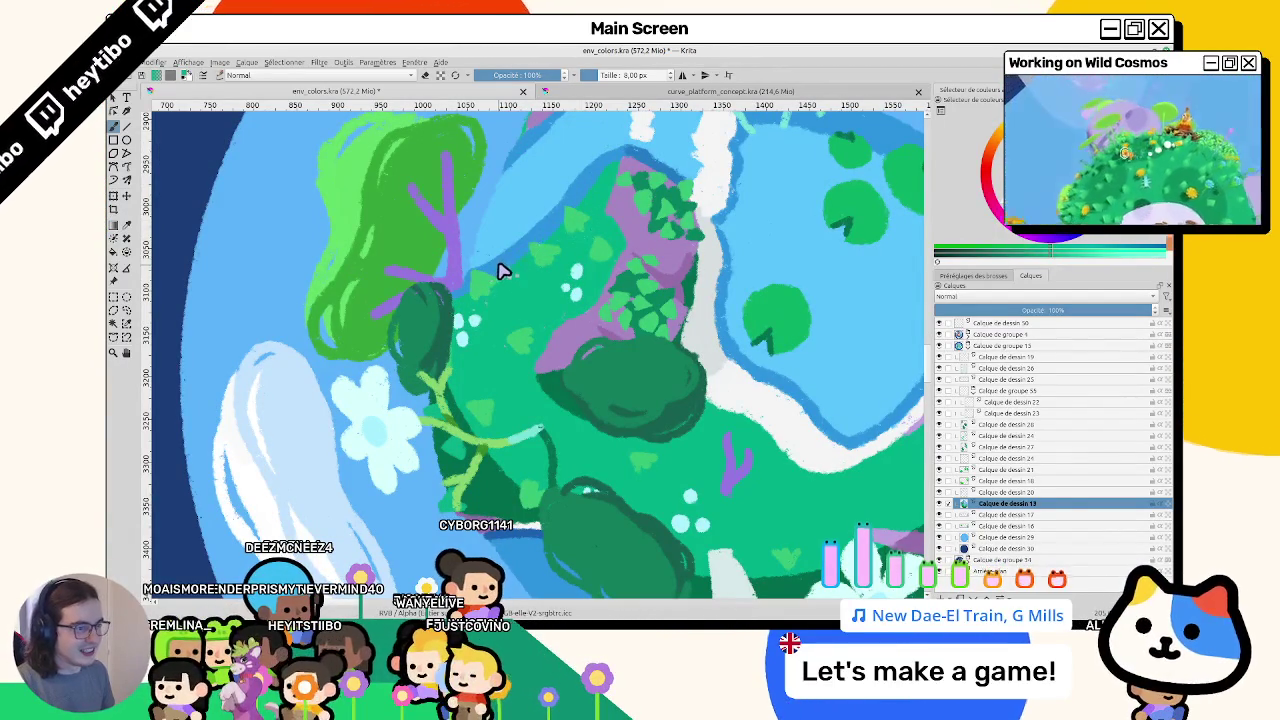
left_click(496, 274, "ctrl")
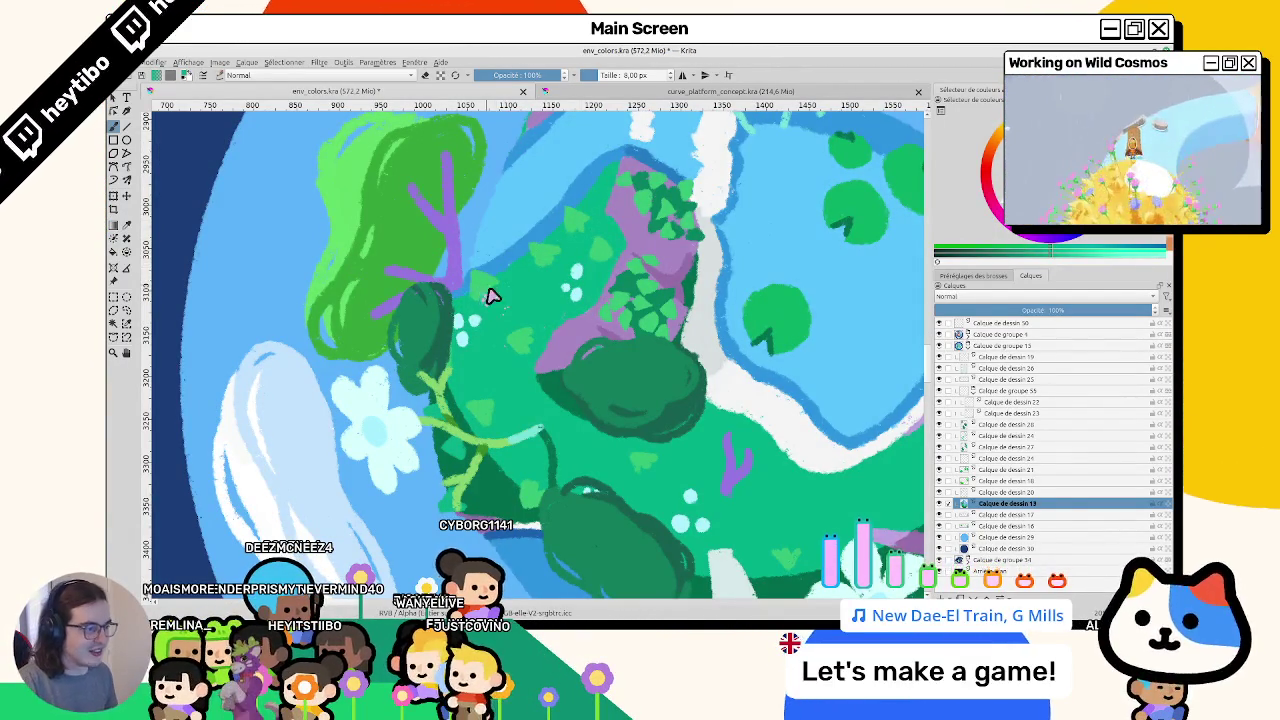
scroll(478, 300, "down", 4)
scroll(458, 320, "up", 1)
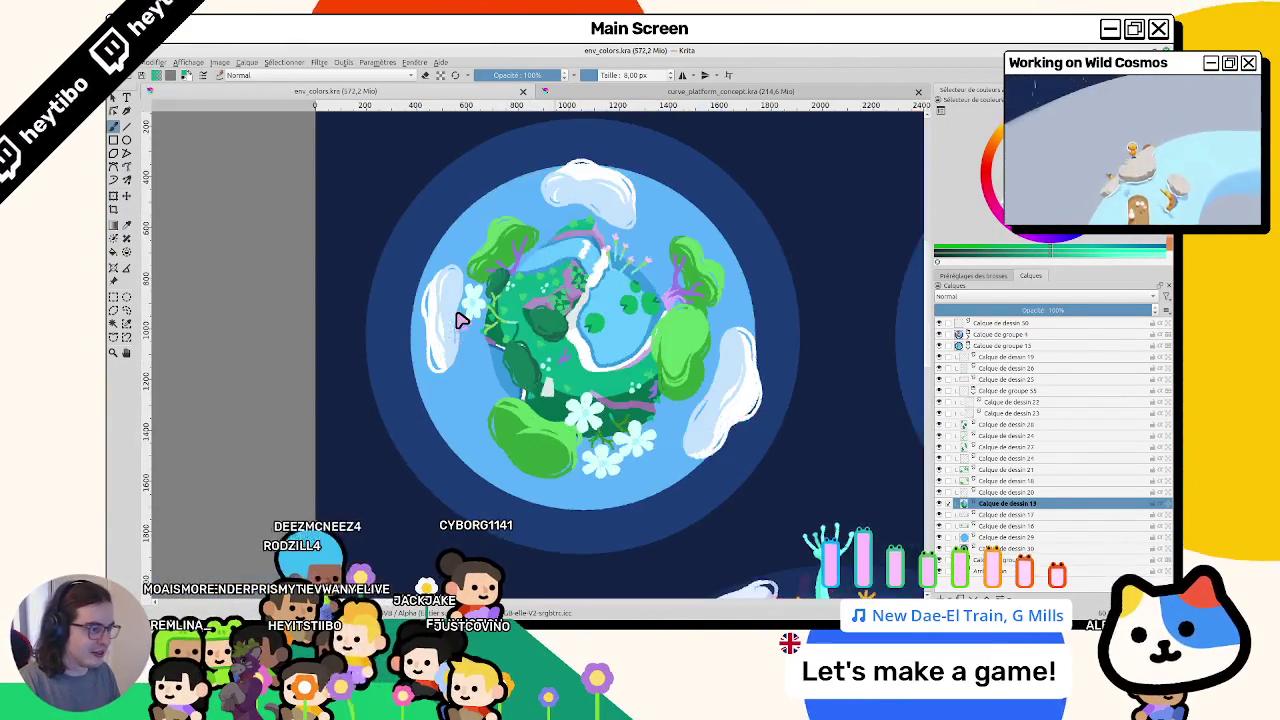
scroll(458, 320, "up", 2)
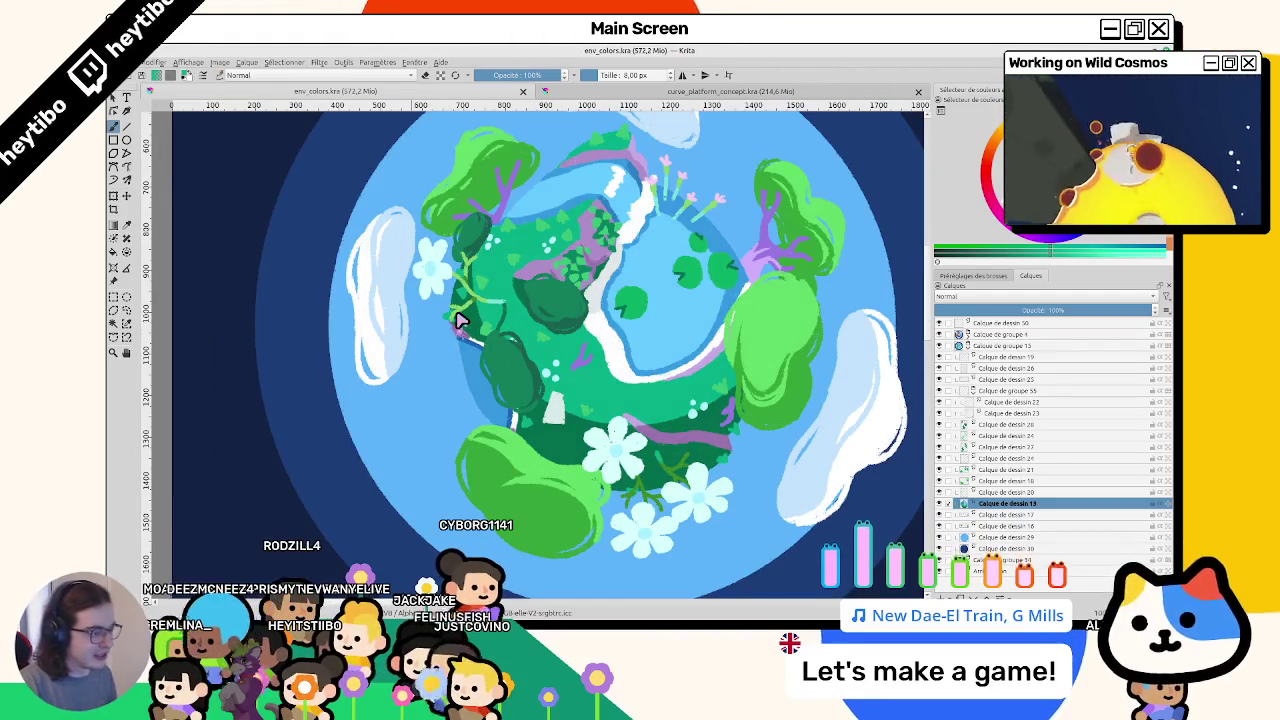
left_click(938, 503)
left_click(938, 504)
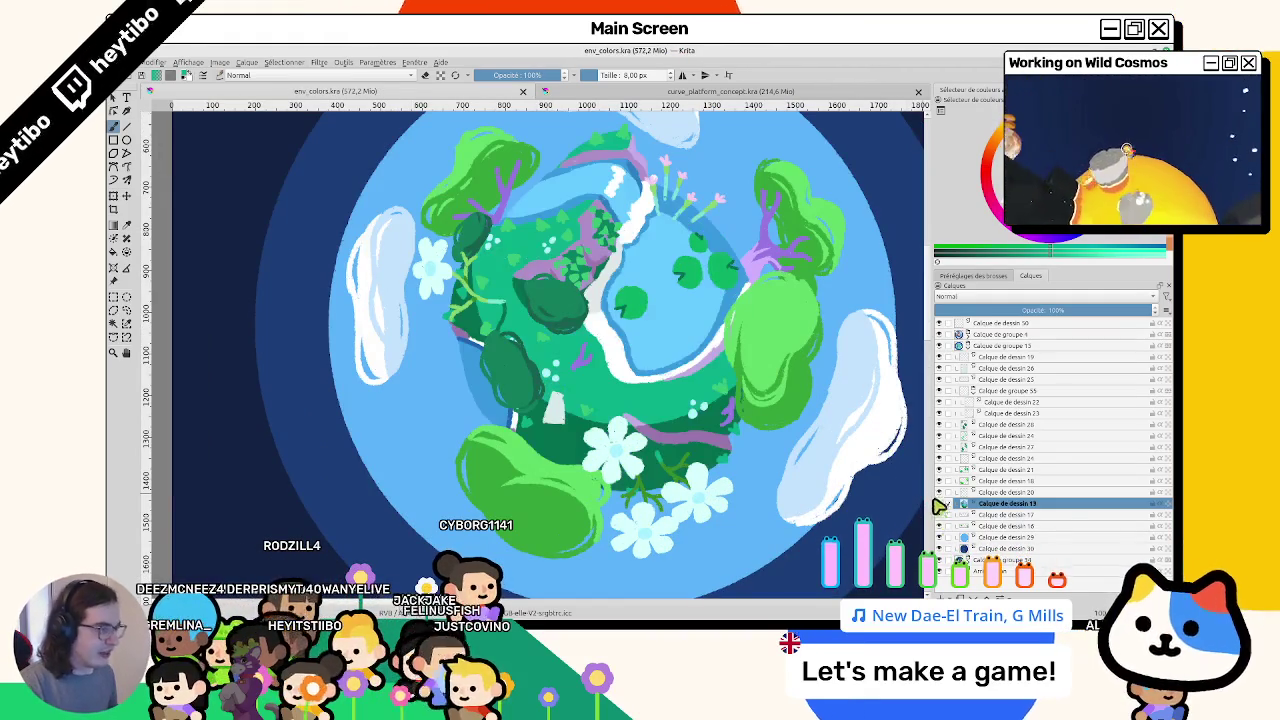
left_click(939, 432)
left_click(939, 432)
left_click(941, 431)
left_click(941, 431)
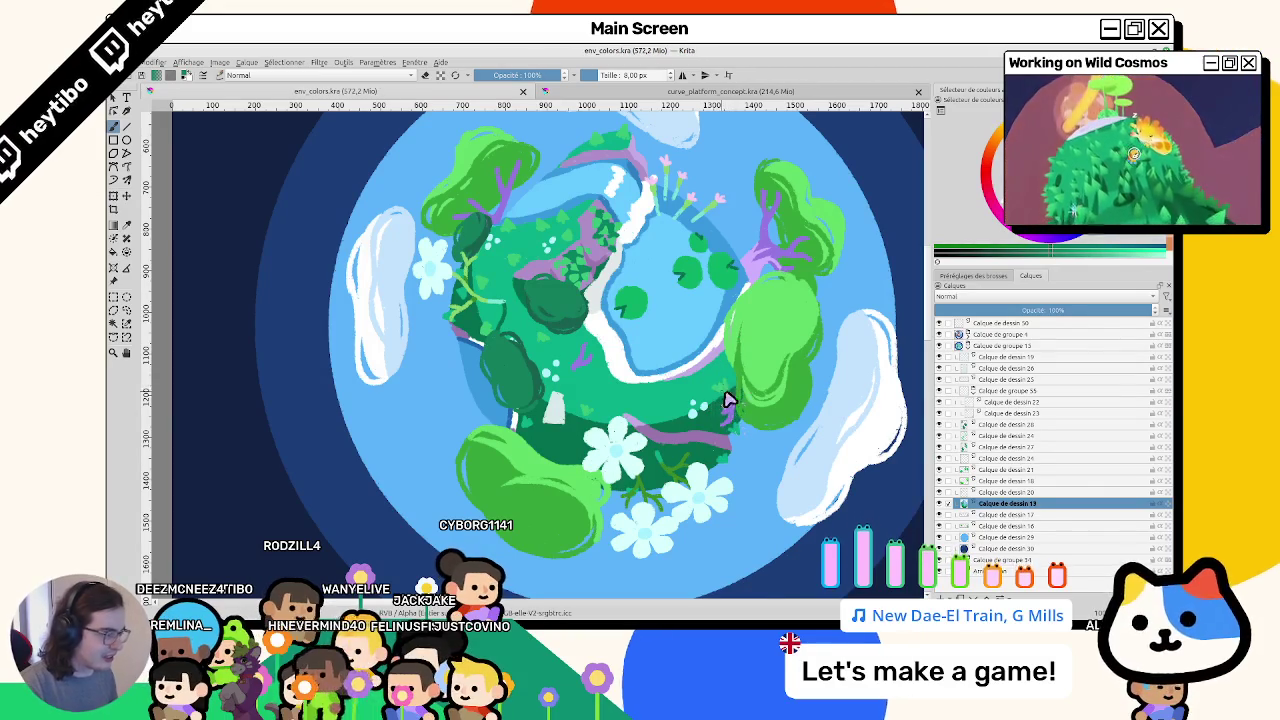
left_click(940, 467)
left_click(940, 467)
left_click(940, 369)
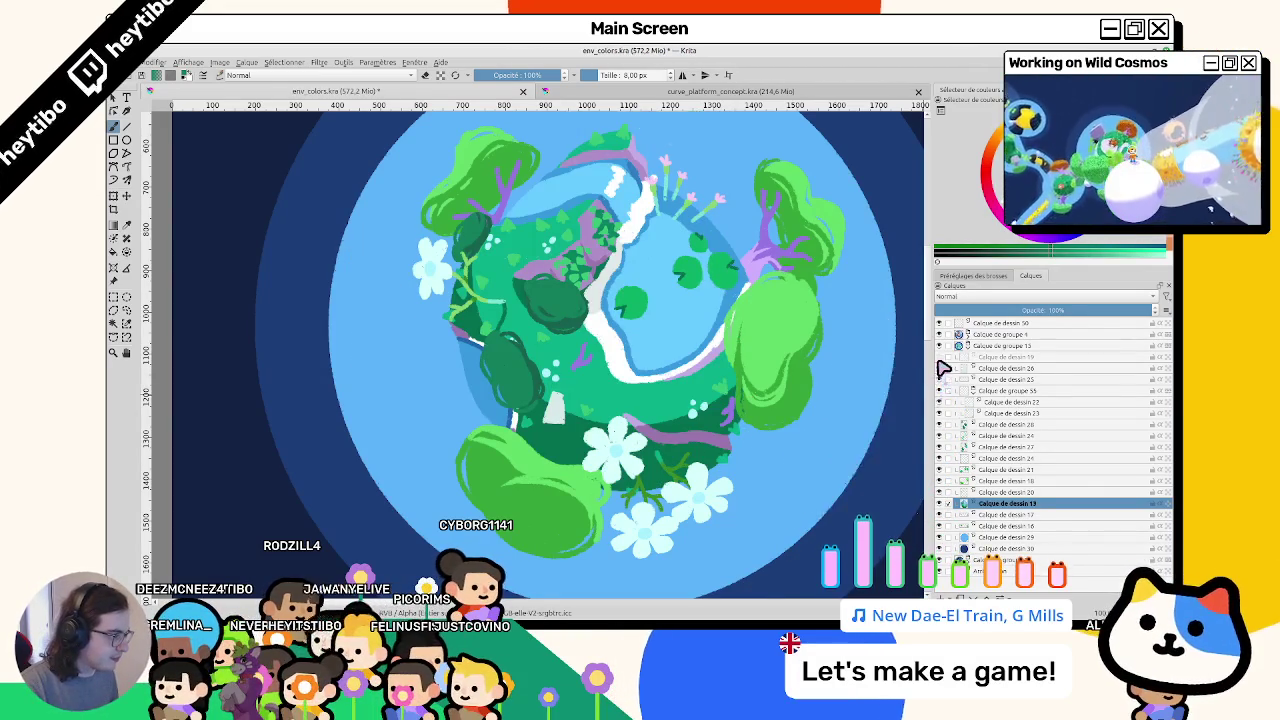
left_click(940, 369)
left_click(940, 379)
left_click(940, 390)
left_click(940, 390)
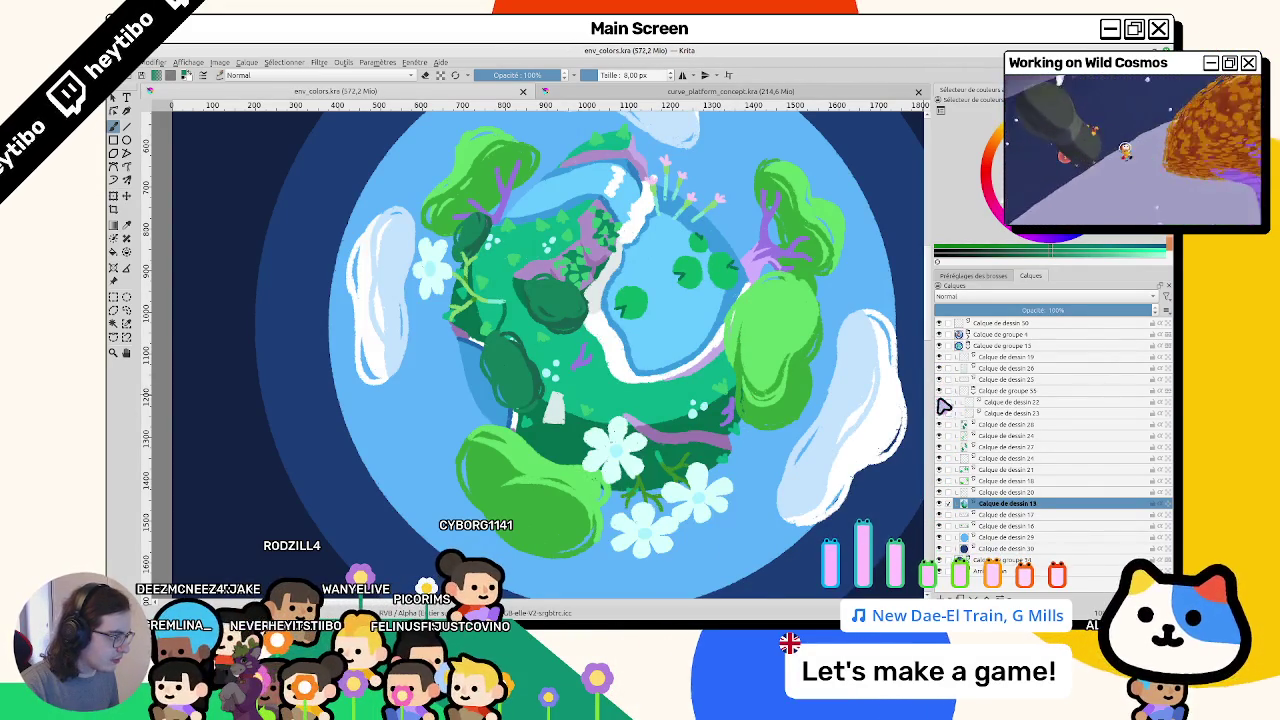
left_click(940, 390)
left_click(940, 390)
left_click(940, 390)
left_click(940, 391)
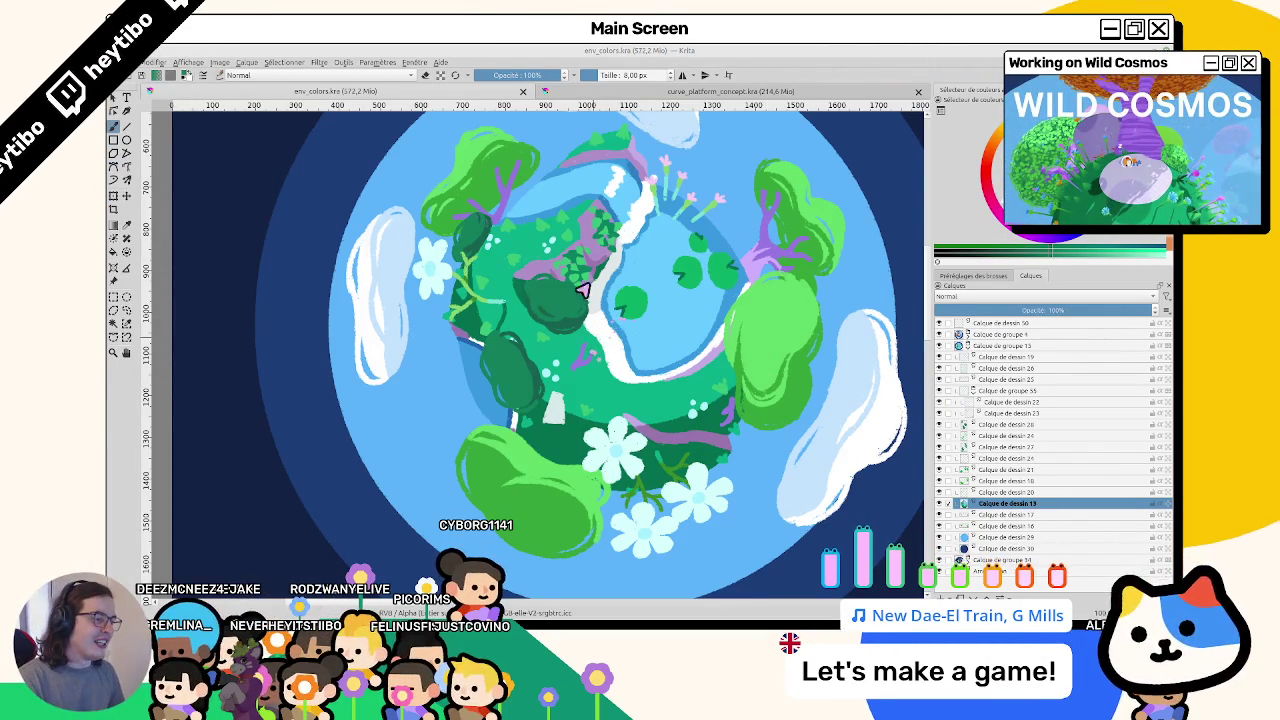
left_click_drag(548, 263, 711, 256)
left_click(963, 346)
left_click(966, 348)
left_click(970, 390)
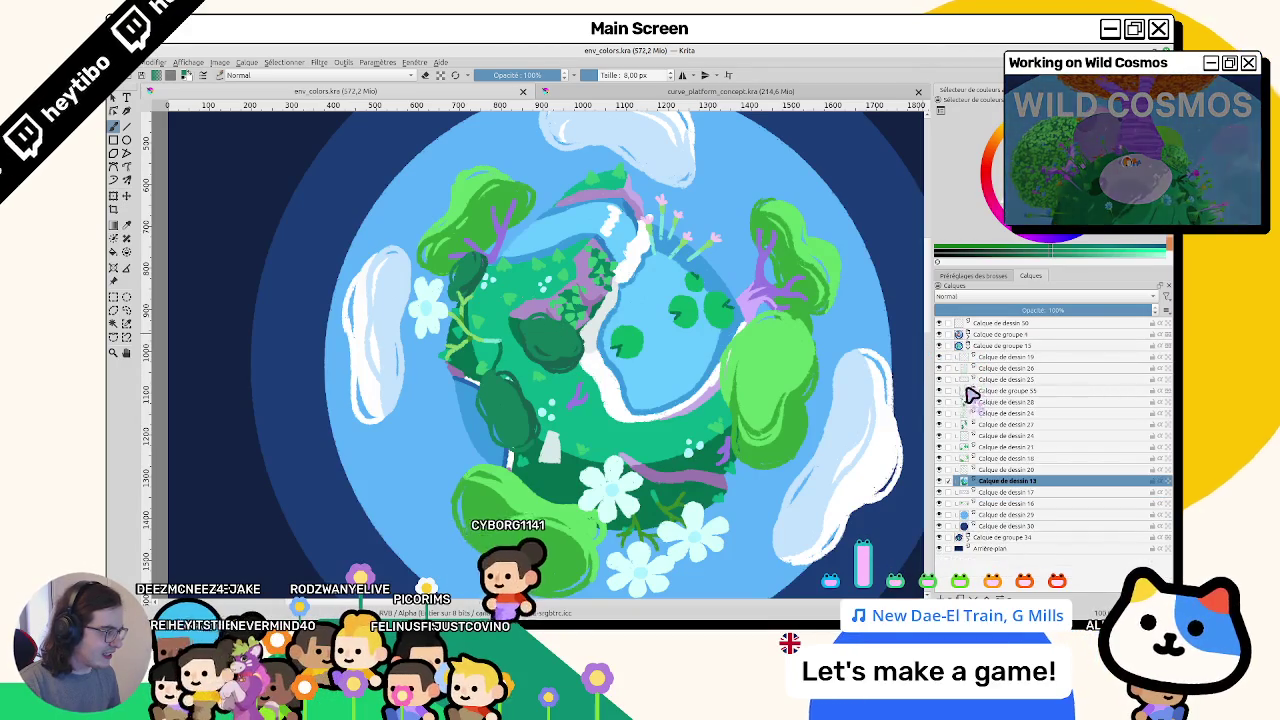
left_click(940, 402)
left_click(940, 403)
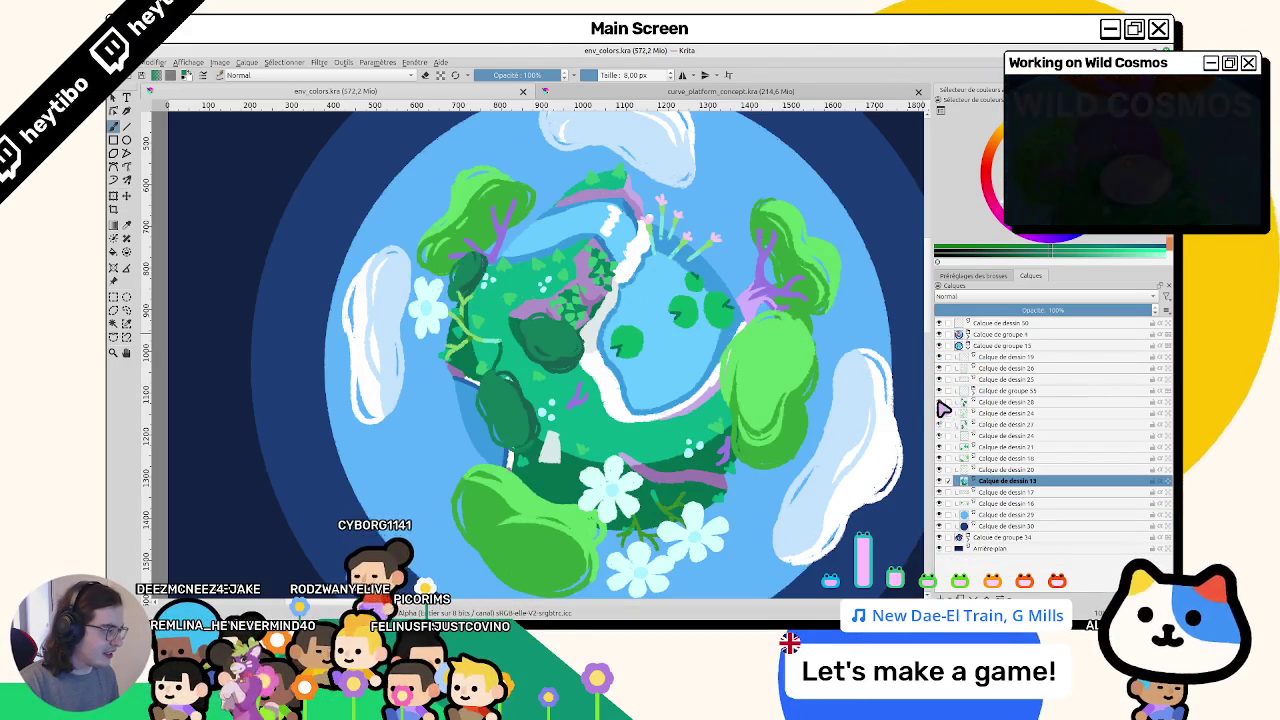
left_click(940, 402)
left_click(940, 402)
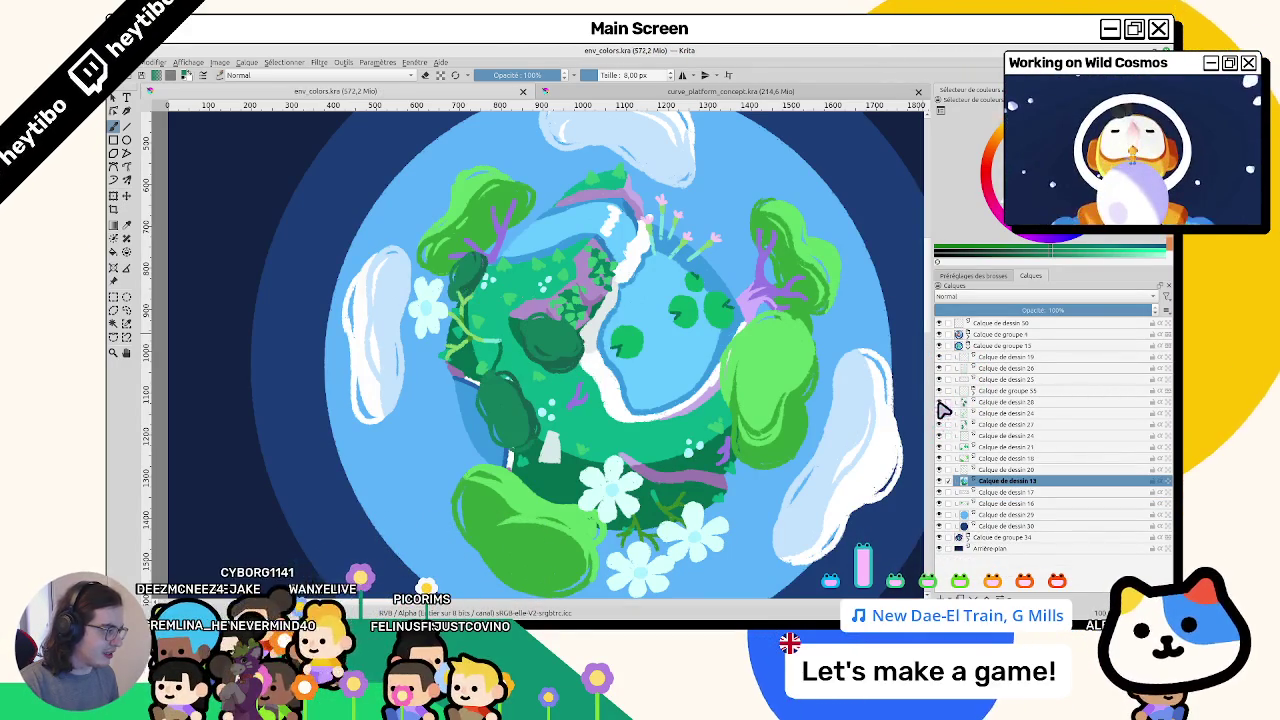
left_click(950, 402)
left_click(940, 402)
left_click(940, 402)
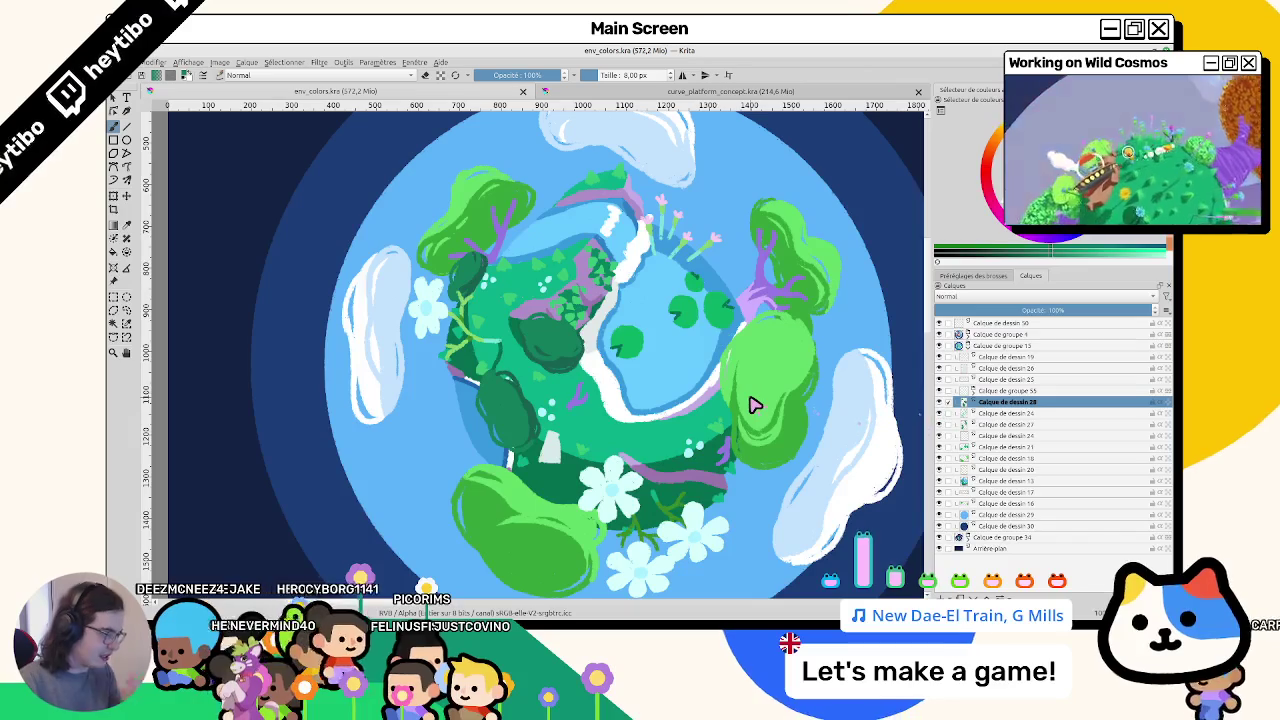
scroll(755, 405, "down", 5)
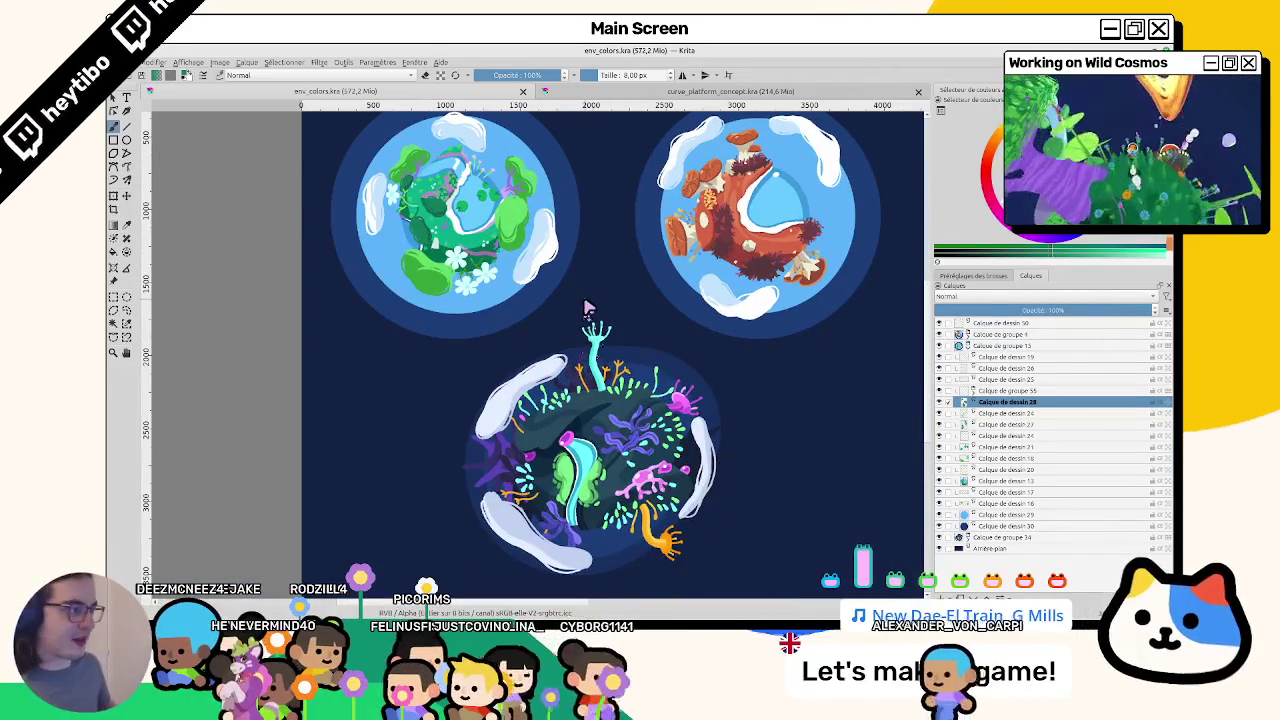
Scroll-zoom onto the orange mushroom planet to inspect its caps, coral and stems.
scroll(600, 310, "up", 2)
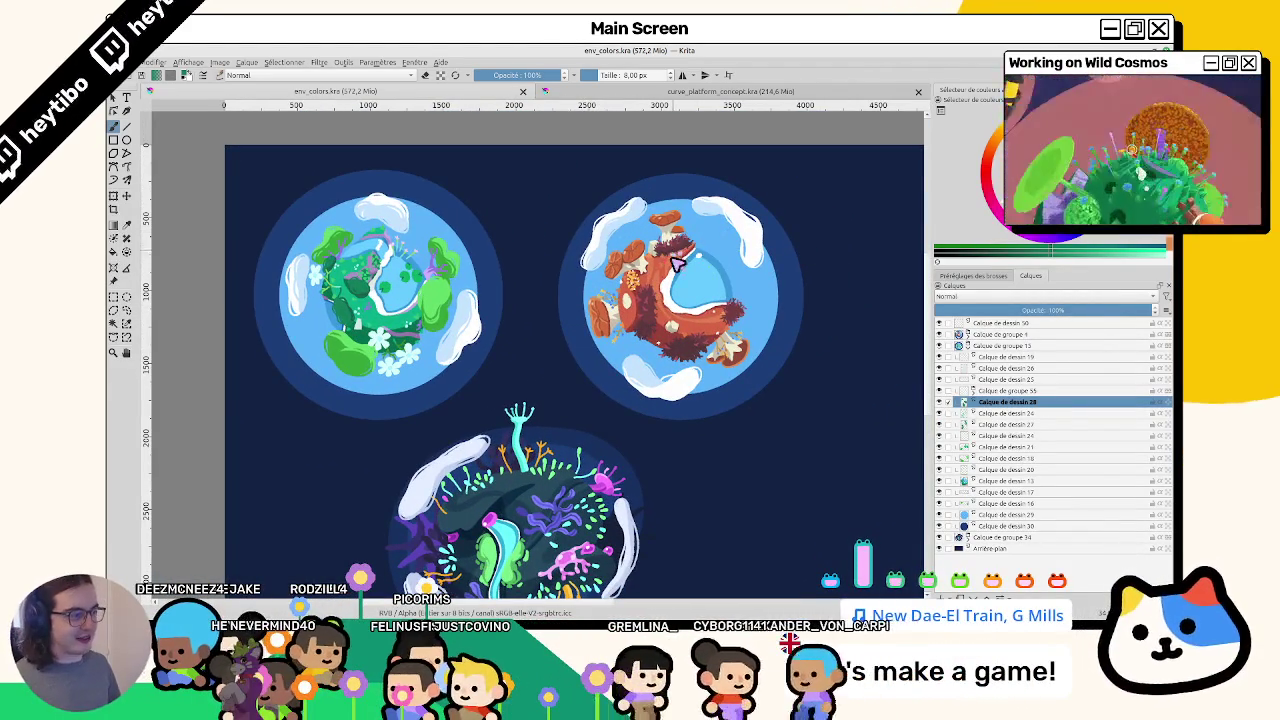
scroll(680, 258, "up", 3)
scroll(698, 265, "up", 2)
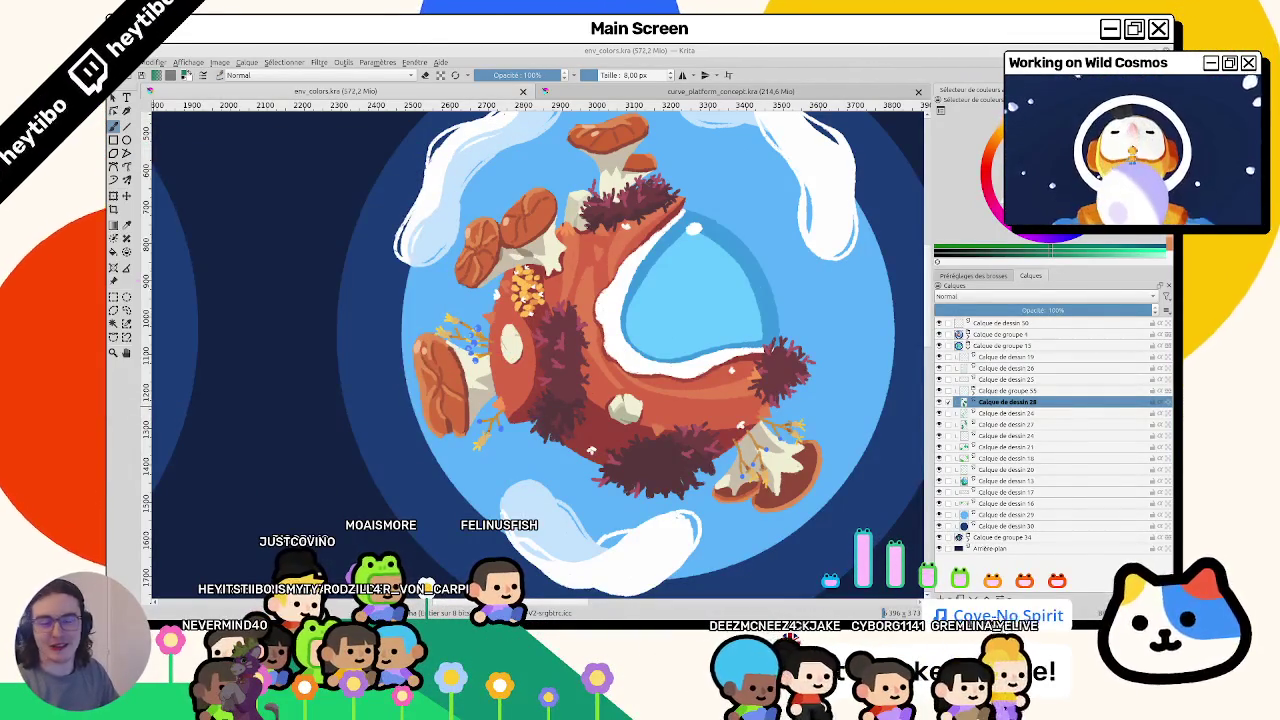
Switch to actual size, fit the image, then collapse Calque de groupe 13.
key("1")
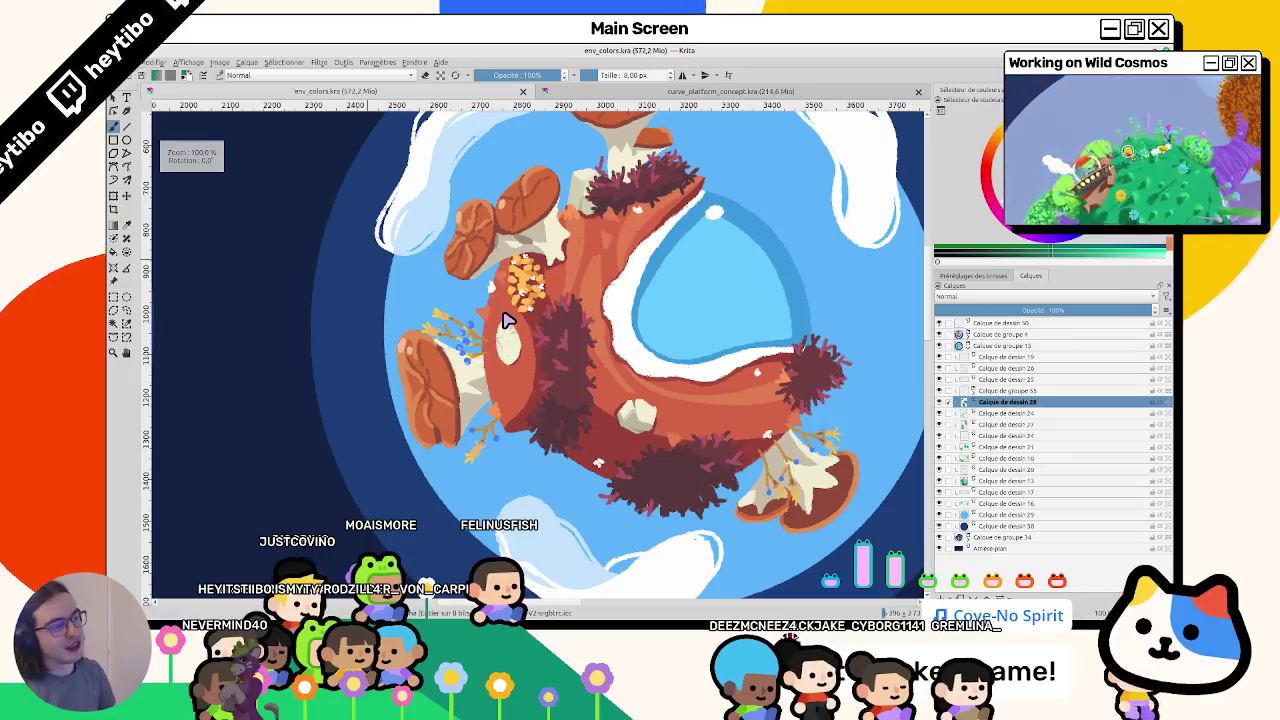
key("2")
scroll(478, 495, "up", 5)
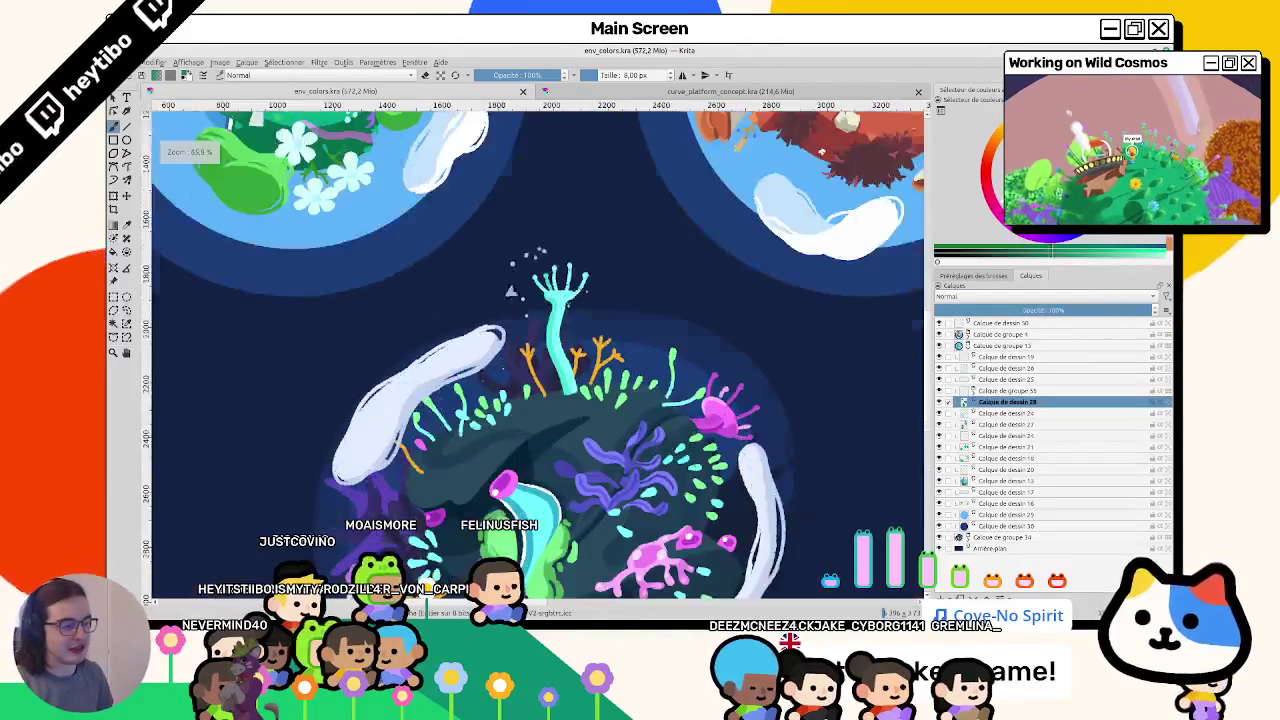
left_click_drag(478, 495, 667, 402)
scroll(665, 410, "down", 2)
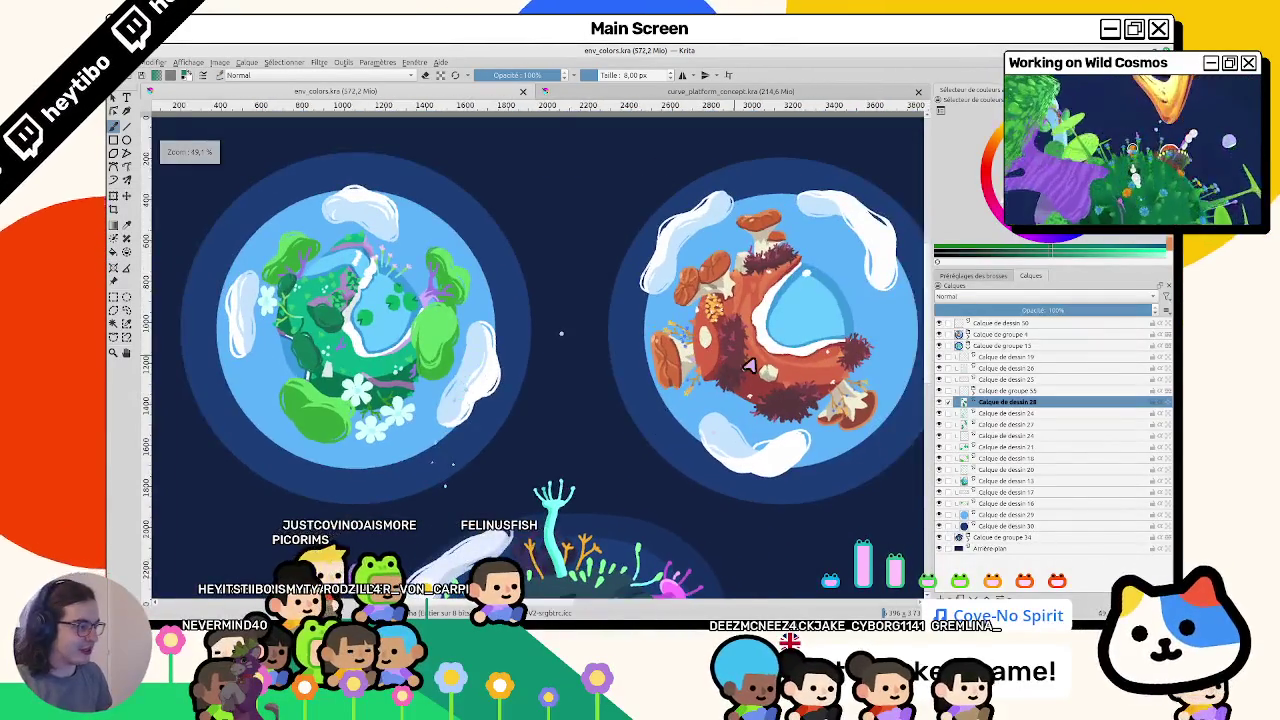
left_click(948, 345)
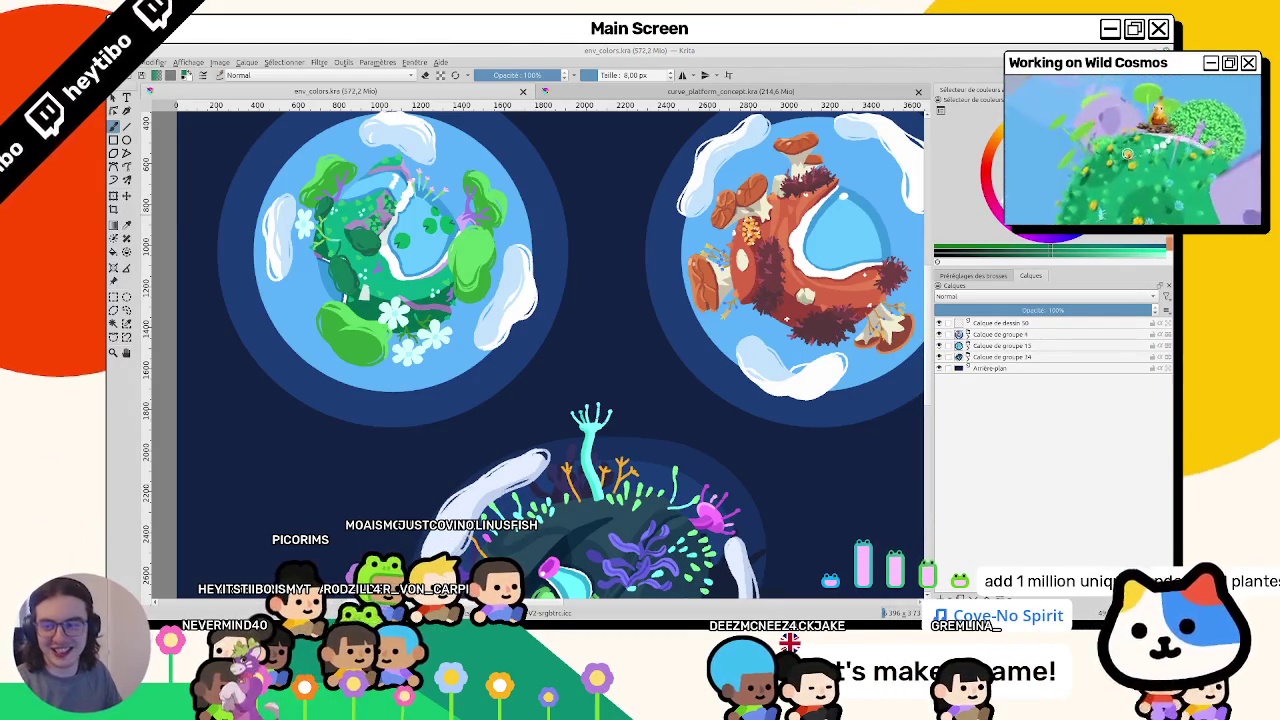
Select Calque de groupe 4, move Calque de dessin 50 off the top level, and frame both upper planets.
mouse_move(633, 304)
left_mouse_down()
mouse_move(557, 336)
mouse_move(604, 291)
mouse_move(532, 289)
mouse_move(563, 209)
mouse_move(482, 167)
mouse_move(430, 327)
left_mouse_up()
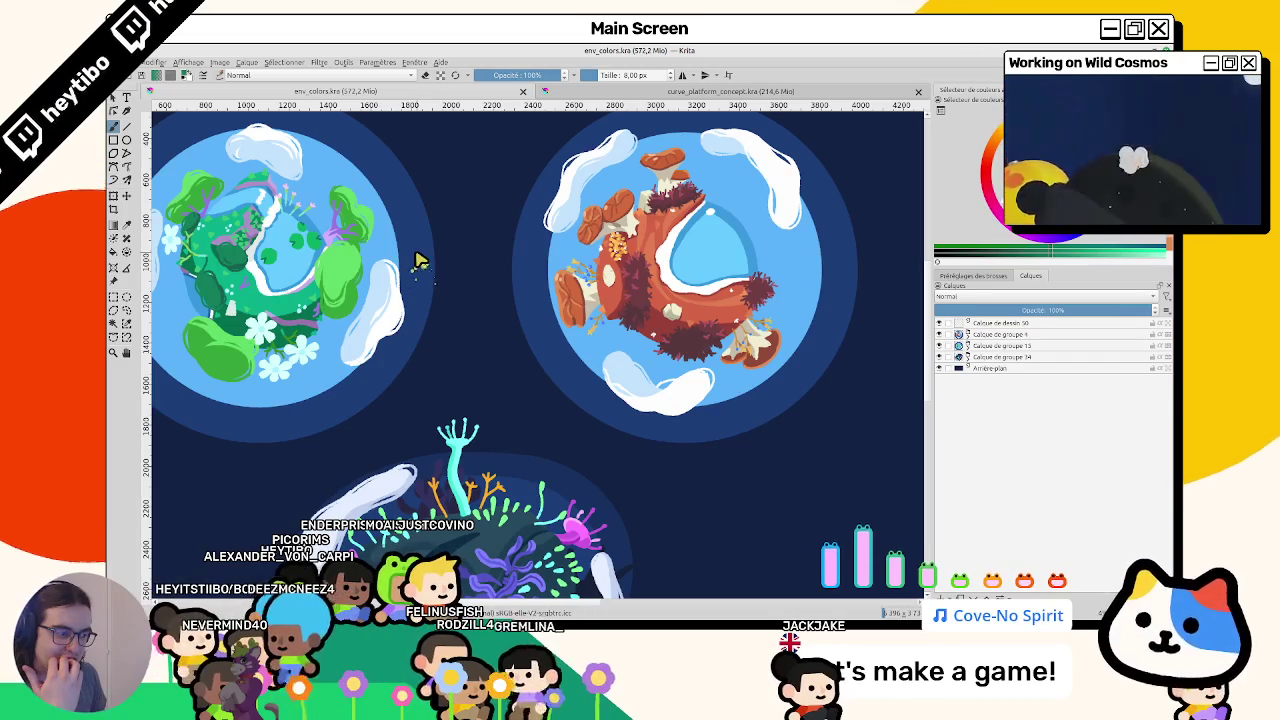
left_click_drag(432, 280, 437, 253)
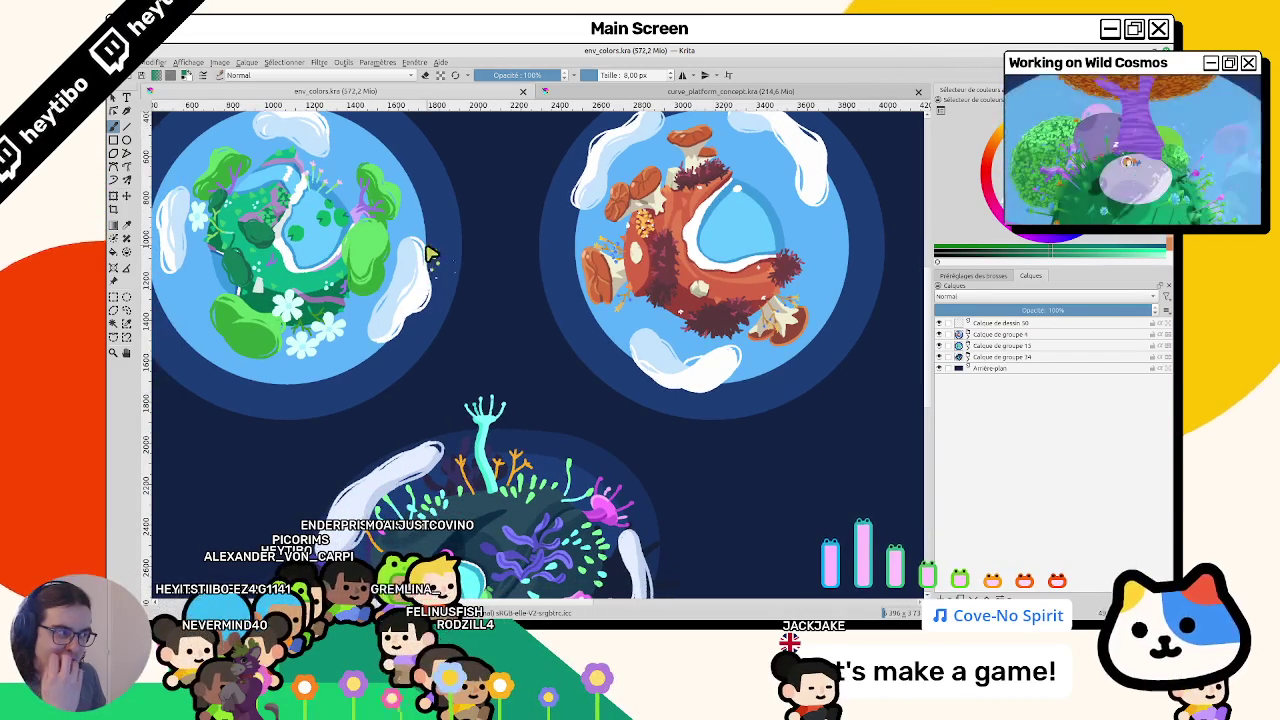
scroll(425, 248, "down", 2)
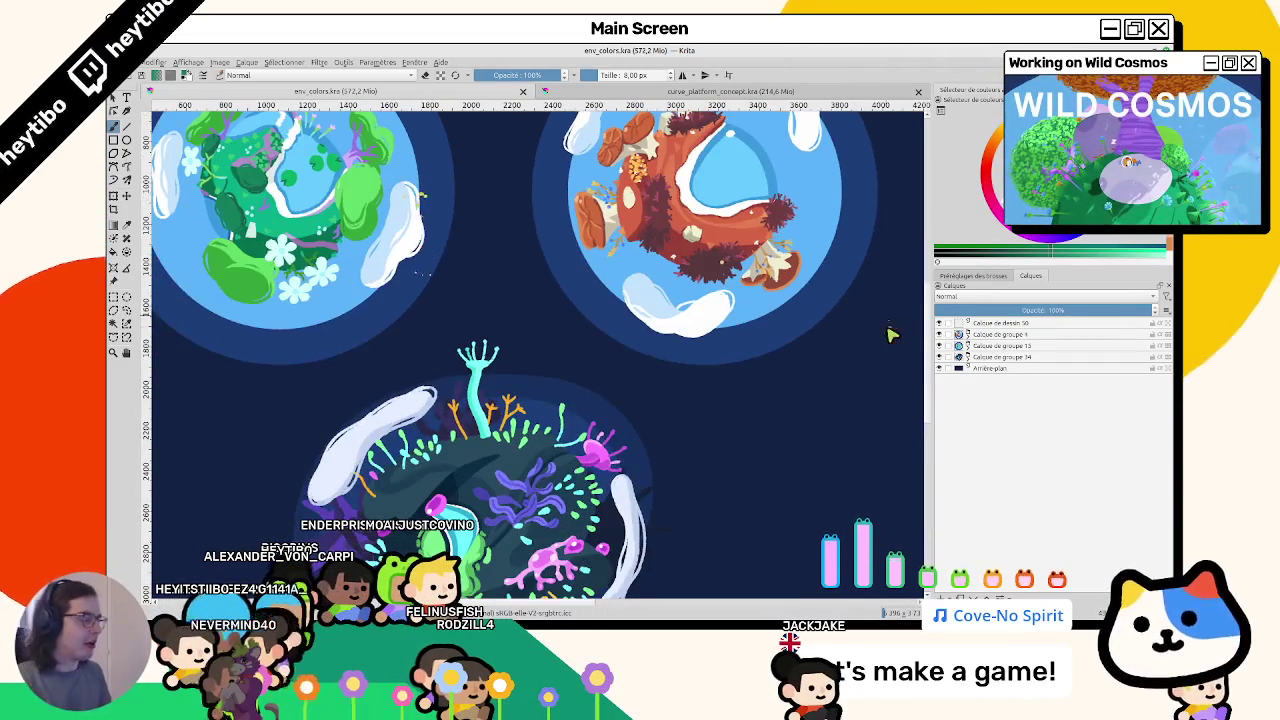
left_click(944, 334)
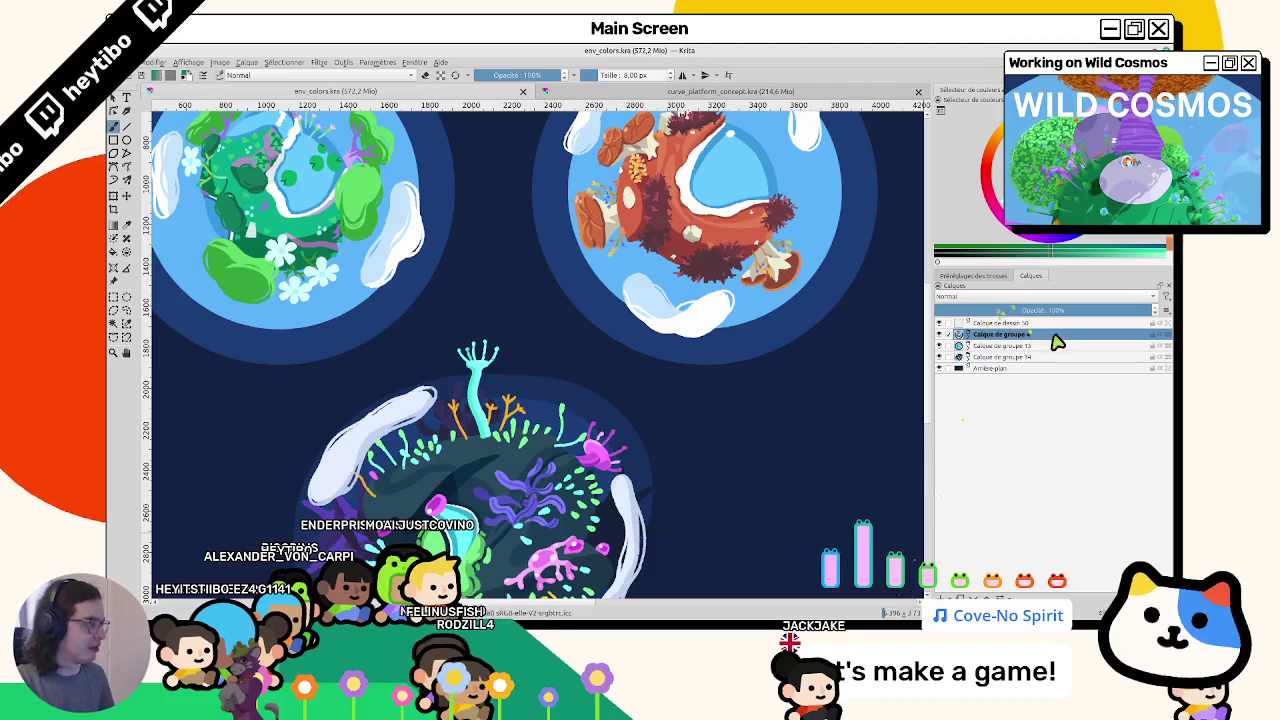
left_click_drag(1056, 340, 1058, 336)
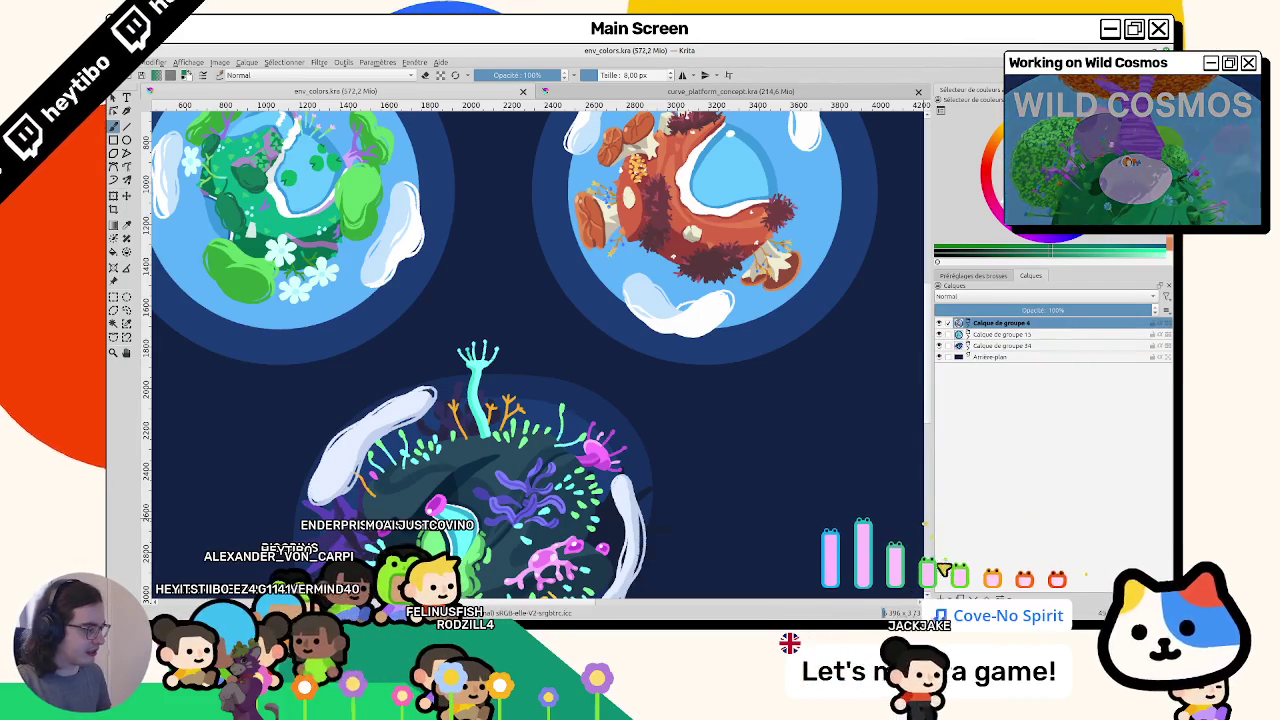
mouse_move(944, 565)
left_mouse_down()
mouse_move(519, 422)
mouse_move(583, 235)
left_mouse_up()
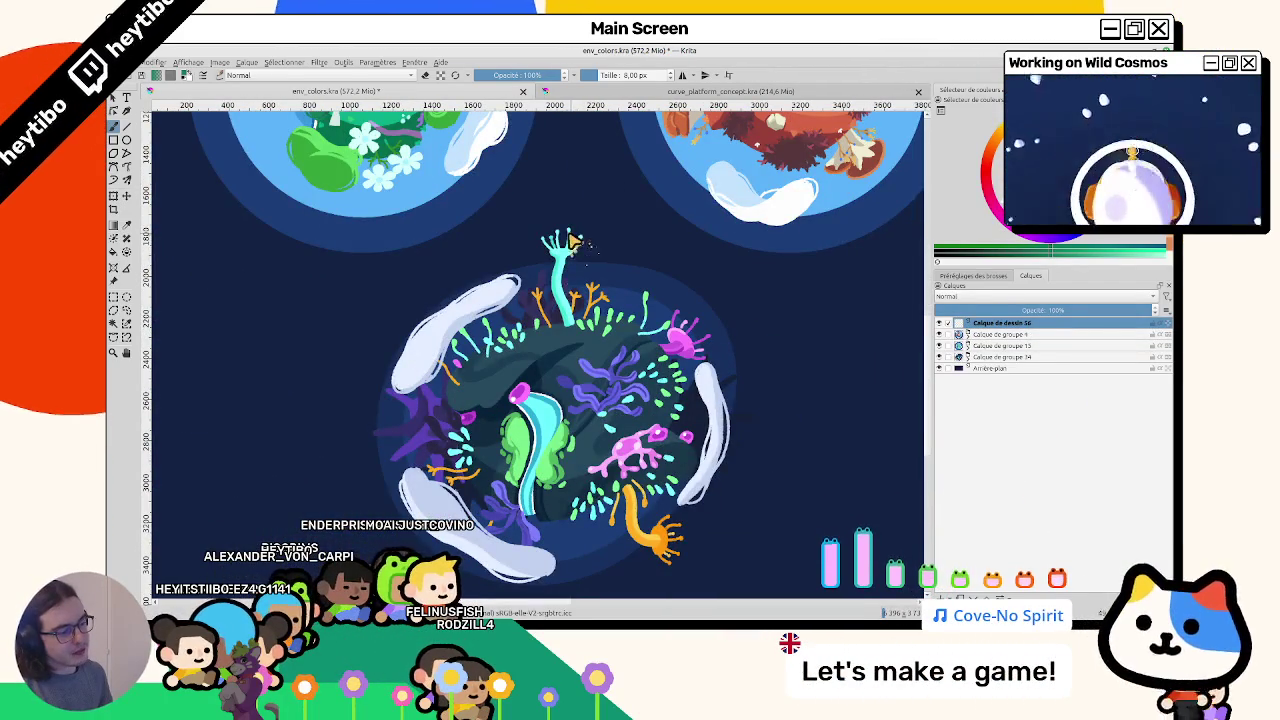
left_click_drag(566, 240, 470, 438)
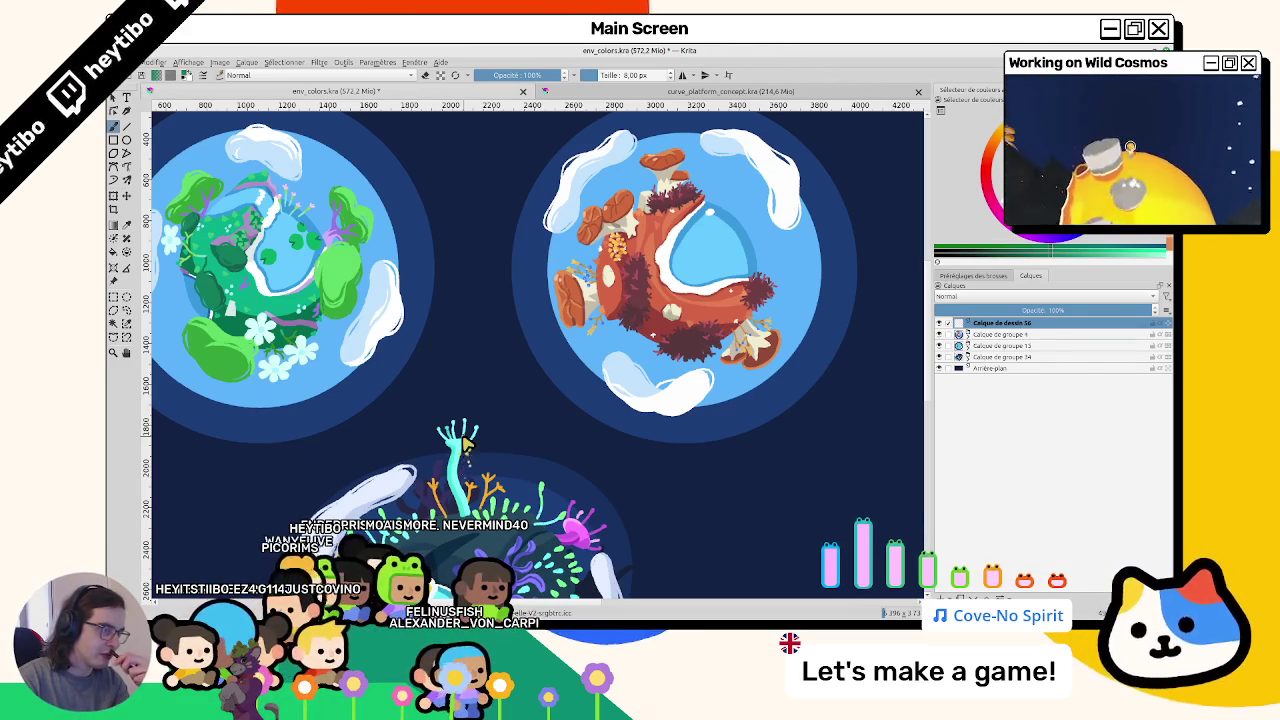
scroll(623, 310, "up", 1)
scroll(600, 325, "up", 1)
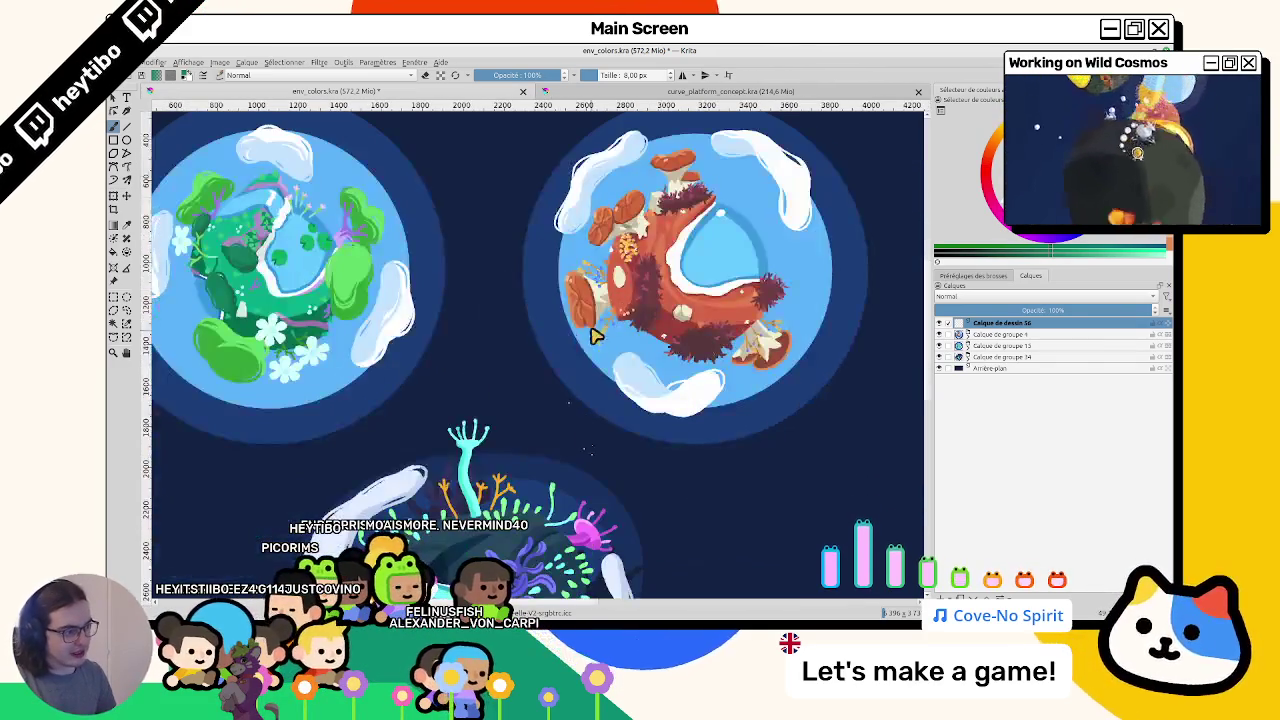
left_click(940, 345)
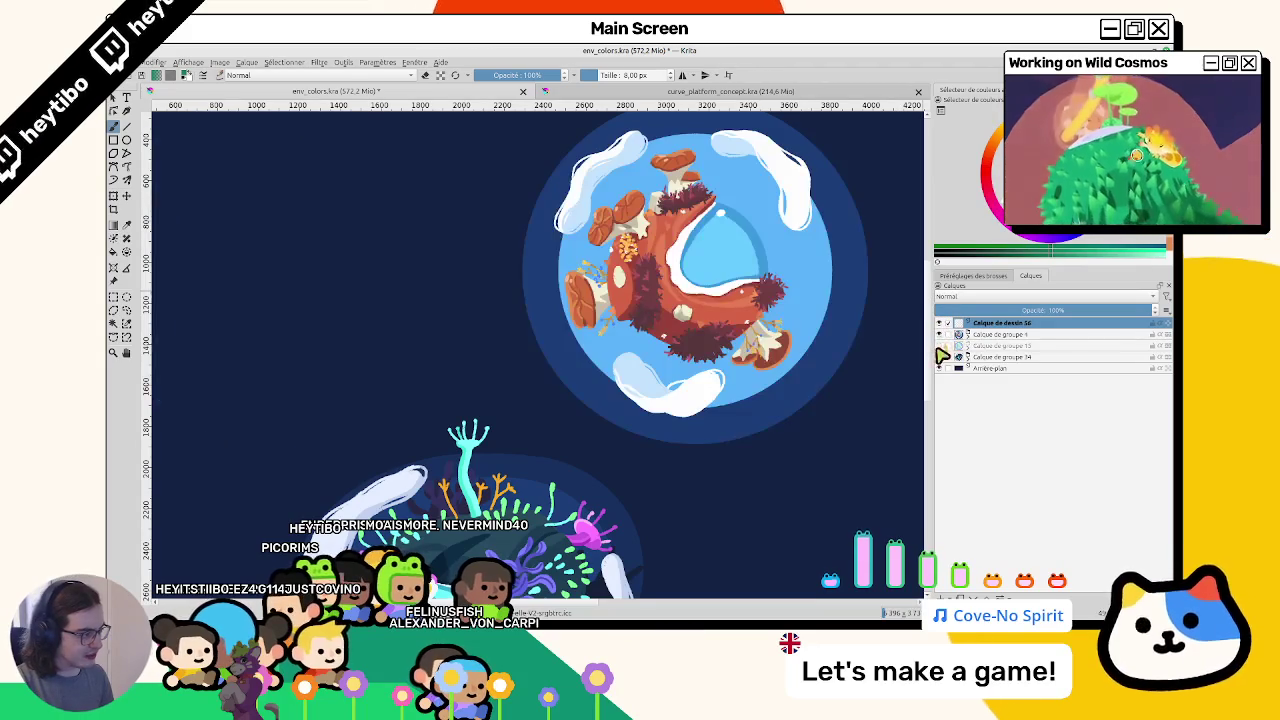
left_click(940, 345)
left_click(940, 356)
left_click(940, 356)
left_click(940, 356)
left_click(940, 356)
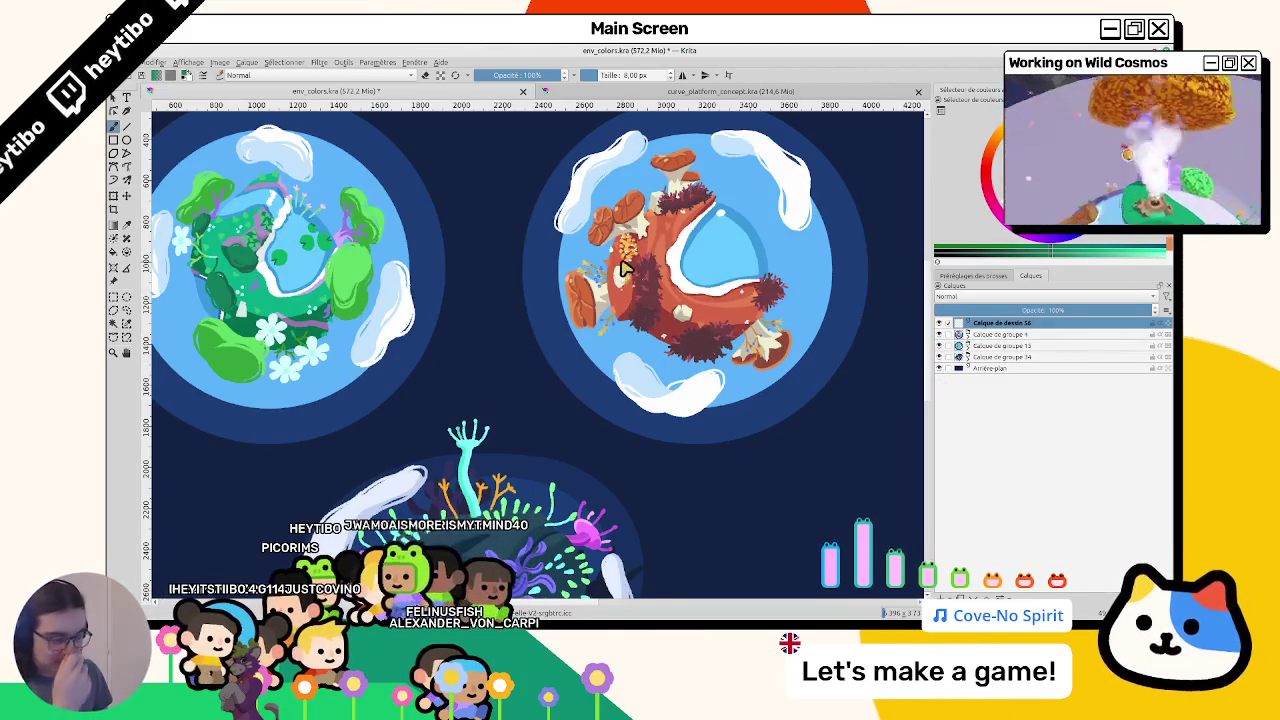
scroll(660, 330, "down", 2)
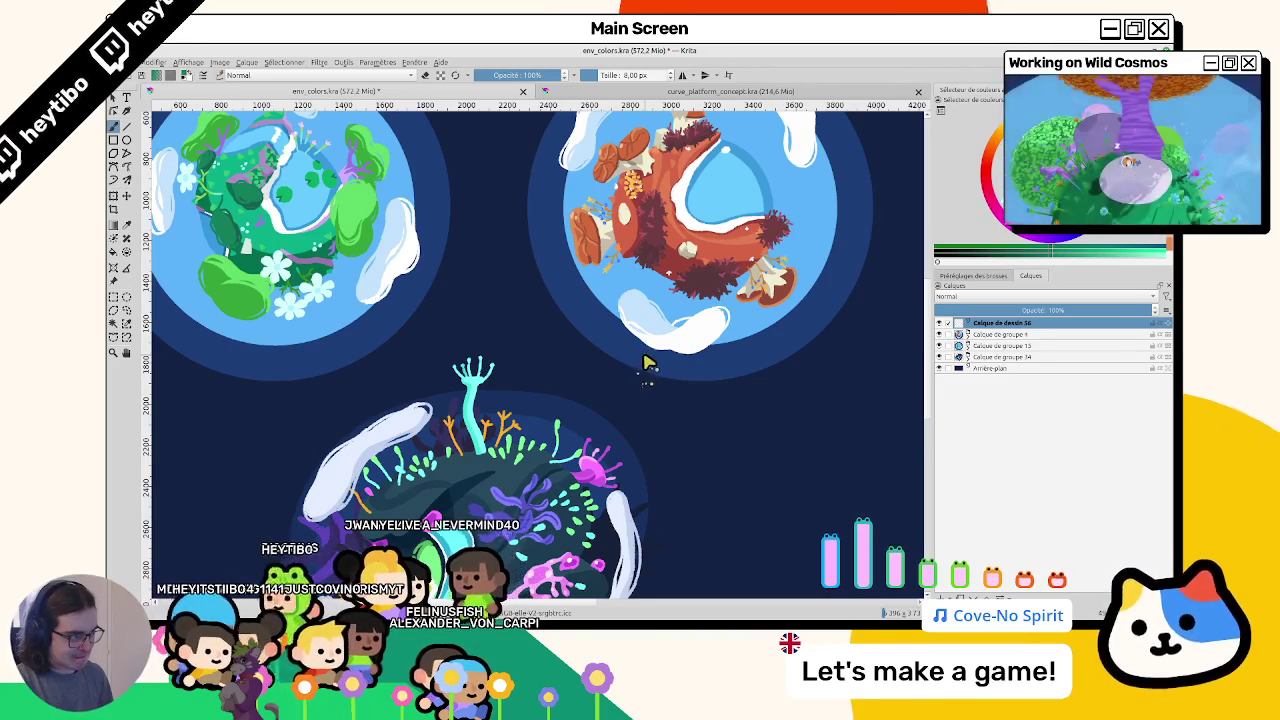
mouse_move(648, 362)
left_mouse_down()
mouse_move(617, 452)
mouse_move(530, 292)
left_mouse_up()
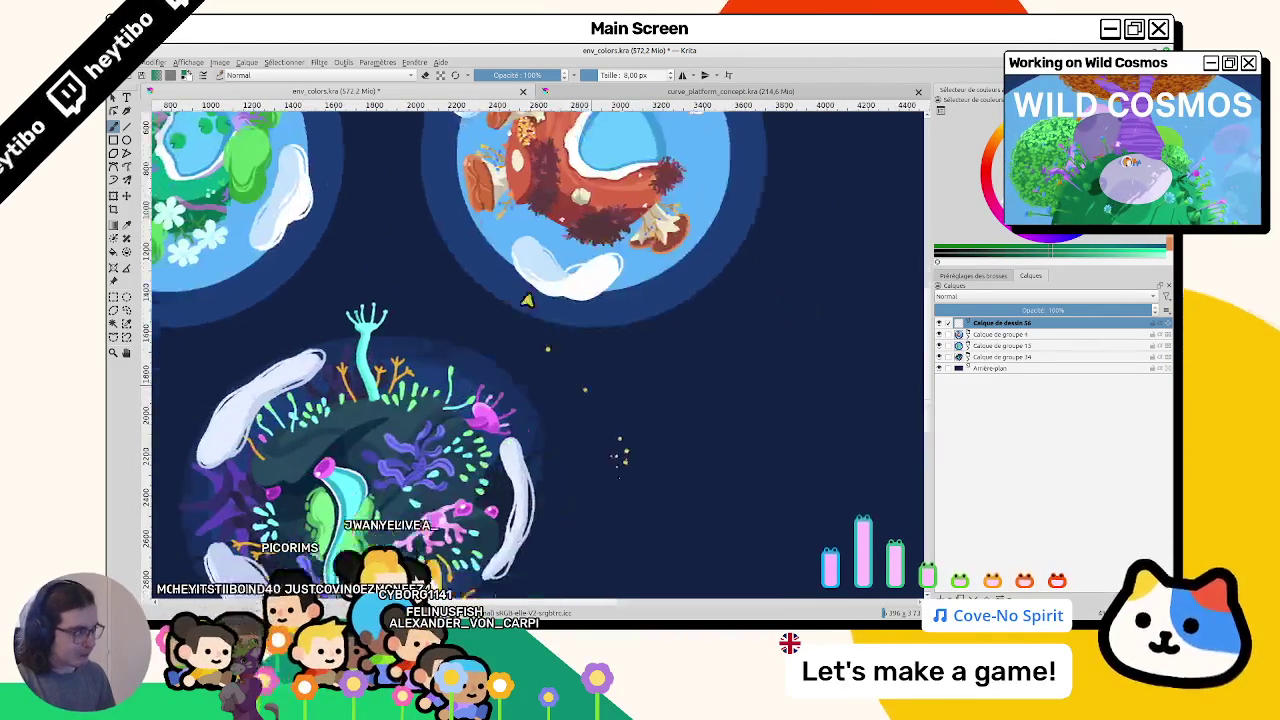
left_click_drag(858, 327, 460, 400)
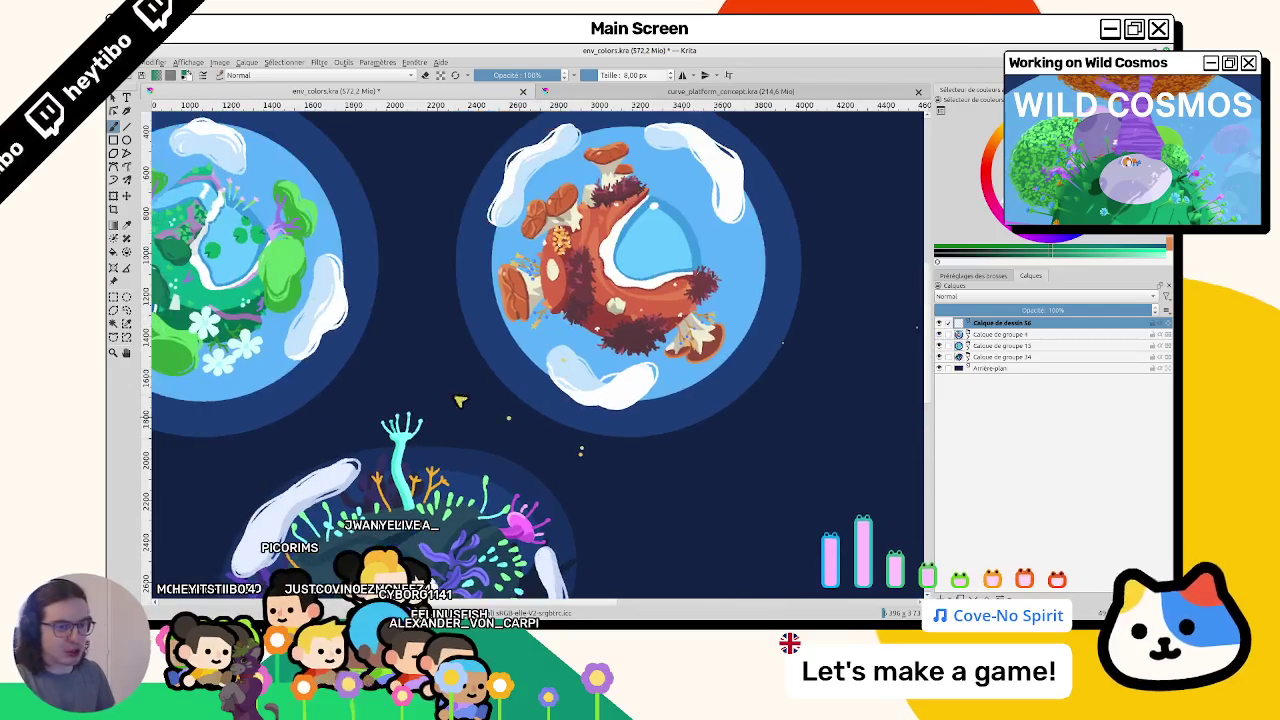
left_click_drag(126, 208, 118, 270)
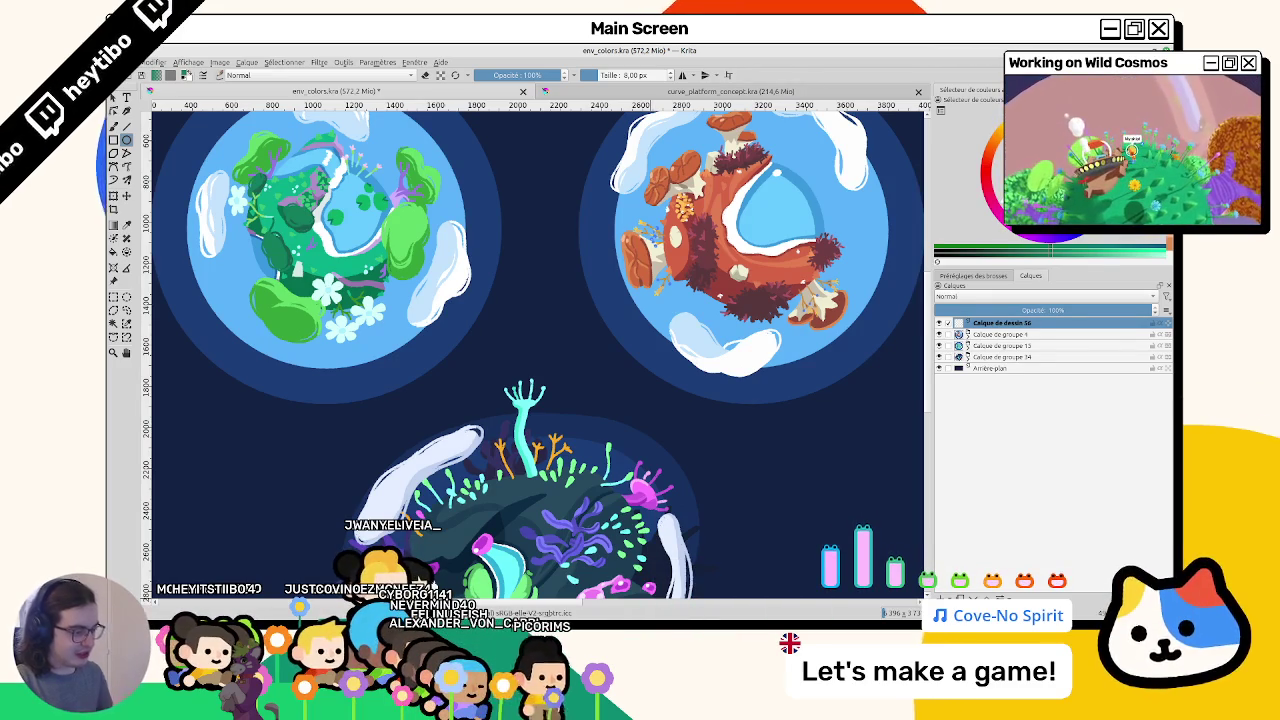
double_click(563, 214)
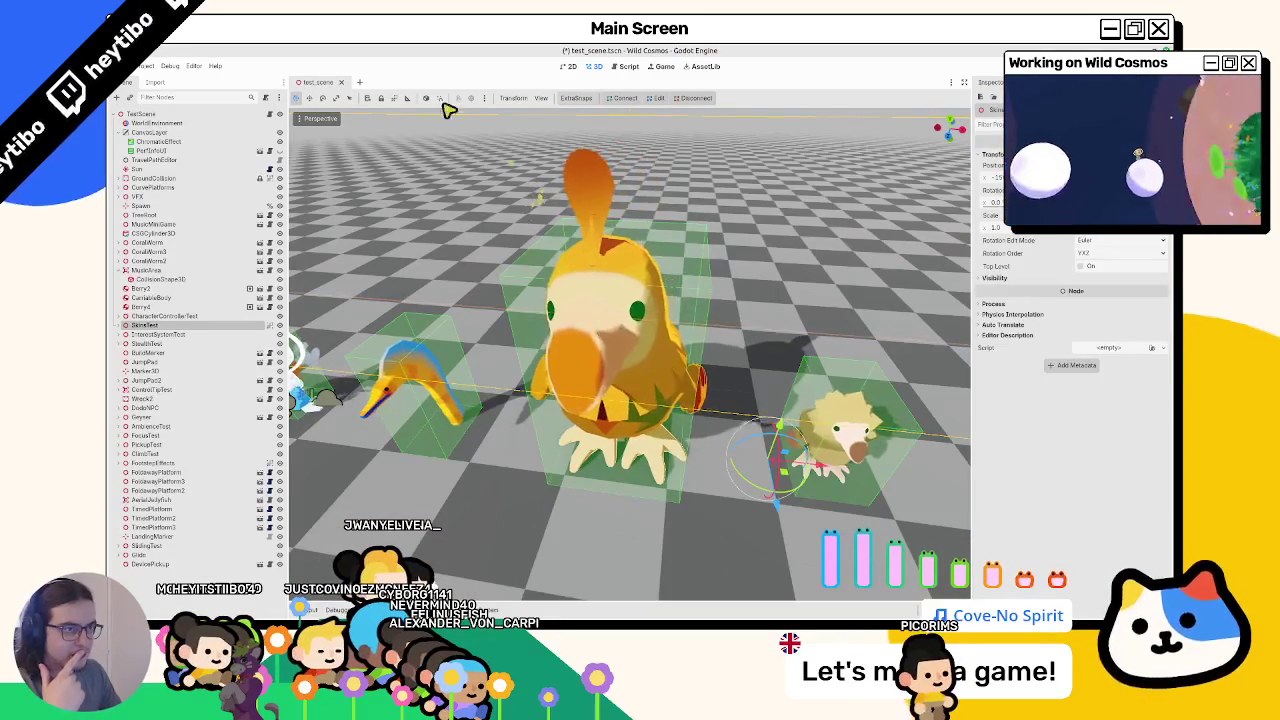
Open main.tscn, save and run it, and maximize the Wild Cosmos (DEBUG) window.
key("ctrl+shift+o")
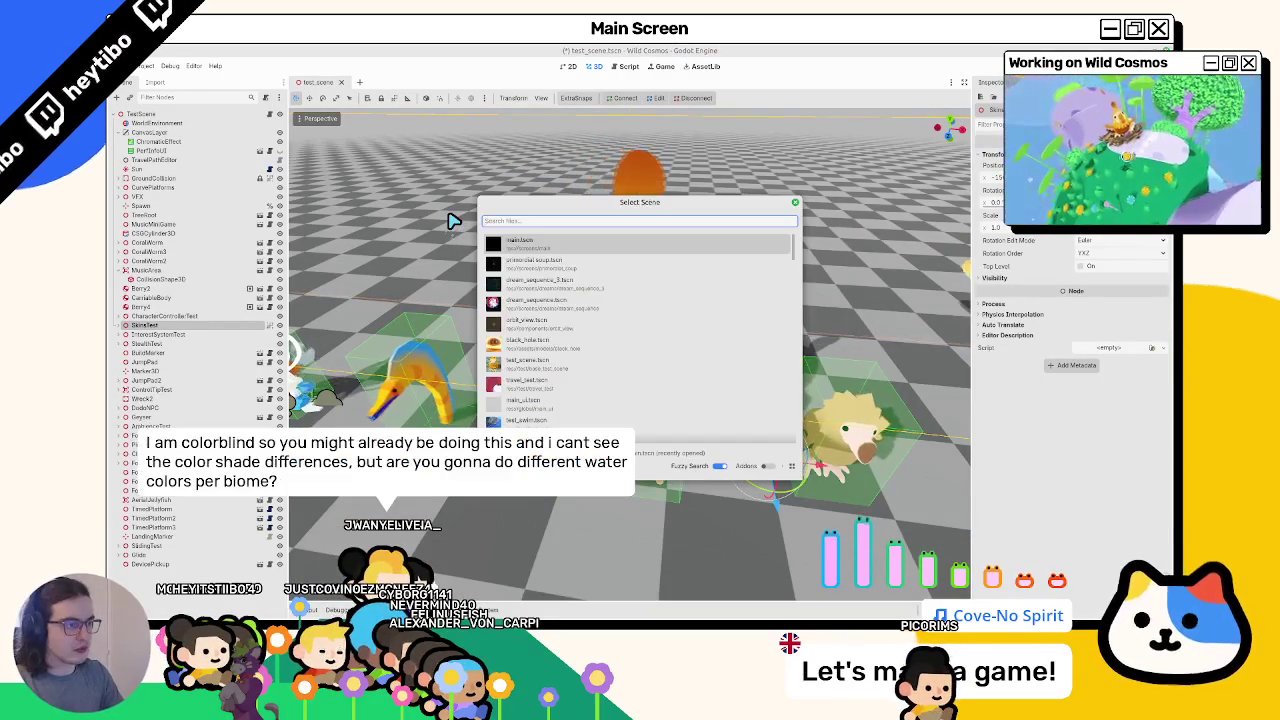
key("Return")
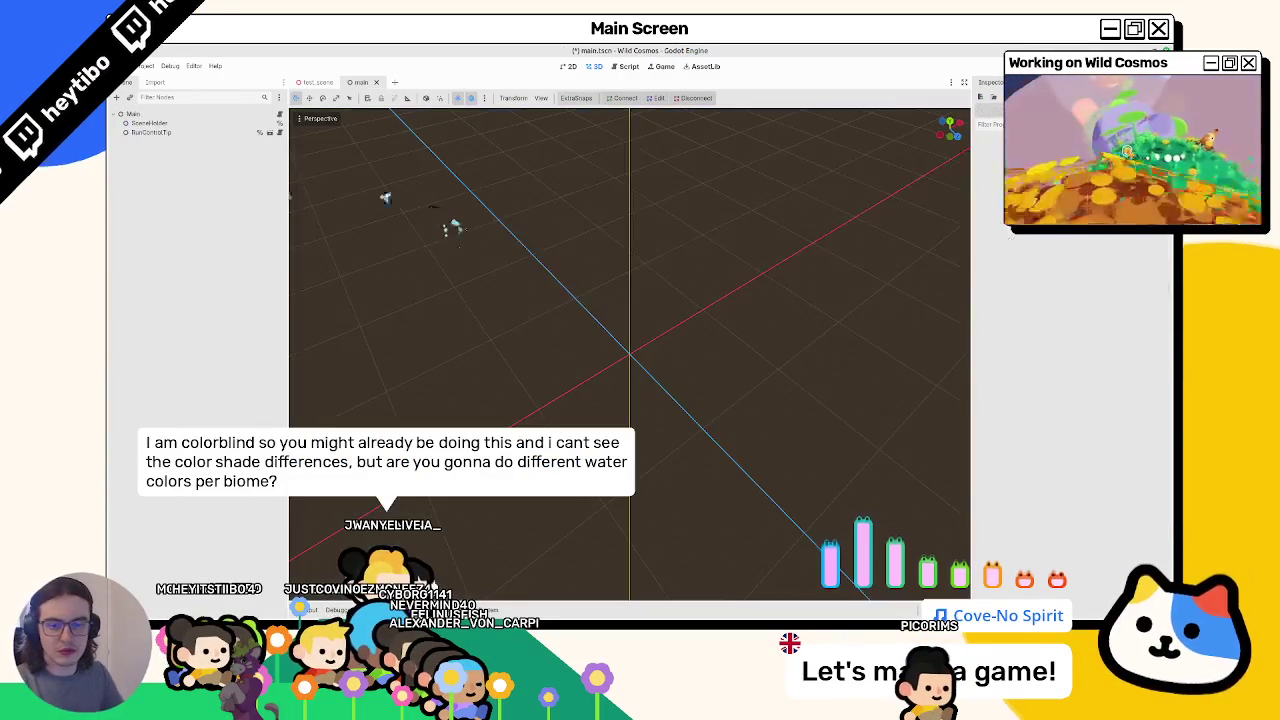
key("F6")
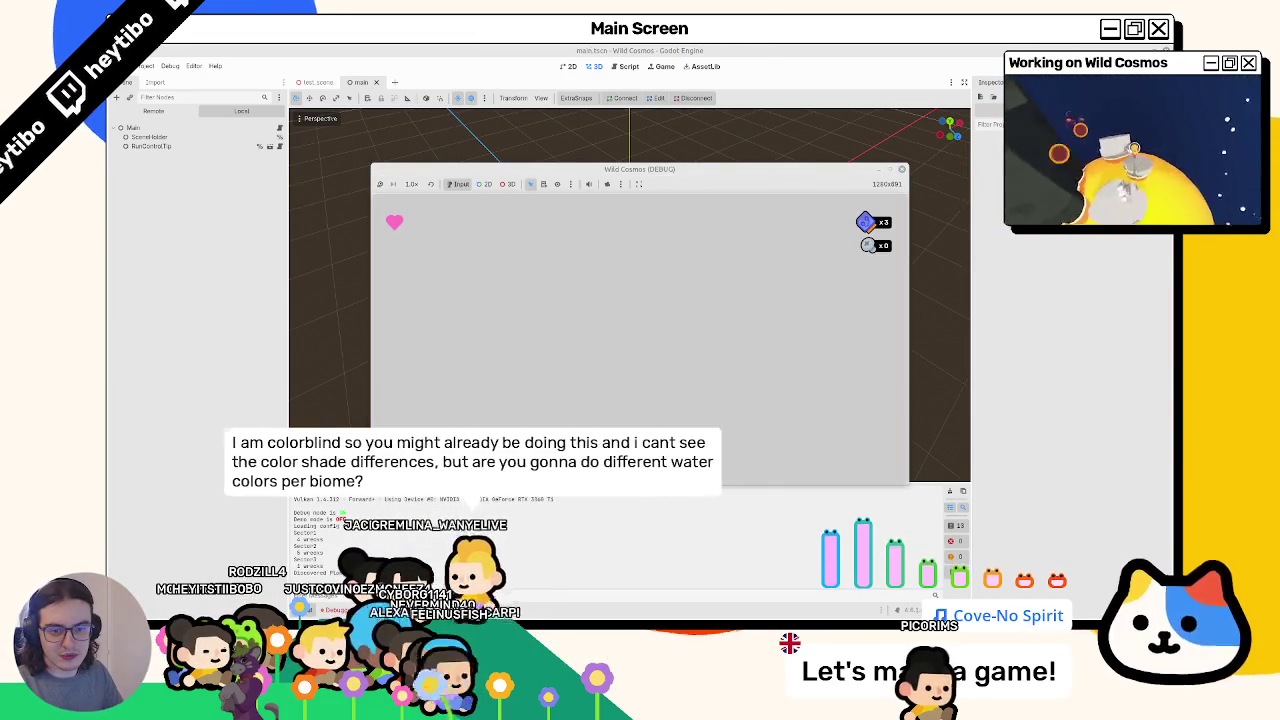
left_click(895, 176)
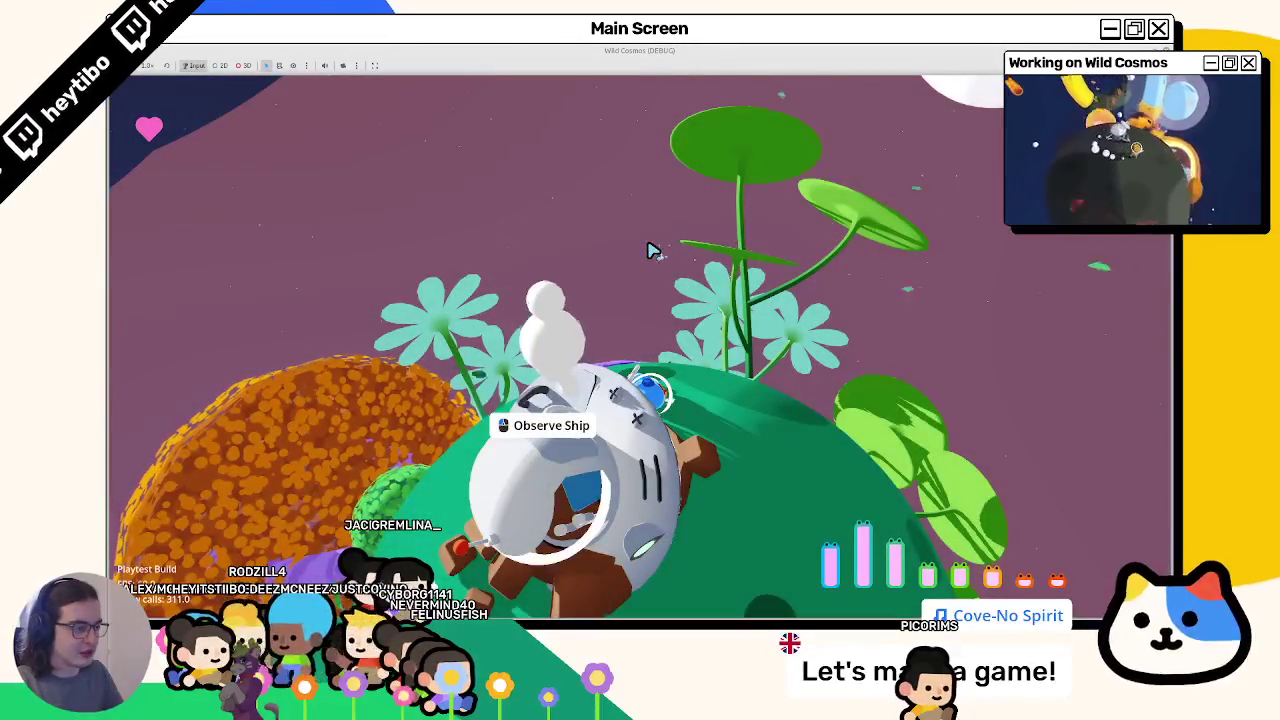
Walk away from the ship and pull the camera back to frame the whole planet.
key("w")
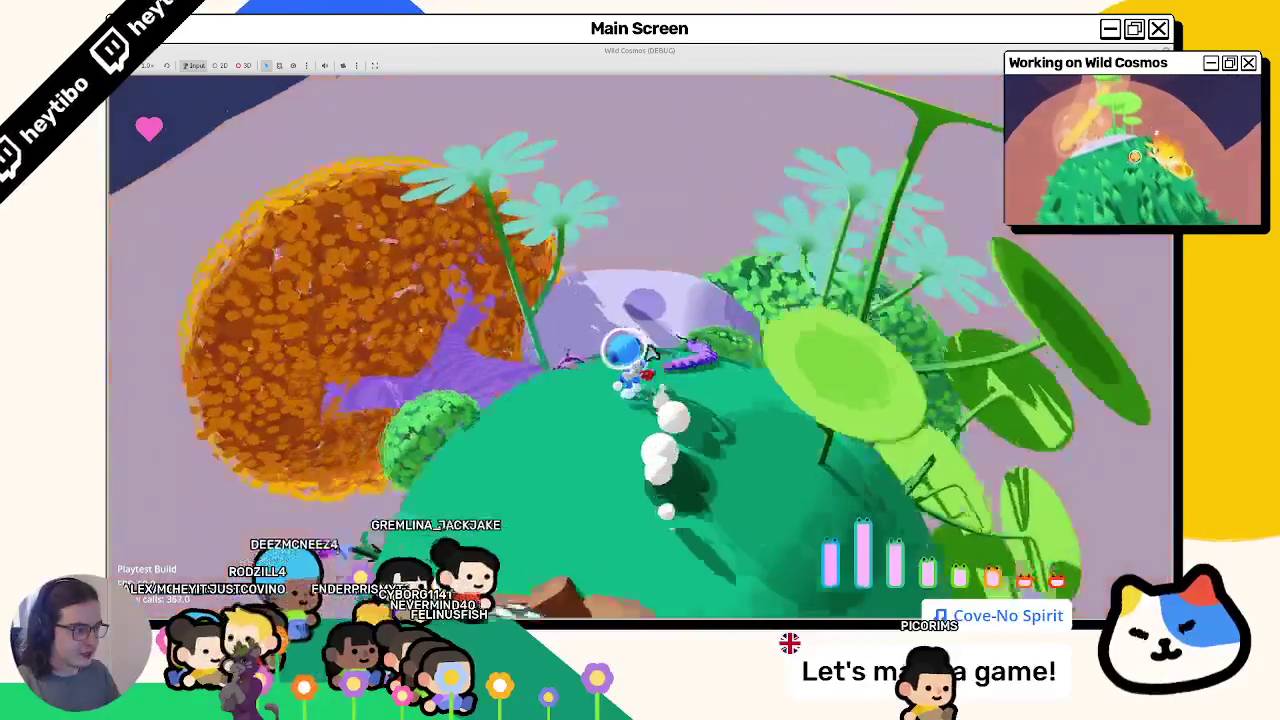
key("Escape")
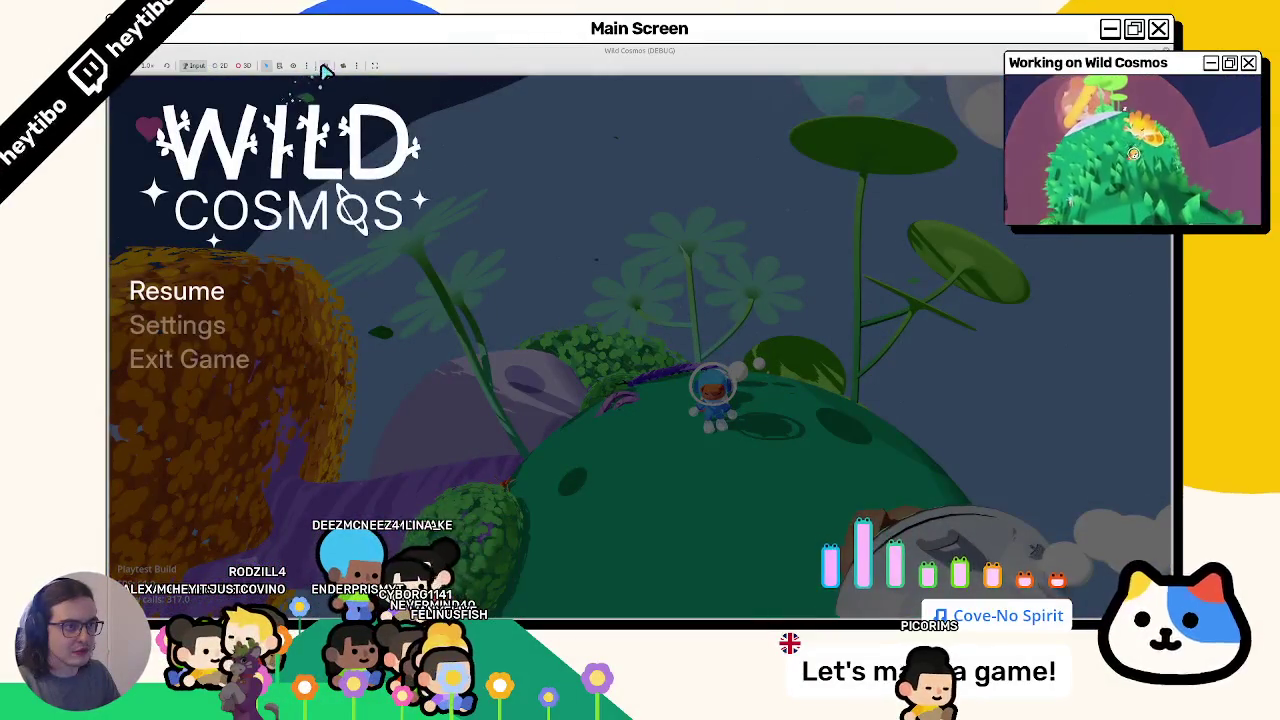
left_click(342, 66)
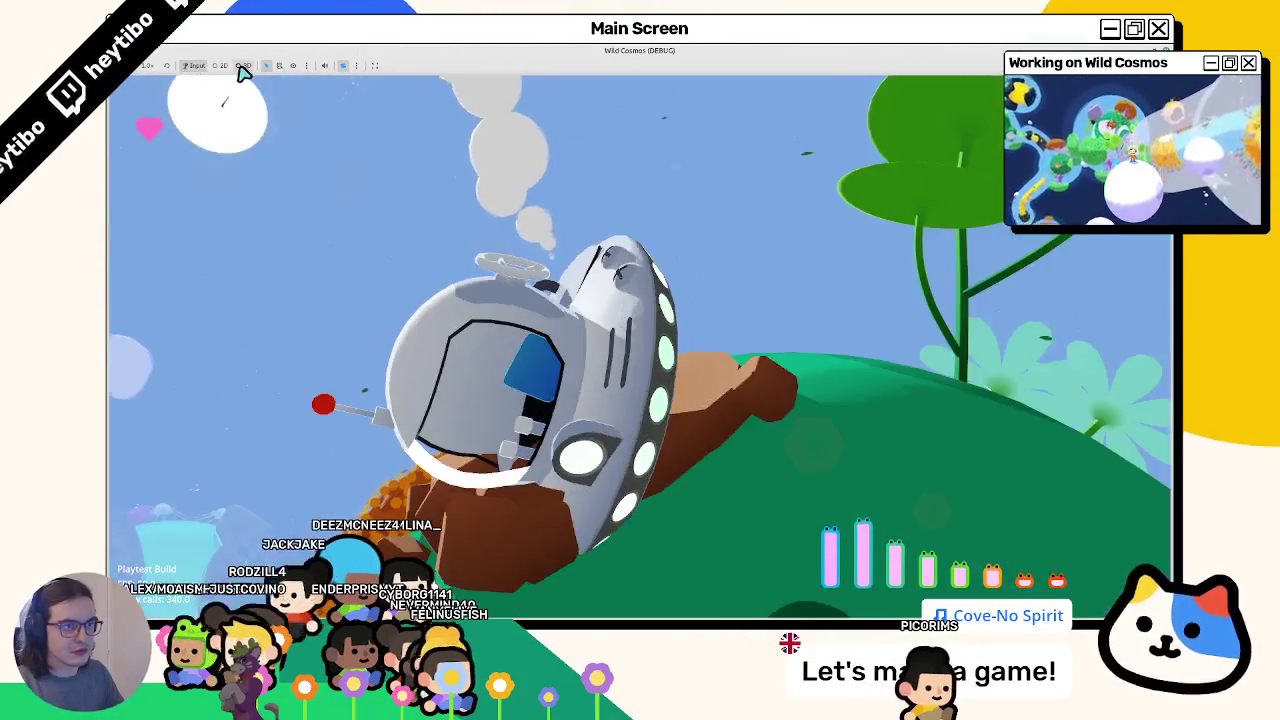
left_click(242, 66)
scroll(643, 360, "down", 5)
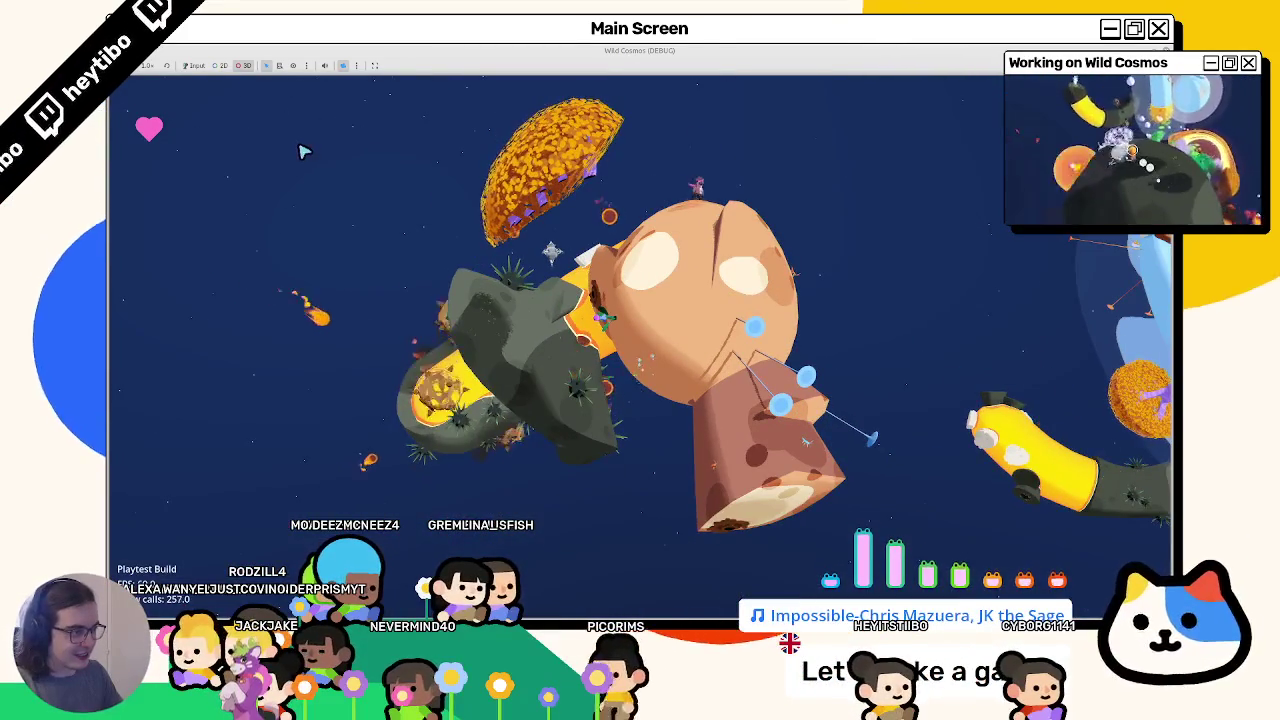
Copy a screenshot of the planet to the clipboard and quit the game.
key("Print")
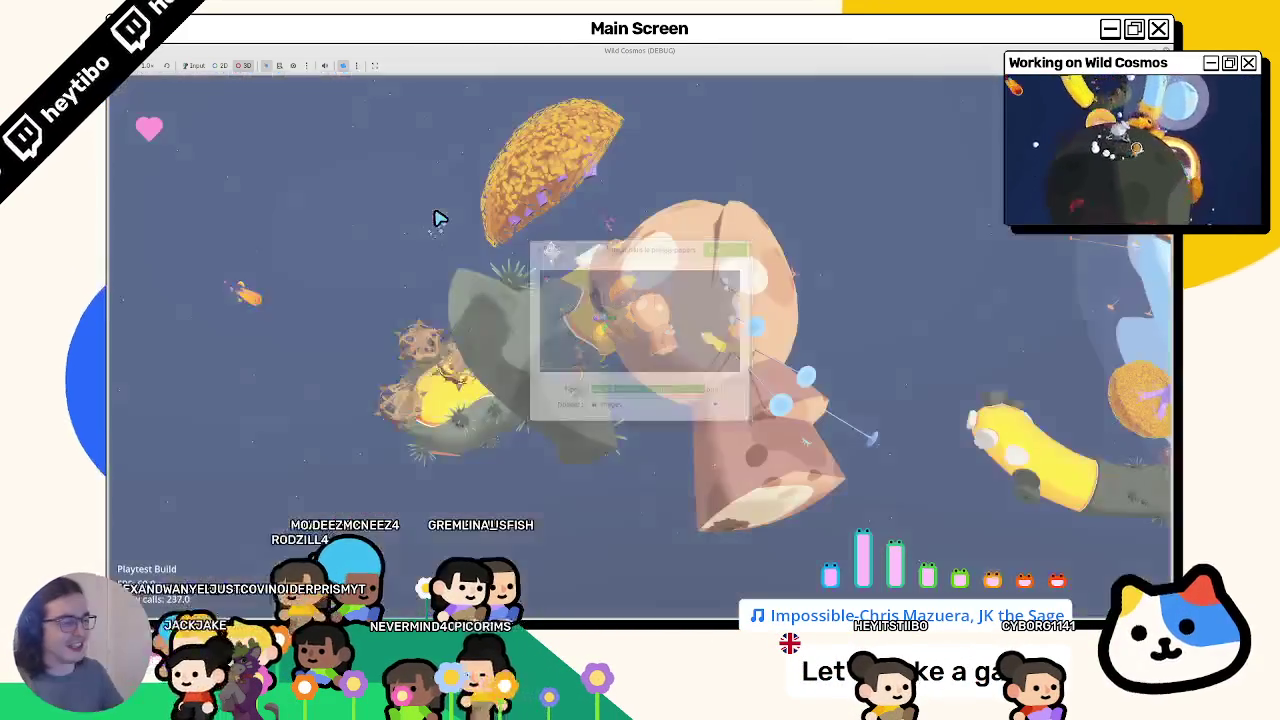
left_click(622, 250)
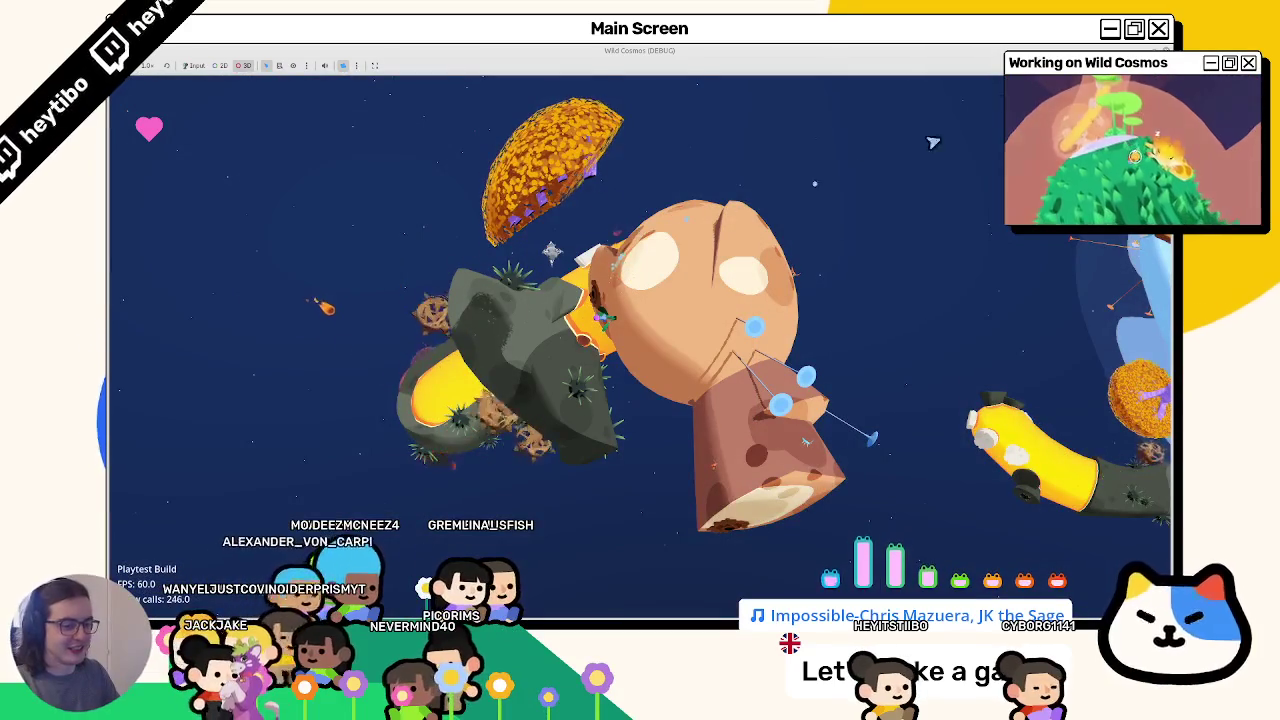
key("alt+F4")
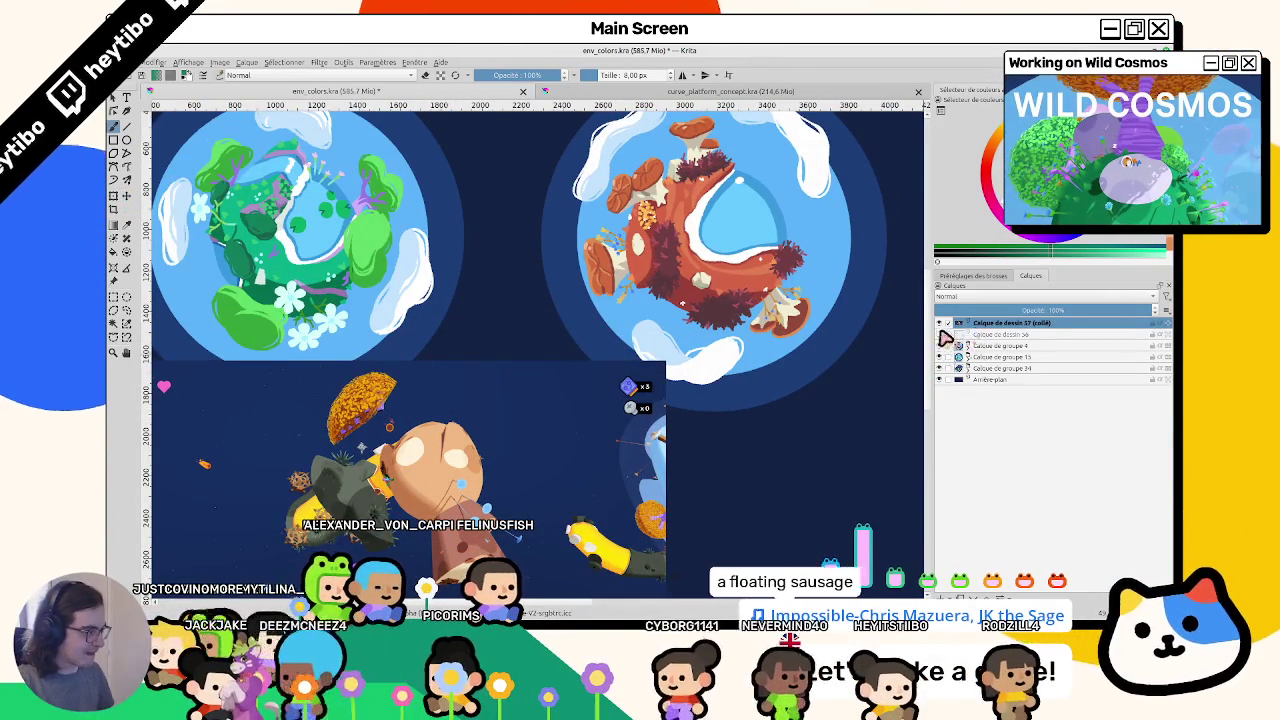
Move Calque de dessin 56 to the top and fade Calque de groupe 4 to 29% opacity.
left_click_drag(961, 334, 1021, 323)
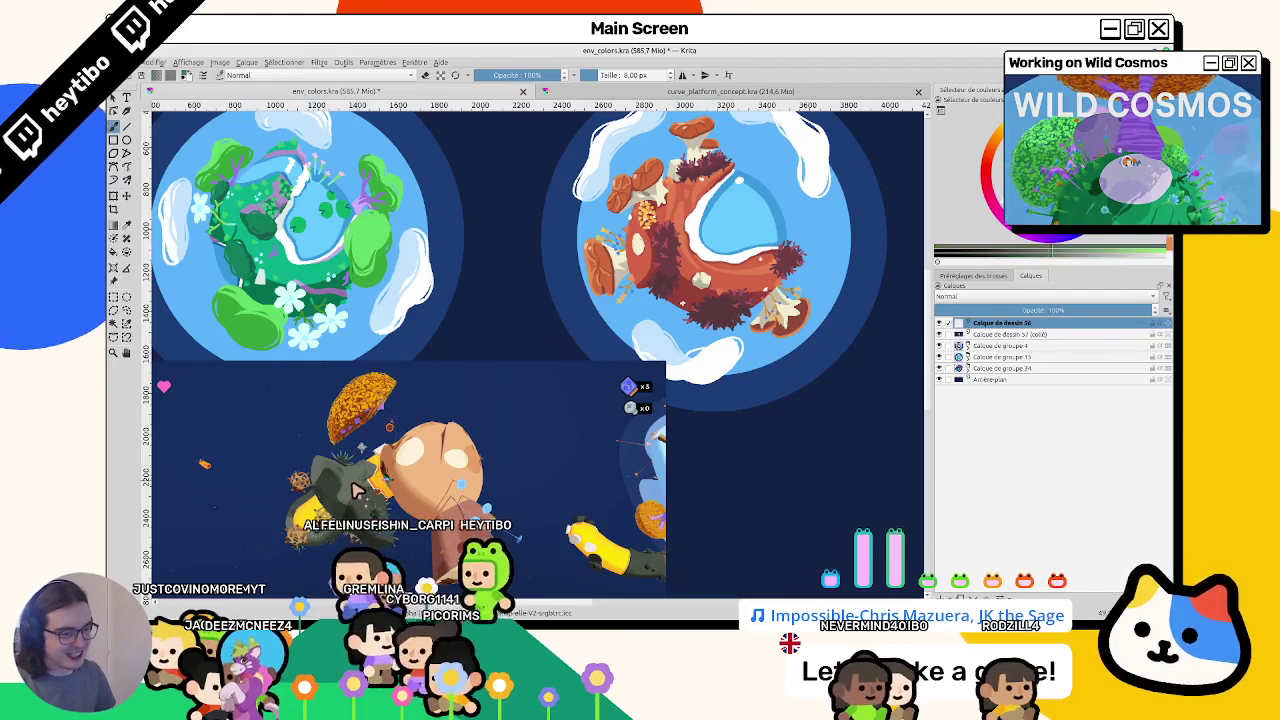
left_click_drag(737, 290, 366, 302)
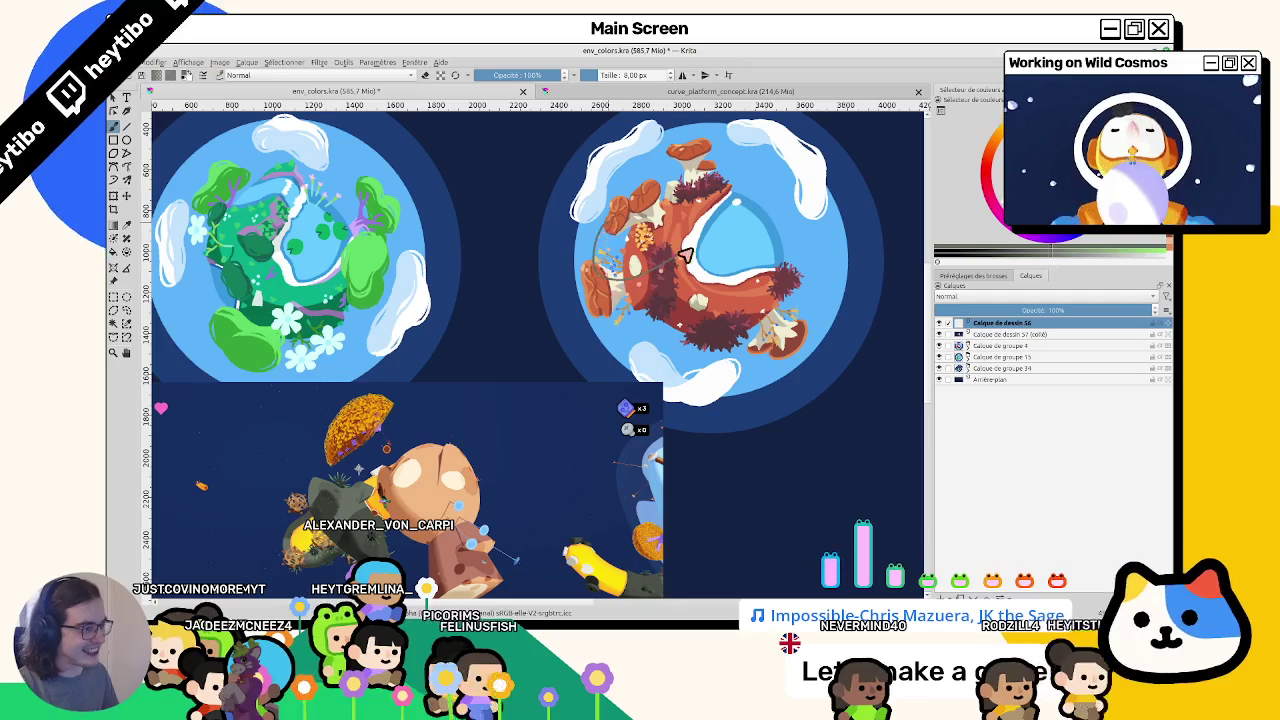
left_click(986, 347)
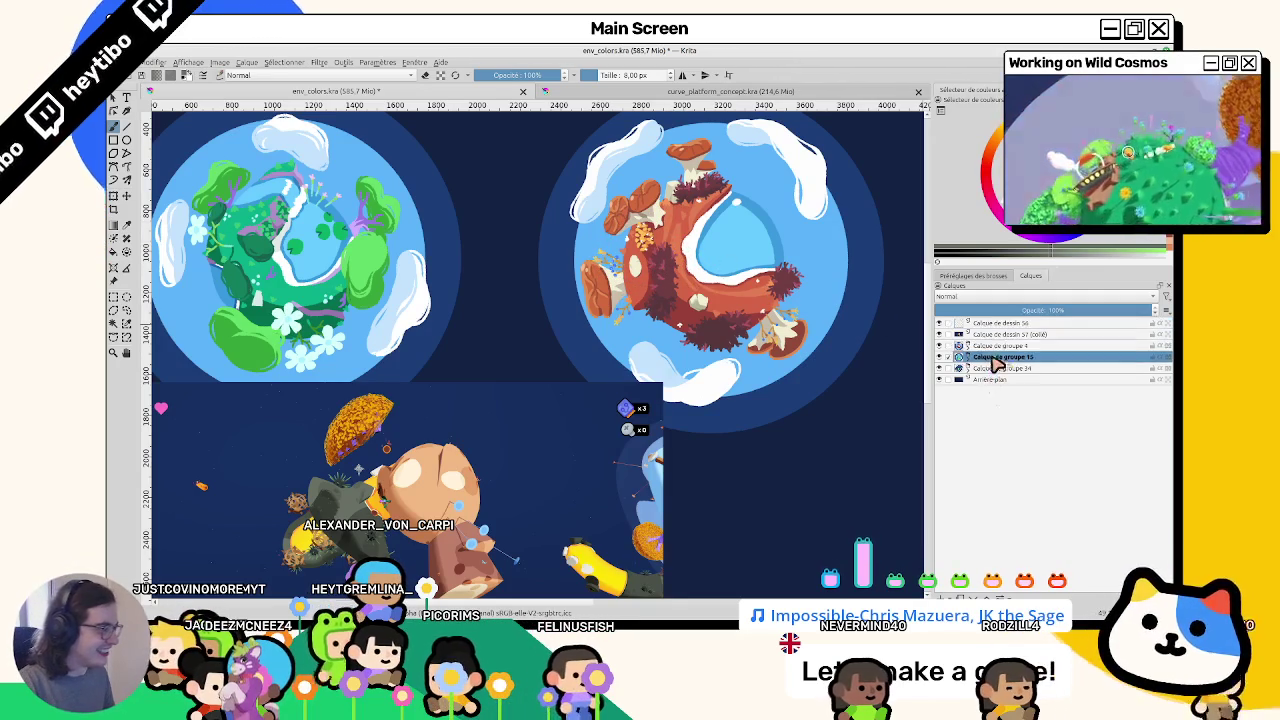
left_click(939, 323)
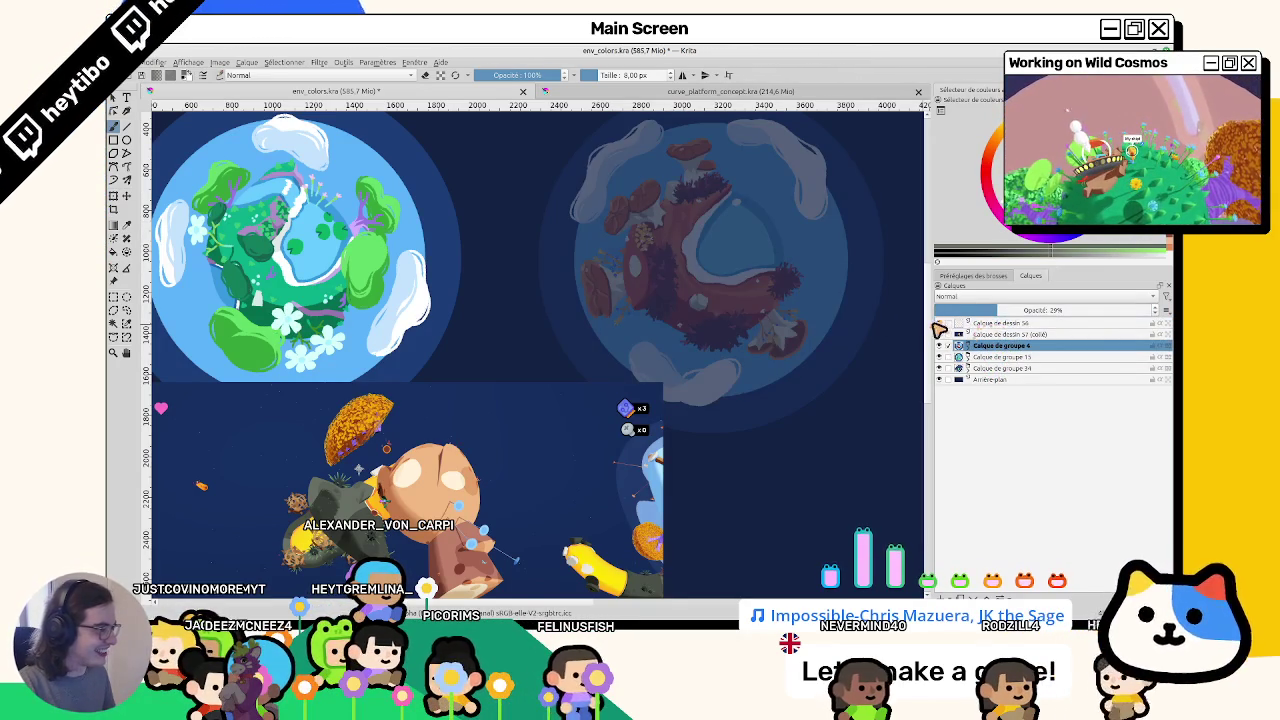
left_click(1018, 322)
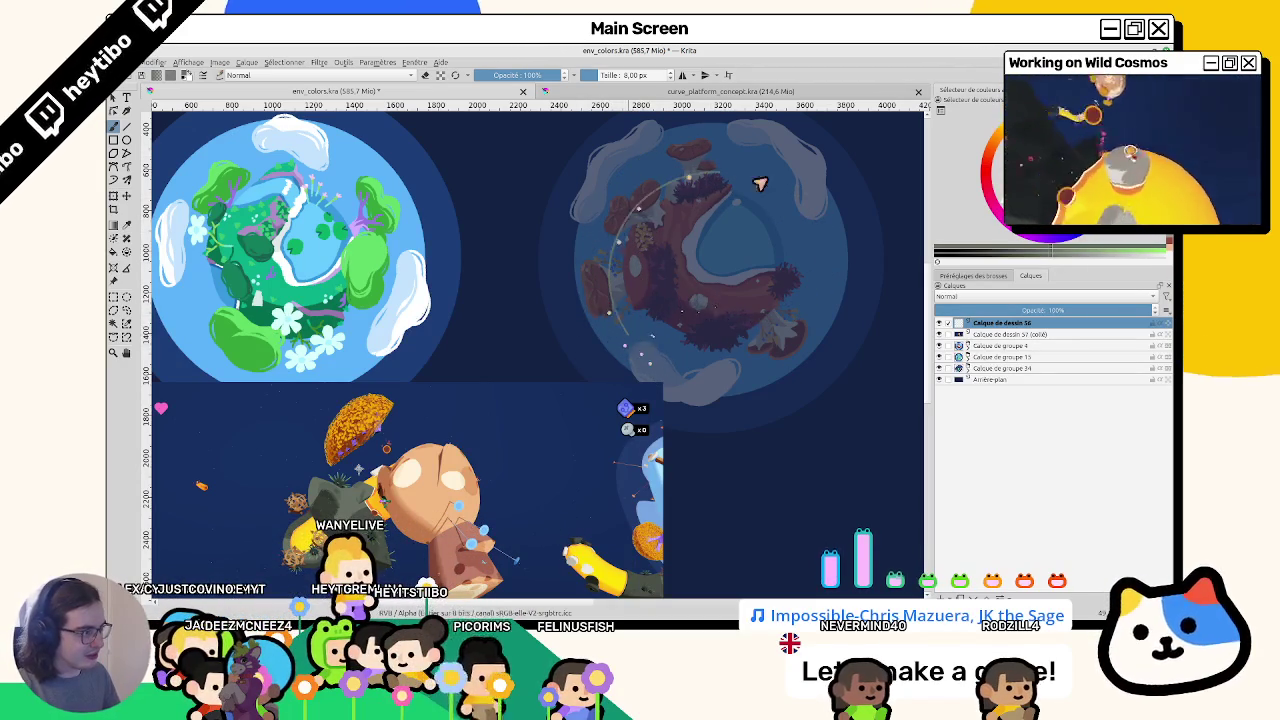
Rotate the canvas around the faded planet while sketching pale looping strokes on layer 56.
left_click_drag(627, 300, 601, 333)
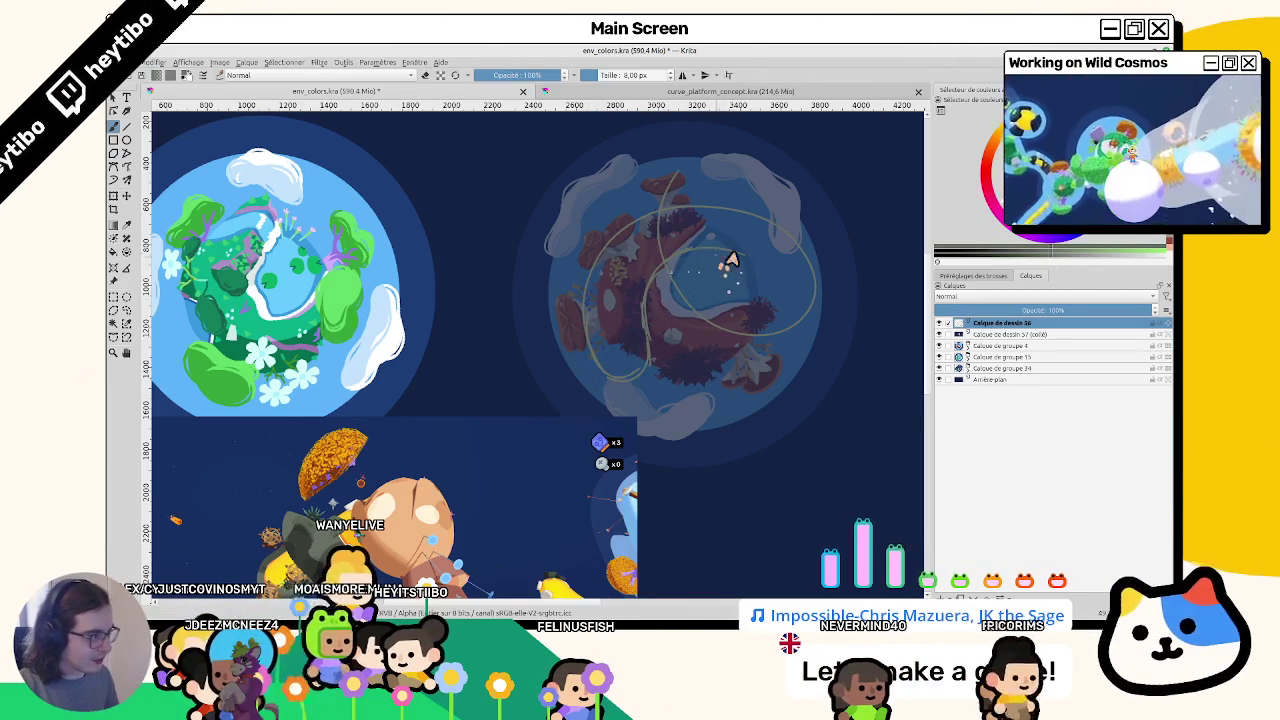
left_click_drag(720, 262, 493, 365)
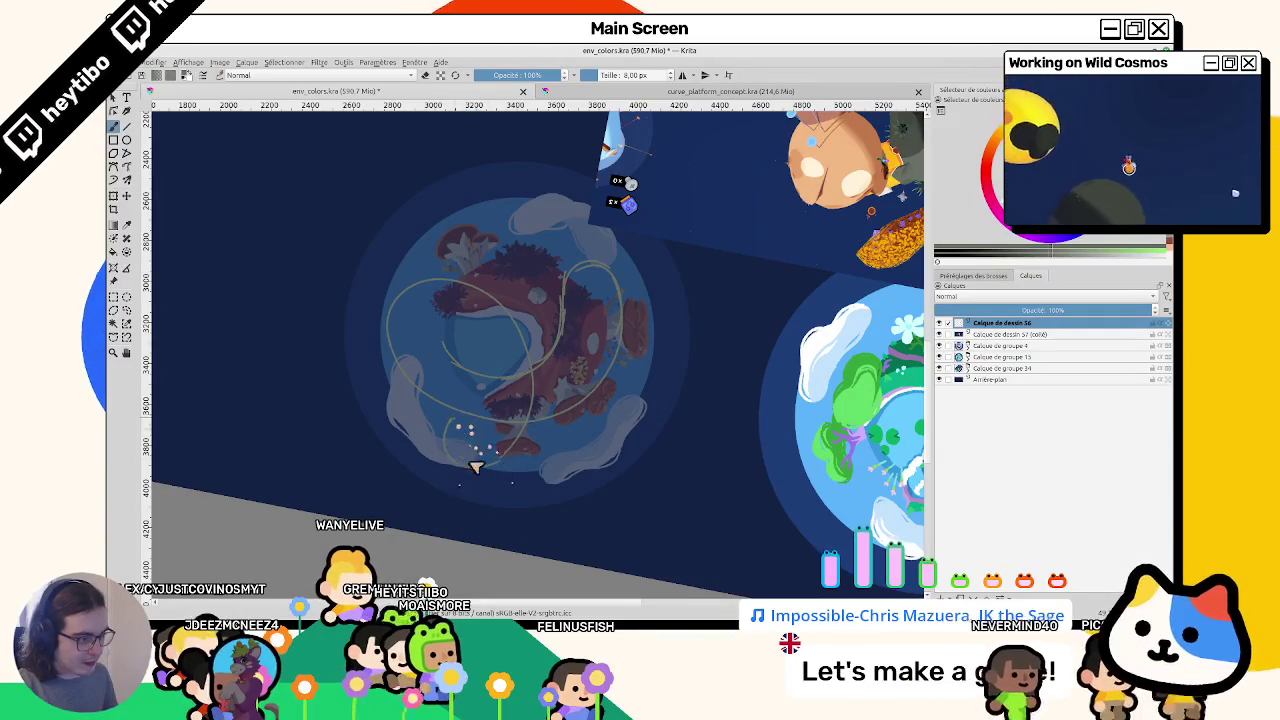
left_click_drag(531, 400, 643, 323)
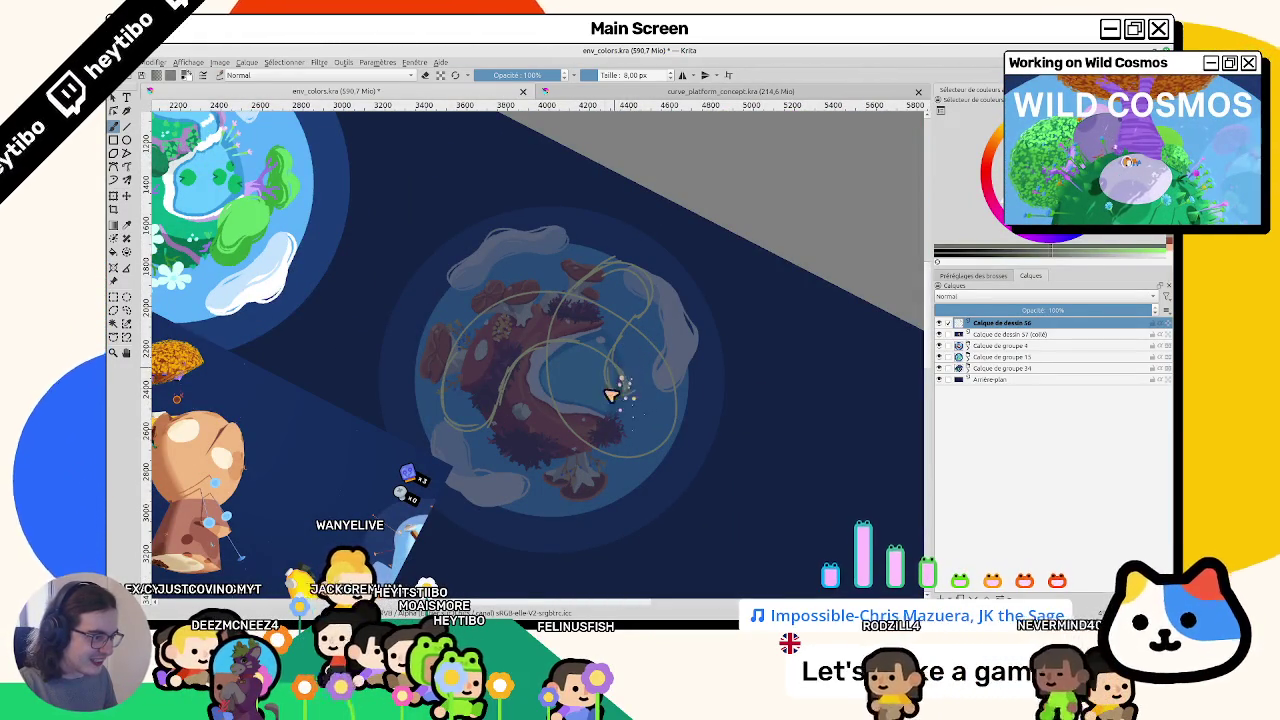
left_click_drag(651, 394, 523, 343)
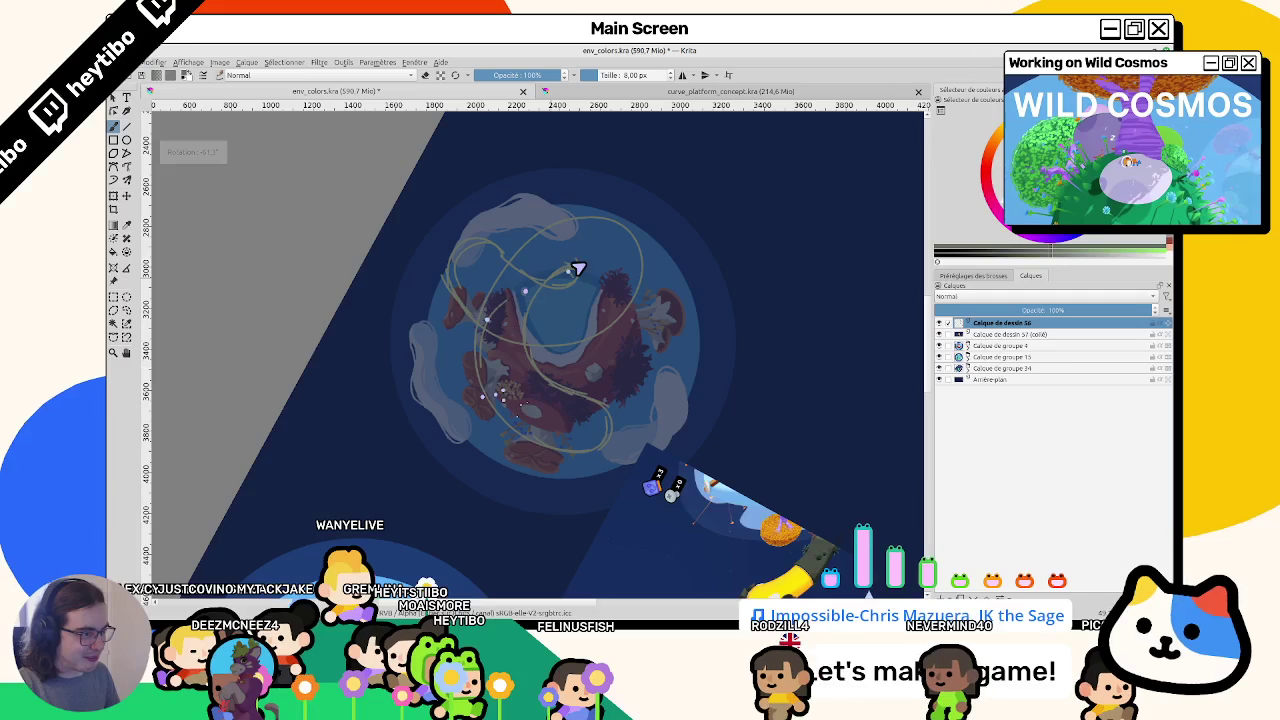
left_click_drag(580, 264, 480, 403)
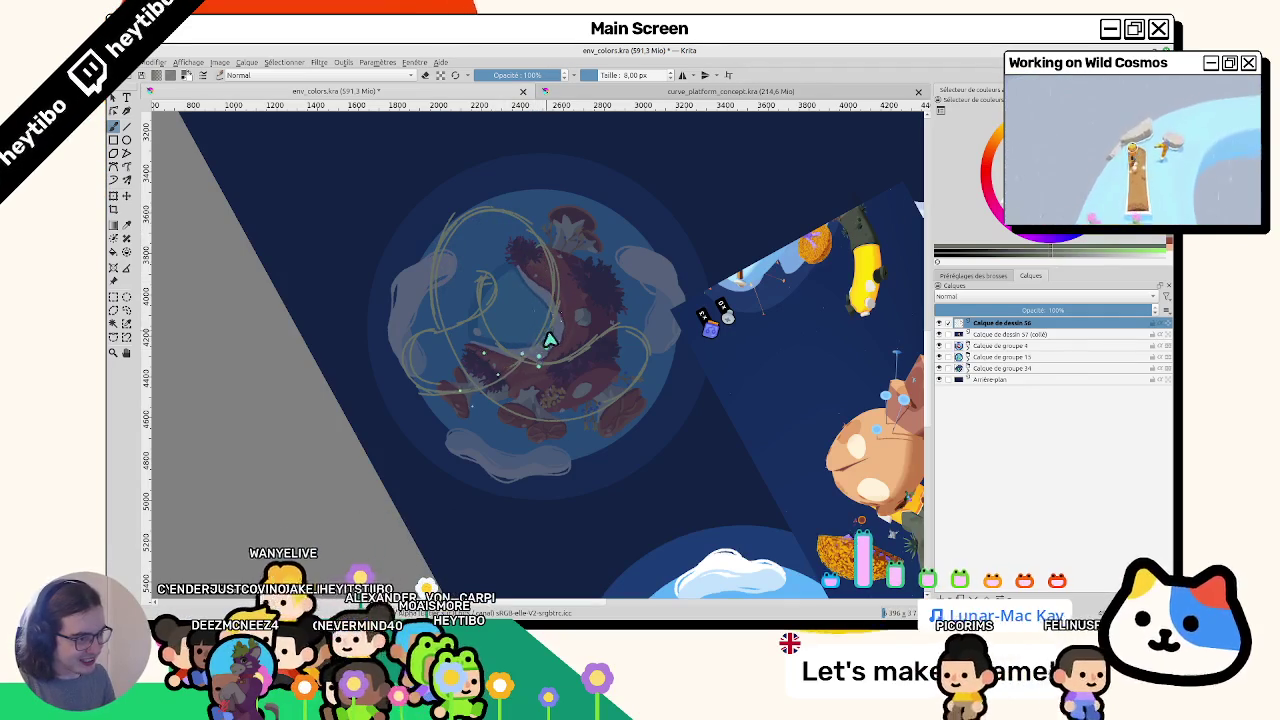
key("4")
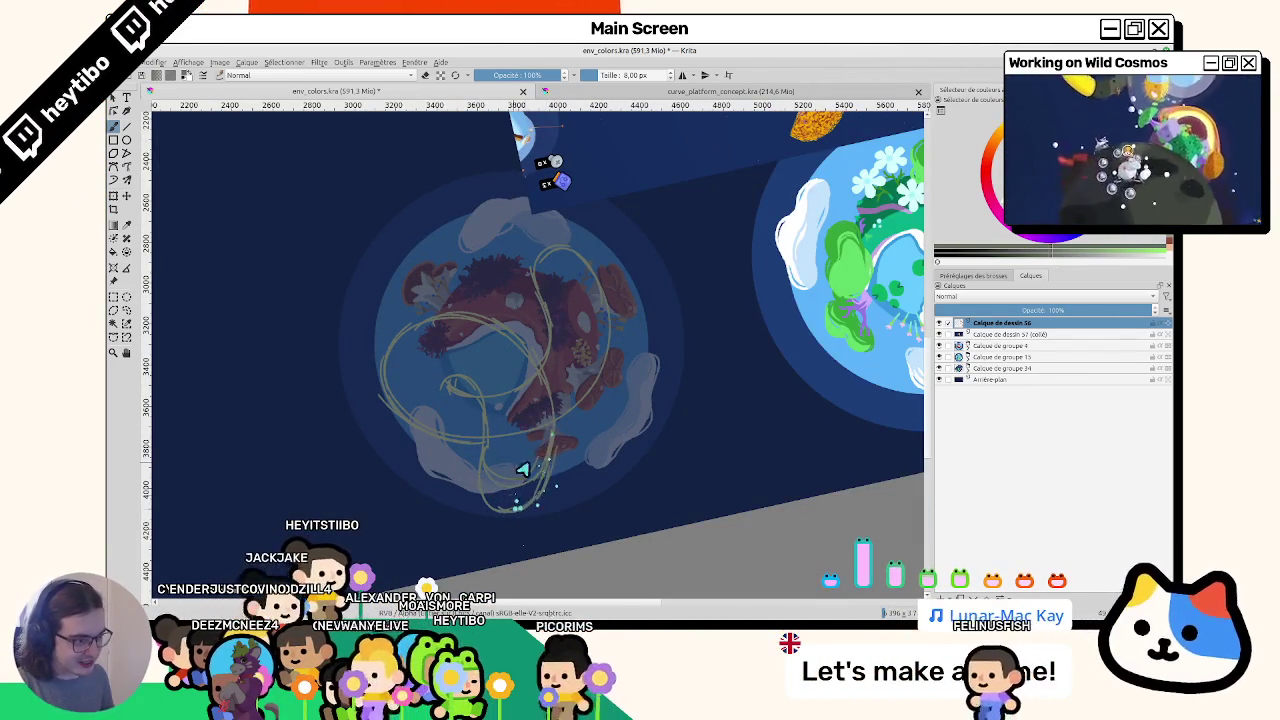
key("4")
key("4")
key("4")
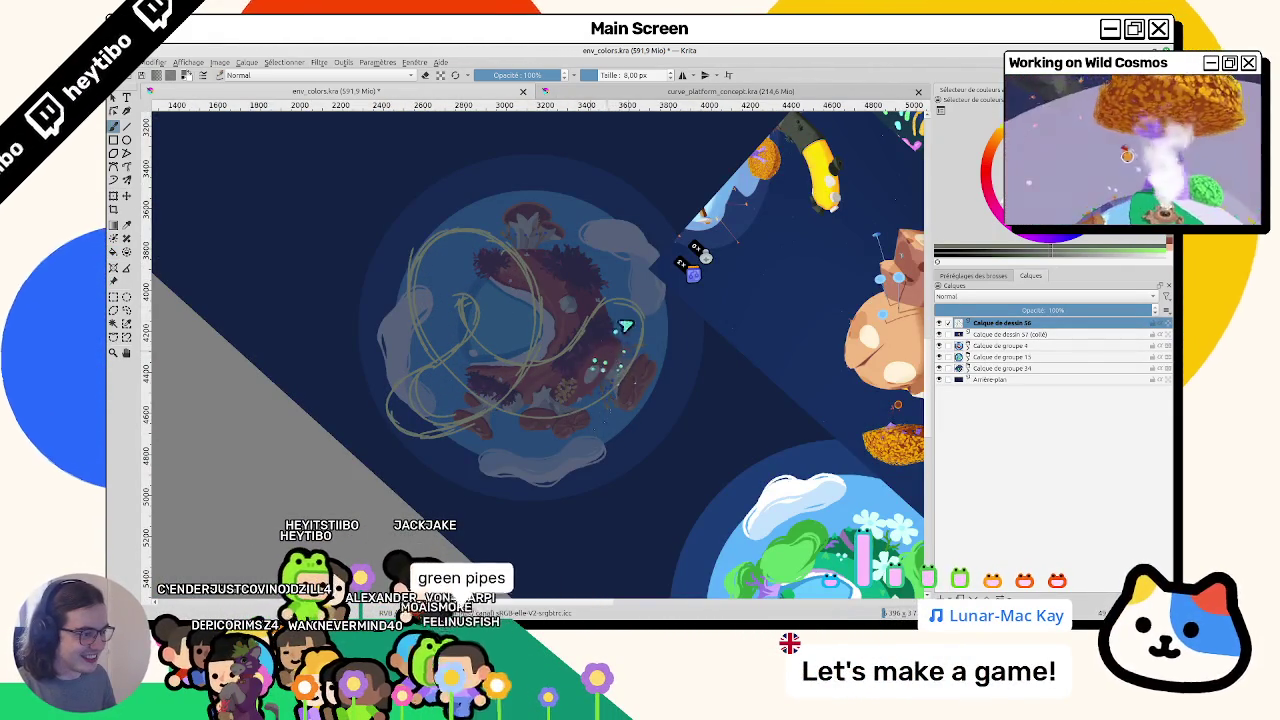
Paint a pale green leaf shape and a solid peach 9-shaped curl with a 12 px brush.
left_click_drag(621, 339, 611, 354)
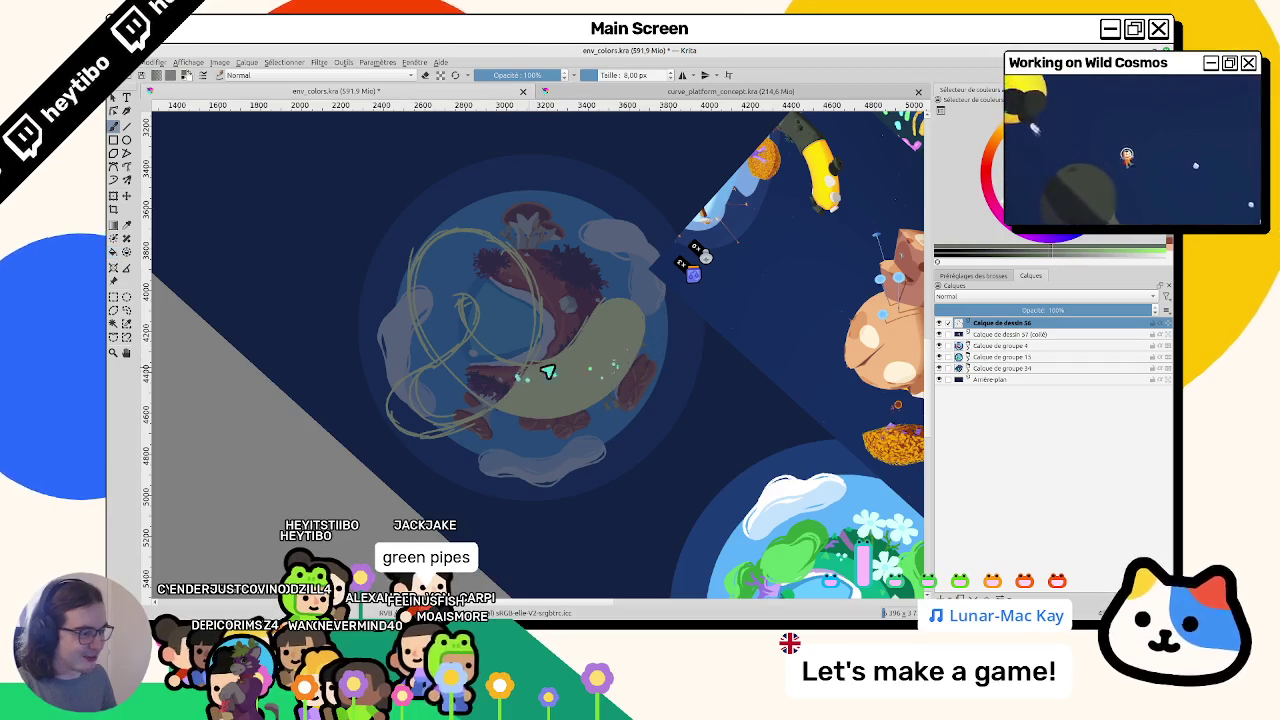
left_click_drag(524, 376, 562, 364)
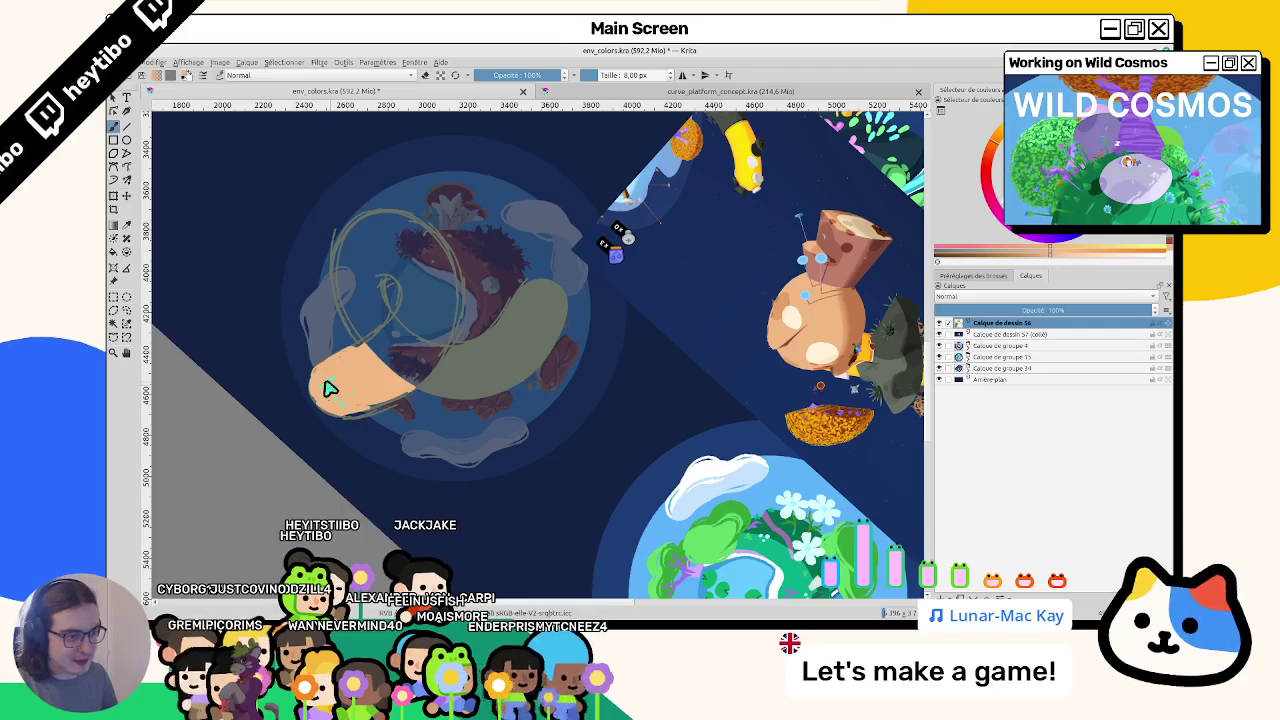
left_click_drag(362, 378, 334, 386)
left_click(455, 76)
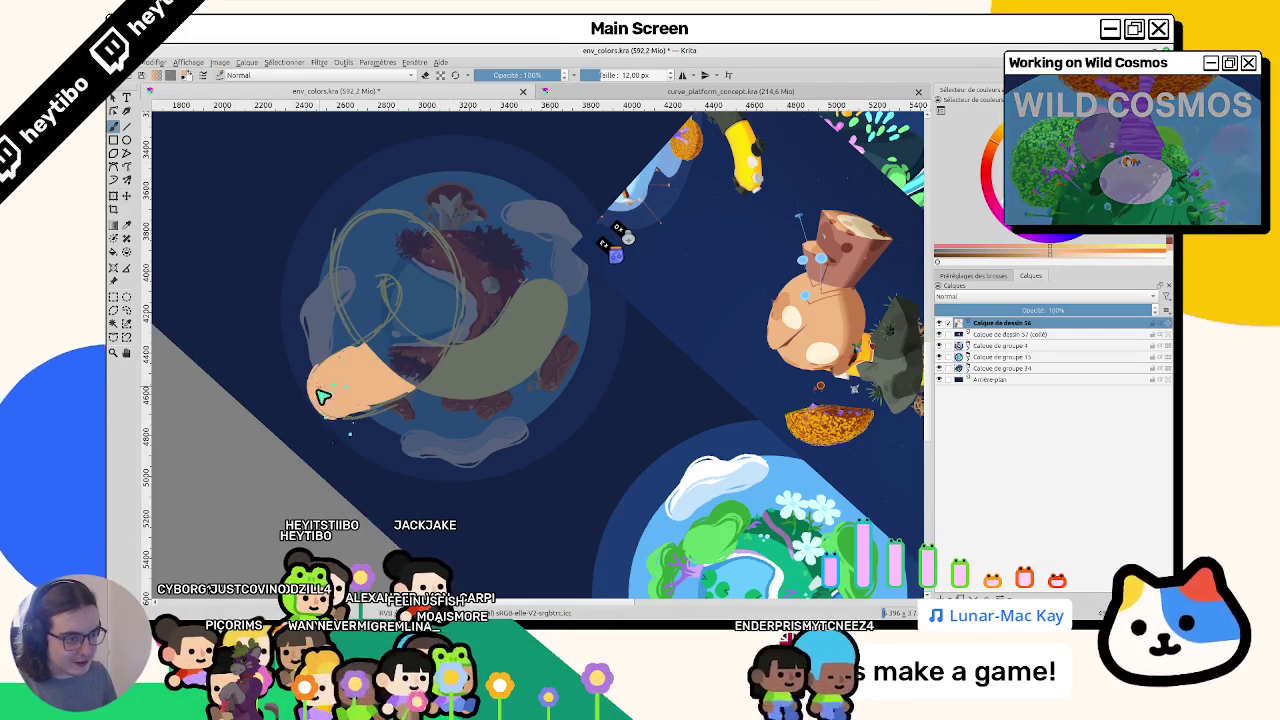
left_click_drag(318, 375, 392, 290)
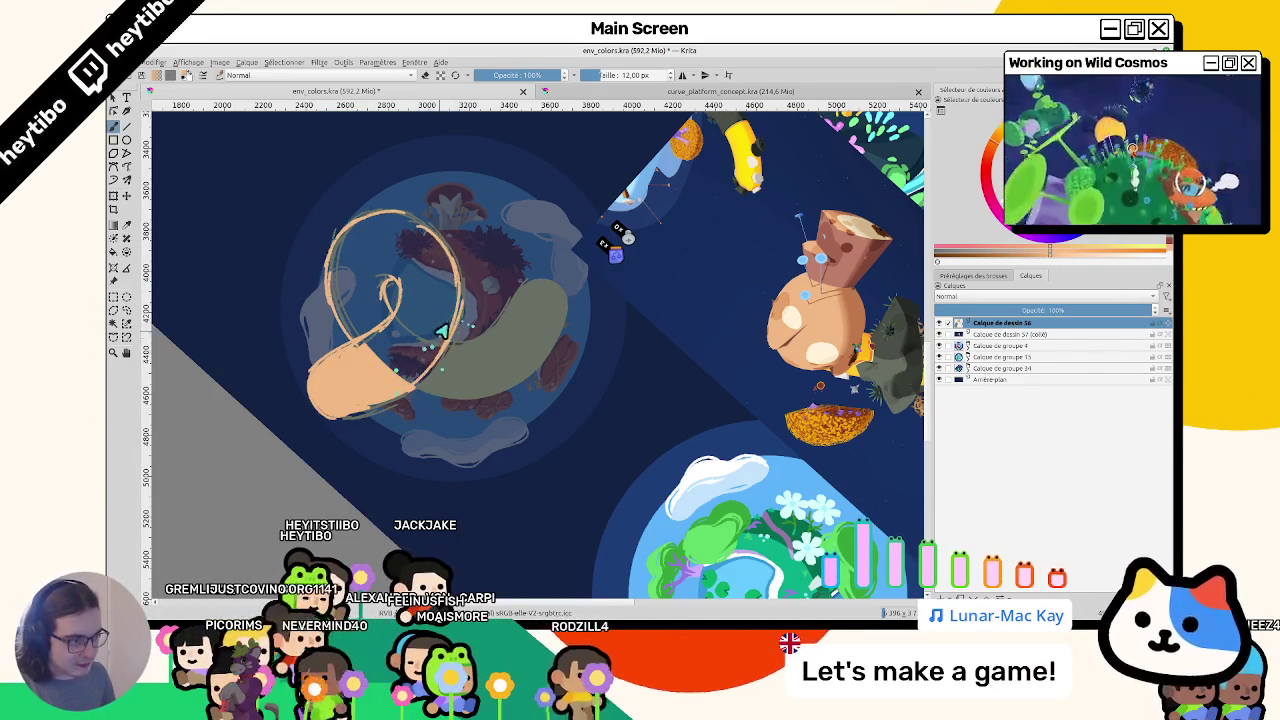
left_click_drag(409, 376, 380, 305)
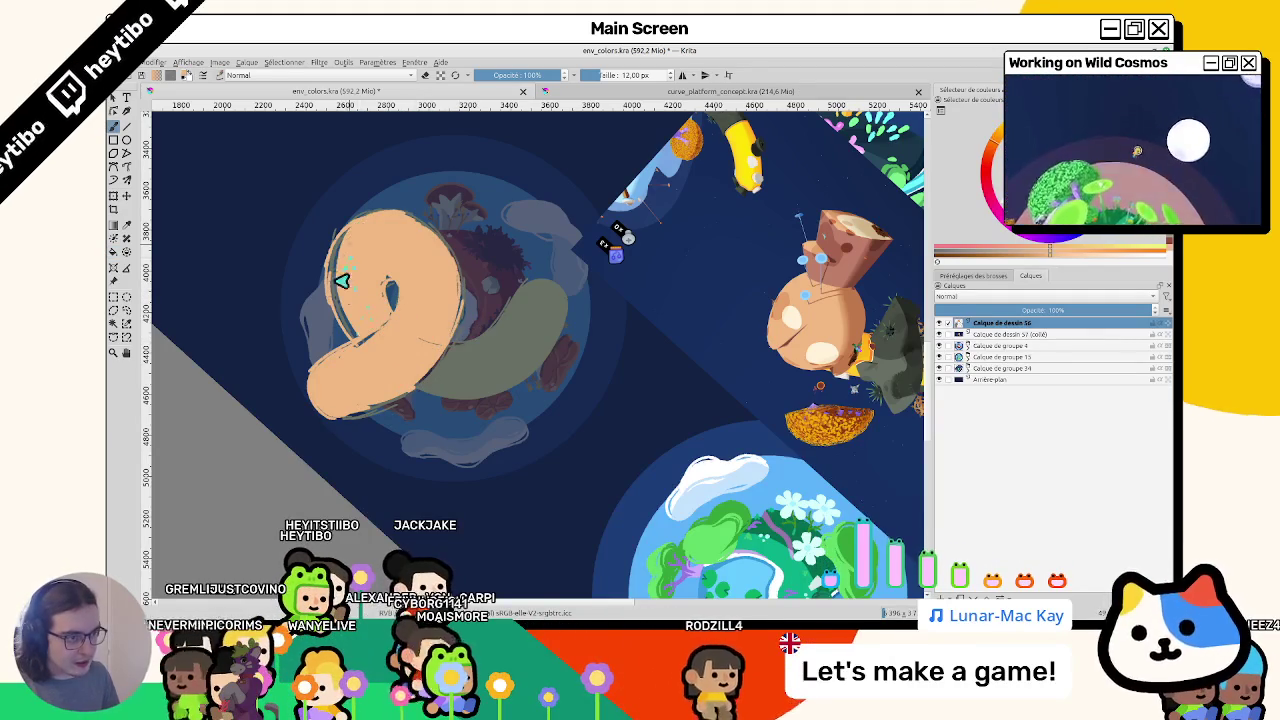
left_click_drag(343, 265, 350, 316)
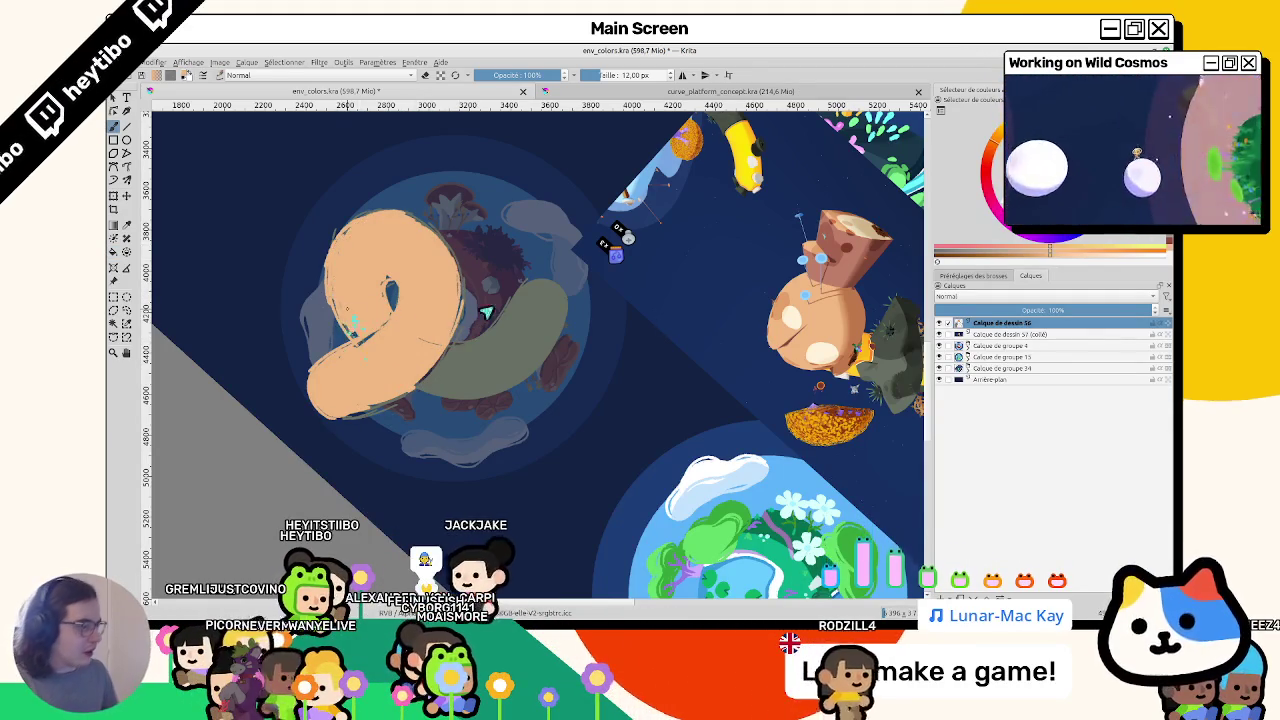
Undo the last peach stroke and rotate the canvas about 180 degrees.
key("ctrl+z")
scroll(345, 330, "right", 5)
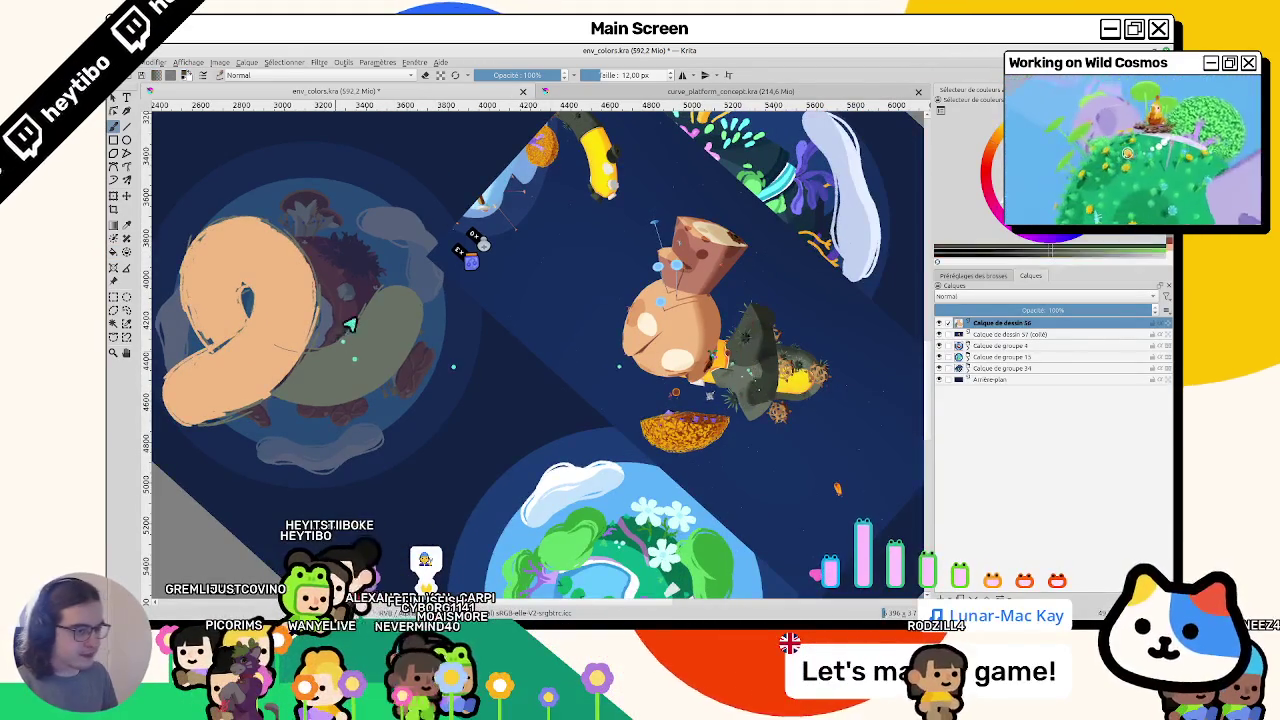
mouse_move(369, 364)
left_mouse_down()
mouse_move(690, 369)
mouse_move(585, 297)
left_mouse_up()
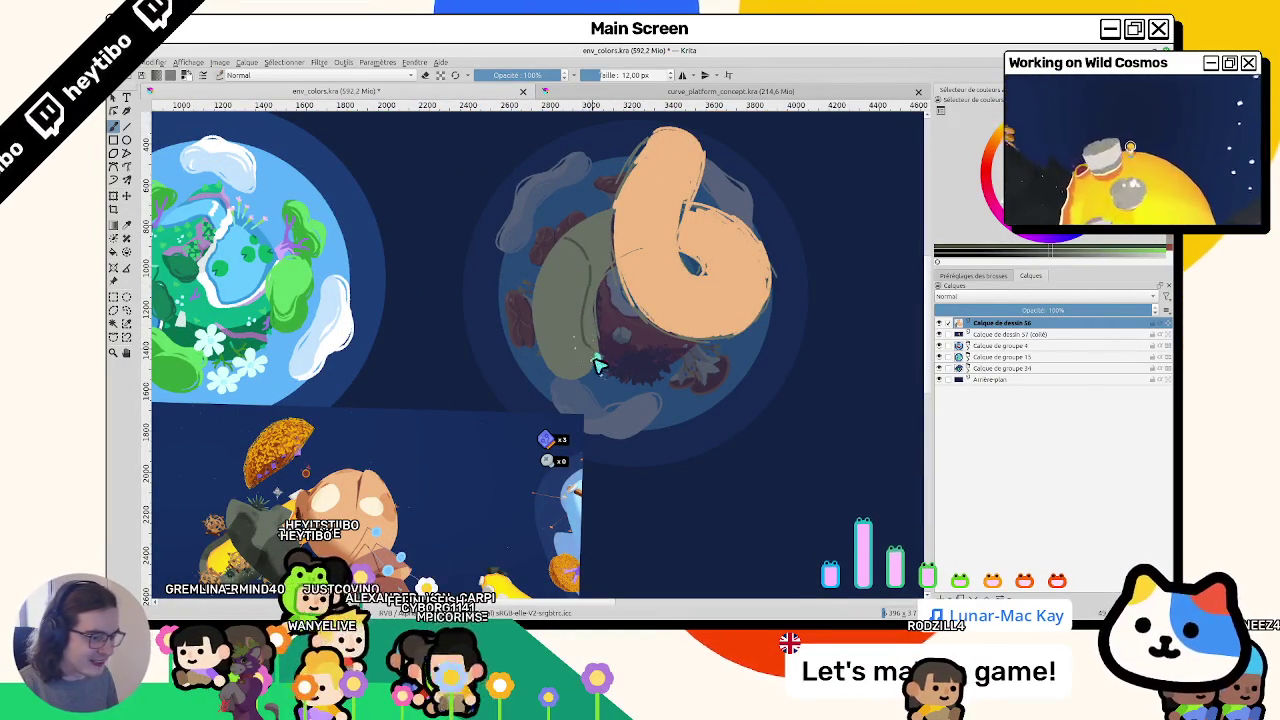
left_click_drag(595, 357, 655, 237)
left_click_drag(330, 460, 489, 349)
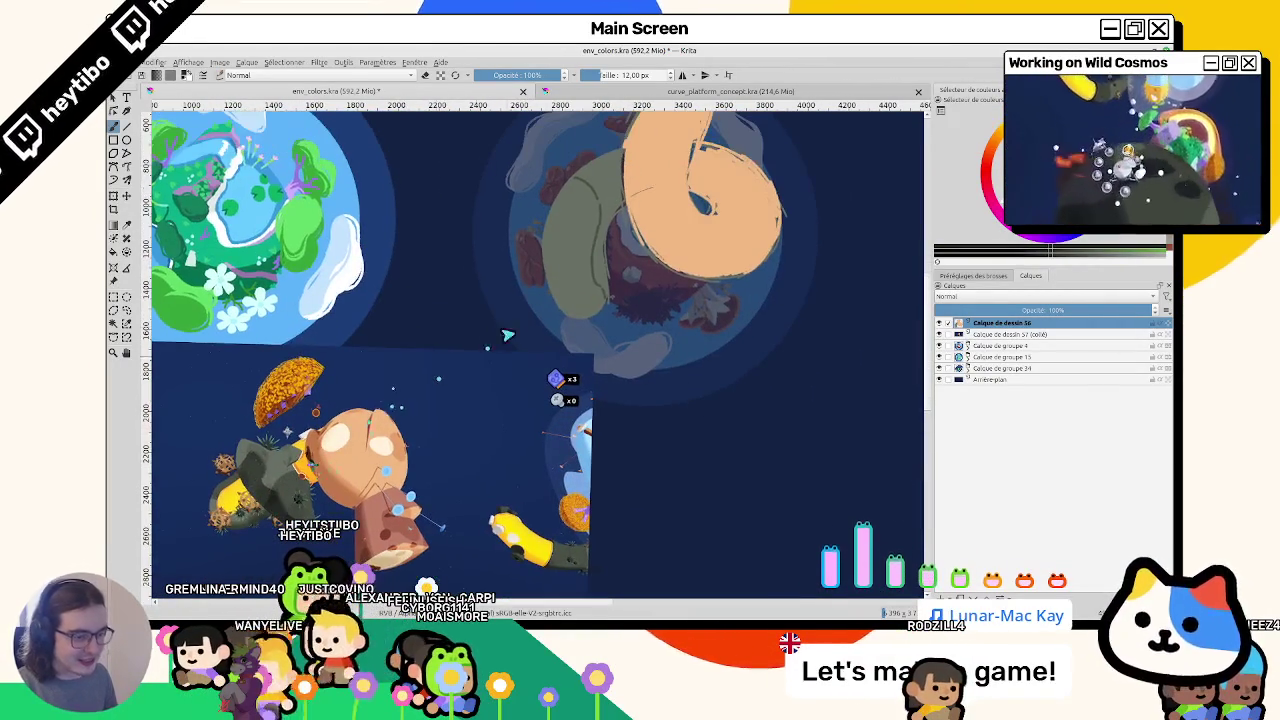
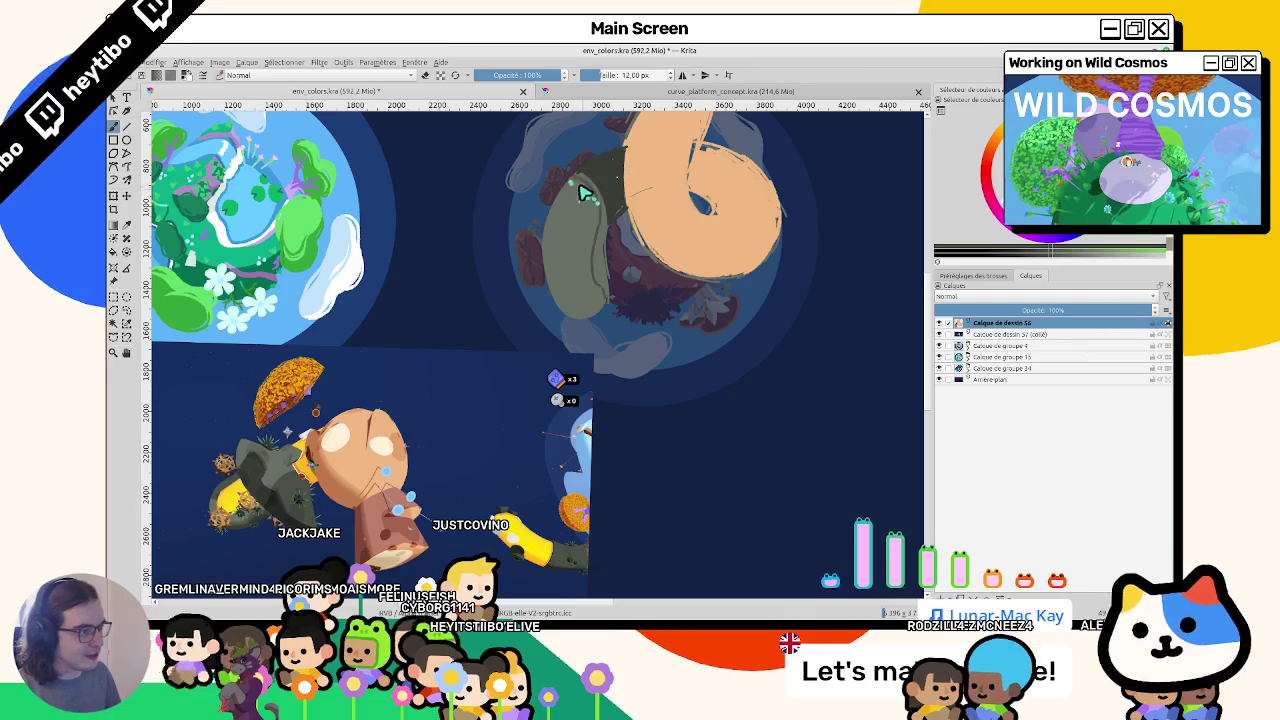
Fill the pale green blob dark olive and add a first small brush stroke on it.
left_click(576, 240)
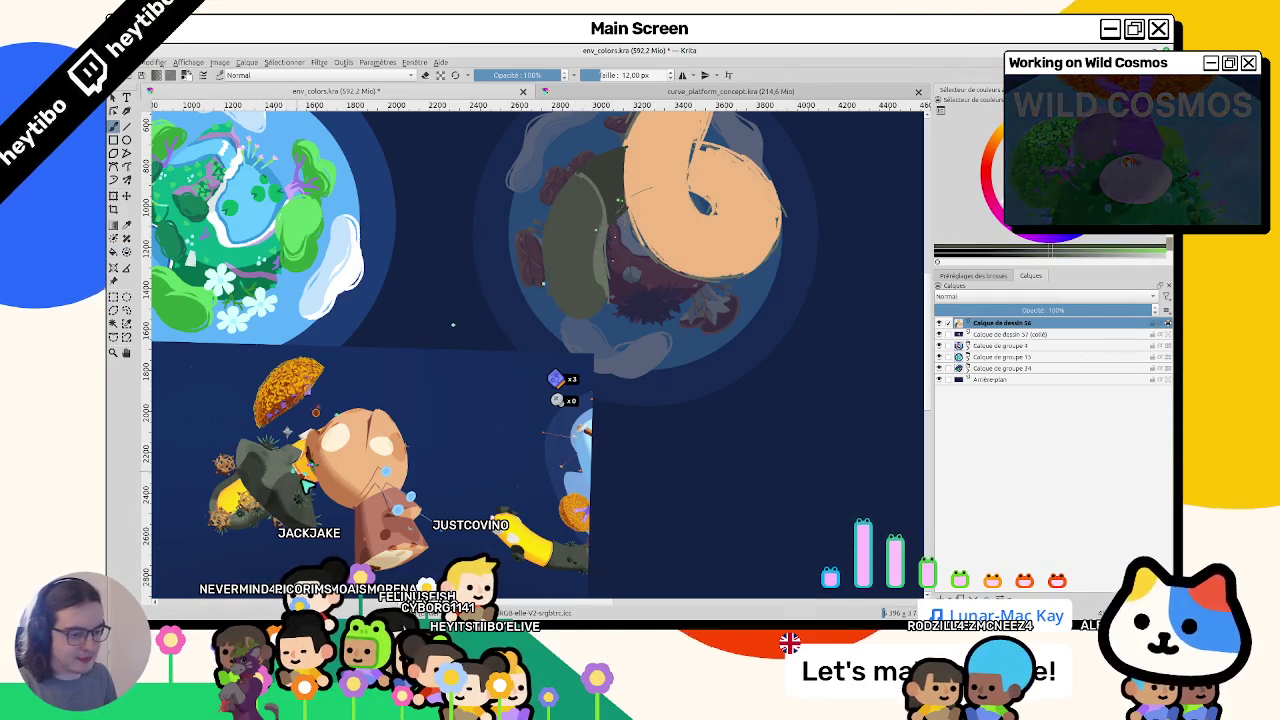
left_click_drag(587, 263, 607, 214)
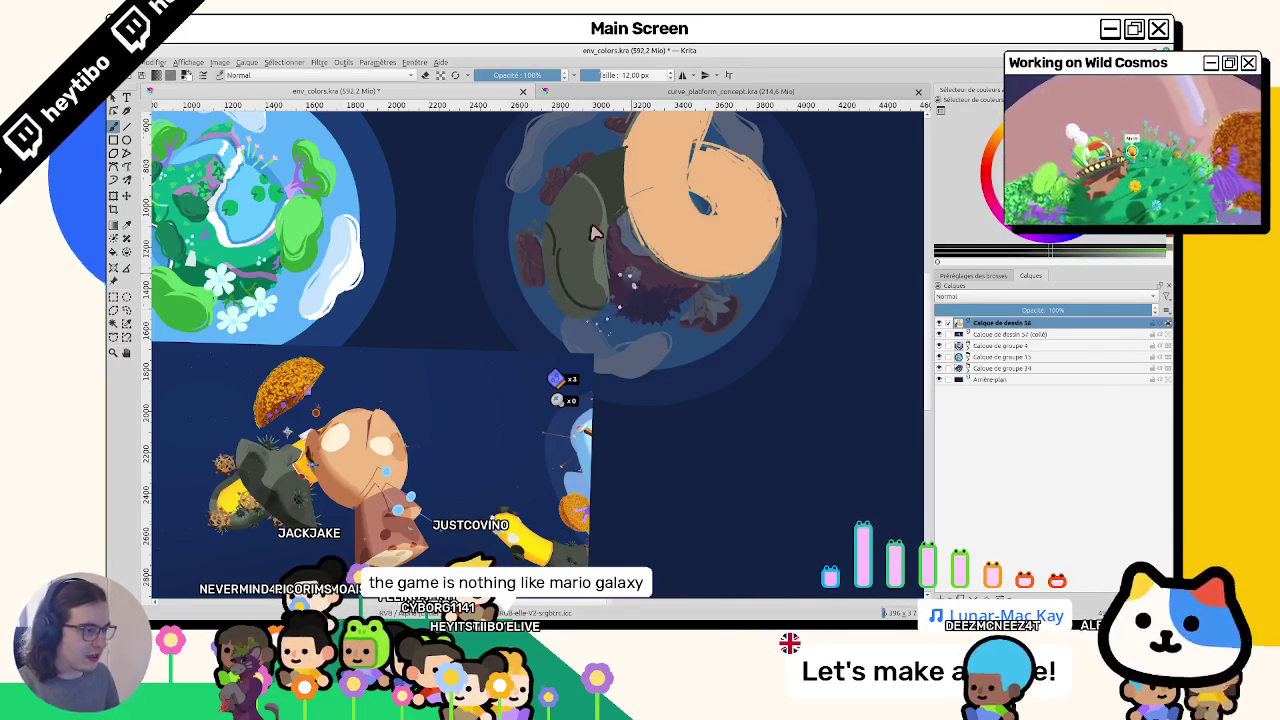
left_click_drag(631, 283, 495, 362)
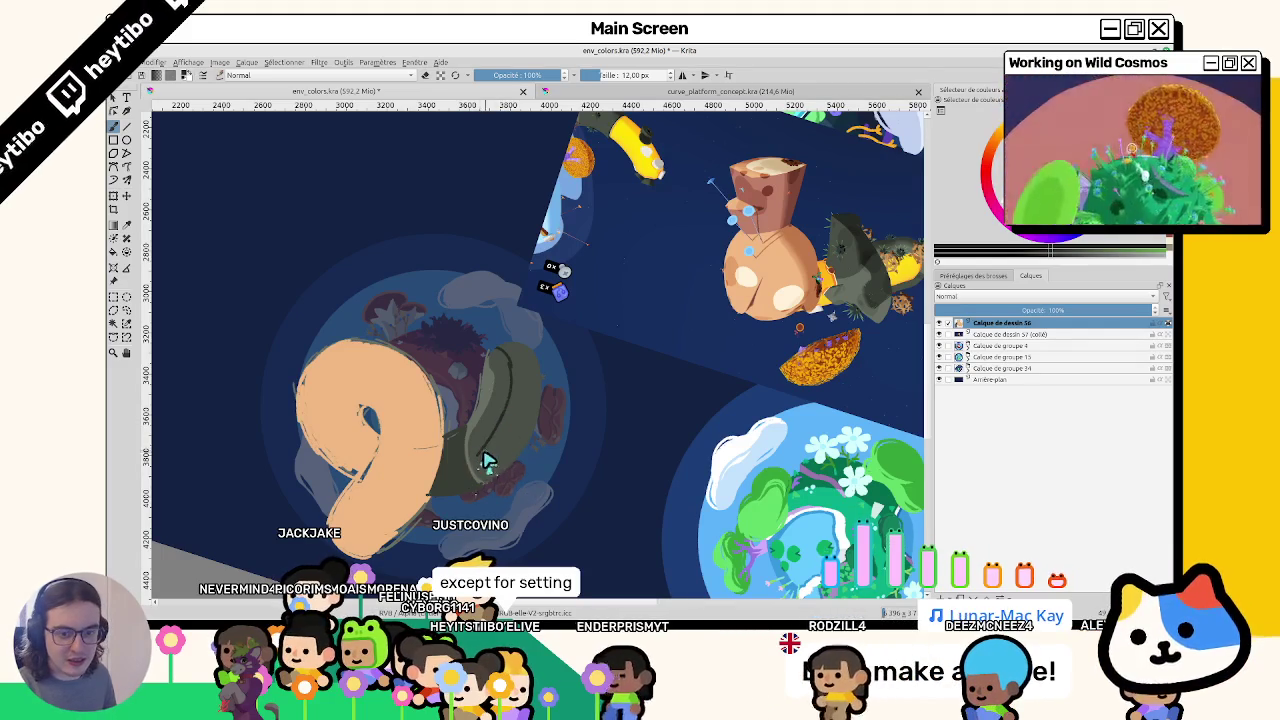
left_click_drag(487, 460, 551, 324)
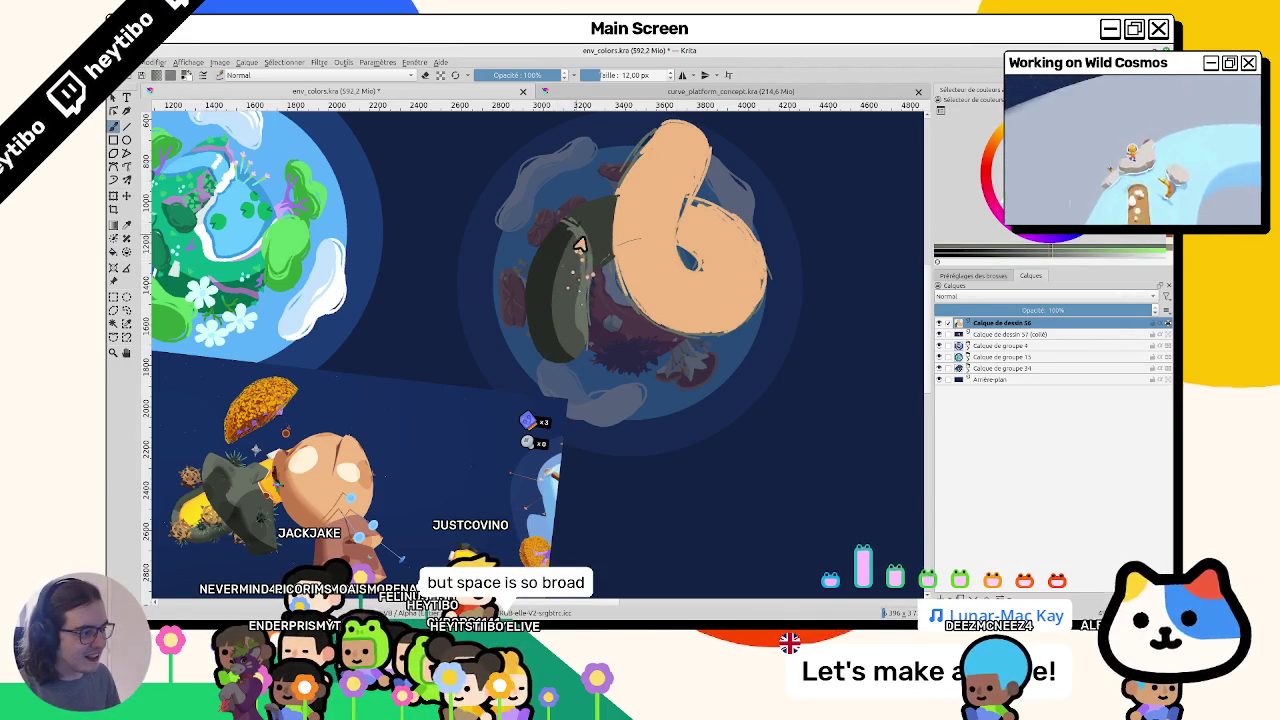
left_click_drag(590, 280, 571, 277)
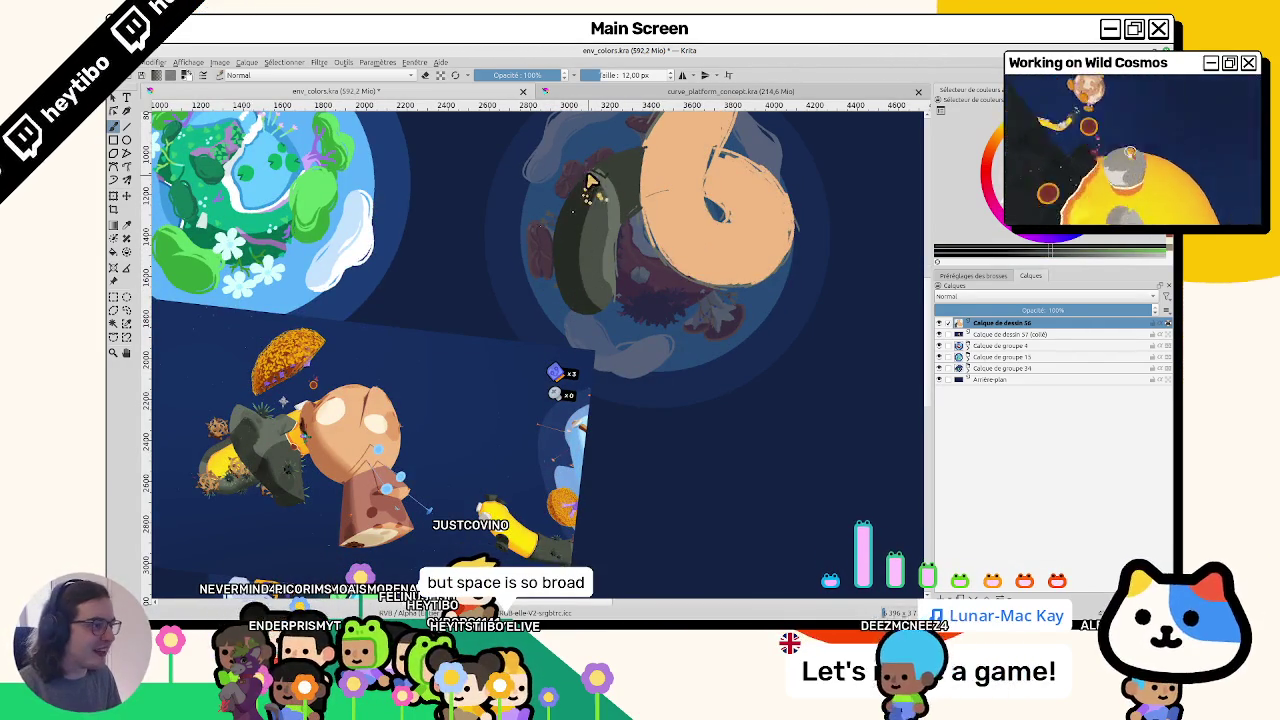
Paint lighter shading bands and a few orange dots across the olive cap.
left_click_drag(598, 190, 606, 186)
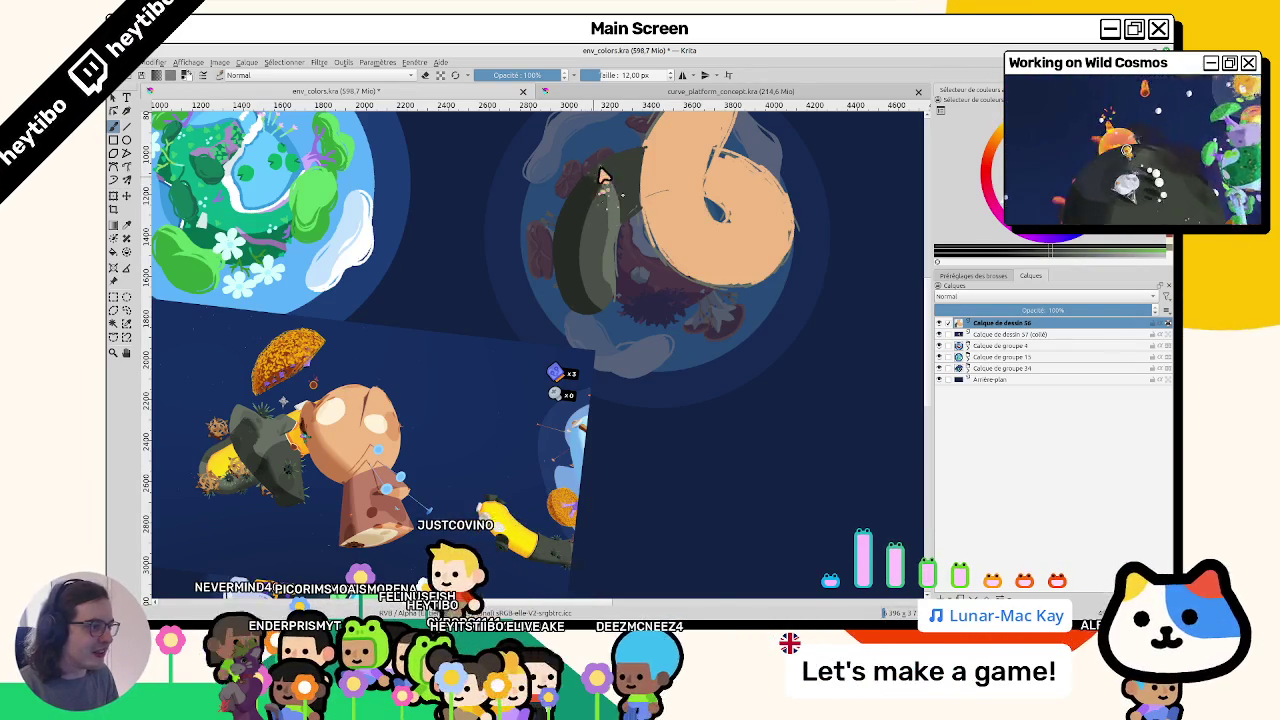
scroll(285, 435, "up", 3)
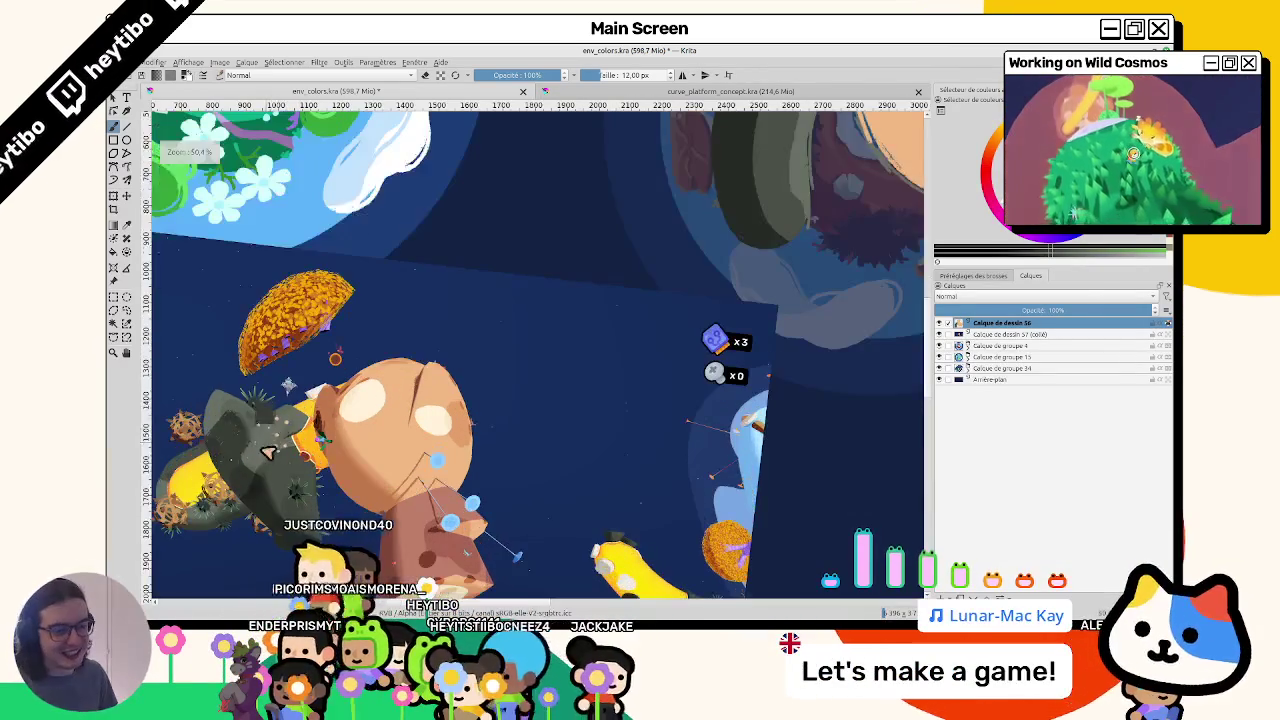
scroll(276, 449, "down", 2)
scroll(276, 449, "up", 1)
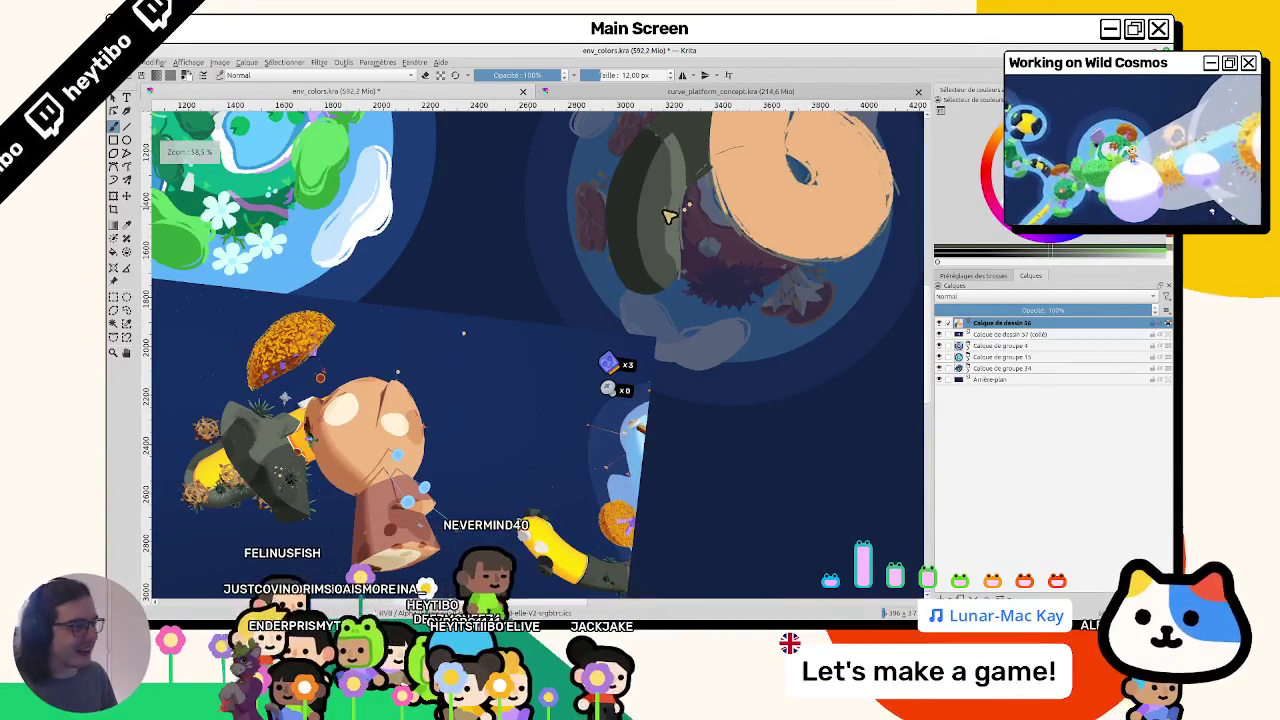
left_click_drag(680, 200, 635, 300)
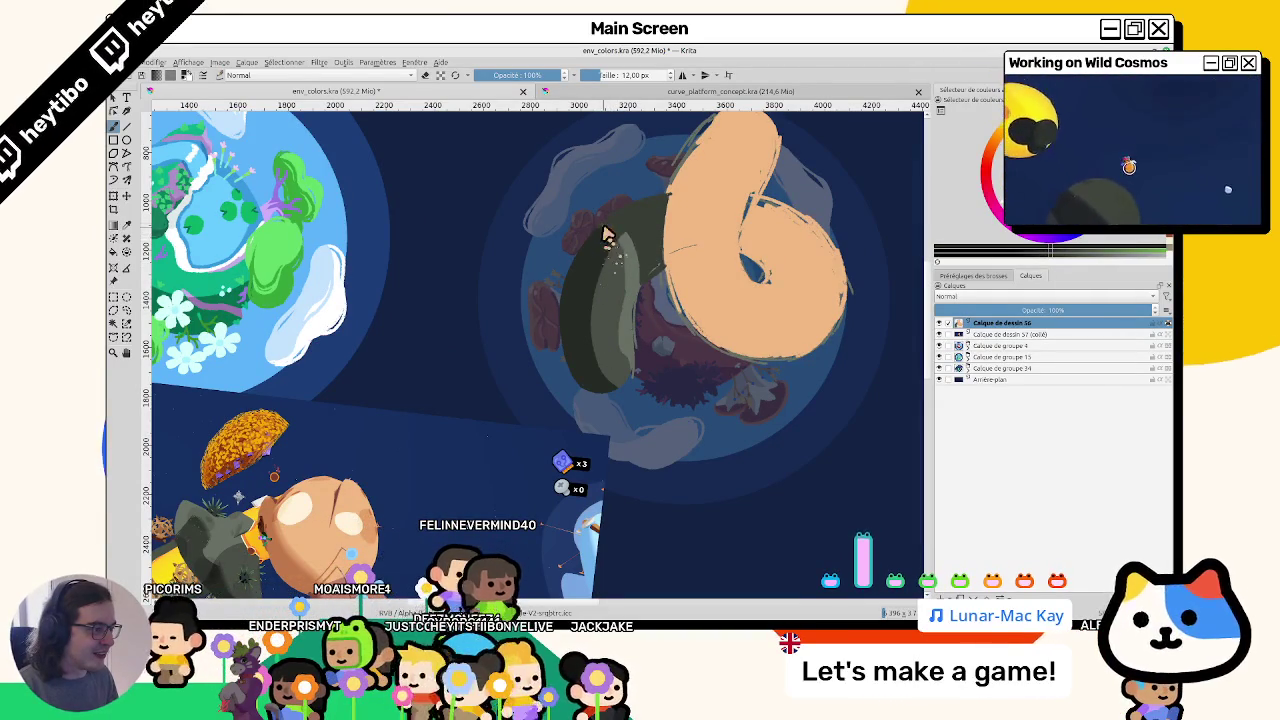
left_click_drag(612, 232, 620, 251)
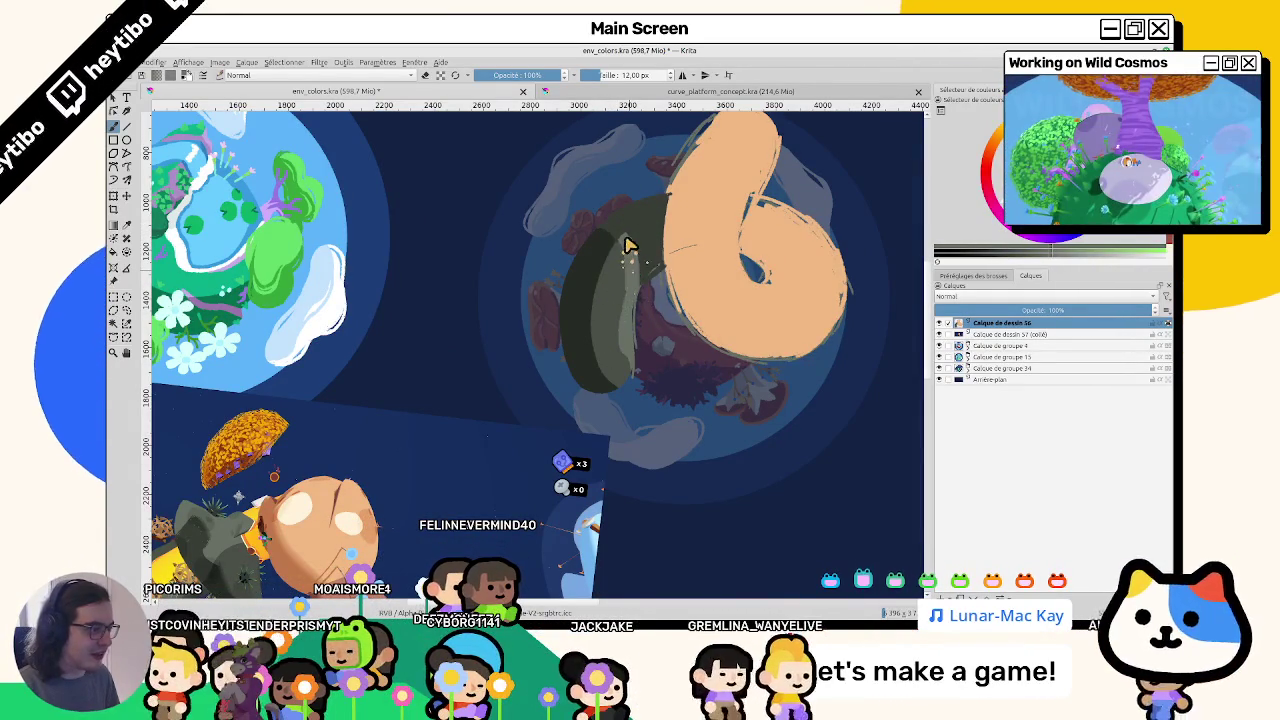
left_click_drag(620, 262, 626, 280)
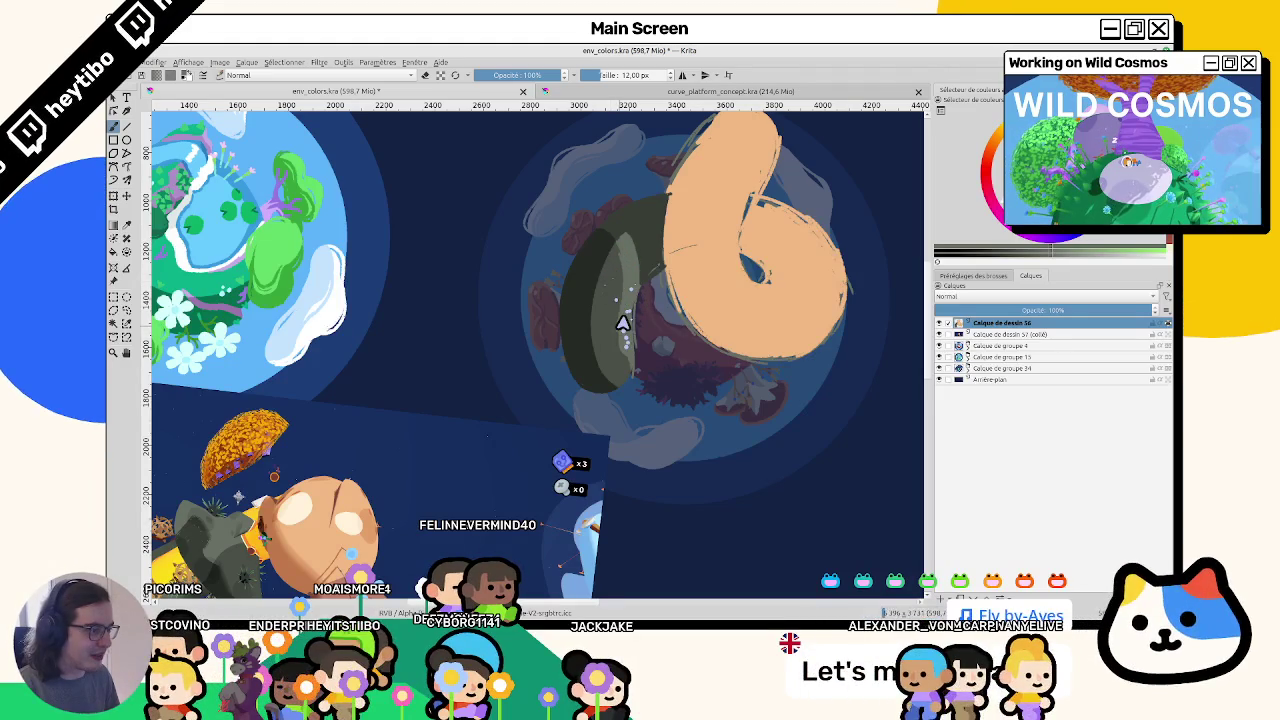
left_click_drag(633, 365, 518, 276)
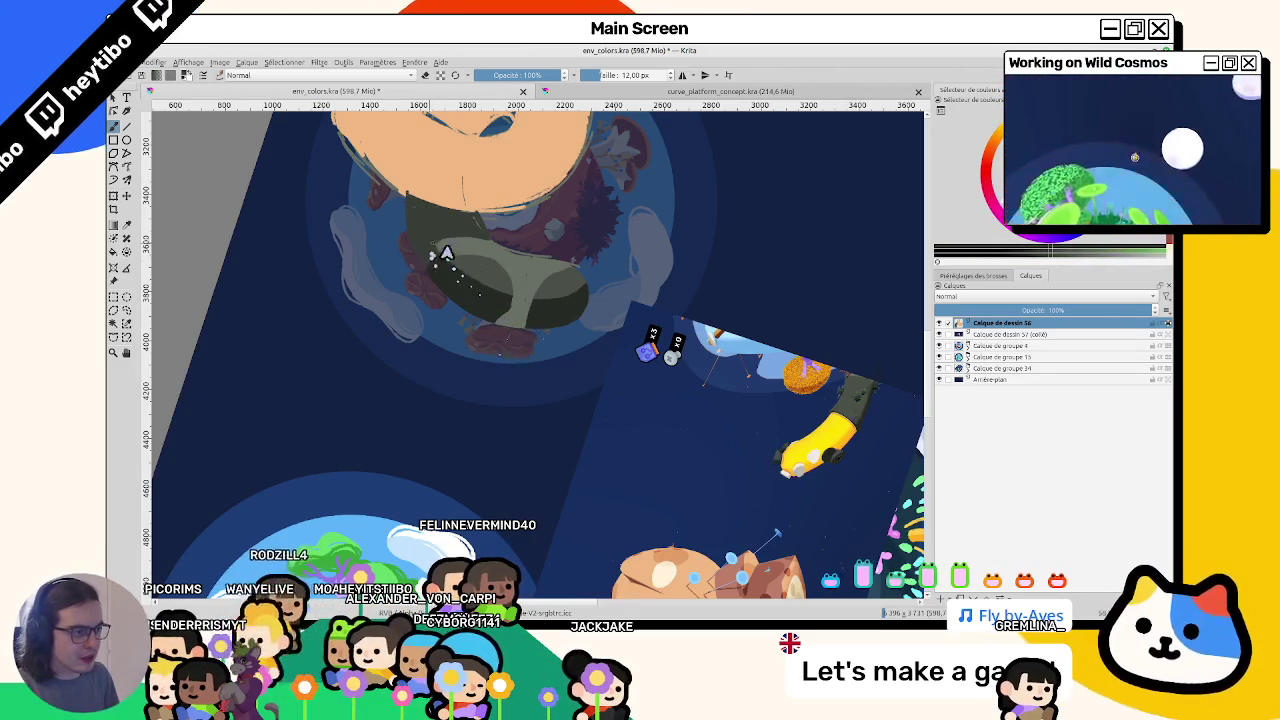
Turn the canvas so the green cap is upright, then pick the swirl's peach colour.
left_click_drag(470, 270, 478, 340)
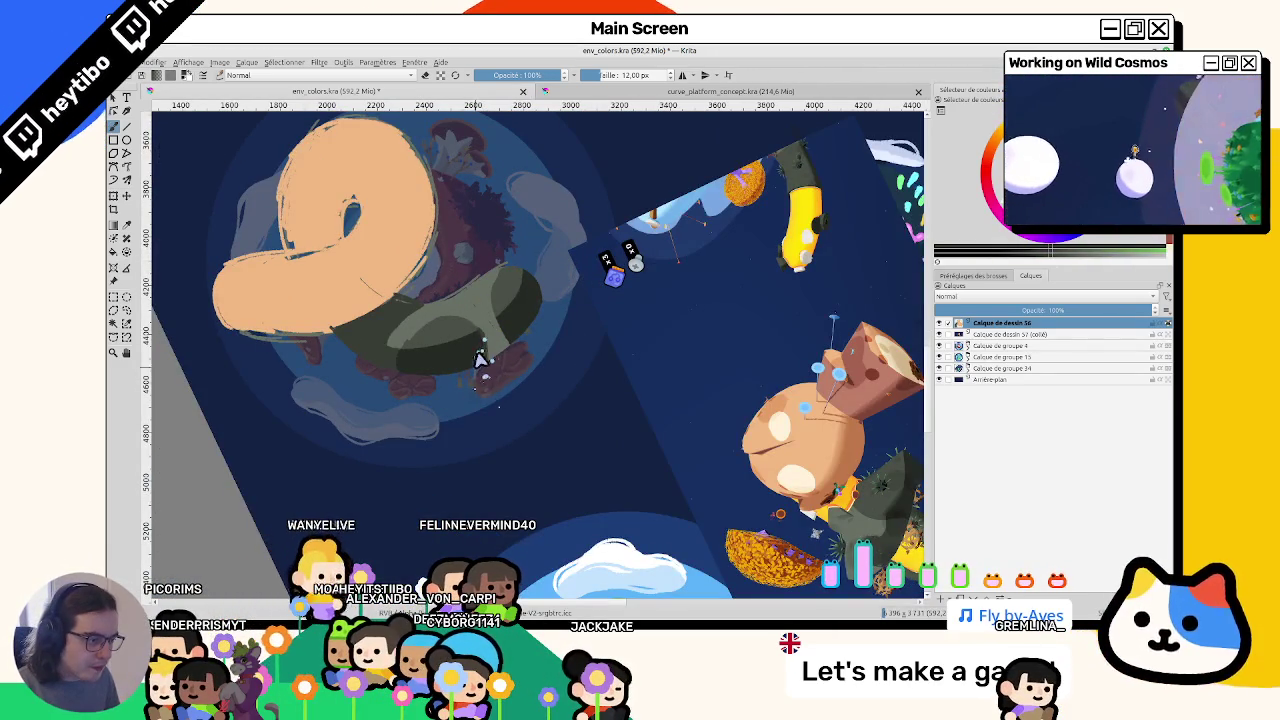
scroll(481, 357, "up", 3)
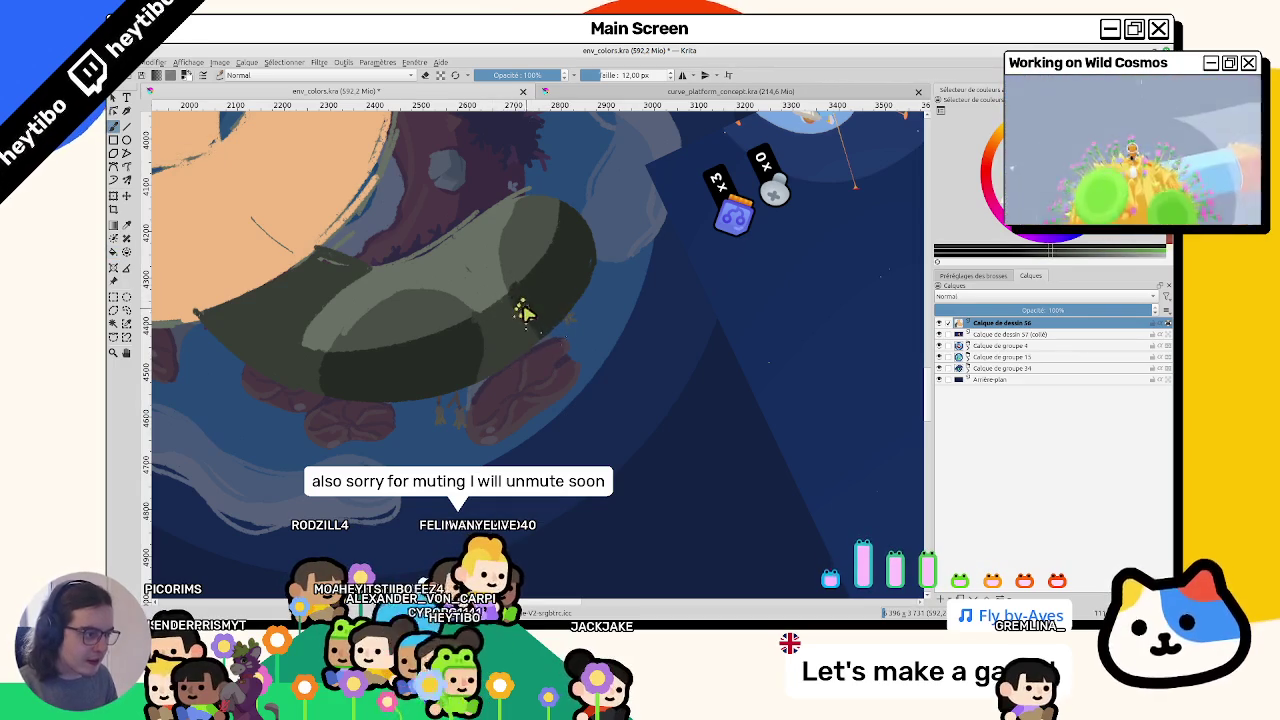
left_click_drag(543, 329, 477, 357)
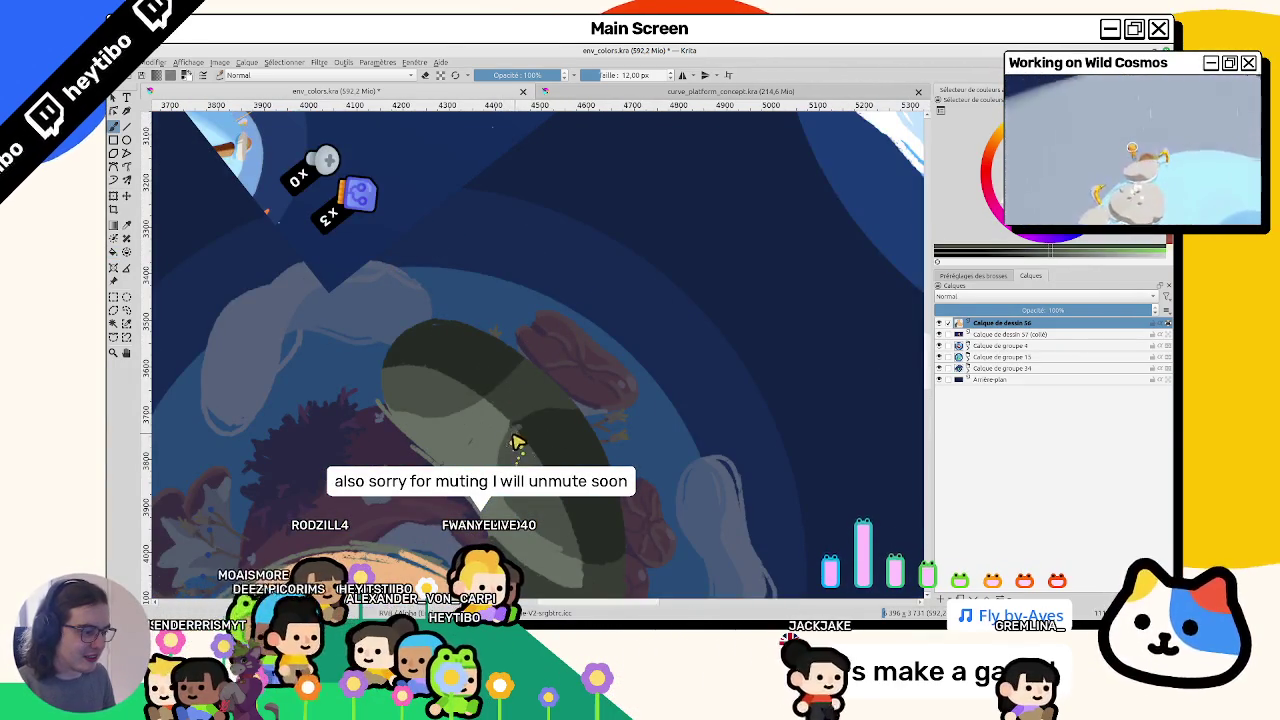
mouse_move(535, 447)
left_mouse_down()
mouse_move(573, 242)
mouse_move(534, 374)
mouse_move(570, 383)
mouse_move(551, 457)
mouse_move(420, 457)
mouse_move(540, 387)
mouse_move(470, 420)
mouse_move(491, 354)
mouse_move(531, 323)
left_mouse_up()
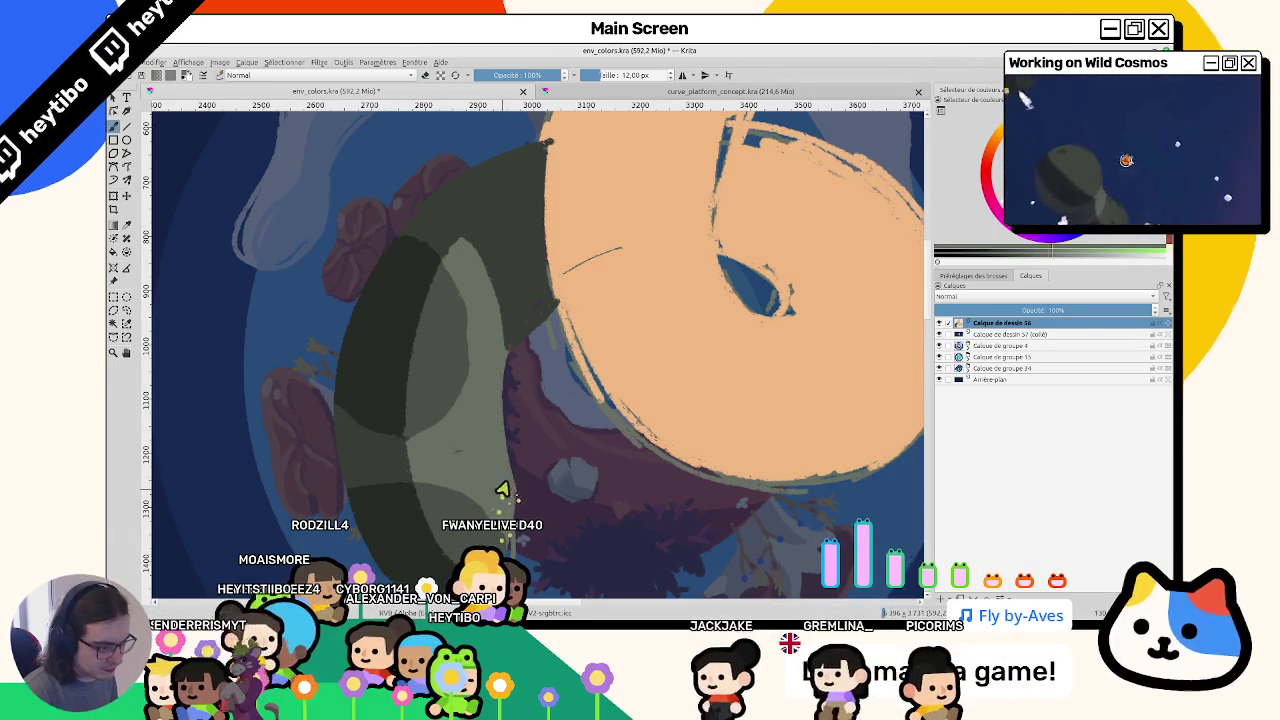
key("6")
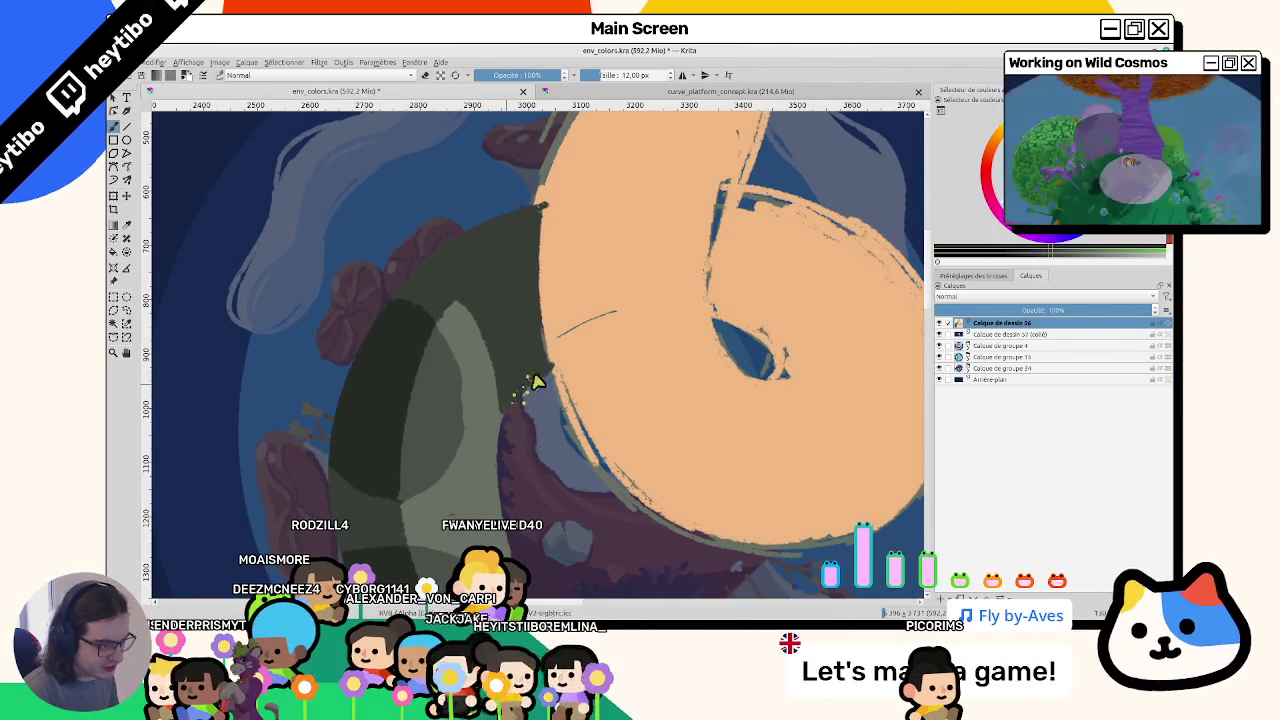
left_click(560, 335, "ctrl")
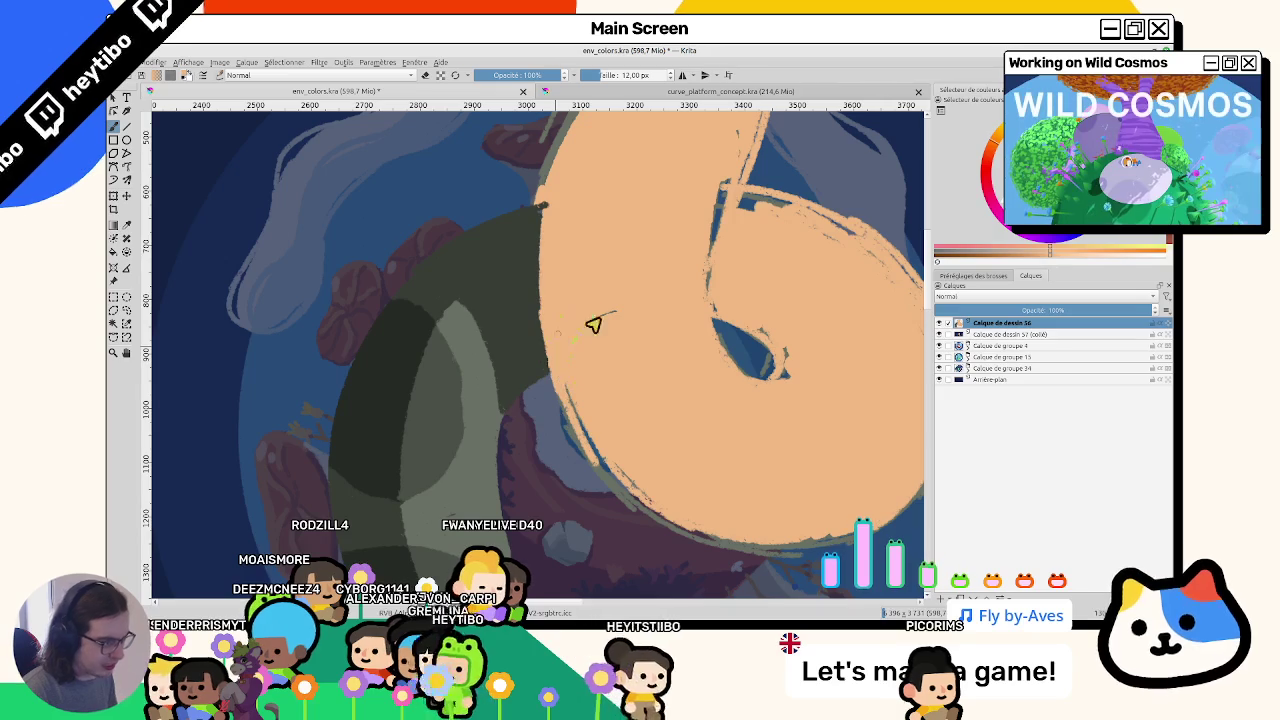
Fill the upright peach swirl with darker orange and inspect it from several angles.
scroll(562, 335, "down", 3)
scroll(480, 400, "down", 2)
scroll(457, 411, "up", 2)
scroll(519, 256, "down", 1)
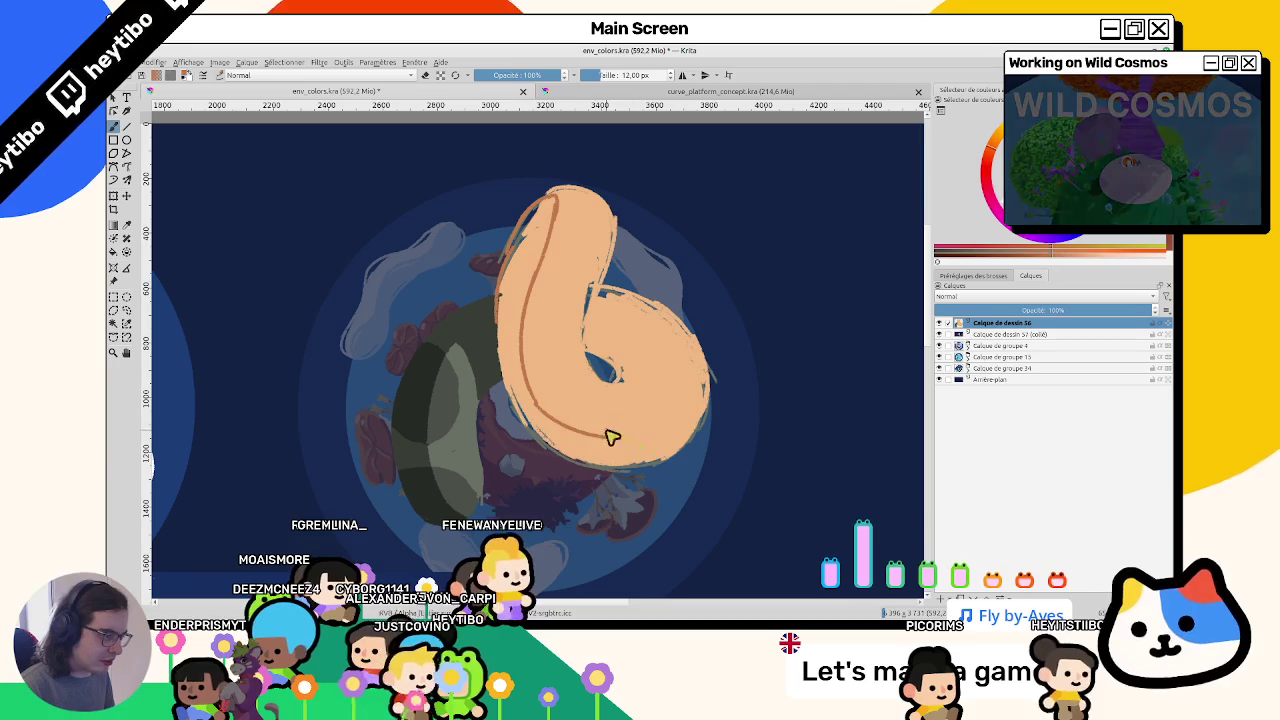
left_click_drag(685, 390, 660, 337)
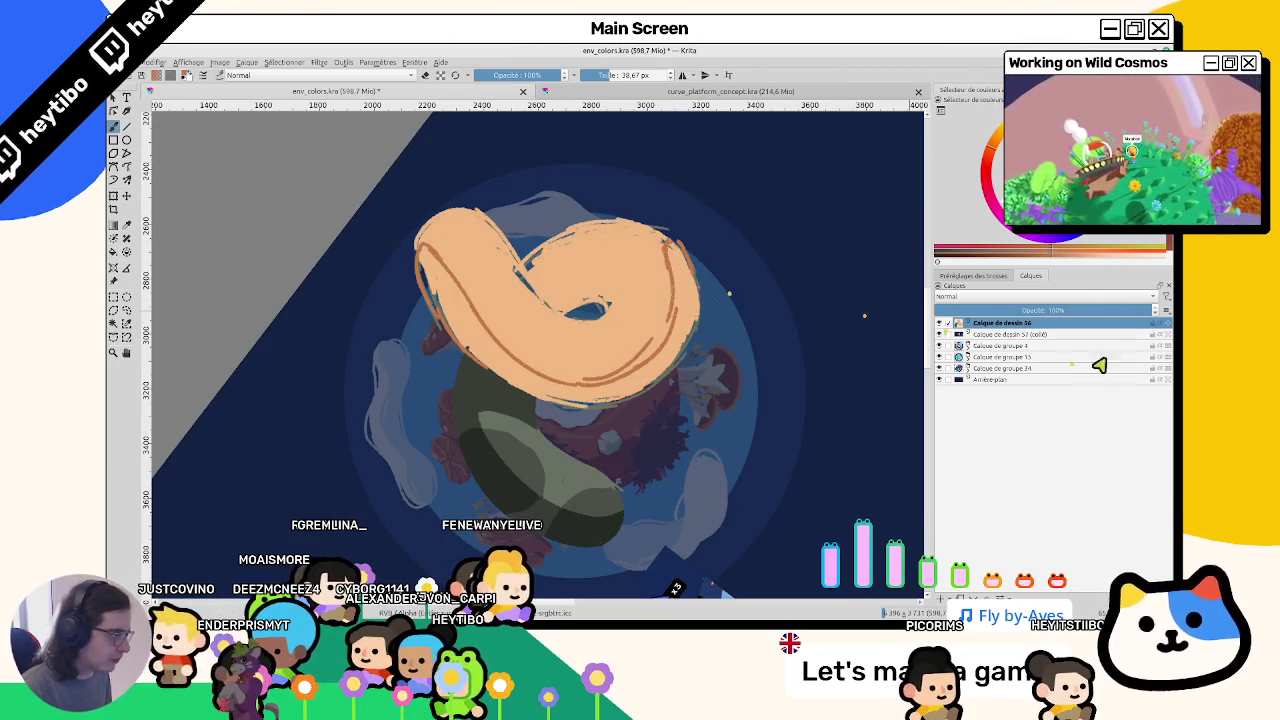
mouse_move(700, 330)
left_mouse_down()
mouse_move(400, 323)
mouse_move(380, 373)
left_mouse_up()
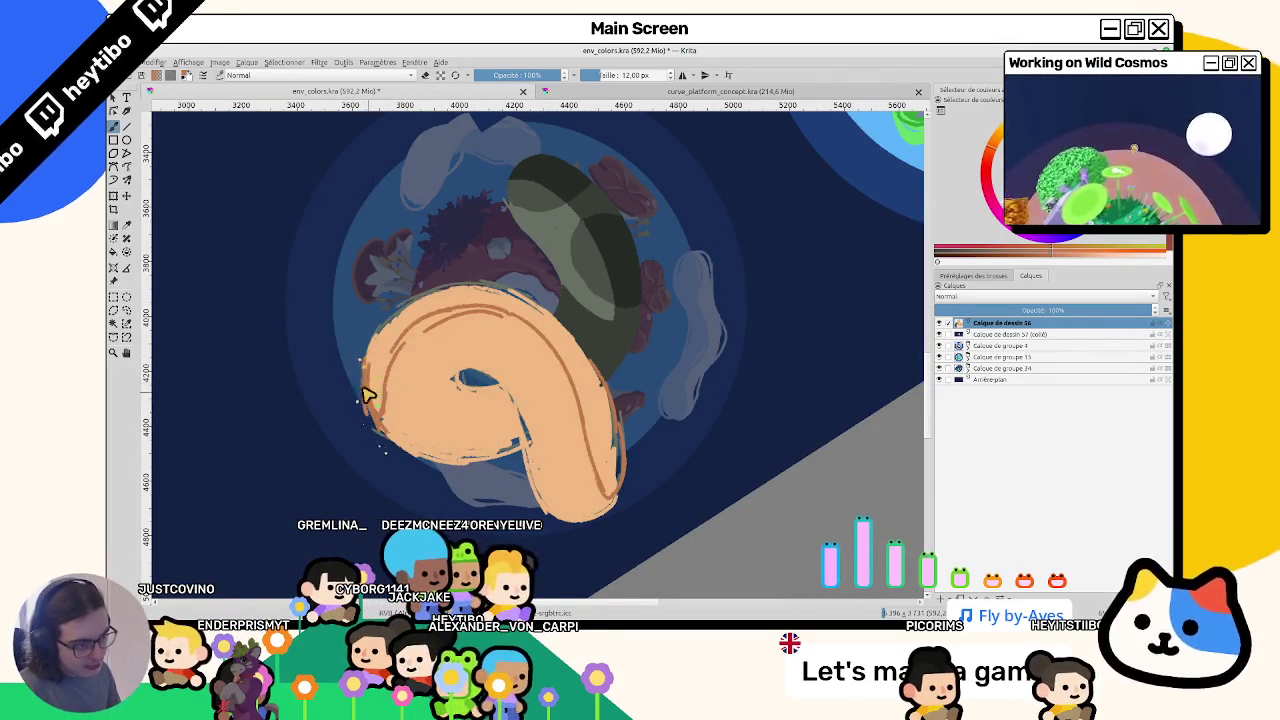
left_click_drag(375, 375, 399, 440)
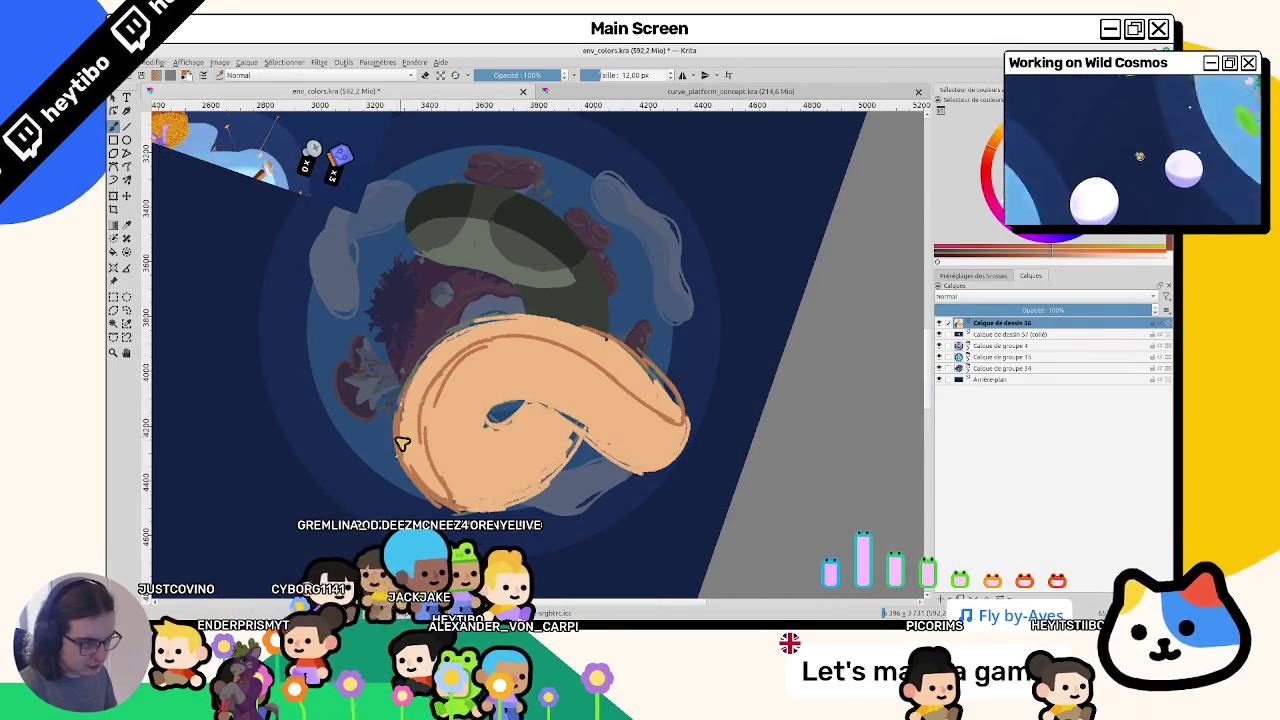
left_click_drag(489, 481, 527, 311)
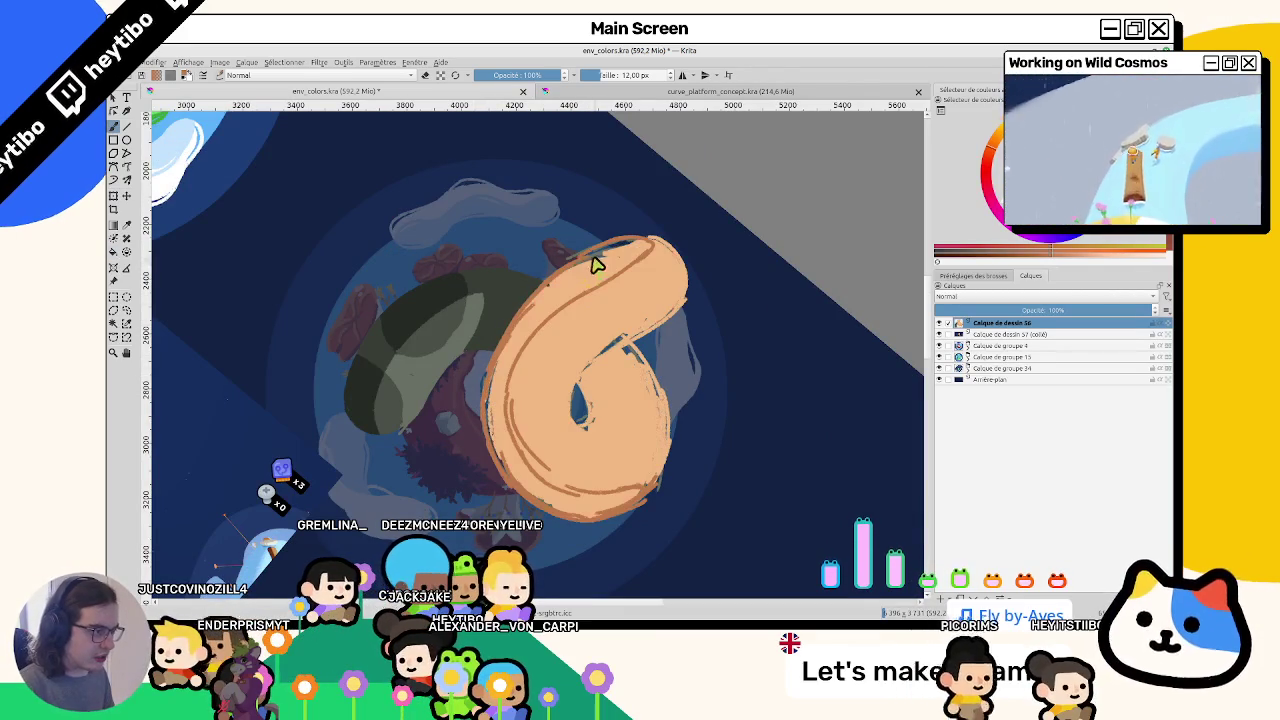
left_click(563, 512)
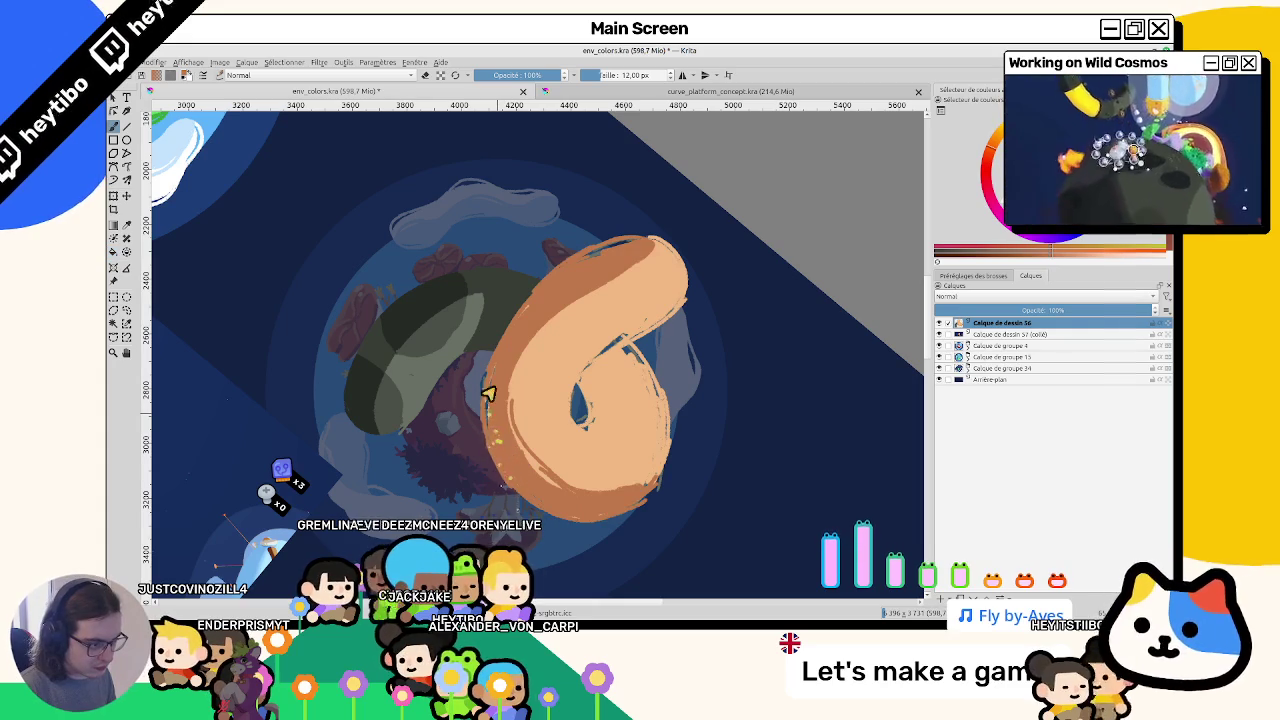
mouse_move(496, 406)
left_mouse_down()
mouse_move(604, 381)
mouse_move(680, 512)
mouse_move(533, 416)
left_mouse_up()
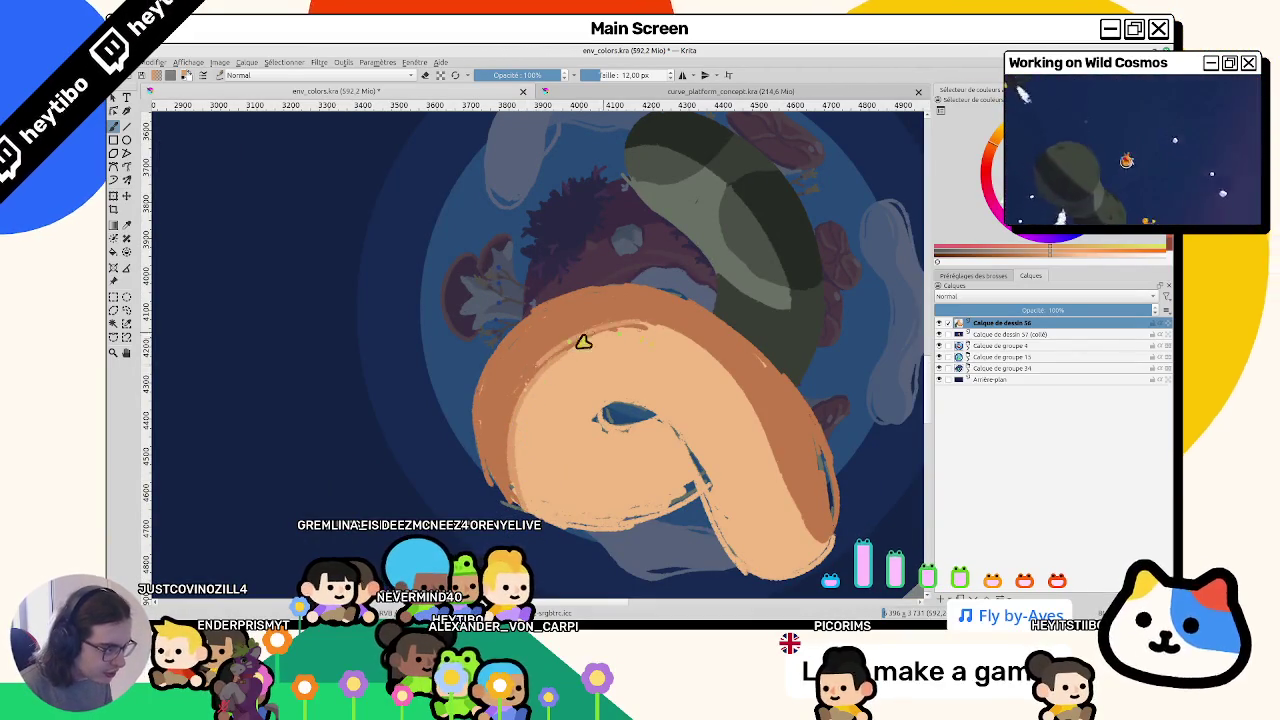
left_click_drag(662, 351, 511, 344)
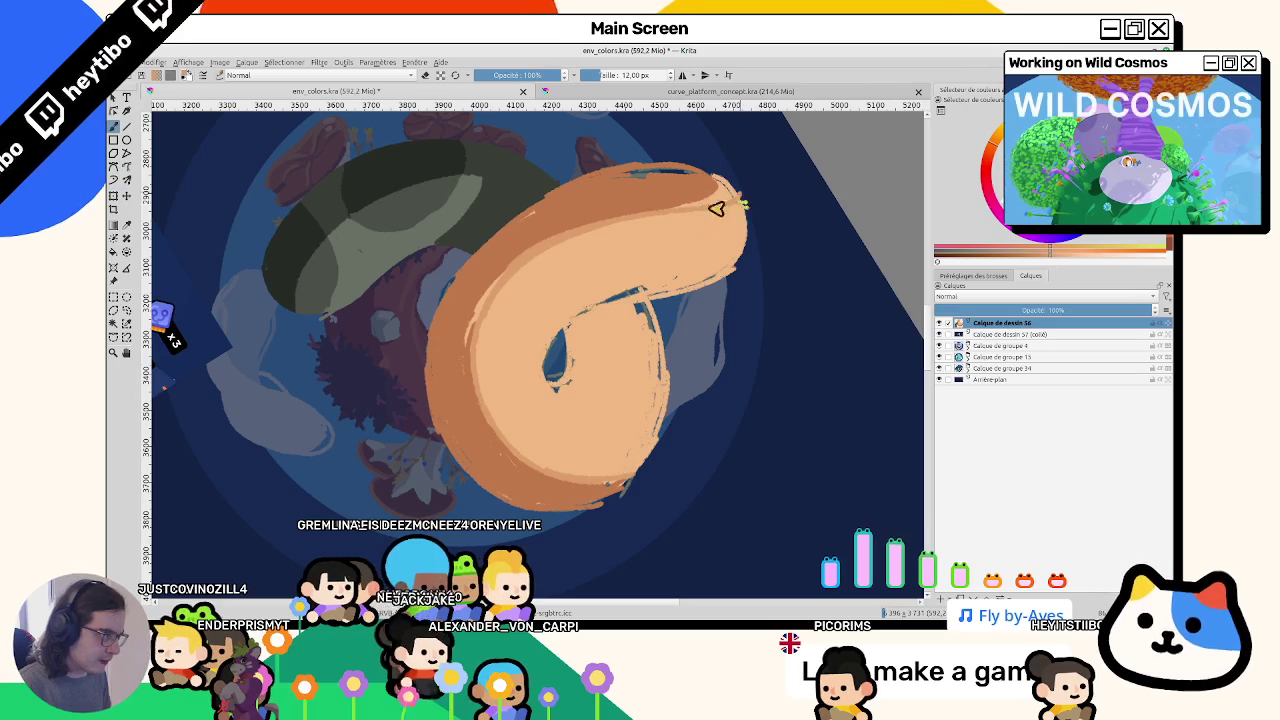
left_click_drag(424, 255, 548, 386)
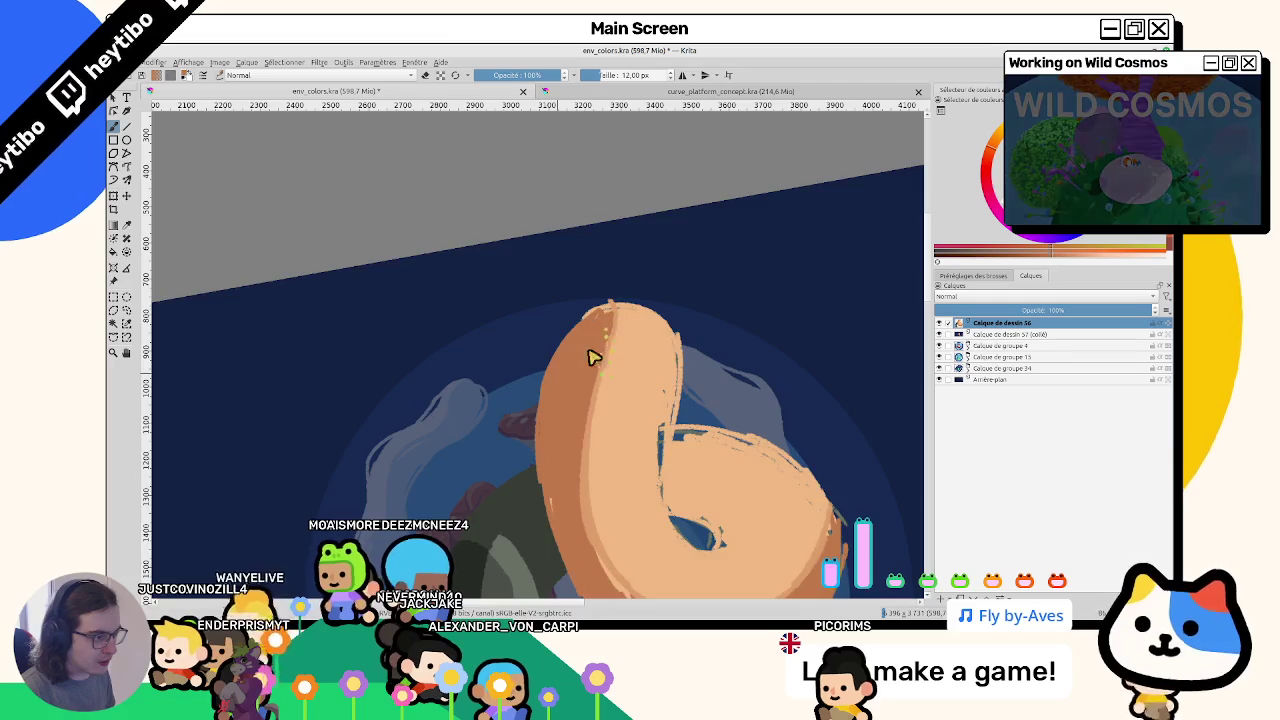
Paint a first orange stroke over the yellow band beside the green cap.
scroll(590, 376, "down", 5)
scroll(578, 382, "up", 2)
scroll(578, 382, "up", 2)
scroll(578, 382, "up", 2)
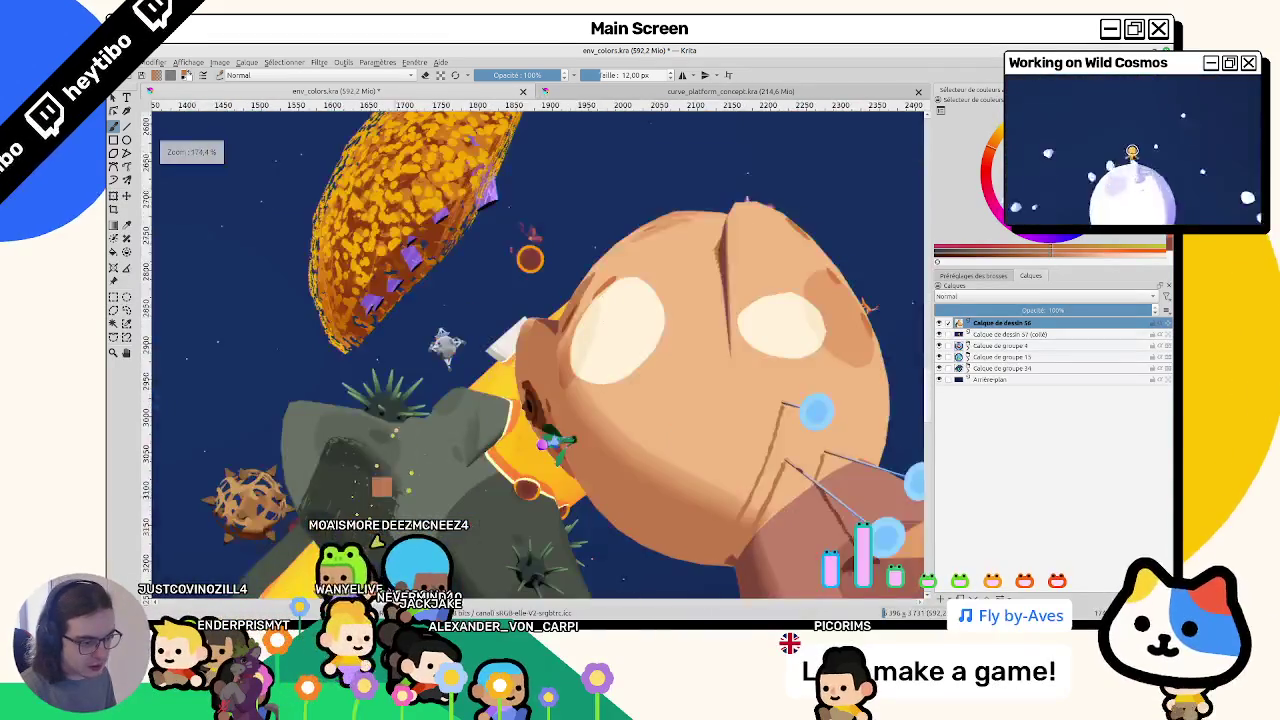
scroll(578, 382, "up", 1)
left_click_drag(497, 440, 512, 497)
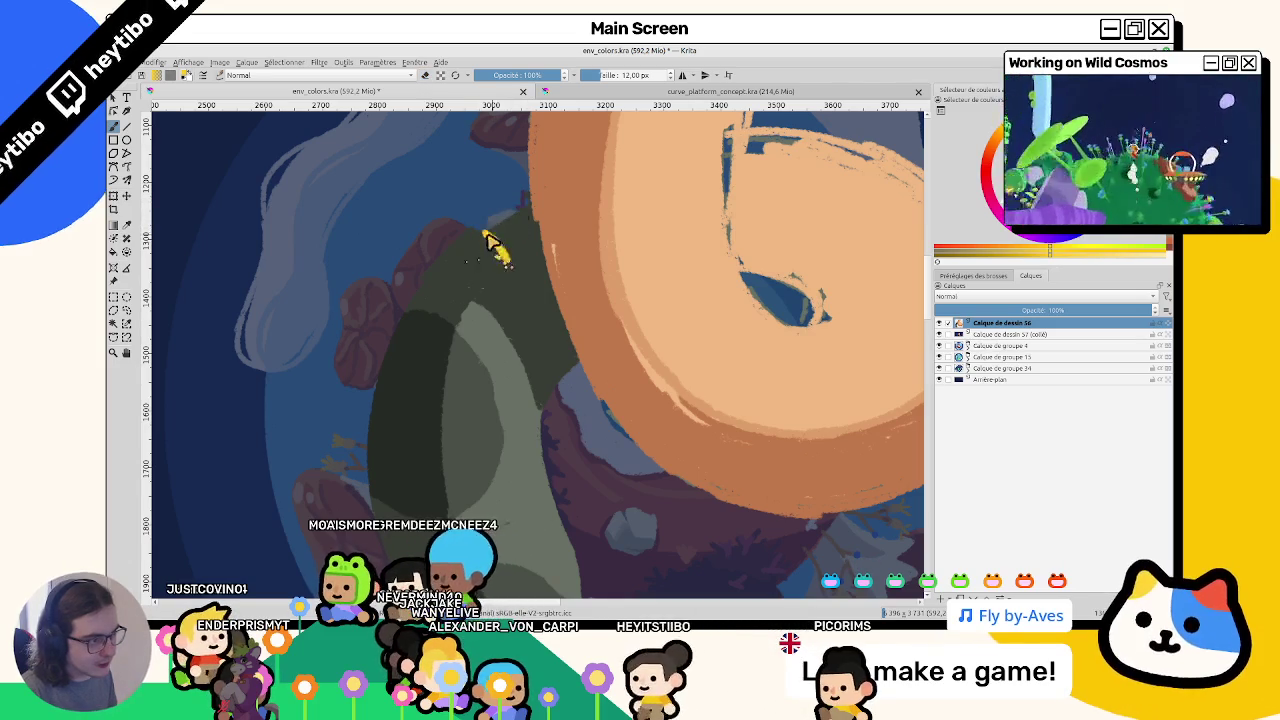
mouse_move(500, 230)
left_mouse_down()
mouse_move(658, 461)
mouse_move(471, 457)
mouse_move(512, 330)
mouse_move(525, 345)
mouse_move(468, 461)
mouse_move(519, 340)
left_mouse_up()
scroll(513, 347, "down", 5)
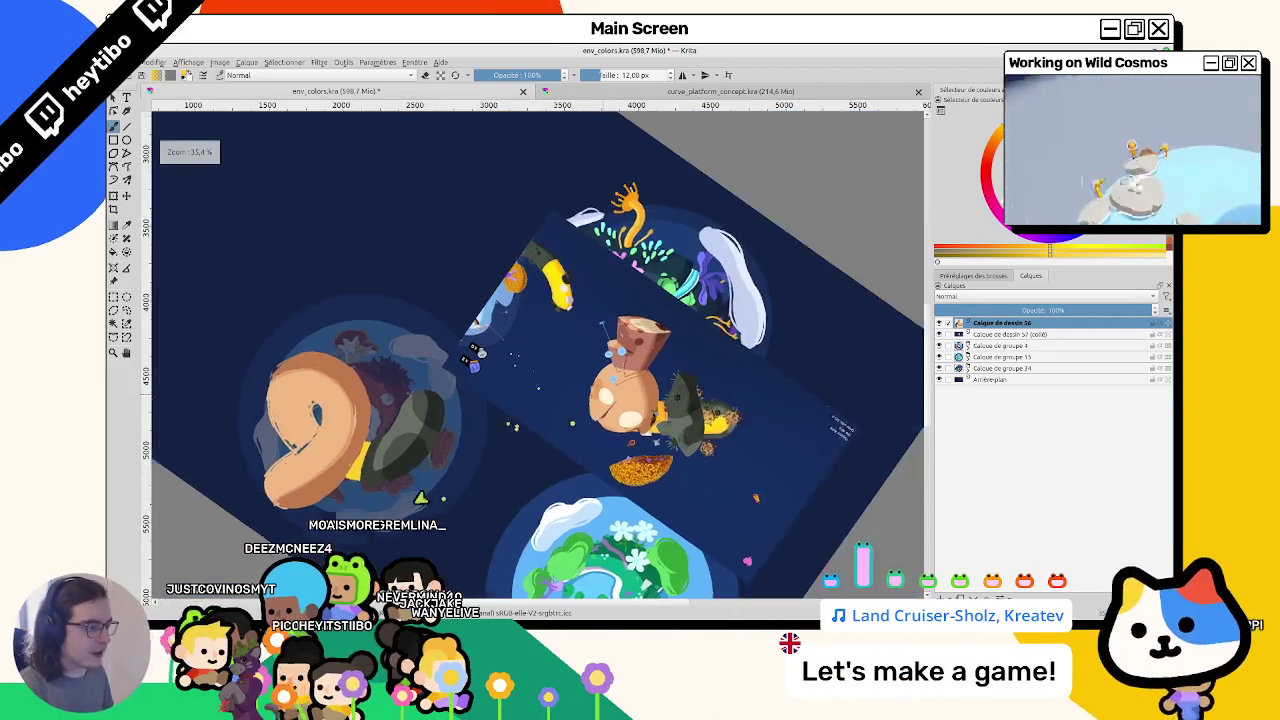
scroll(600, 380, "up", 2)
scroll(617, 385, "up", 2)
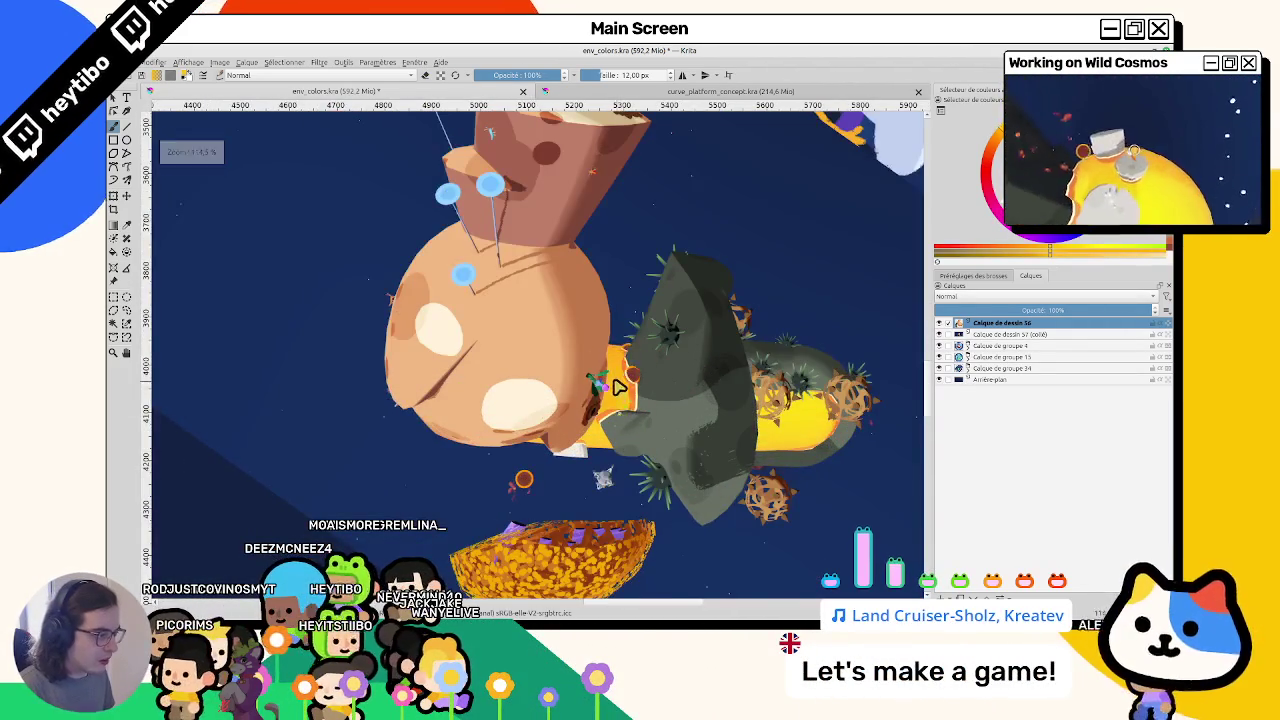
scroll(617, 388, "down", 2)
scroll(500, 385, "up", 3)
scroll(415, 383, "up", 2)
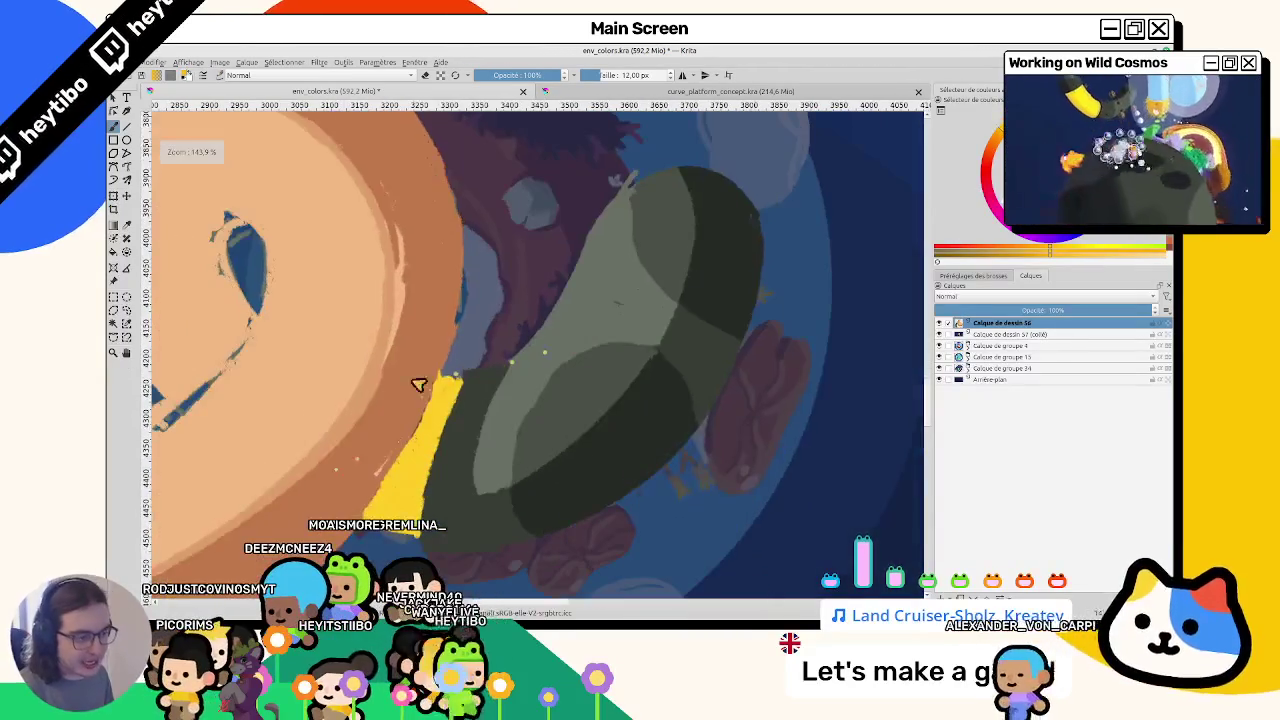
scroll(443, 386, "down", 3)
scroll(788, 370, "up", 5)
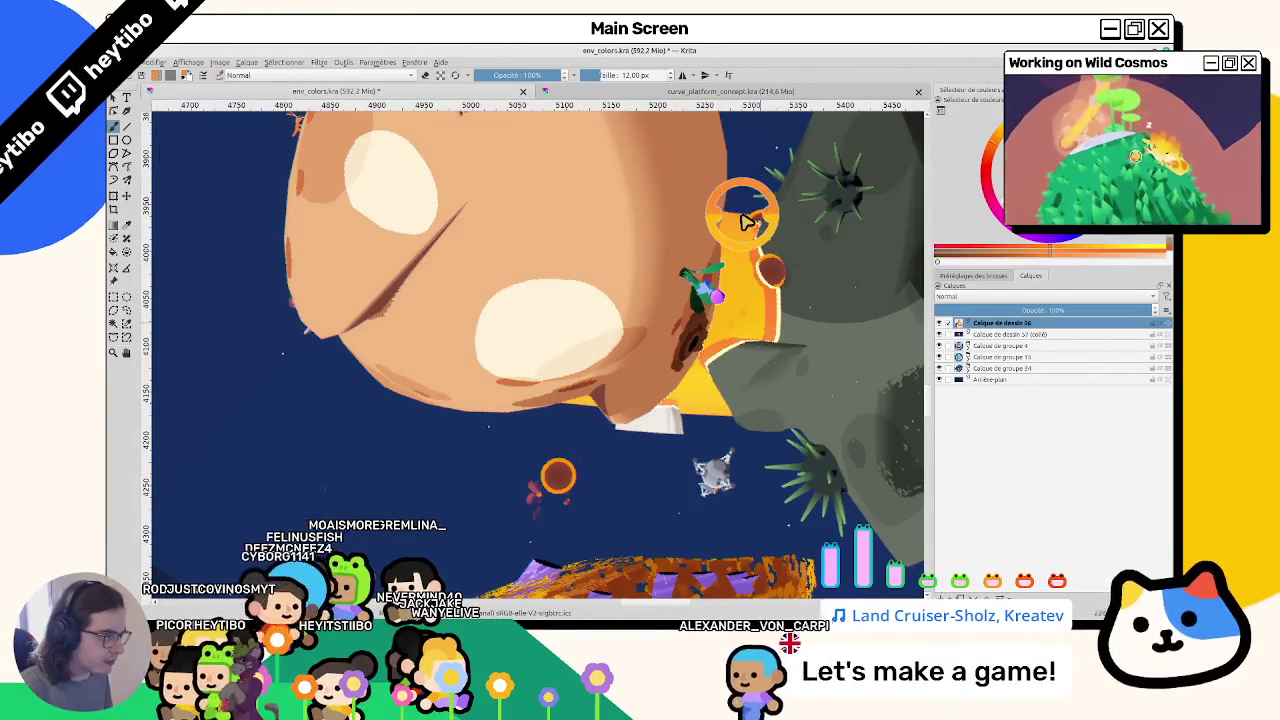
scroll(745, 220, "down", 2)
scroll(600, 290, "down", 2)
scroll(557, 337, "up", 3)
scroll(520, 340, "up", 2)
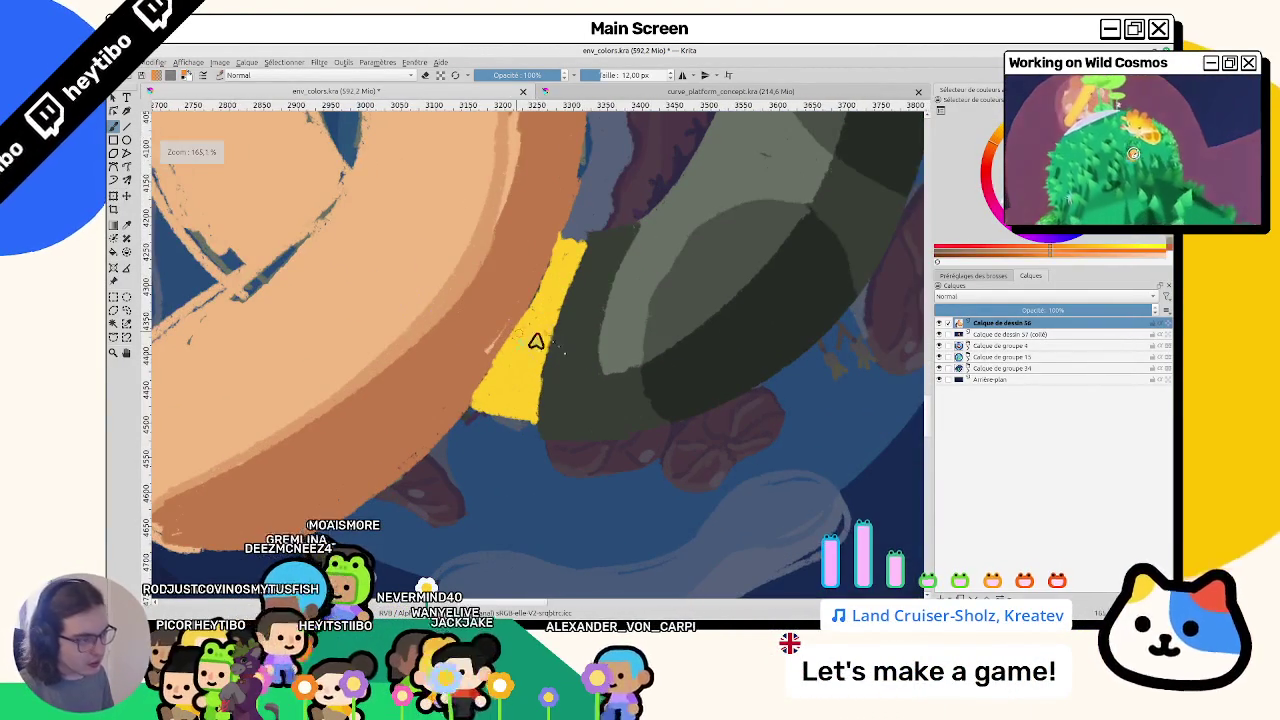
mouse_move(563, 270)
left_mouse_down()
mouse_move(528, 330)
mouse_move(575, 260)
left_mouse_up()
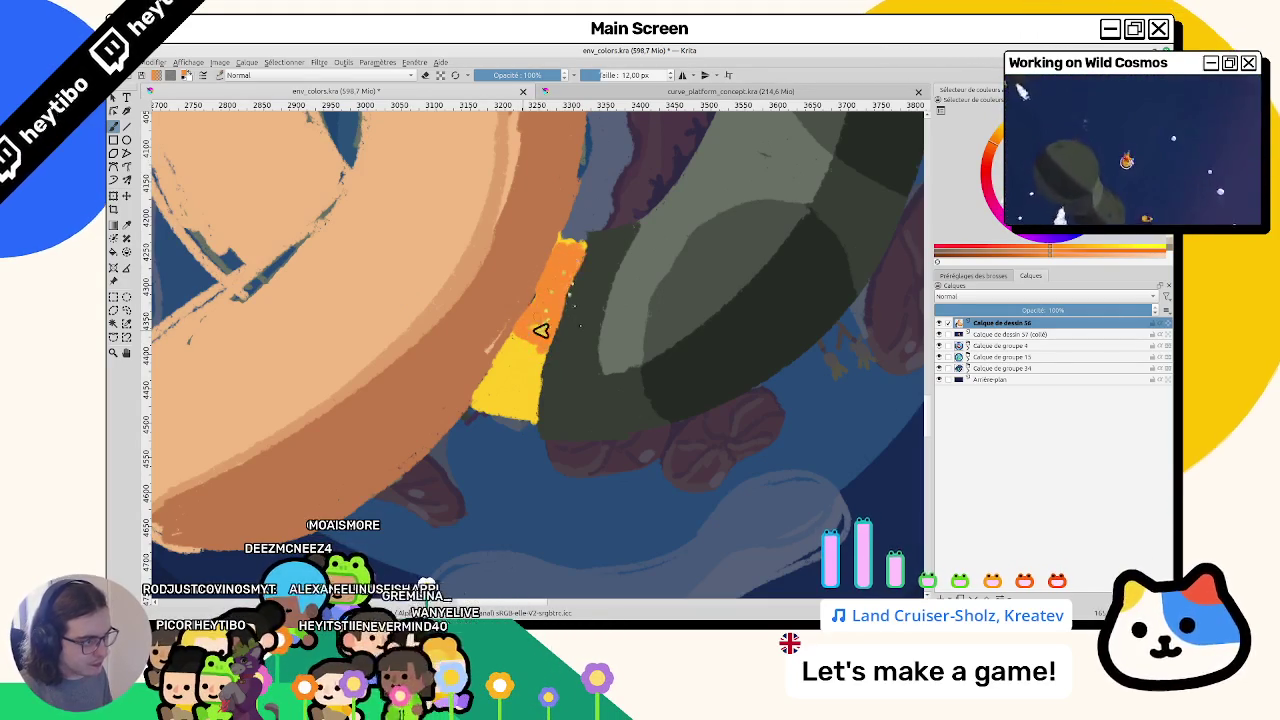
Pick the band's orange and extend and repaint its lower-left edge.
scroll(541, 322, "down", 3)
scroll(511, 420, "up", 2)
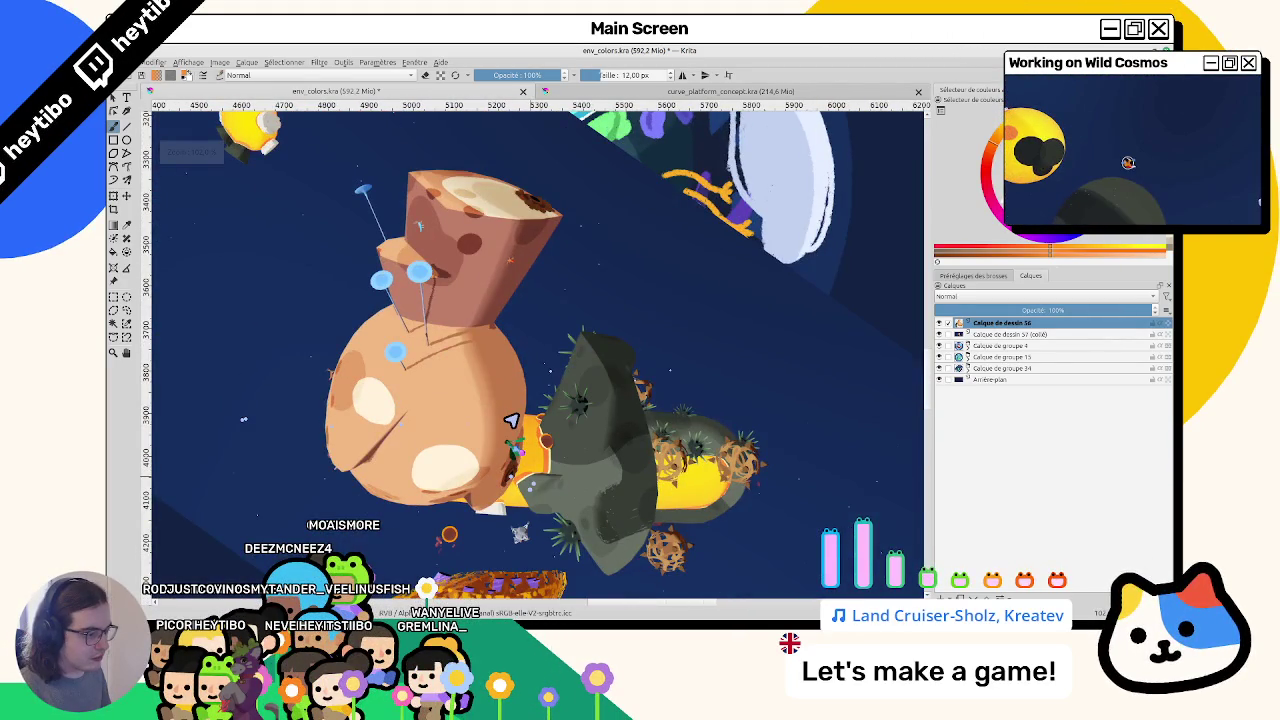
scroll(511, 420, "up", 3)
scroll(480, 390, "down", 3)
scroll(447, 362, "up", 1)
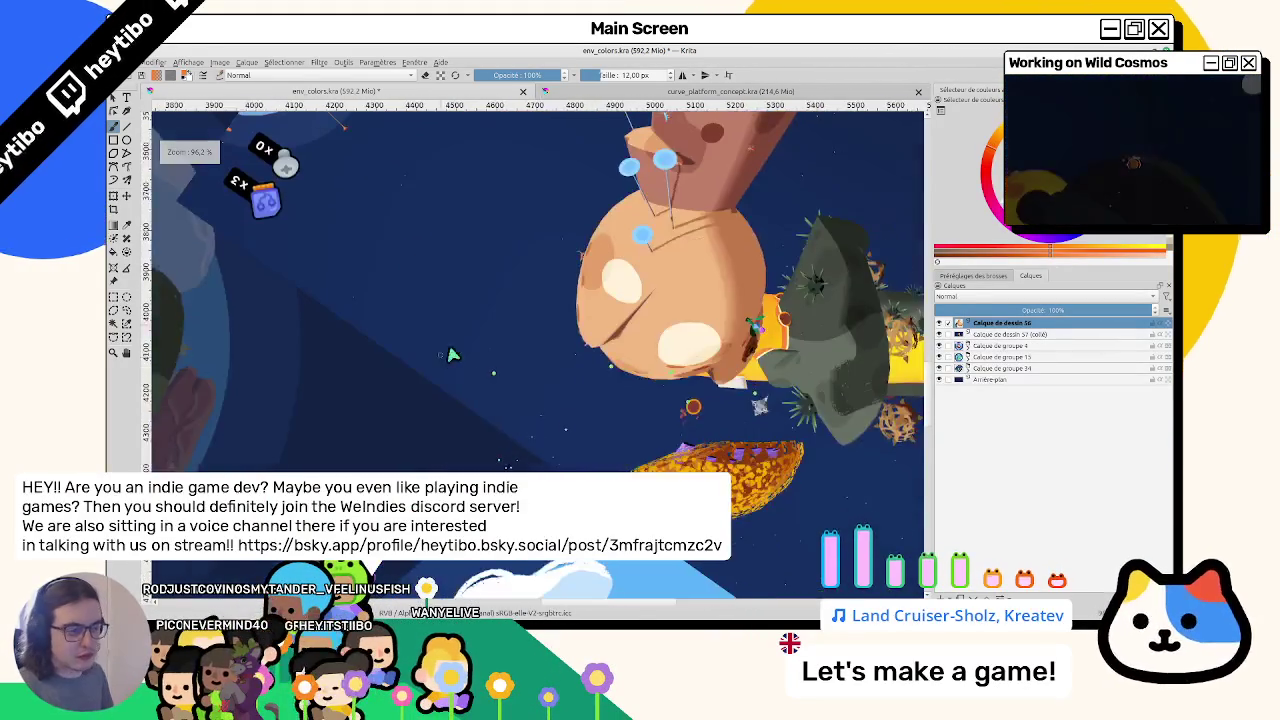
scroll(447, 362, "up", 2)
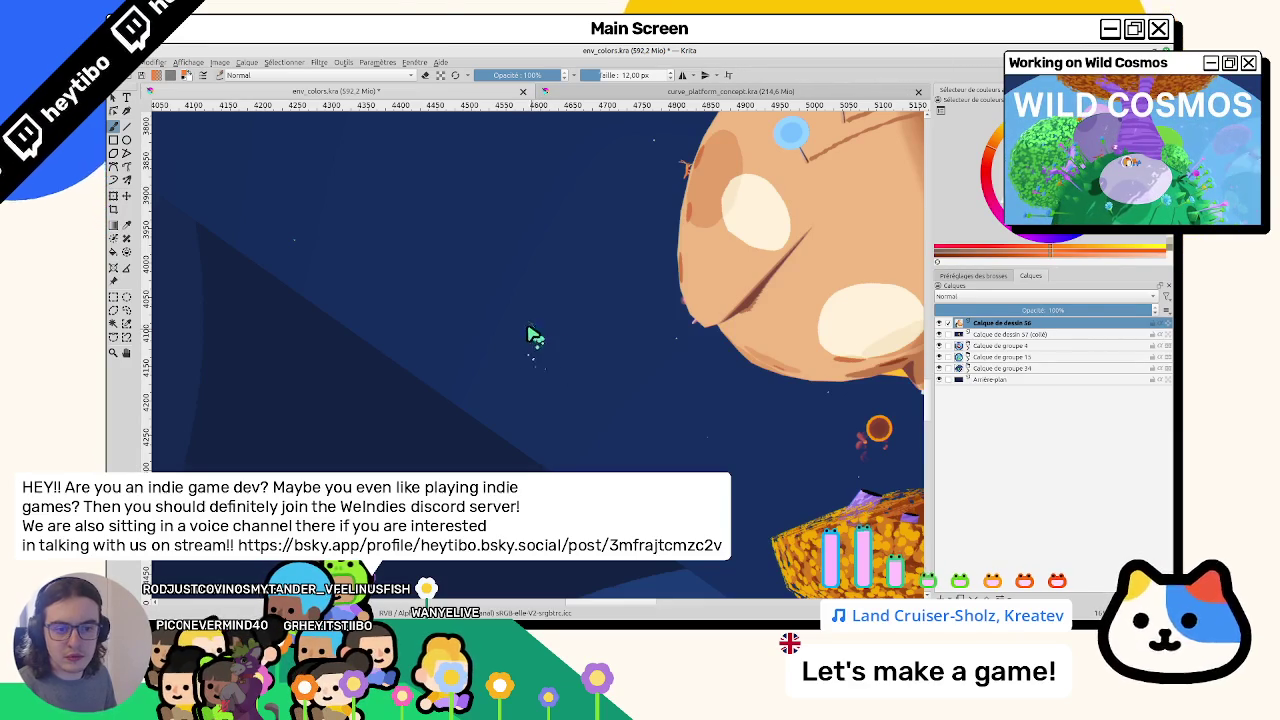
left_click_drag(560, 320, 313, 322)
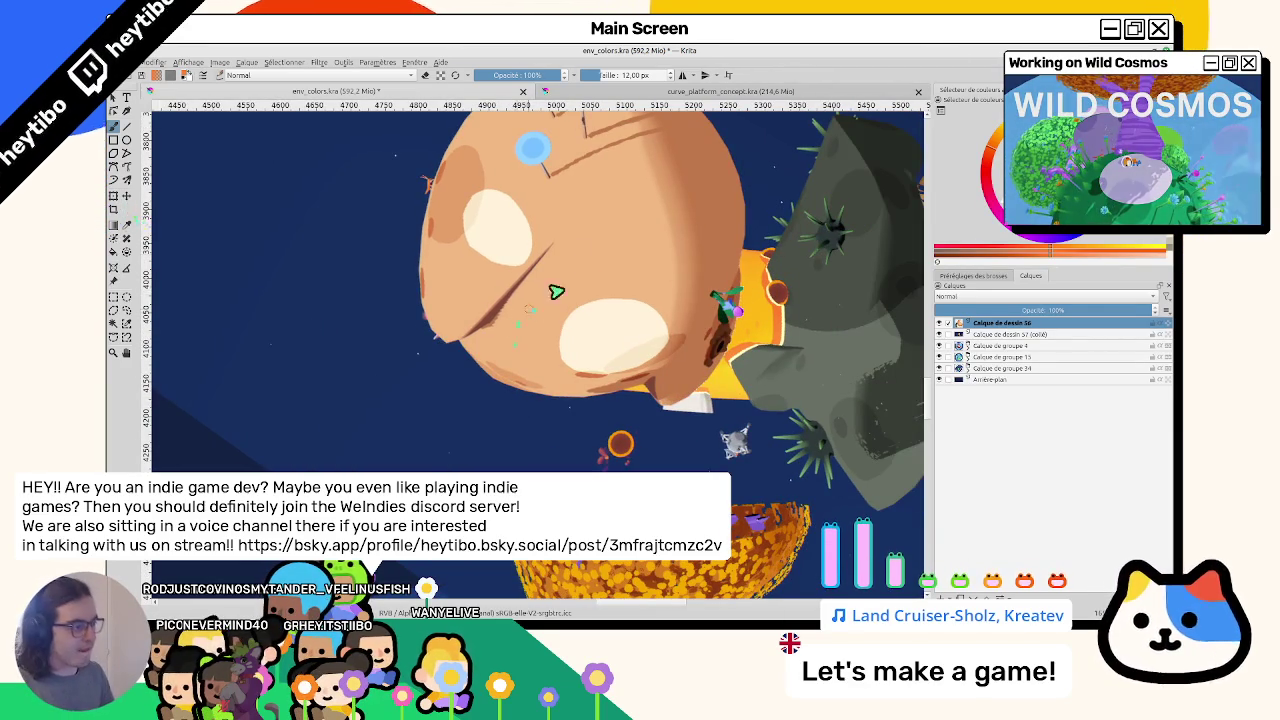
mouse_move(644, 290)
left_mouse_down()
mouse_move(563, 286)
mouse_move(557, 332)
left_mouse_up()
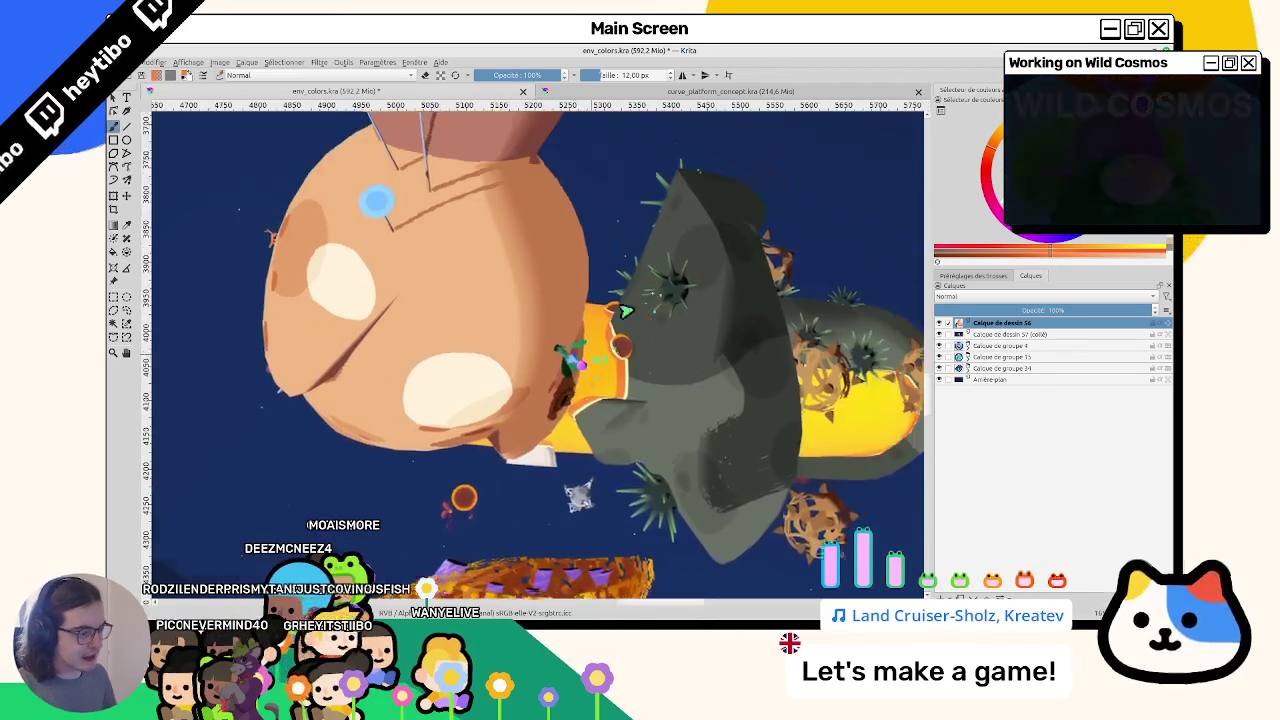
scroll(580, 360, "down", 3)
scroll(551, 363, "down", 3)
scroll(507, 413, "down", 2)
scroll(450, 460, "up", 3)
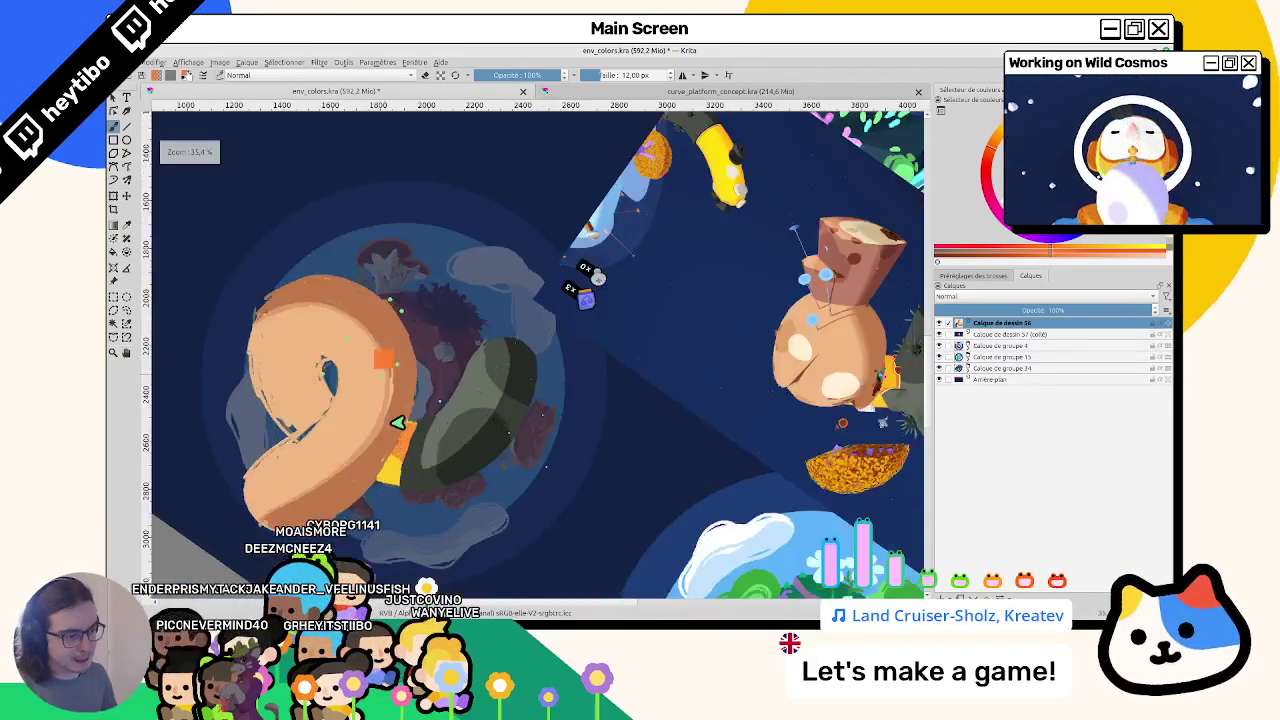
scroll(398, 524, "up", 3)
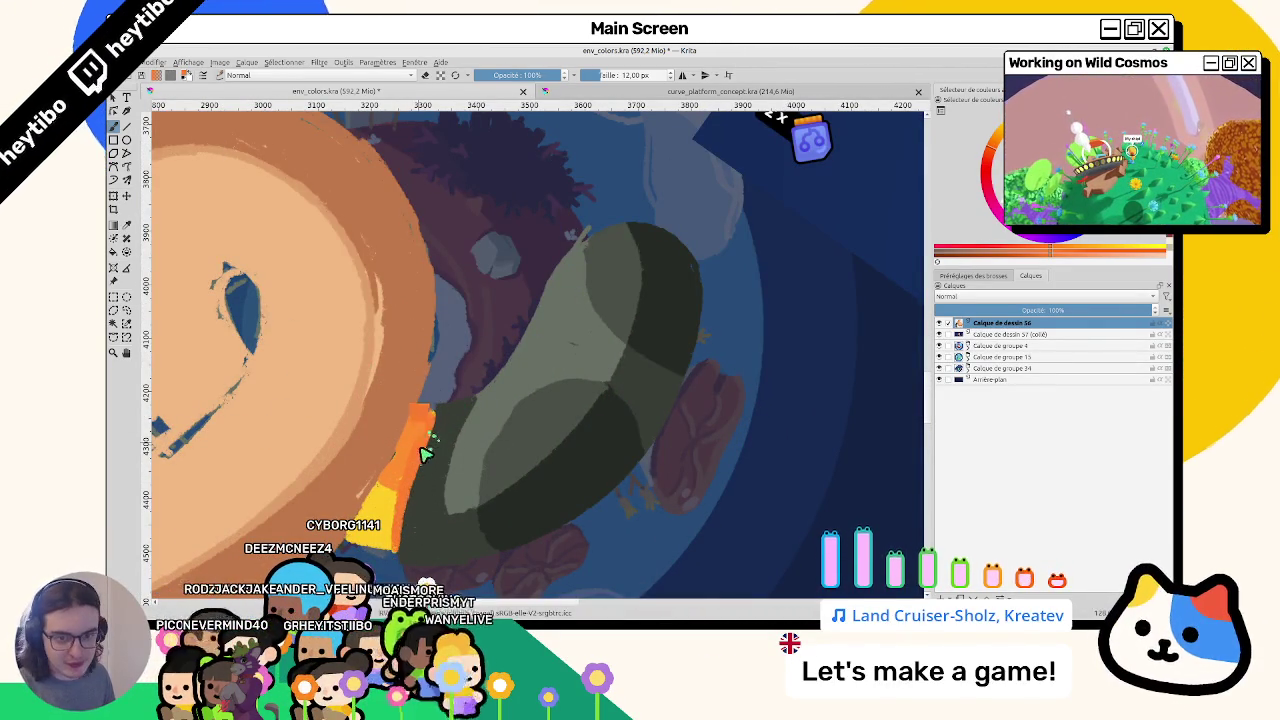
left_click(420, 500, "ctrl")
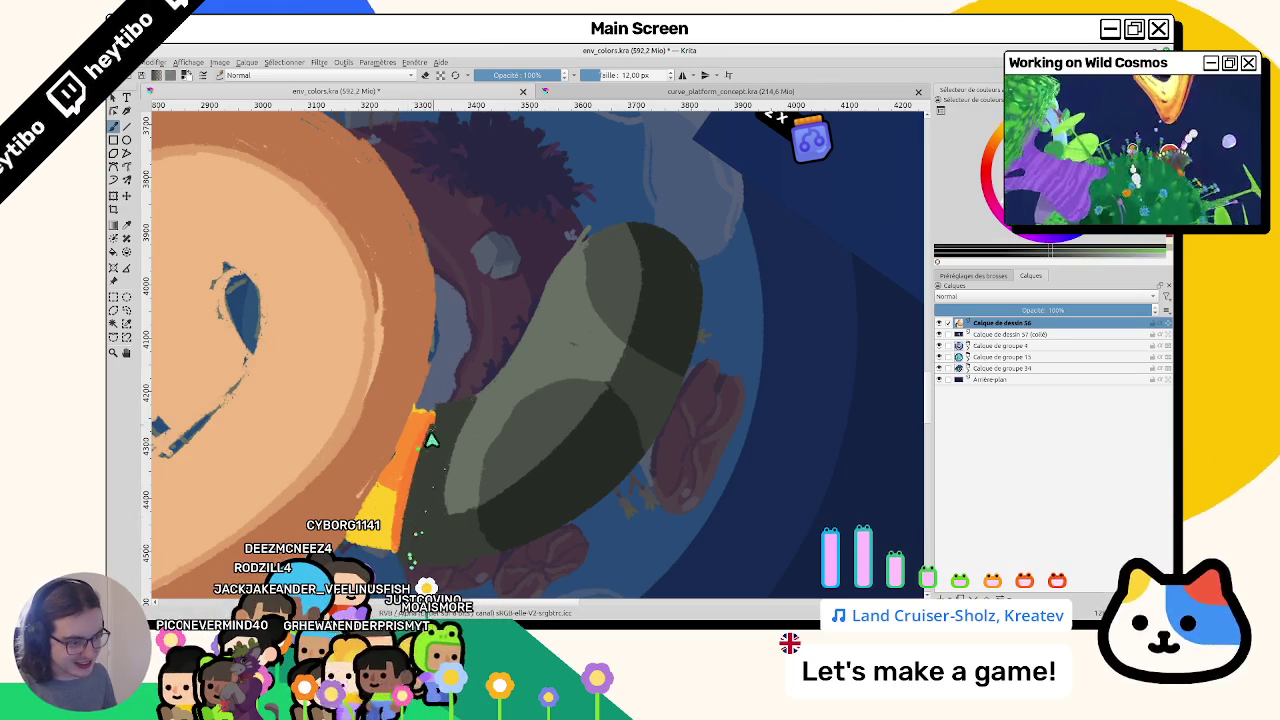
left_click(390, 497, "ctrl")
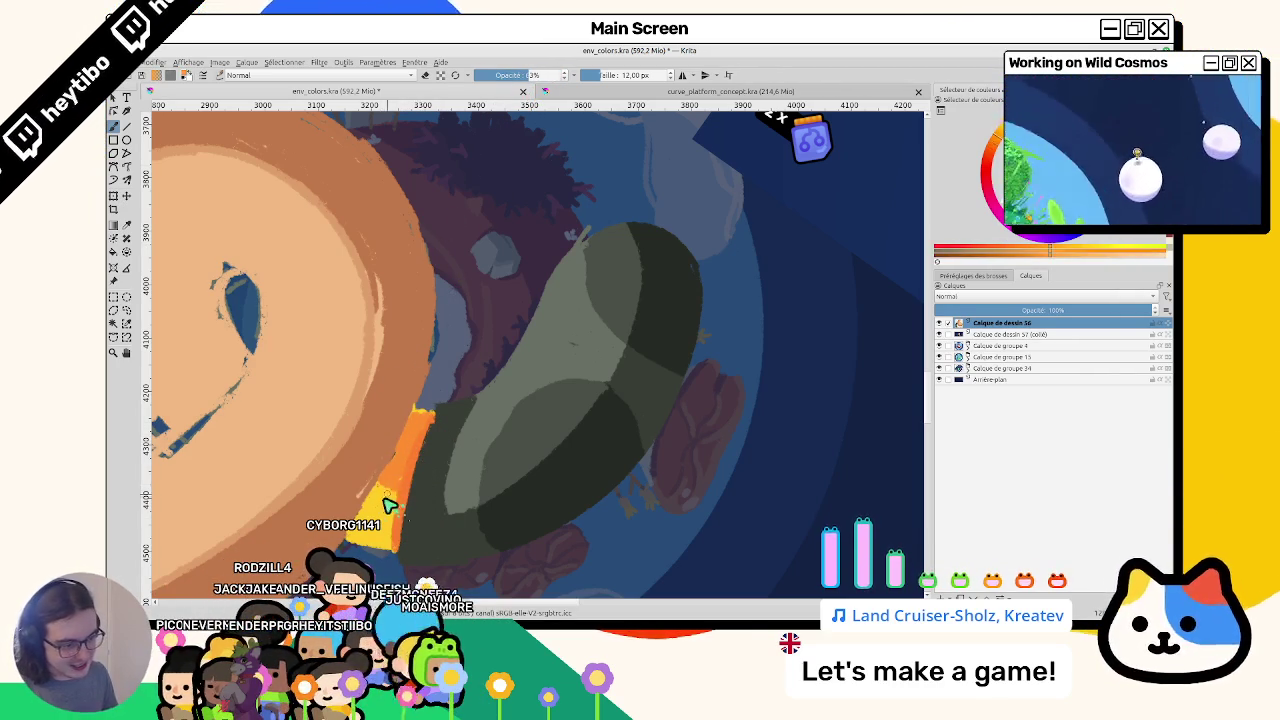
scroll(429, 343, "up", 2)
scroll(414, 366, "up", 1)
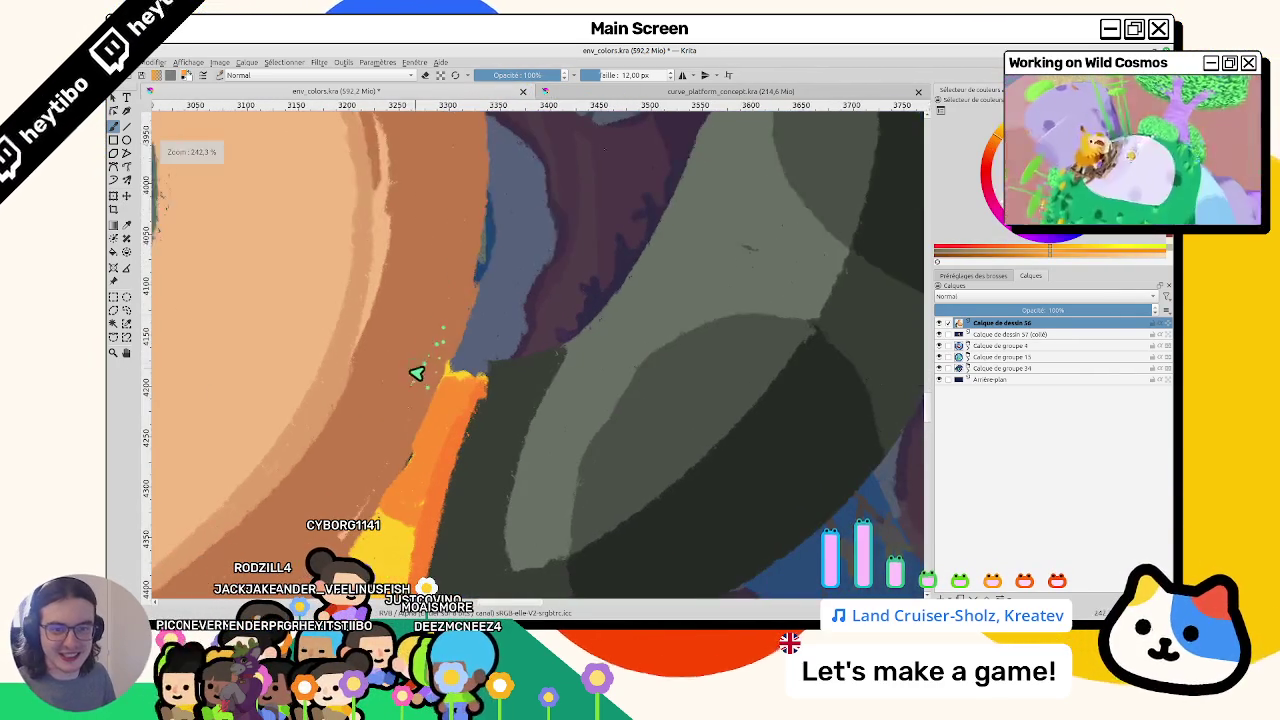
left_click_drag(400, 452, 391, 466)
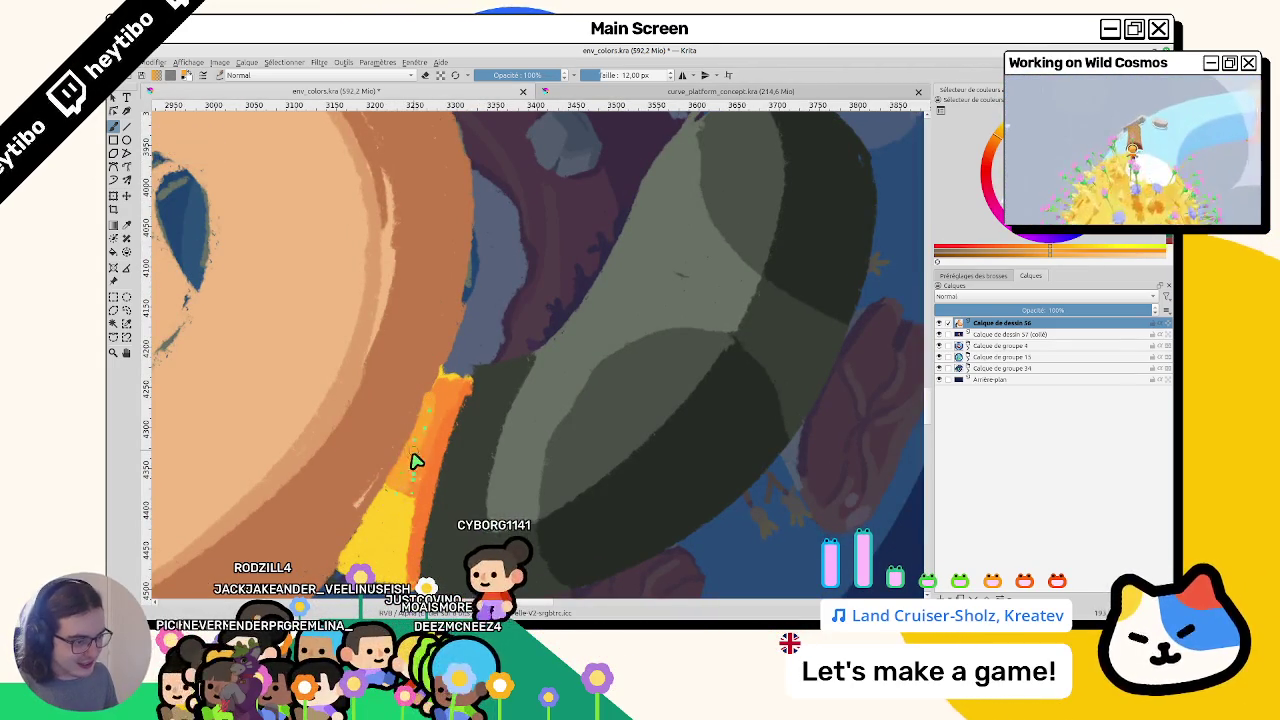
mouse_move(423, 498)
left_mouse_down()
mouse_move(437, 410)
mouse_move(606, 366)
left_mouse_up()
Reset the rotation, add a yellower stroke along the orange band, and zoom out to both planets.
key("5")
key("minus")
key("minus")
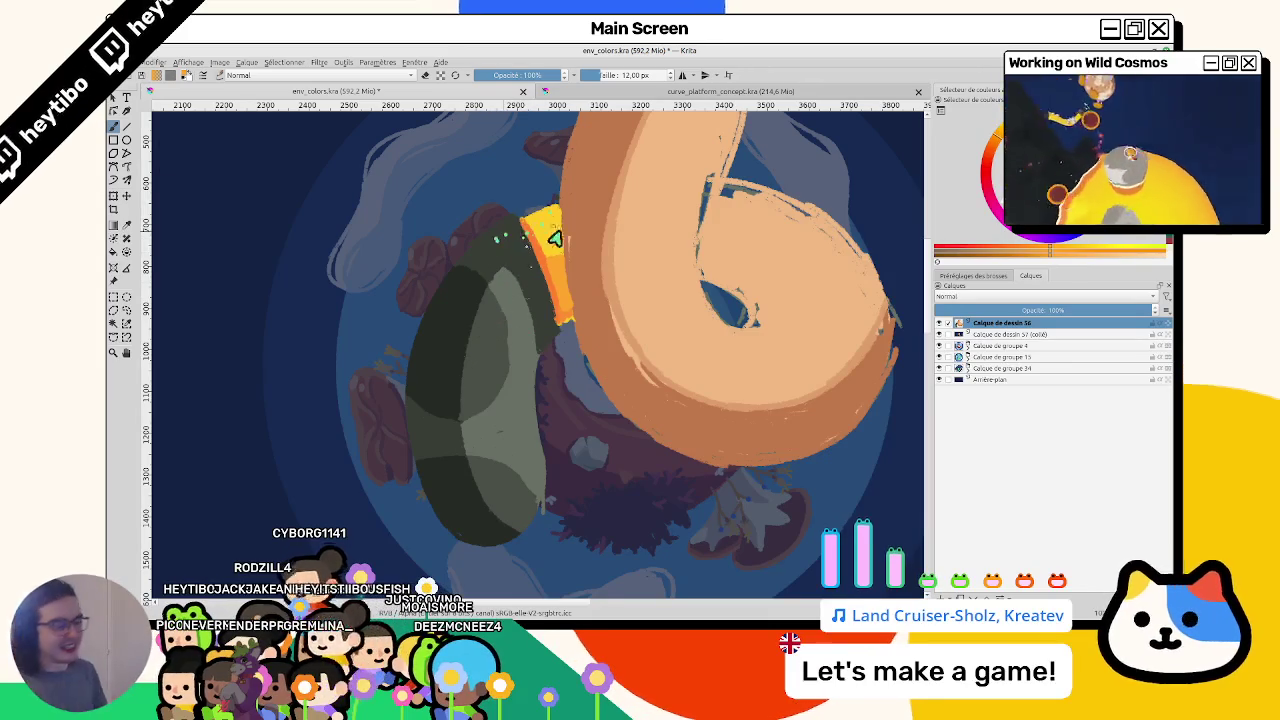
left_click_drag(552, 234, 547, 285)
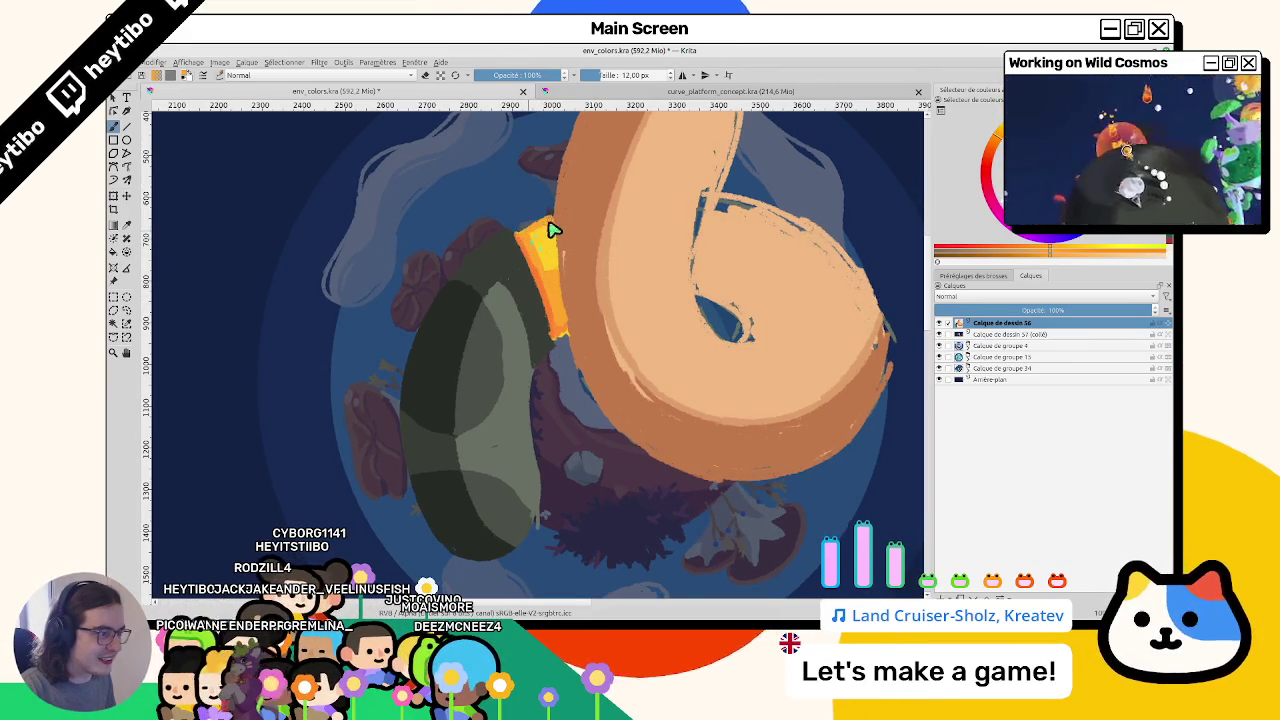
mouse_move(545, 252)
left_mouse_down()
mouse_move(549, 292)
mouse_move(533, 251)
left_mouse_up()
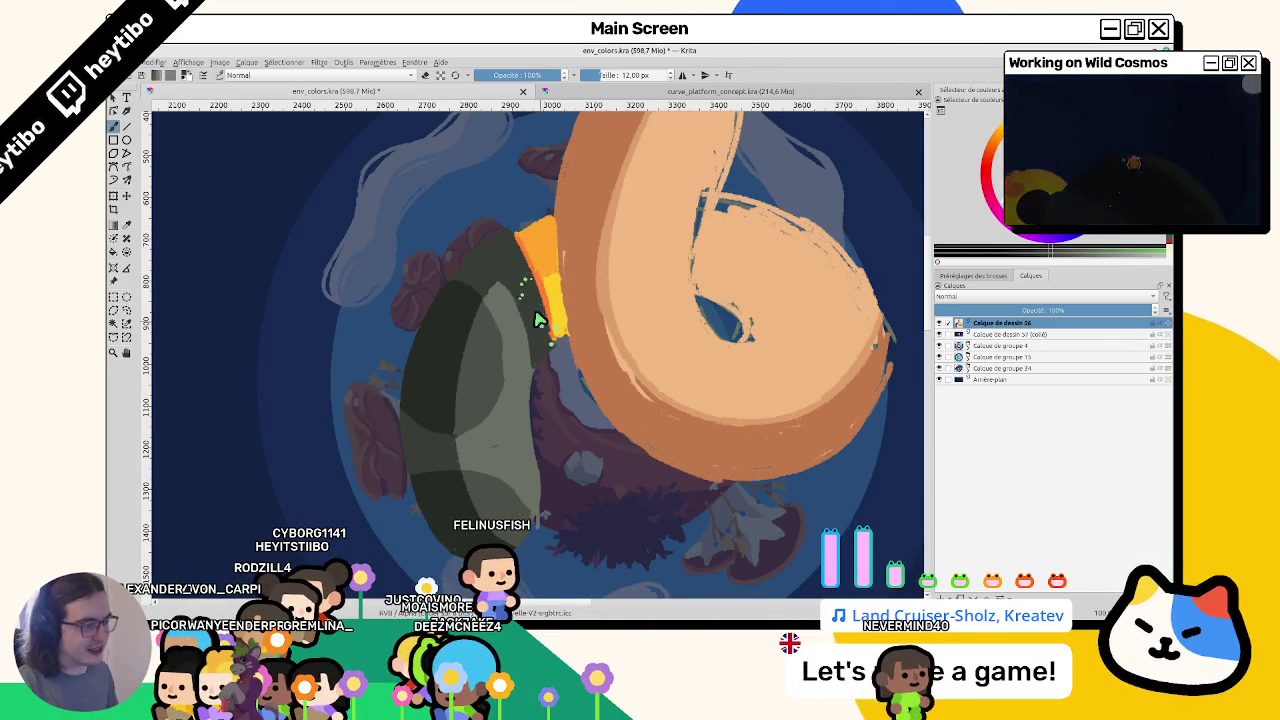
left_click_drag(533, 268, 495, 357)
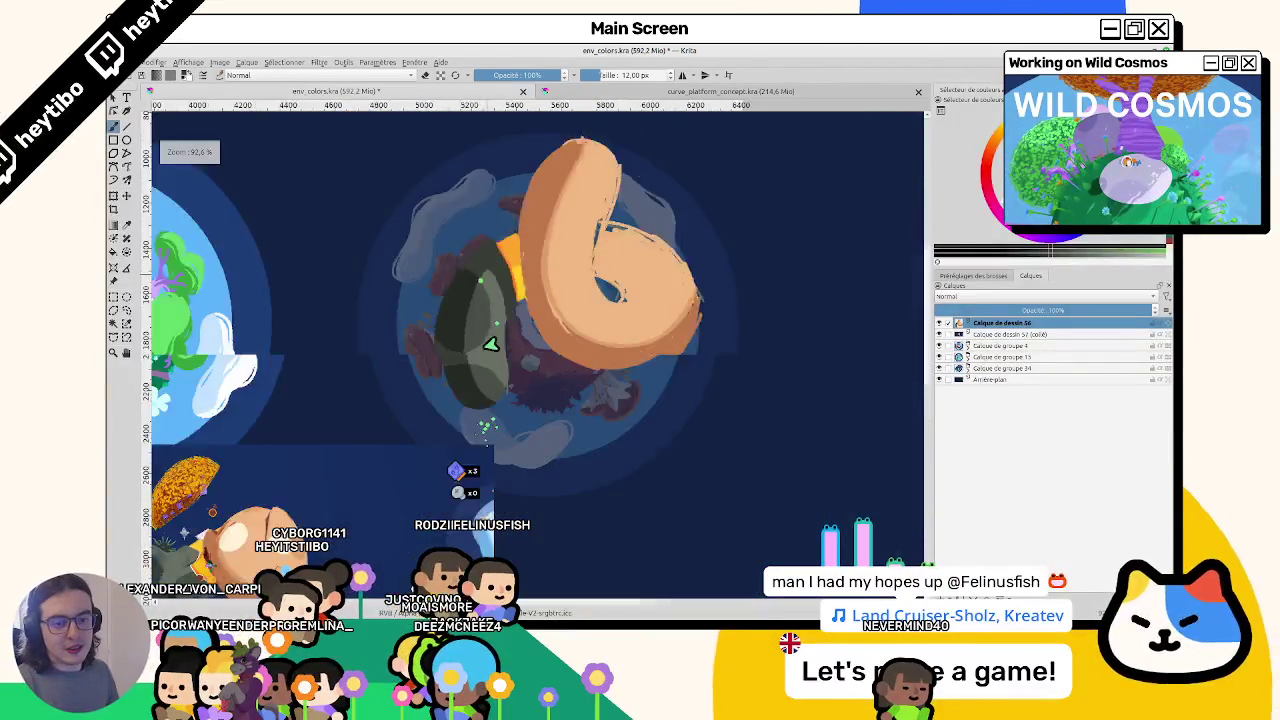
mouse_move(457, 393)
left_mouse_down()
mouse_move(513, 308)
mouse_move(295, 250)
left_mouse_up()
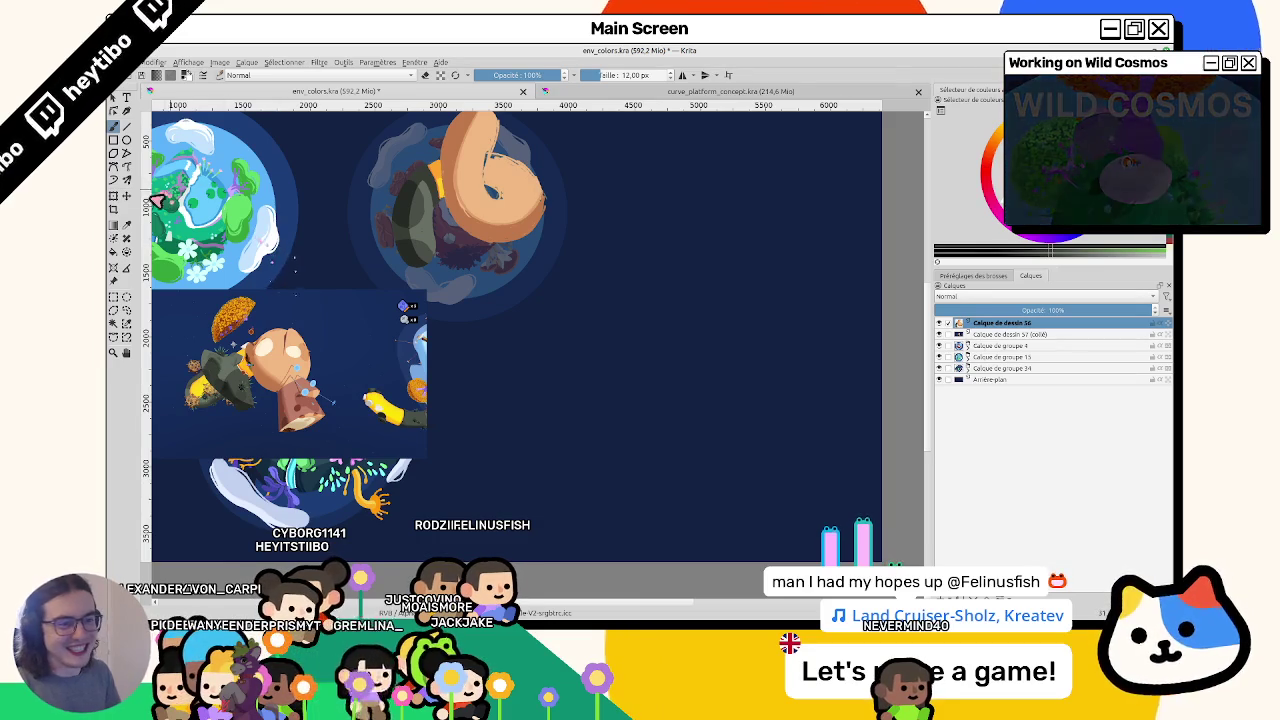
Move the 6 artwork down-right and switch between Calque de groupe 4 and Calque de dessin 56.
left_click_drag(432, 195, 694, 440)
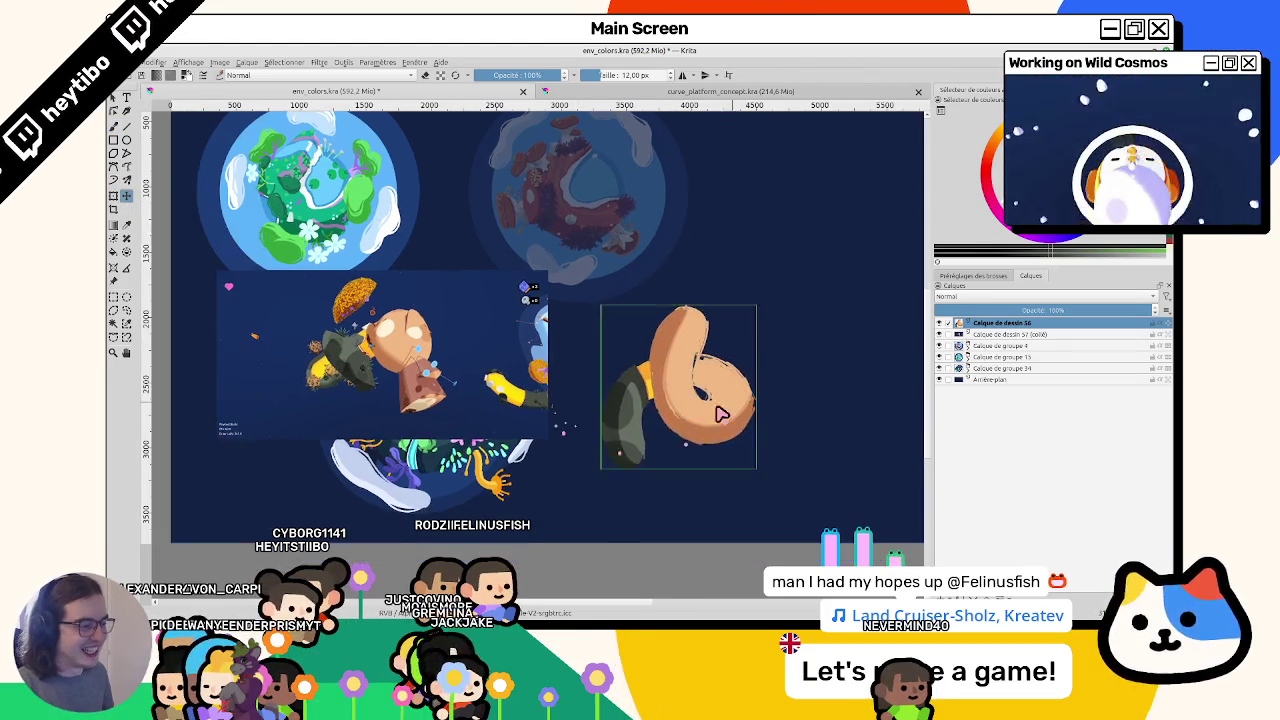
left_click(1003, 345)
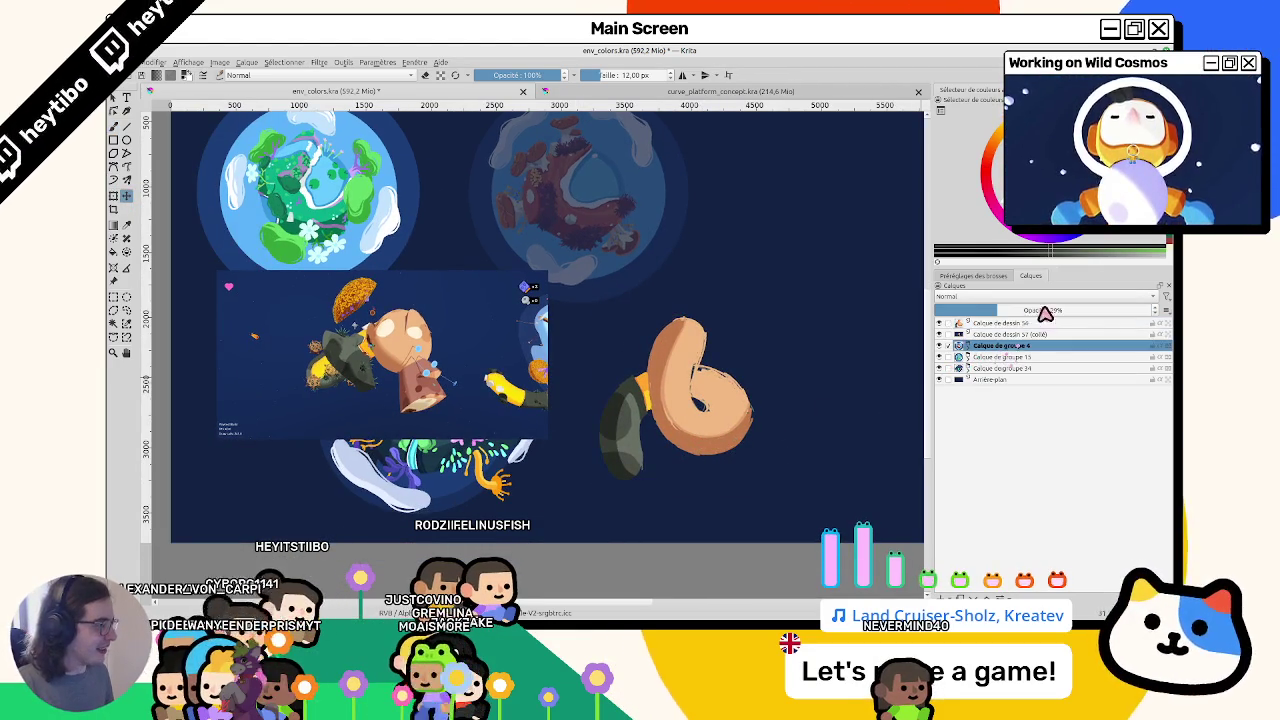
scroll(760, 360, "up", 2)
scroll(680, 345, "up", 3)
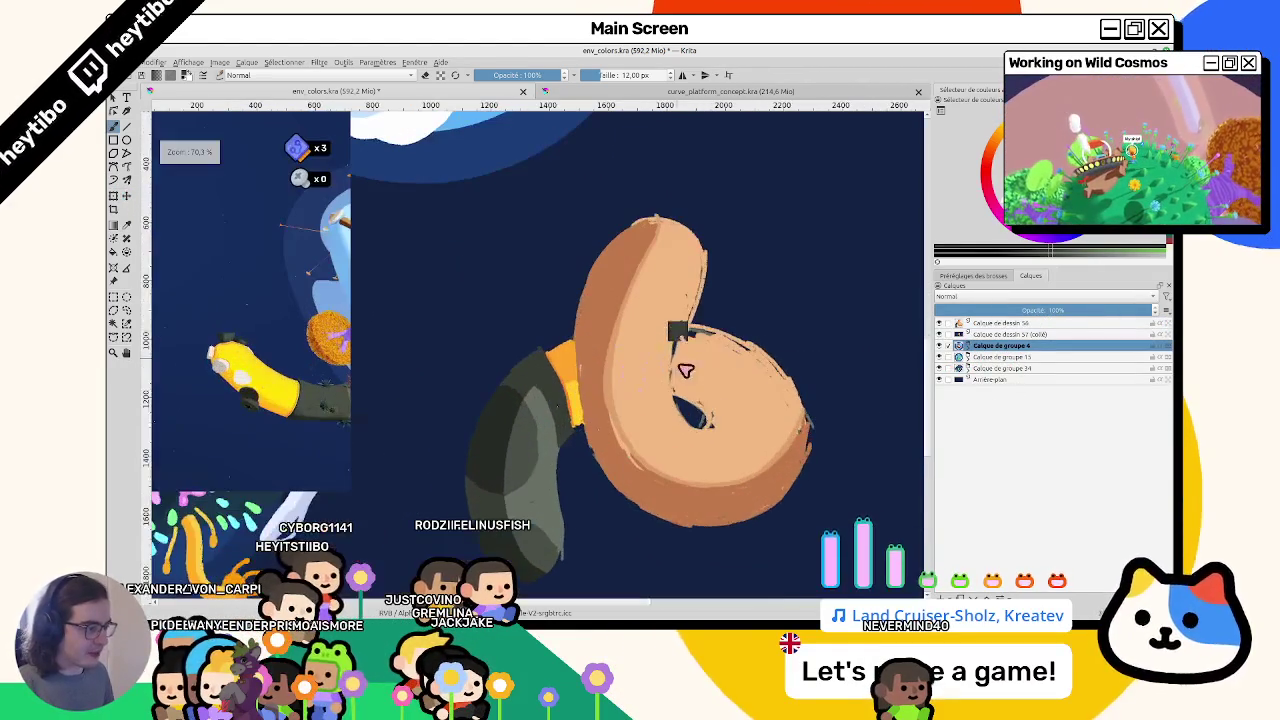
left_click(998, 323)
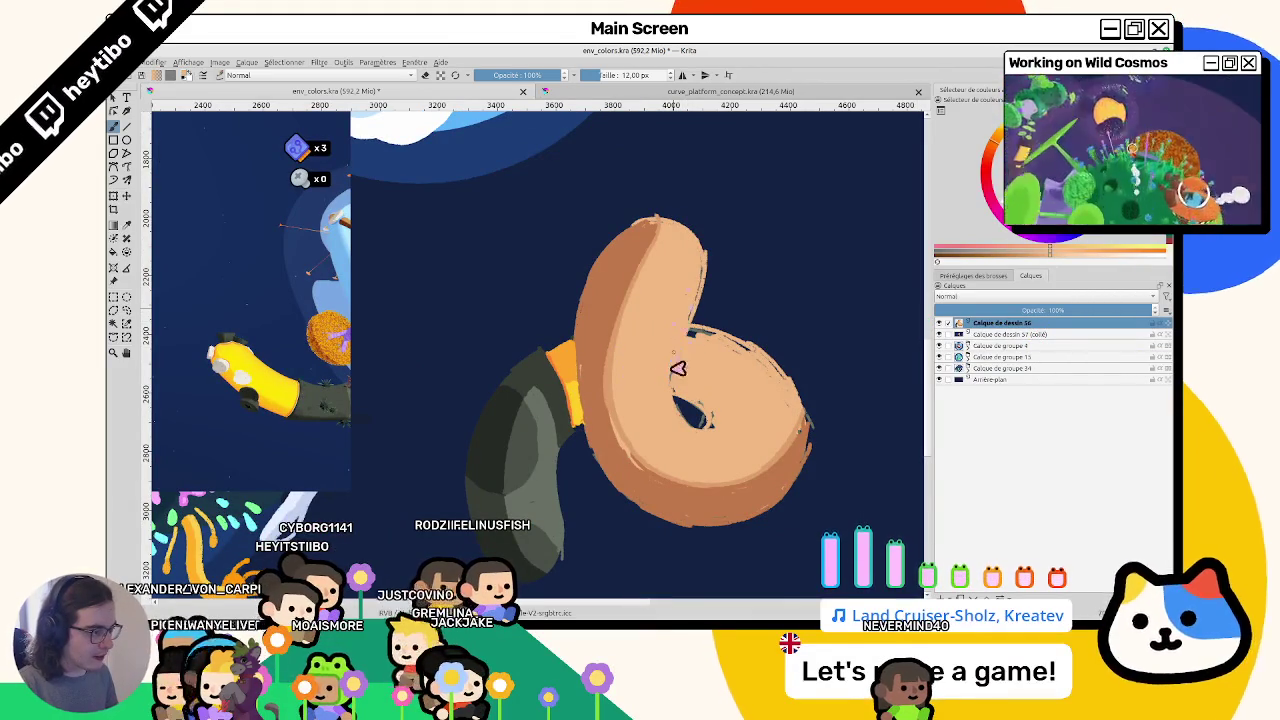
Cover the dark line inside the donut with a light-brown curve down to the hole's edge.
left_click_drag(665, 423, 593, 218)
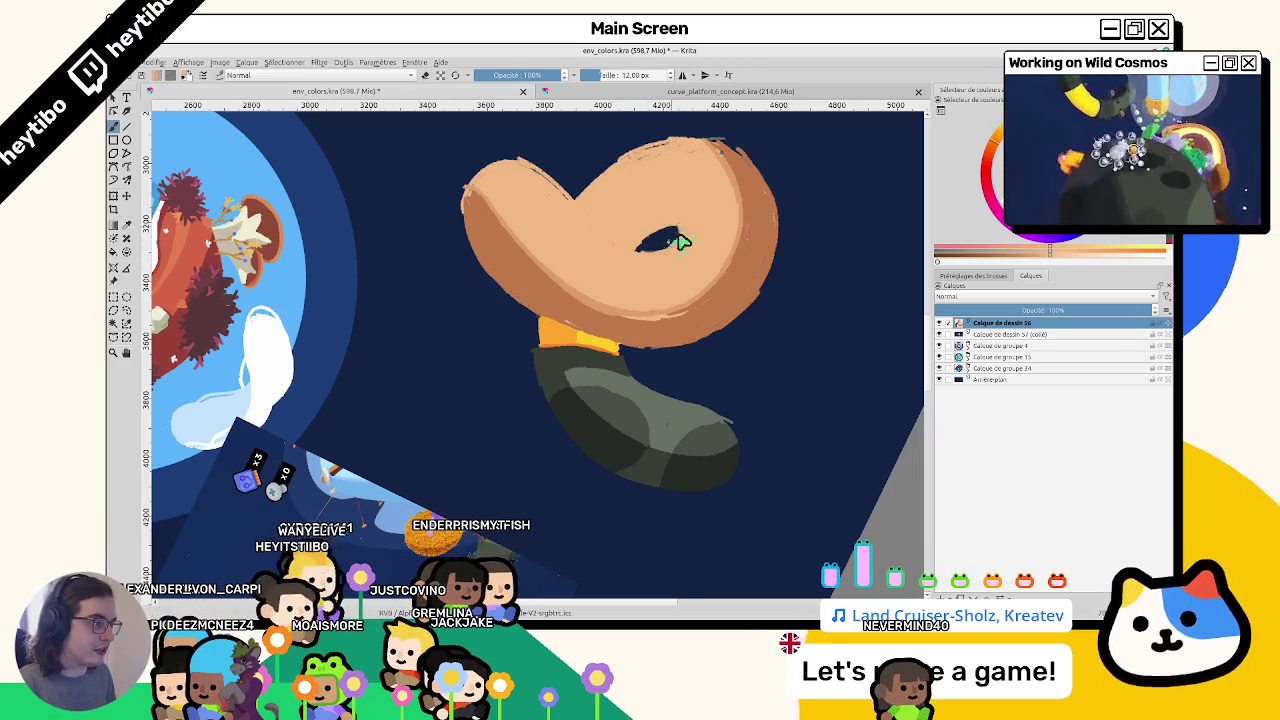
left_click_drag(703, 286, 666, 226)
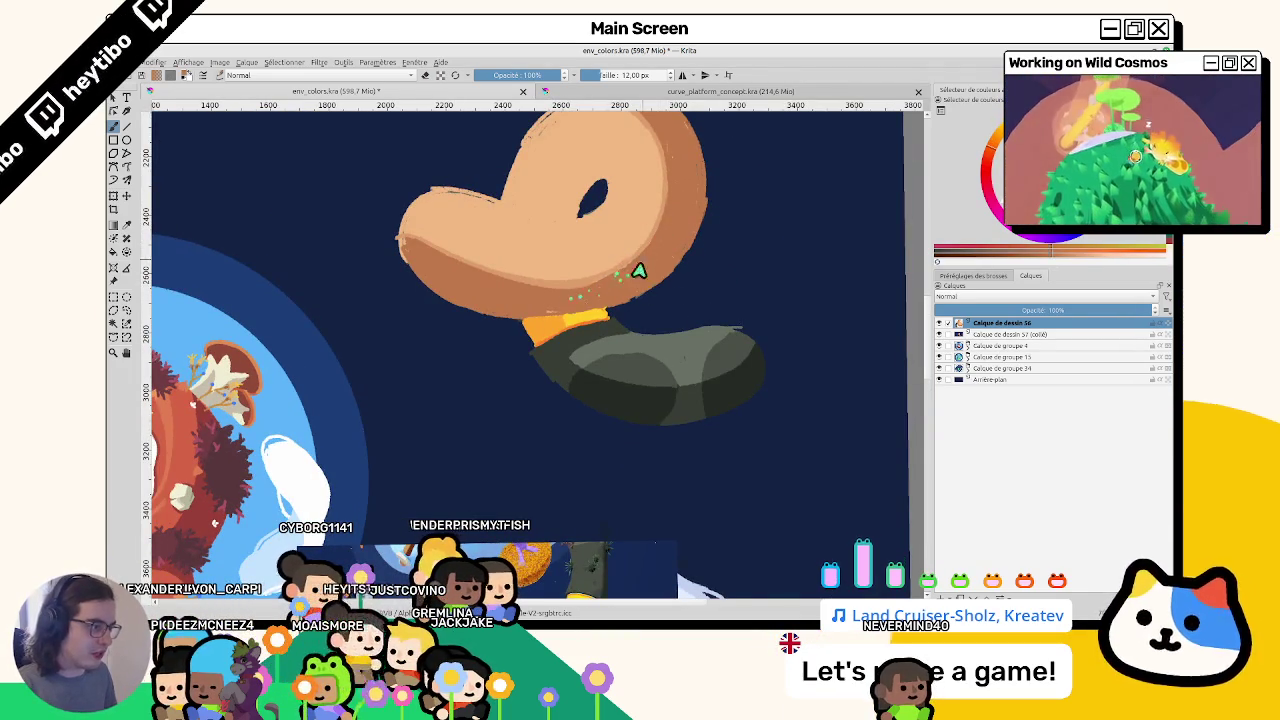
mouse_move(560, 316)
left_mouse_down()
mouse_move(678, 380)
mouse_move(563, 366)
mouse_move(530, 428)
mouse_move(534, 382)
left_mouse_up()
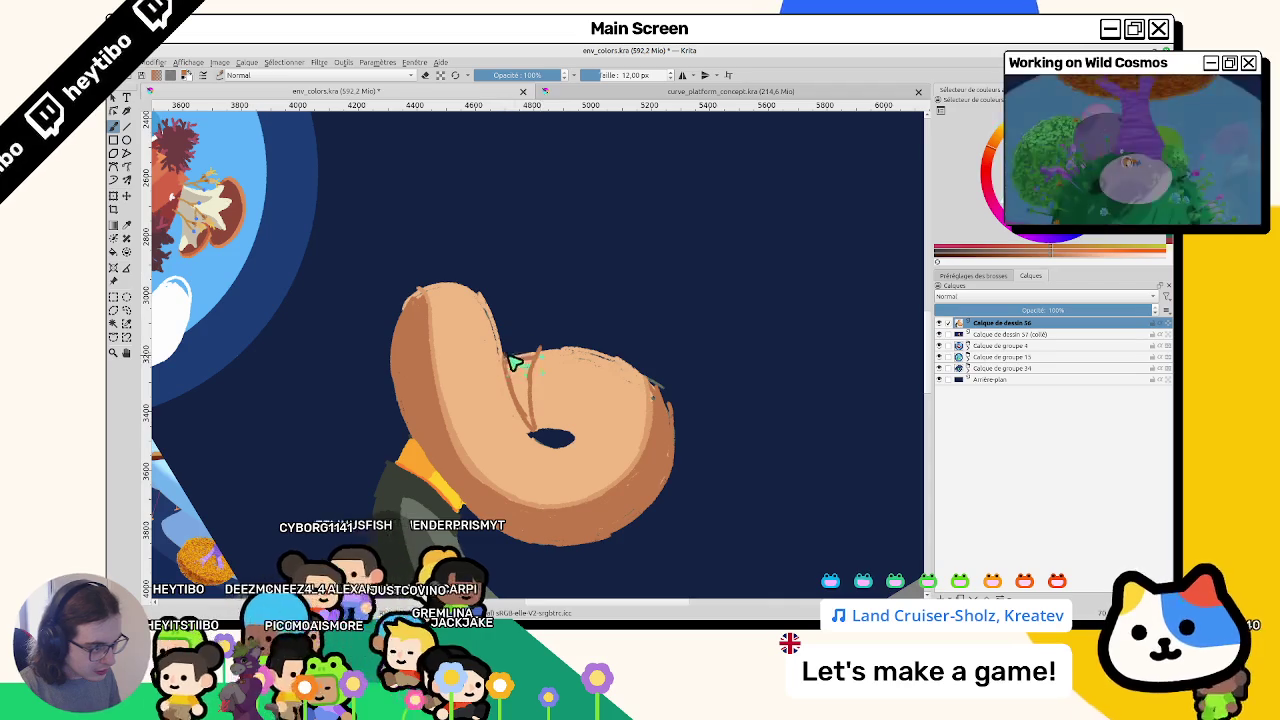
left_click_drag(530, 372, 510, 378)
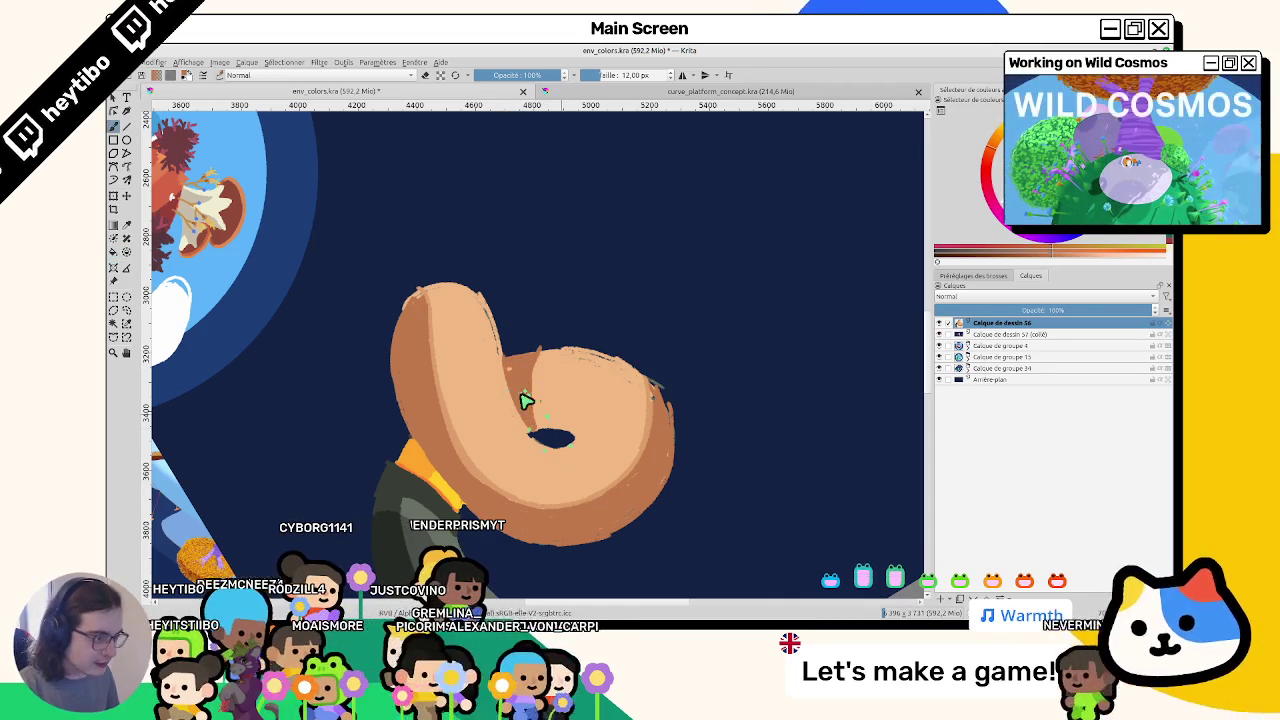
scroll(666, 394, "up", 3)
scroll(640, 411, "up", 1)
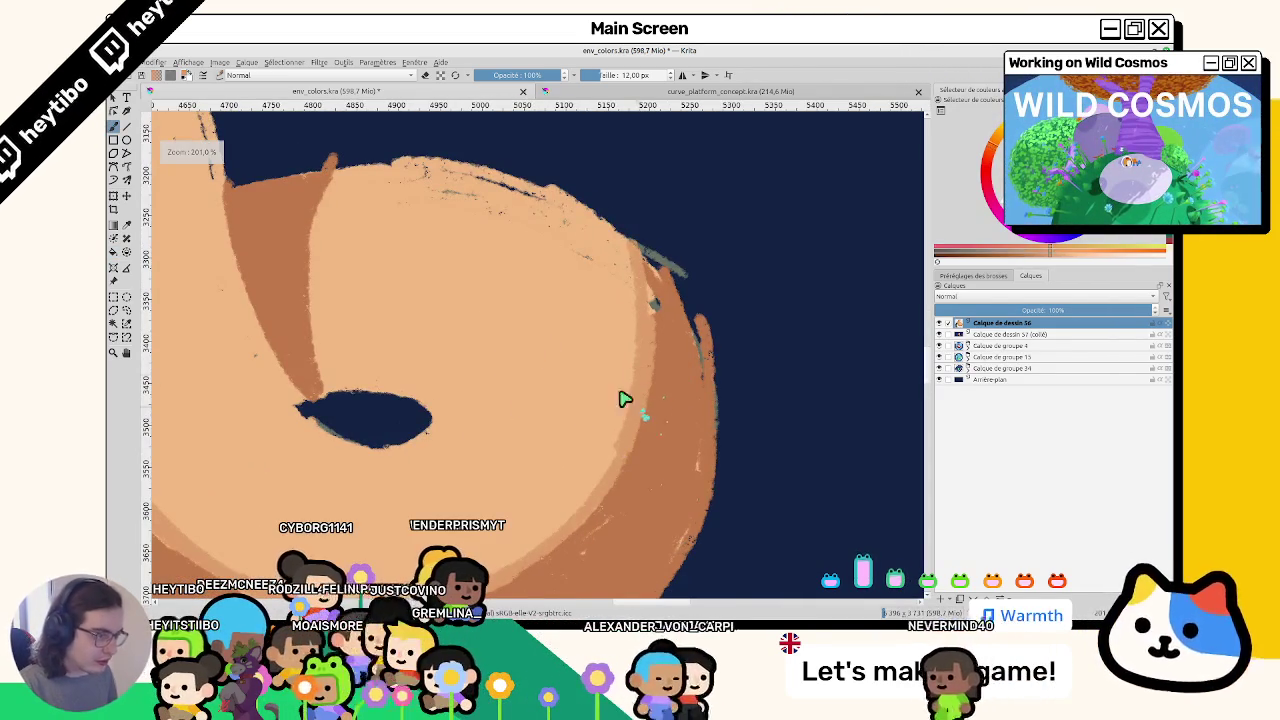
mouse_move(334, 196)
left_mouse_down()
mouse_move(328, 288)
mouse_move(412, 404)
left_mouse_up()
Spin and zoom the view, then reset the canvas rotation to upright.
mouse_move(313, 364)
left_mouse_down()
mouse_move(306, 266)
mouse_move(423, 400)
mouse_move(609, 240)
mouse_move(715, 413)
mouse_move(597, 357)
left_mouse_up()
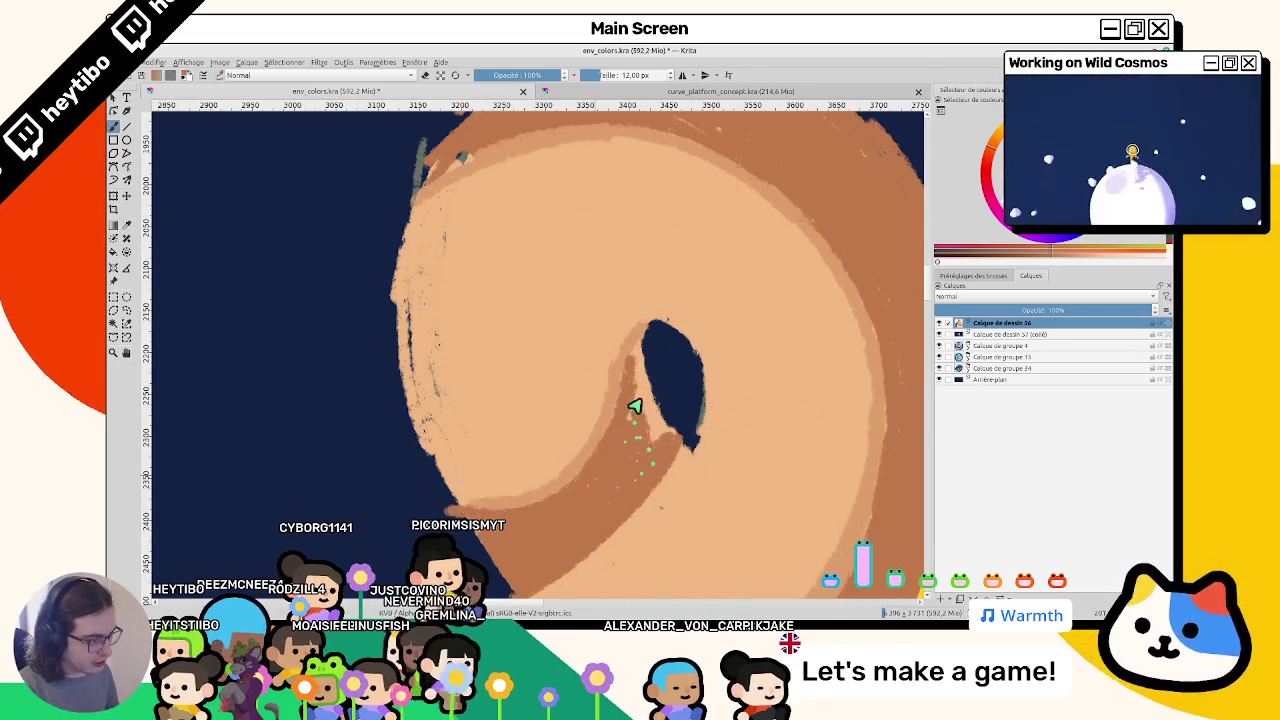
mouse_move(645, 385)
left_mouse_down()
mouse_move(651, 509)
mouse_move(400, 470)
mouse_move(437, 463)
mouse_move(490, 372)
left_mouse_up()
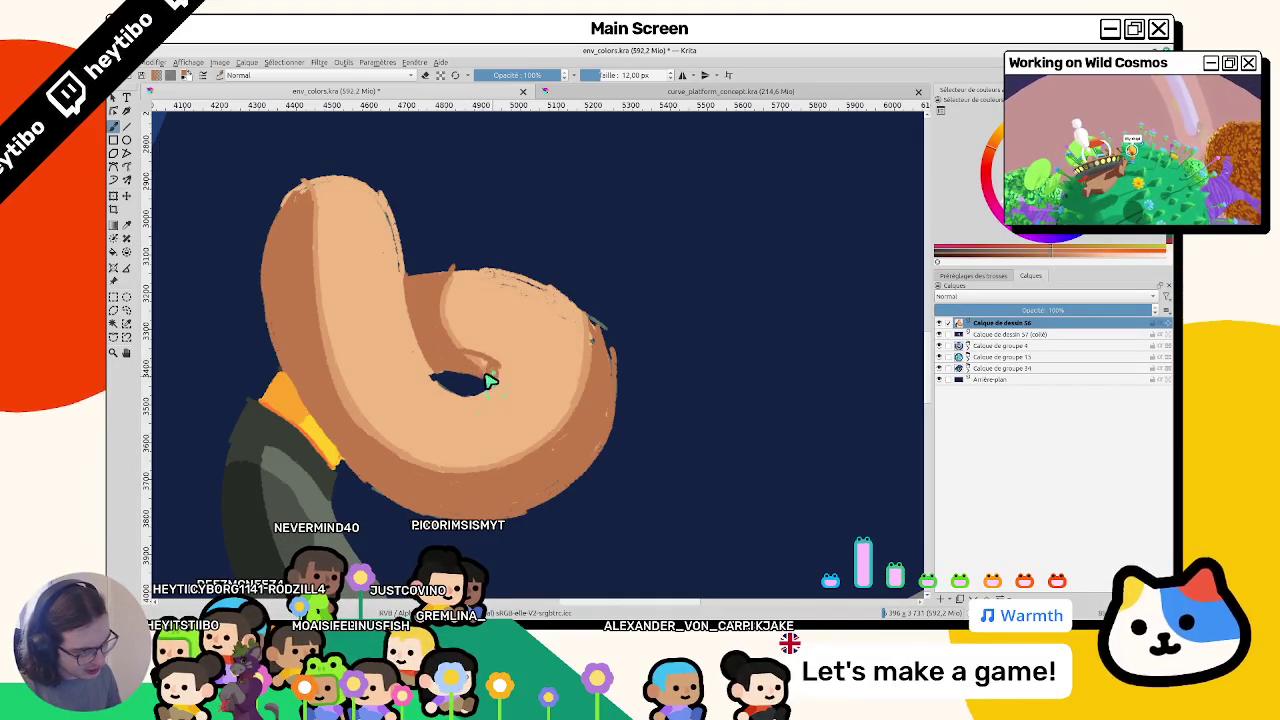
mouse_move(478, 371)
left_mouse_down()
mouse_move(689, 374)
mouse_move(534, 409)
mouse_move(466, 443)
left_mouse_up()
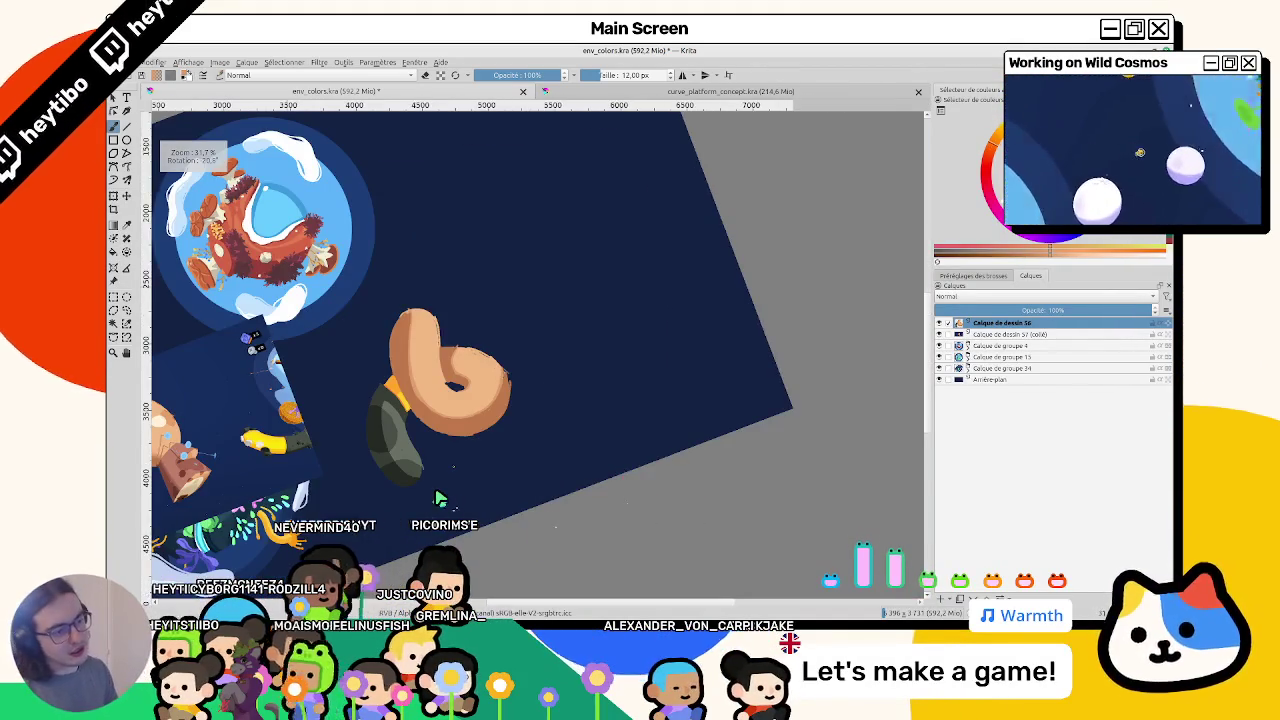
key("5")
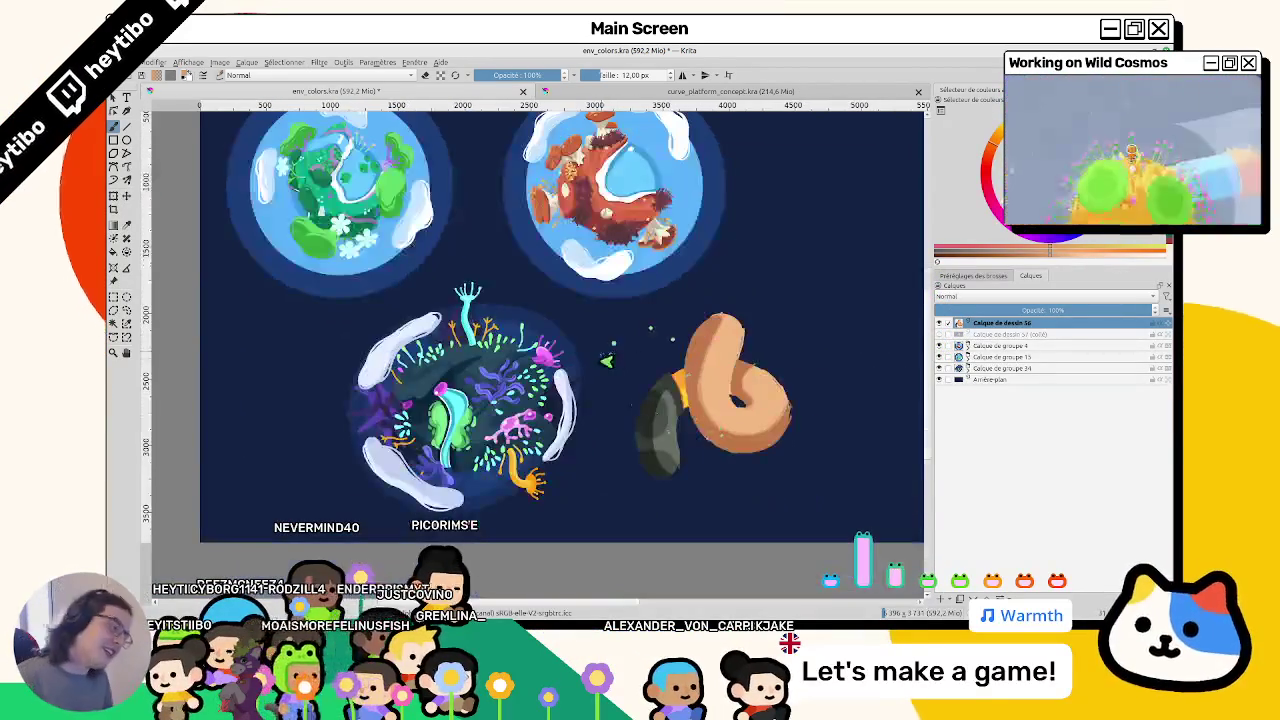
Fill the orange cap outline above the 6 and outline a second cap to its right.
scroll(687, 331, "up", 3)
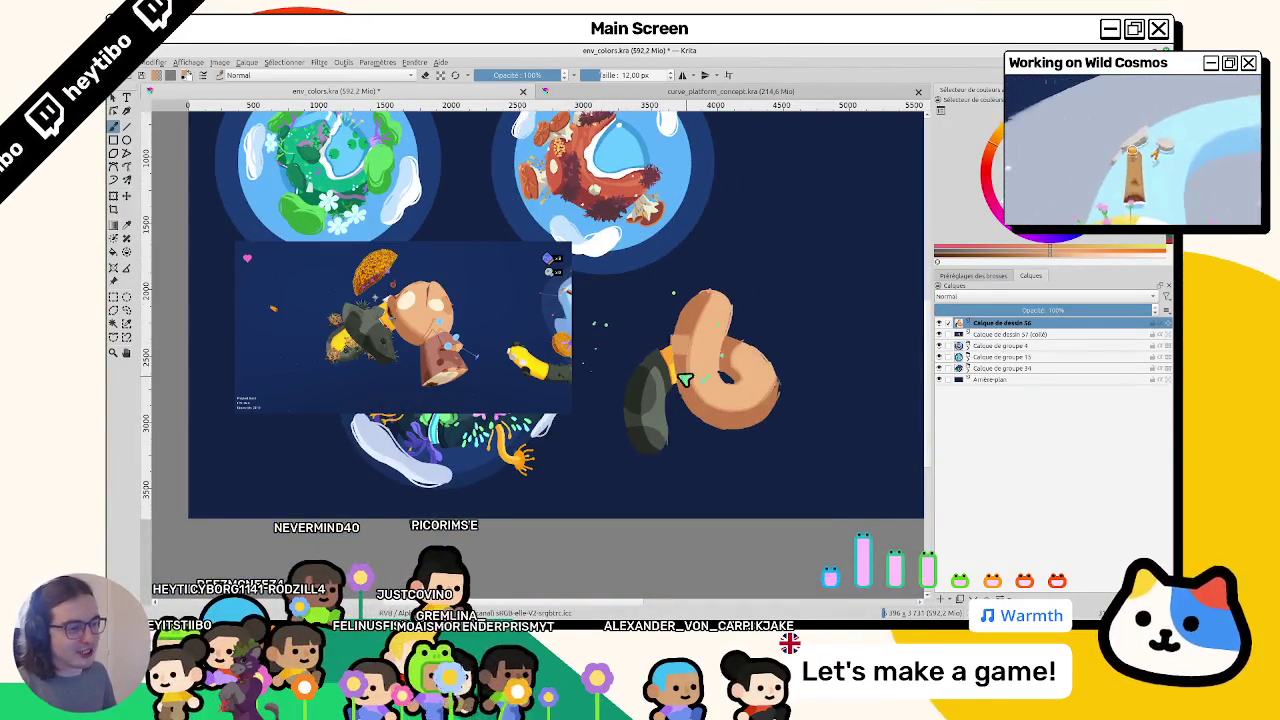
scroll(470, 330, "up", 2)
scroll(308, 384, "up", 3)
scroll(308, 384, "up", 3)
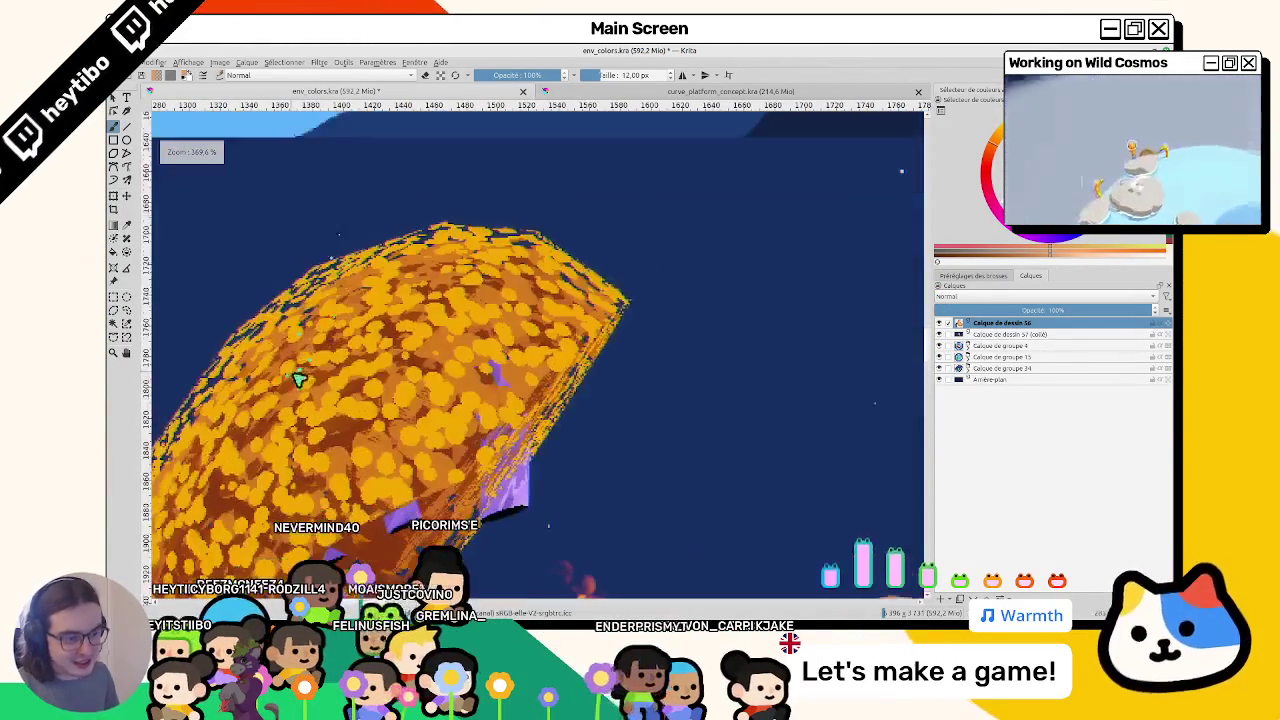
scroll(308, 384, "down", 5)
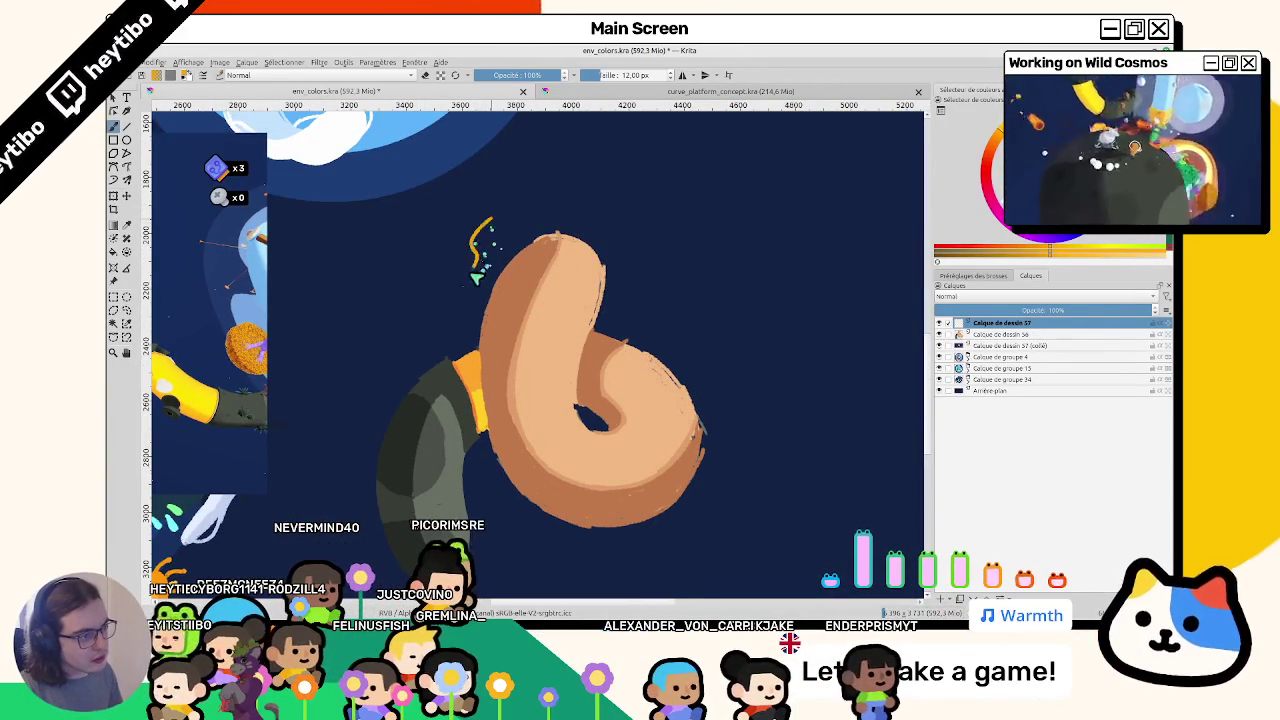
left_click_drag(519, 210, 538, 212)
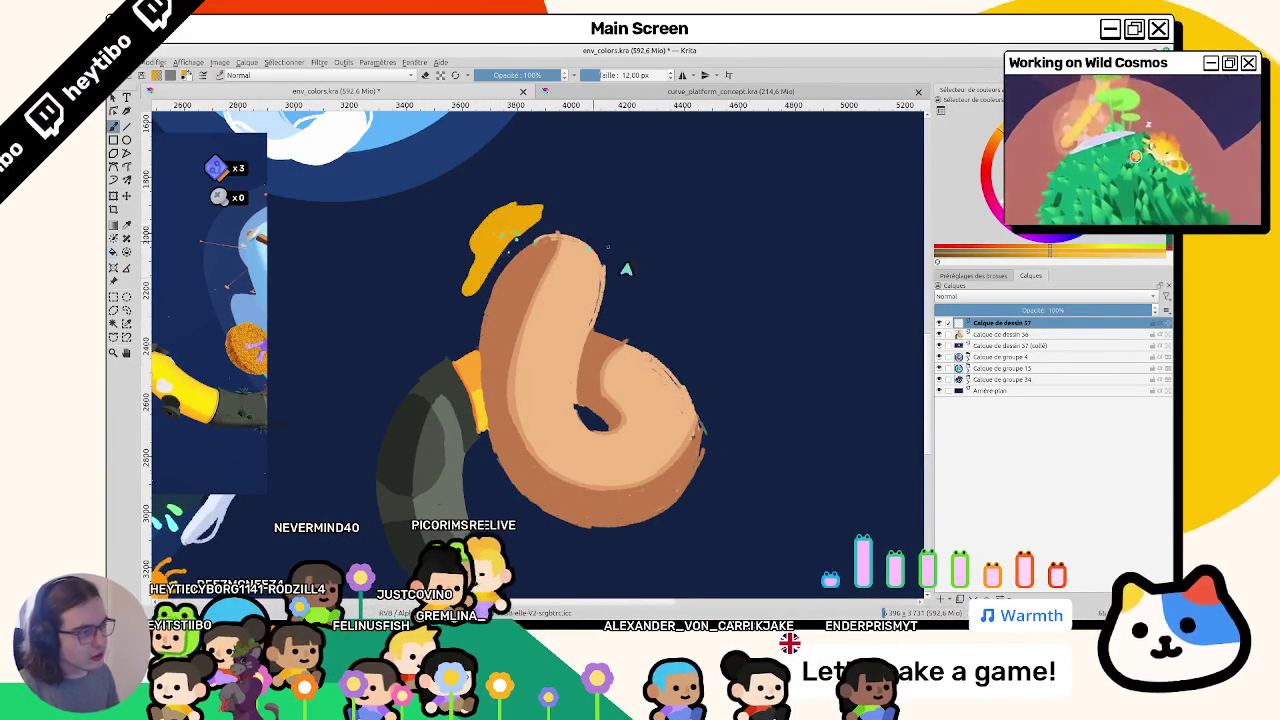
left_click_drag(706, 358, 697, 346)
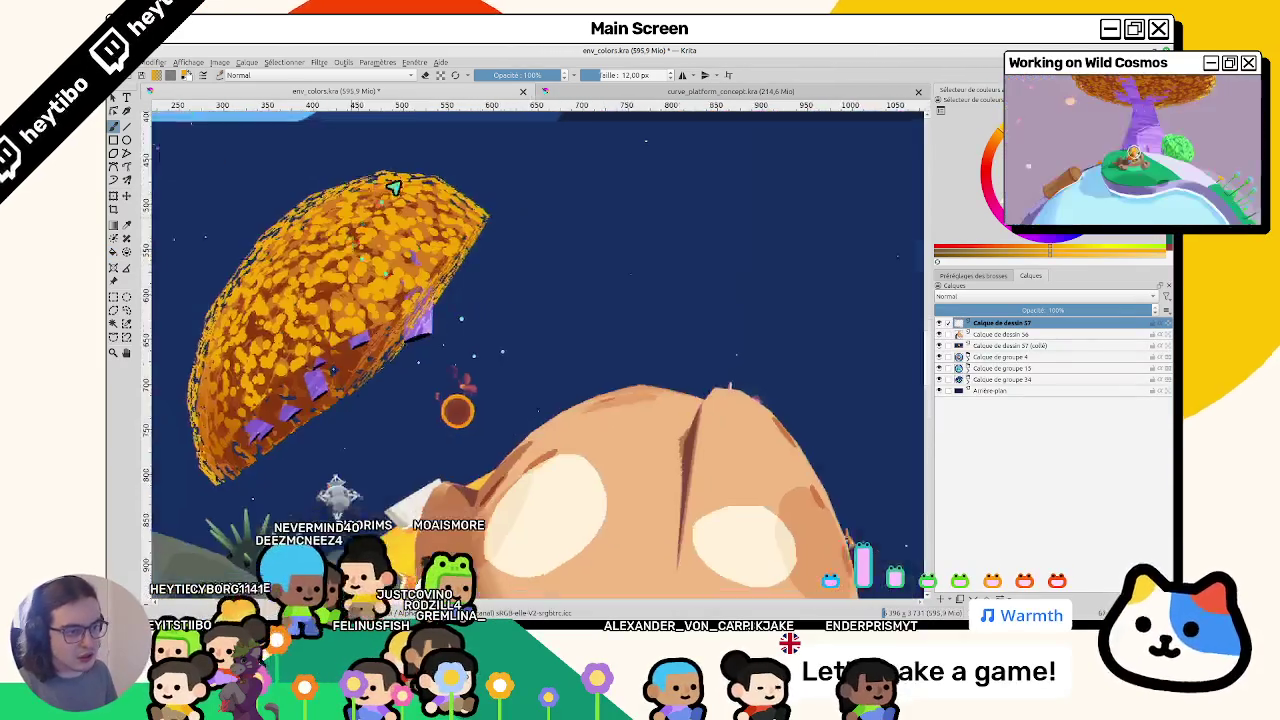
Fill the right-hand cap outline with yellow-orange.
scroll(440, 316, "up", 5)
scroll(440, 316, "down", 6)
scroll(580, 350, "up", 1)
scroll(568, 330, "up", 2)
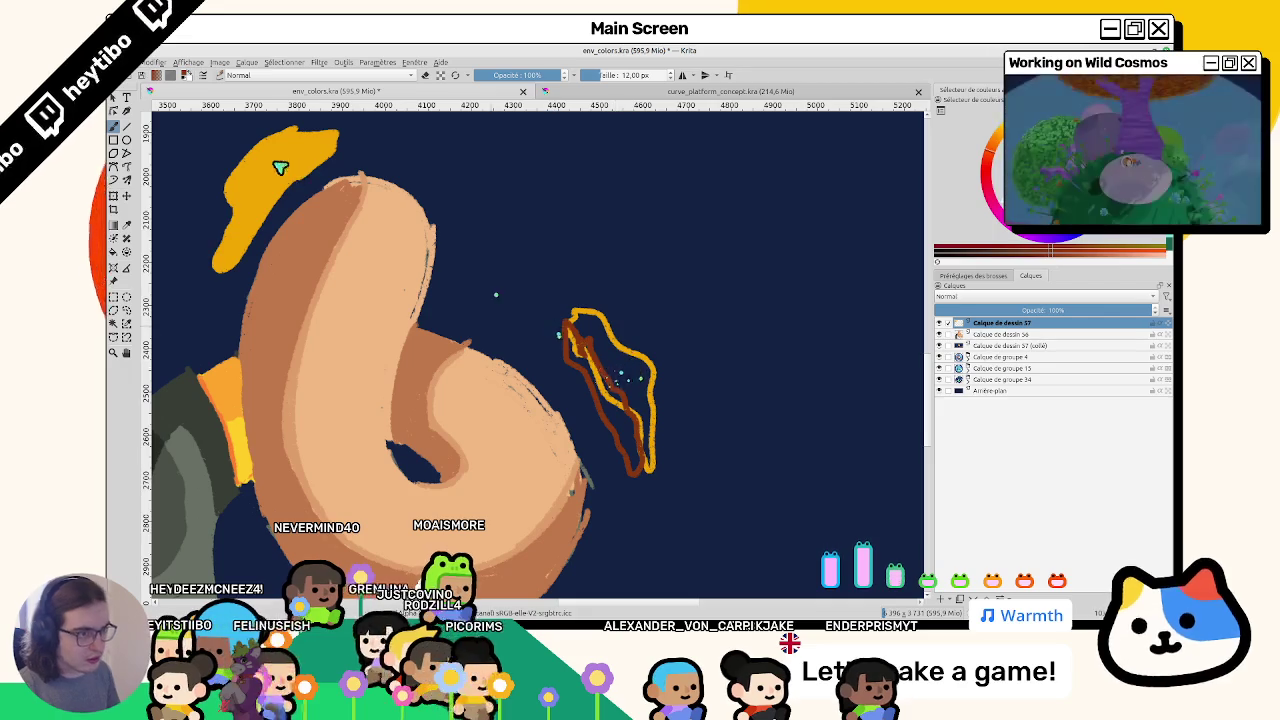
key("f")
left_click(635, 378)
Shade the hat's lower edge dark brown and recolour its yellow top darker orange-brown.
left_click_drag(535, 385, 440, 375)
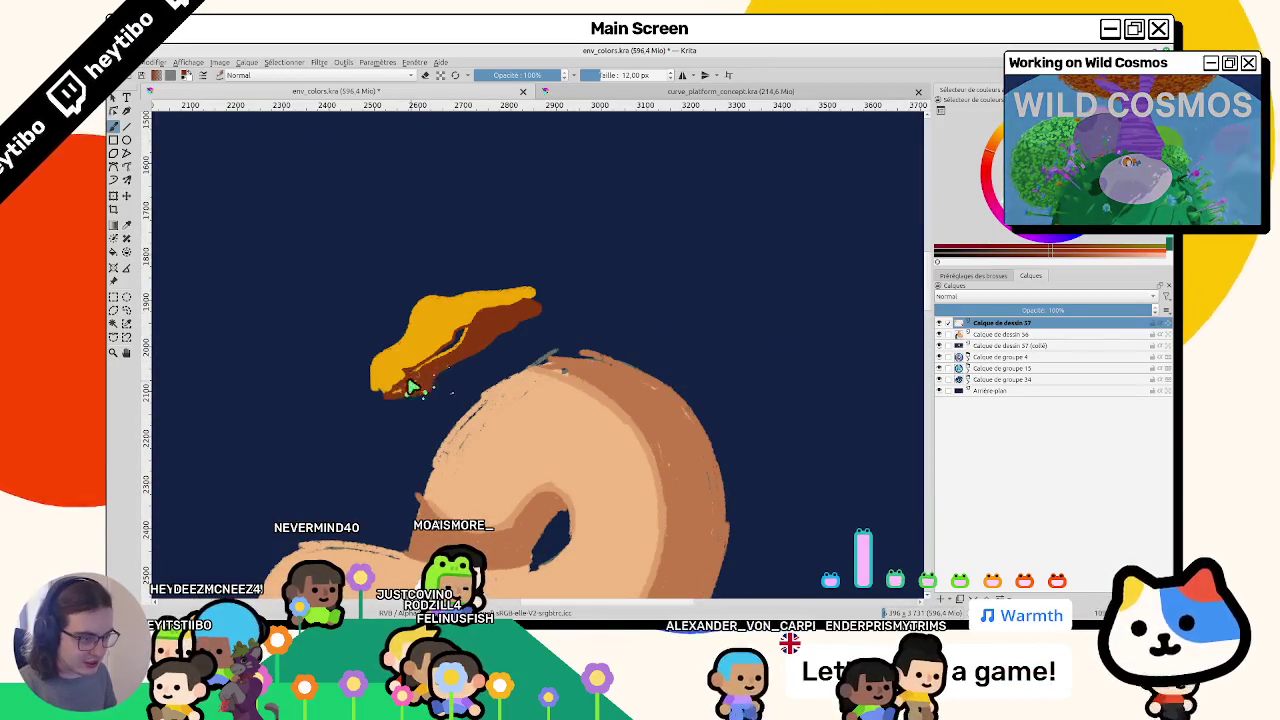
mouse_move(462, 345)
left_mouse_down()
mouse_move(484, 366)
mouse_move(543, 376)
left_mouse_up()
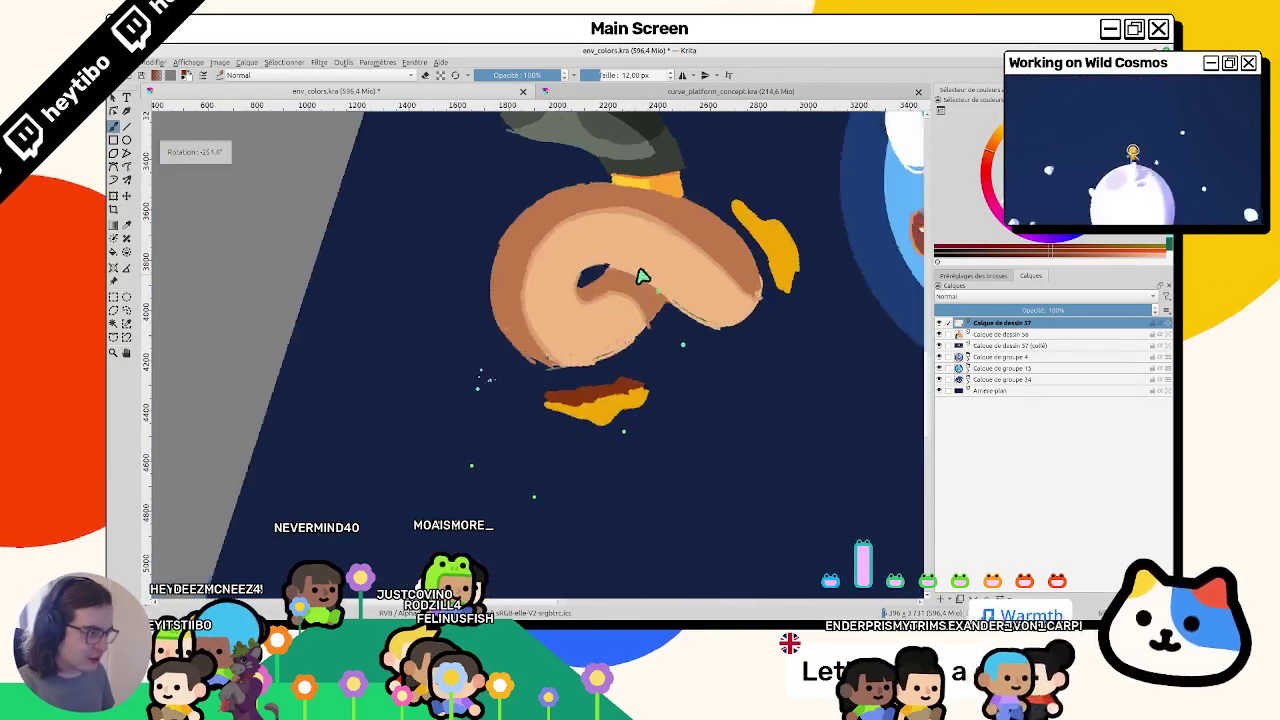
scroll(598, 263, "up", 1)
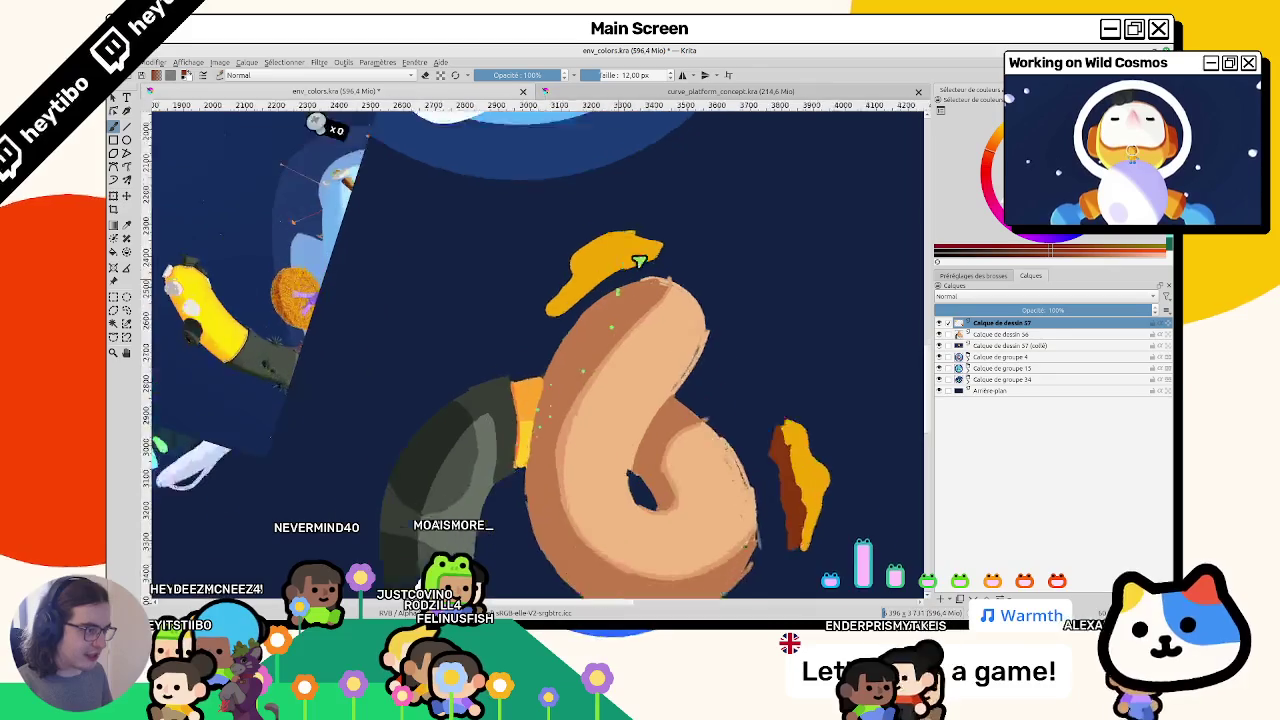
scroll(598, 263, "up", 1)
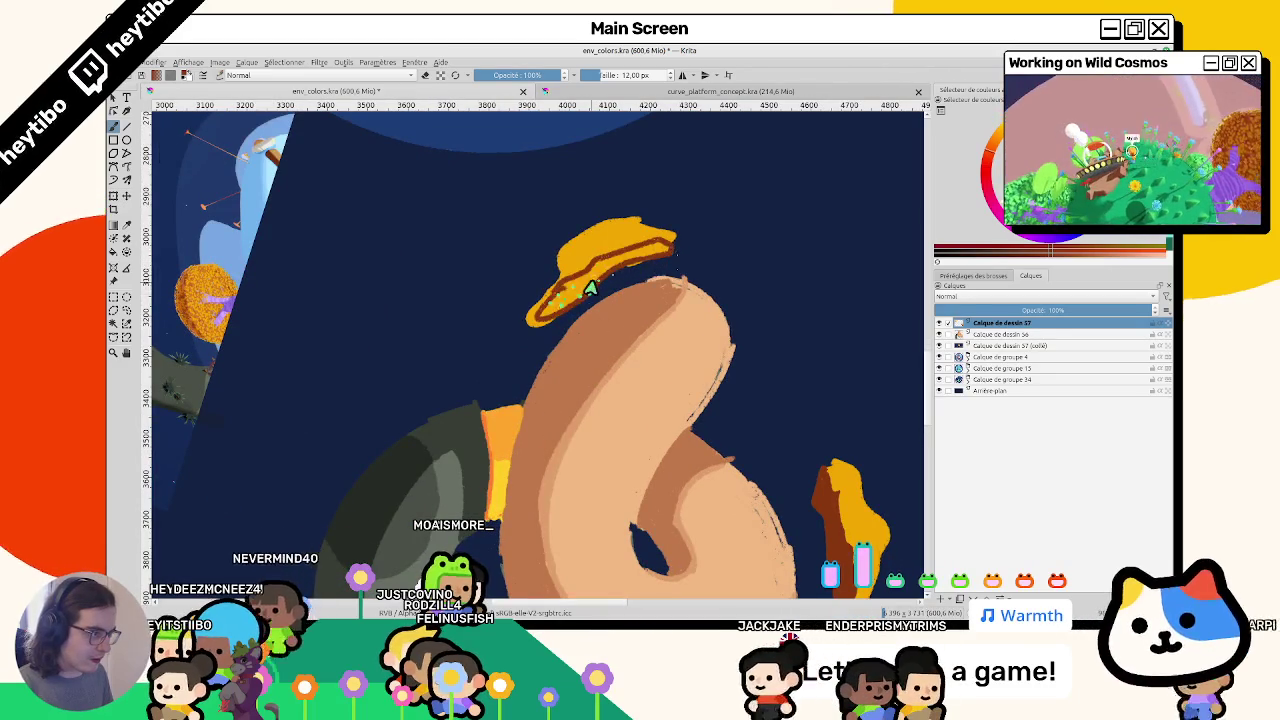
left_click_drag(528, 322, 619, 254)
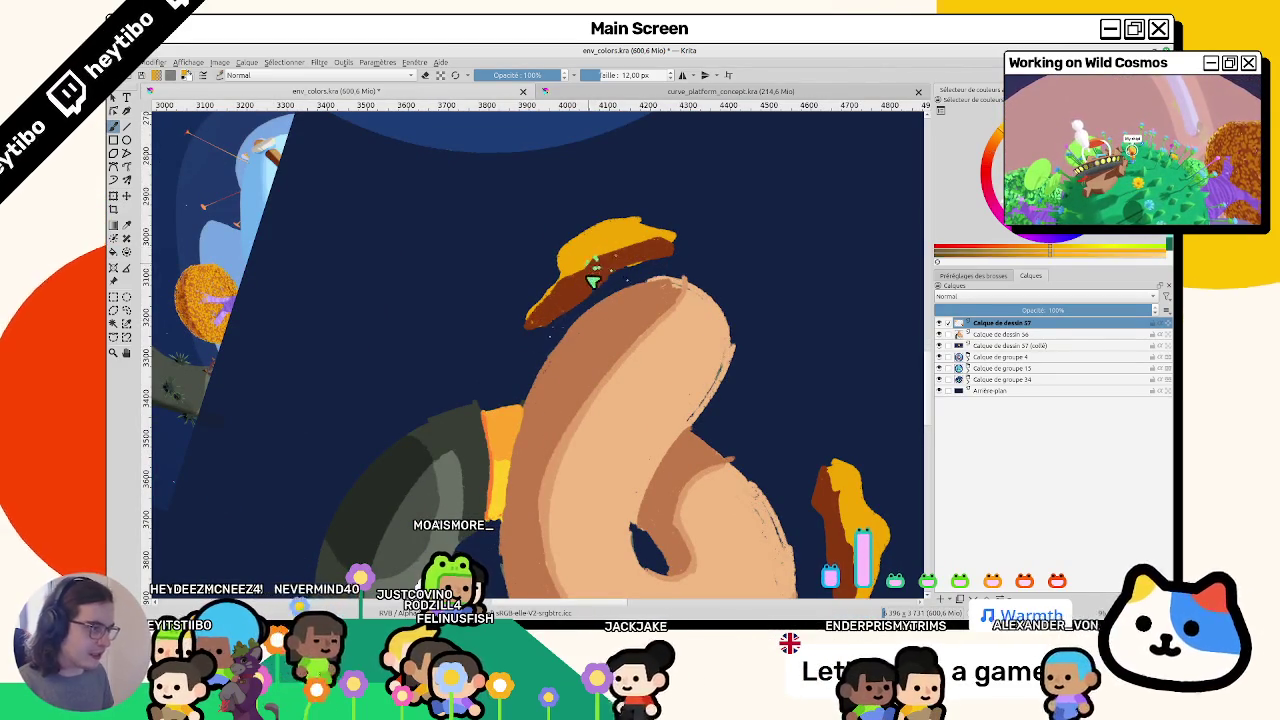
key("i")
key("i")
key("i")
key("o")
key("o")
key("o")
mouse_move(610, 250)
left_mouse_down()
mouse_move(530, 318)
mouse_move(668, 244)
mouse_move(571, 251)
mouse_move(537, 310)
left_mouse_up()
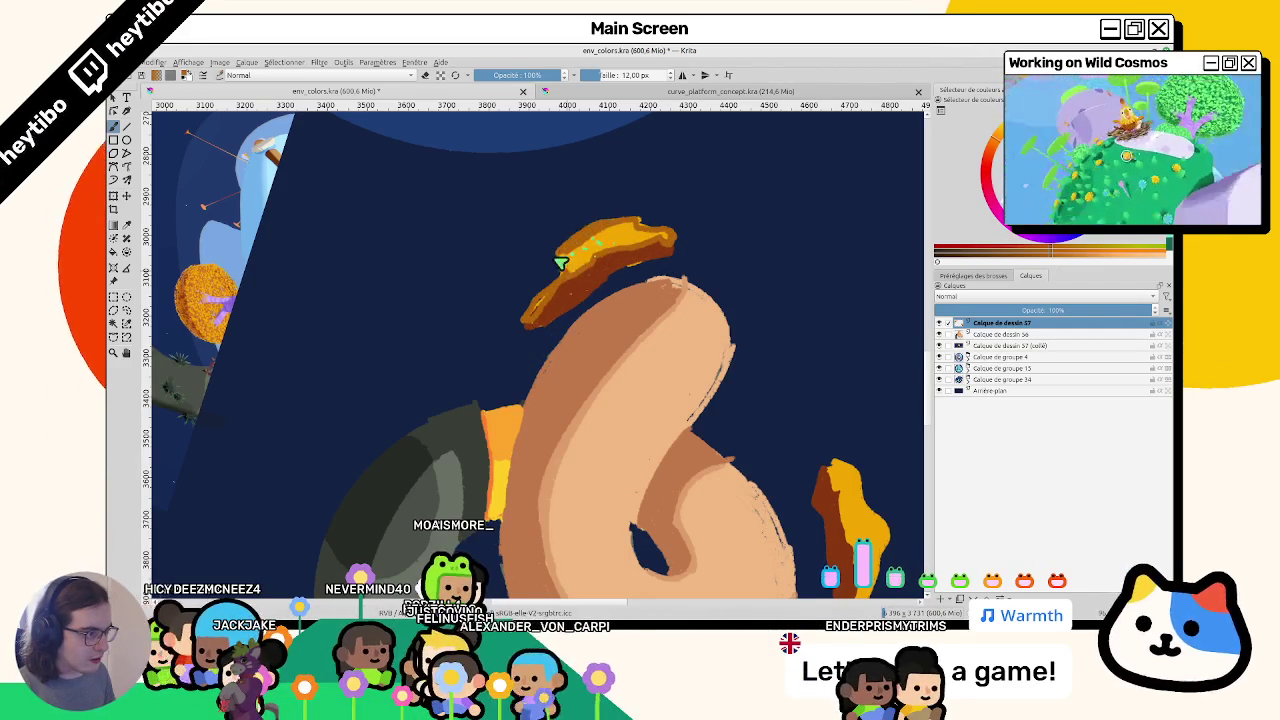
left_click_drag(583, 248, 591, 257)
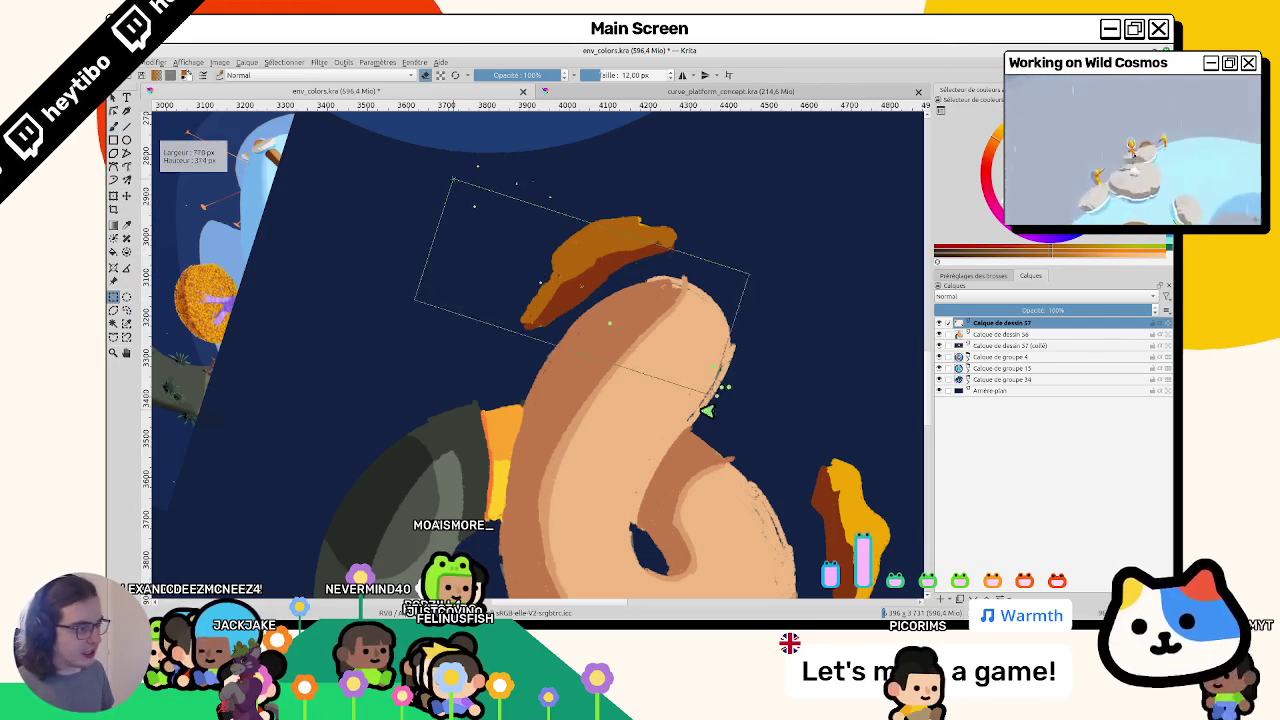
Move the top cap piece up and left, then deselect and reset the view.
left_click_drag(714, 400, 706, 408)
key("4")
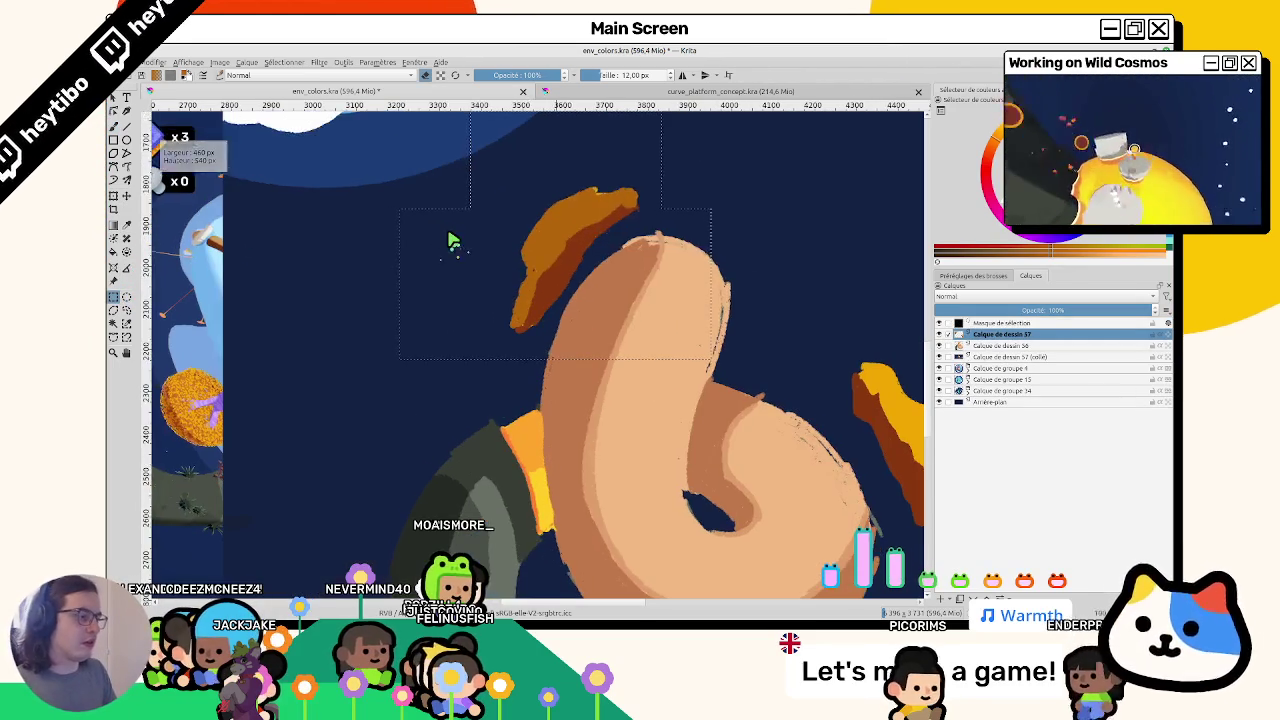
left_click_drag(450, 218, 425, 206)
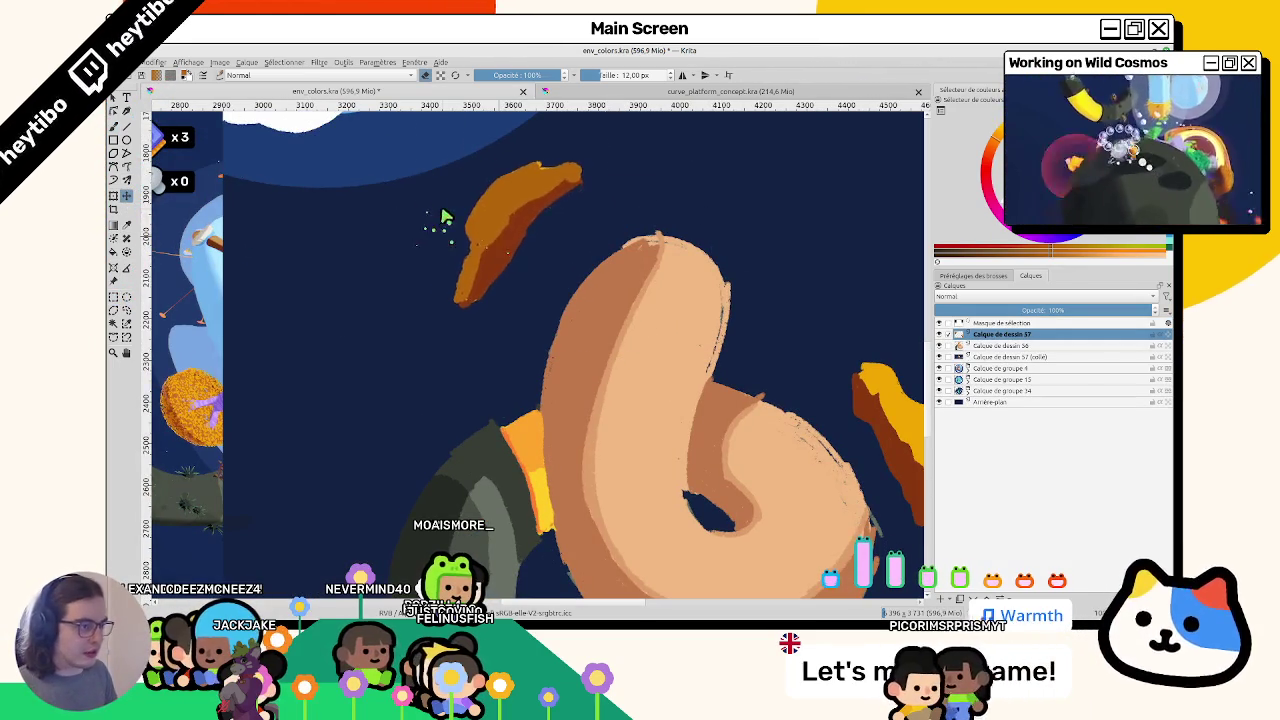
key("ctrl+shift+a")
key("5")
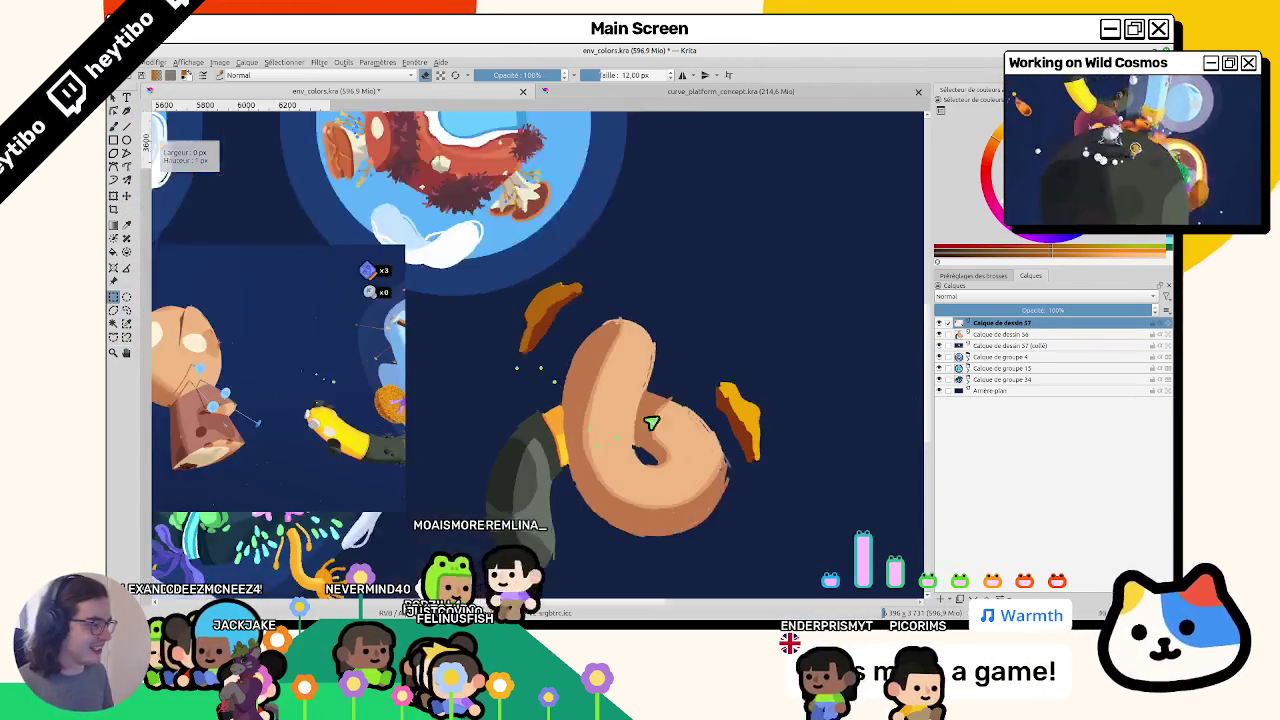
key("minus")
Move the side cap piece up and right, deselect, and add a new paint layer.
left_click_drag(498, 250, 645, 425)
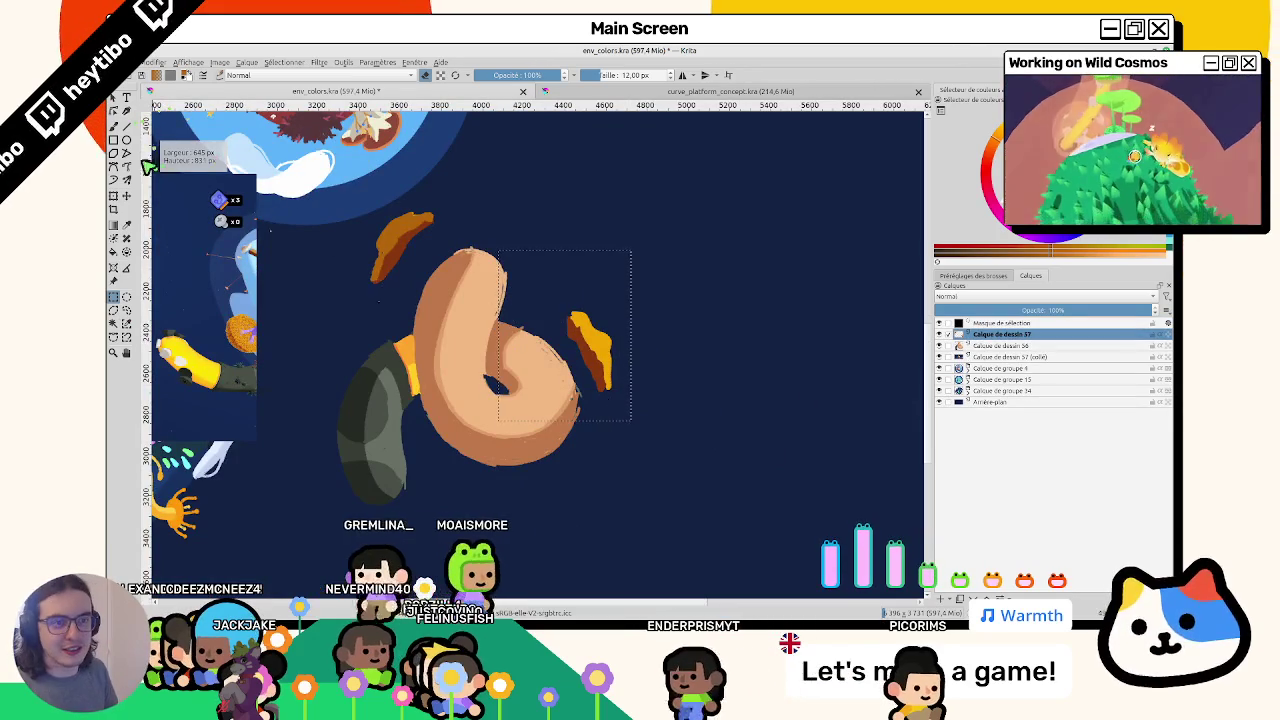
key("t")
left_click_drag(482, 328, 507, 318)
left_click(126, 294)
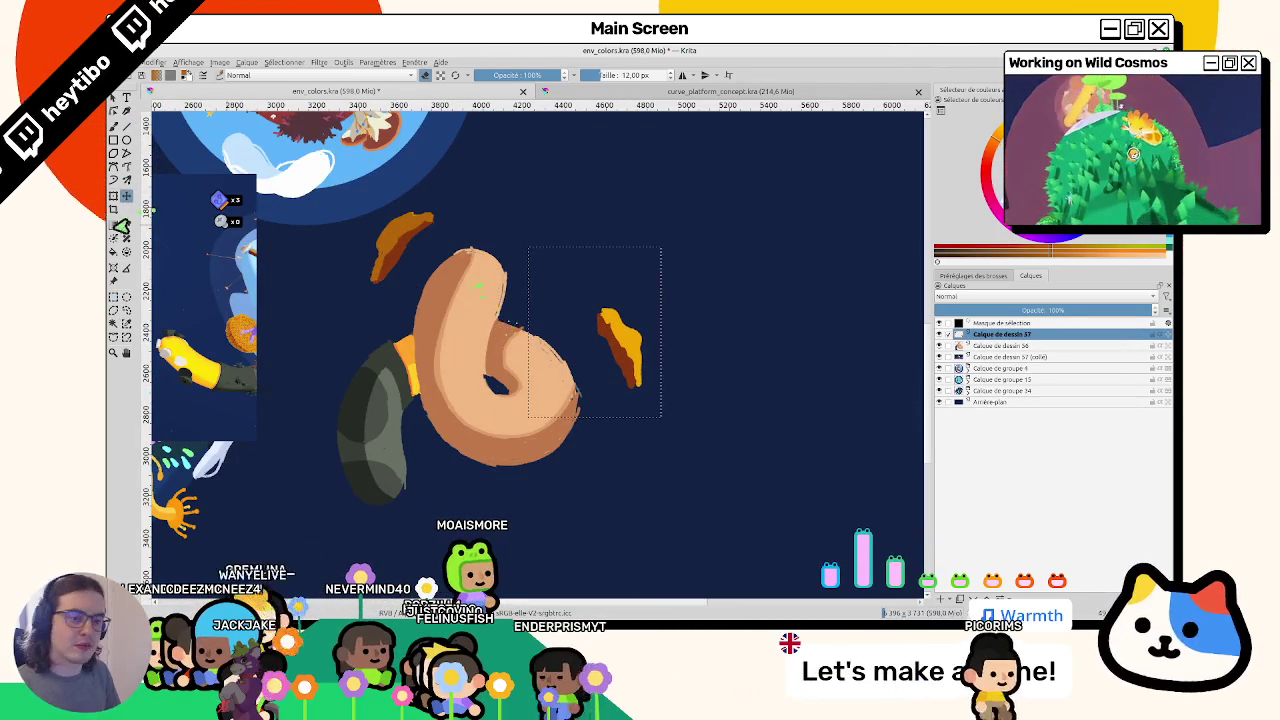
key("ctrl+shift+a")
left_click_drag(406, 363, 681, 423)
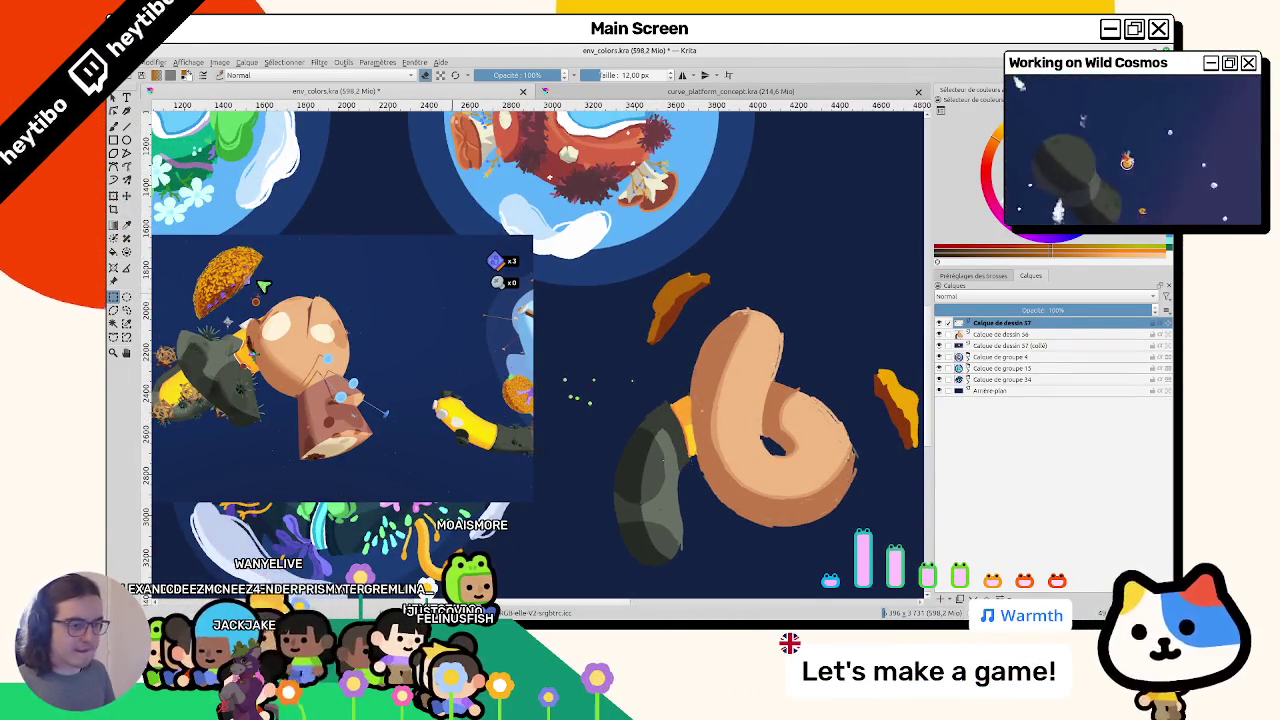
scroll(265, 300, "up", 5)
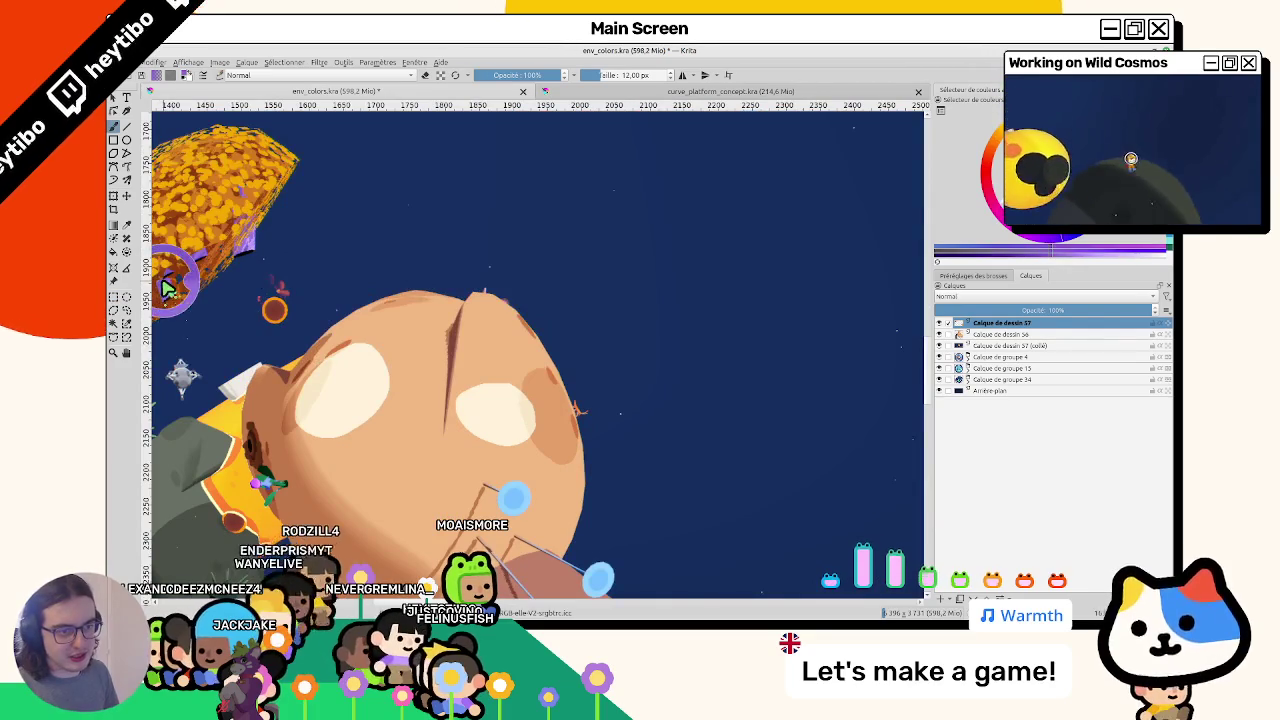
scroll(168, 288, "down", 5)
scroll(500, 350, "up", 3)
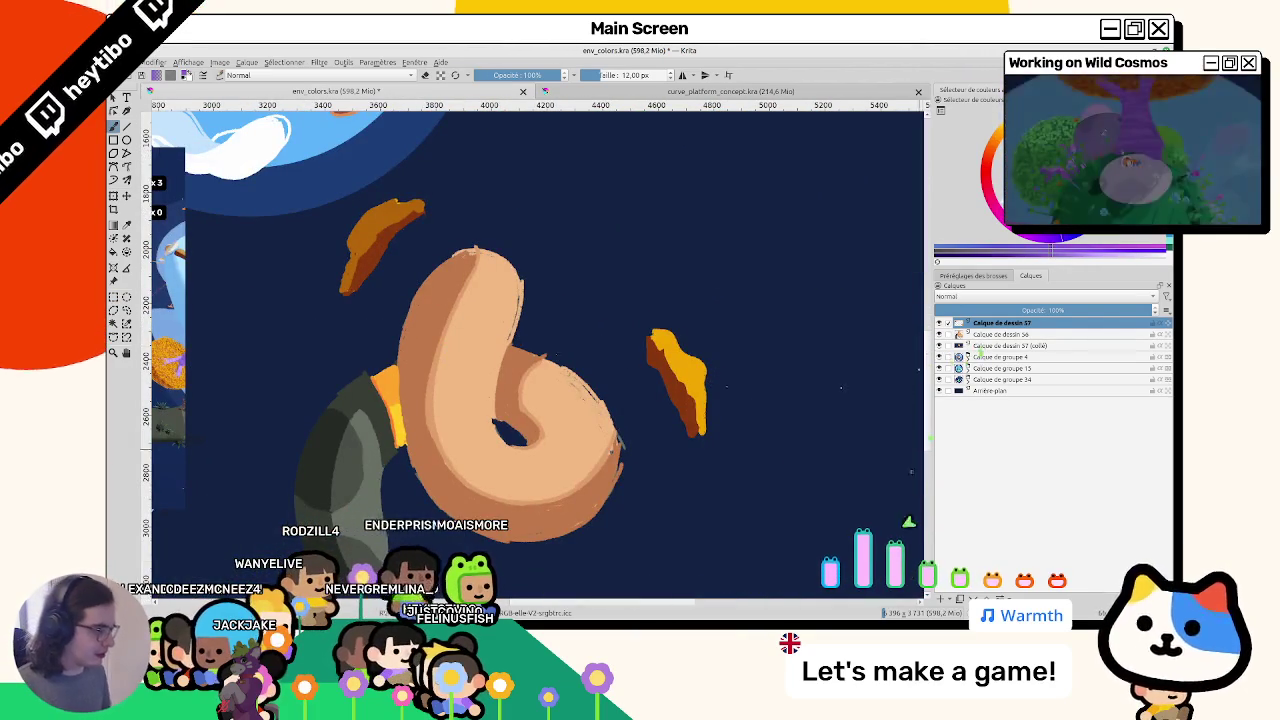
left_click(940, 600)
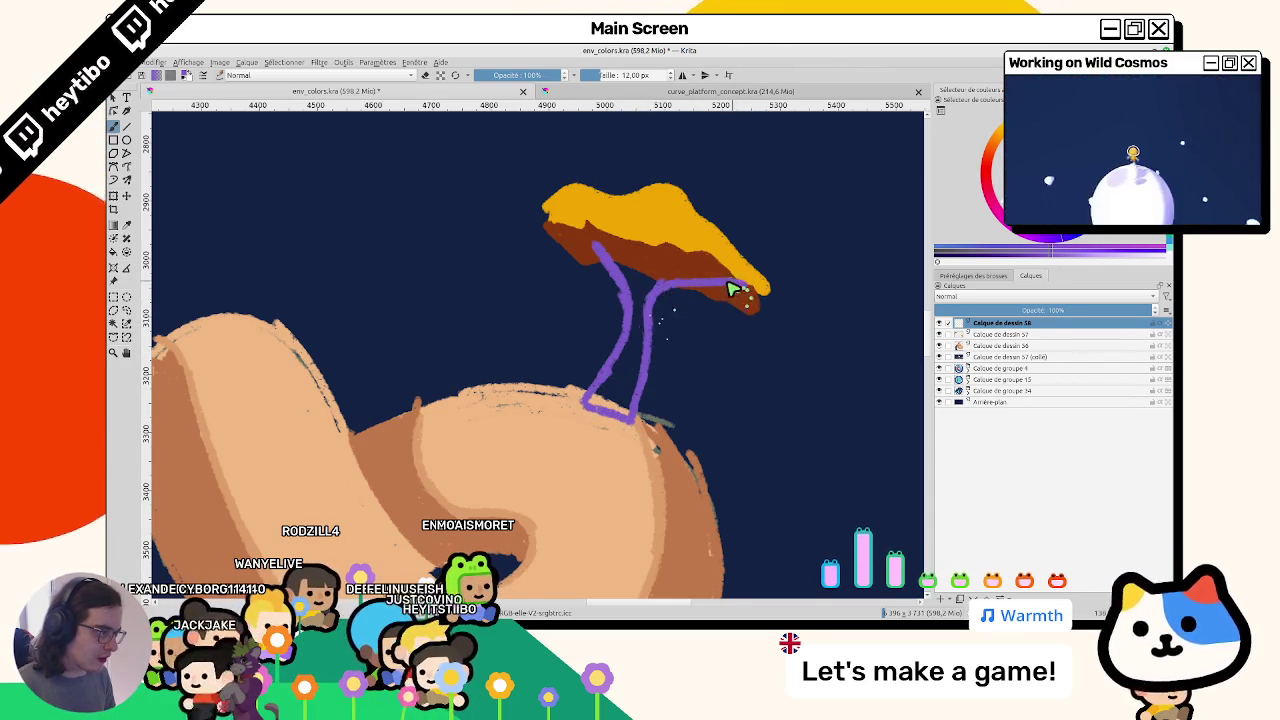
Fill the purple branch outline solid so the stem joins the cap to the 6.
left_click_drag(612, 246, 418, 350)
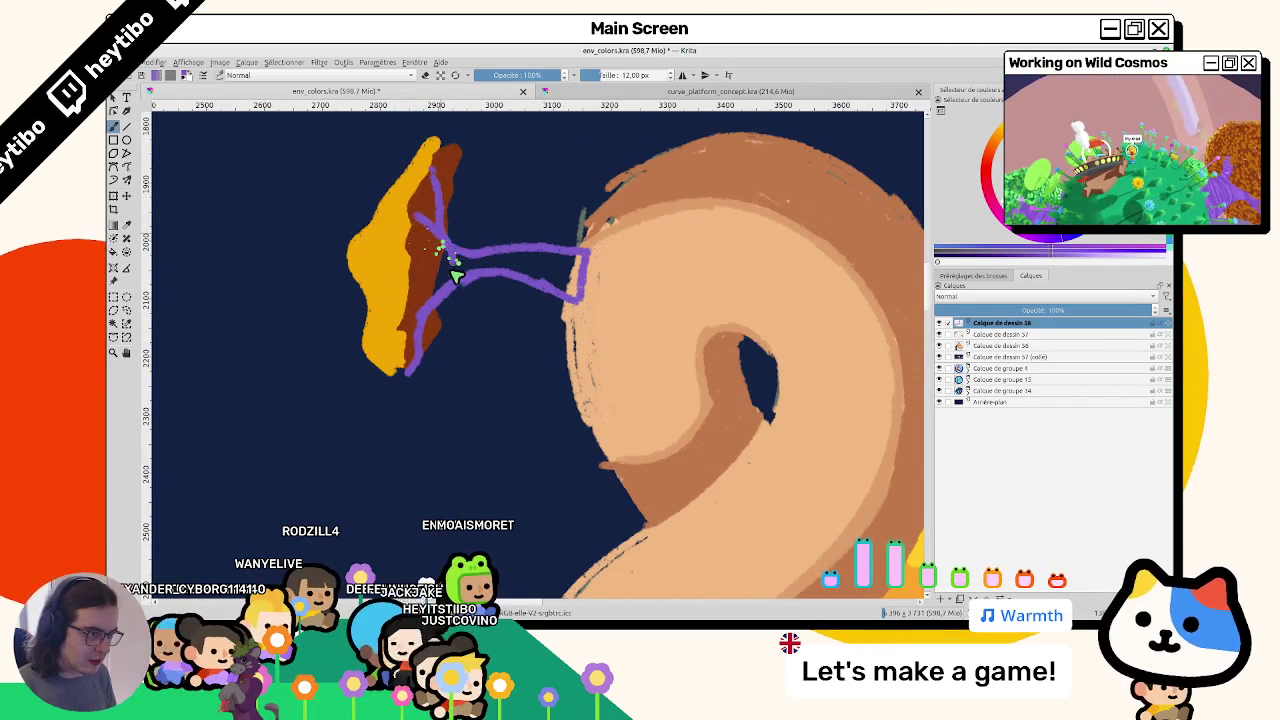
left_click(512, 263)
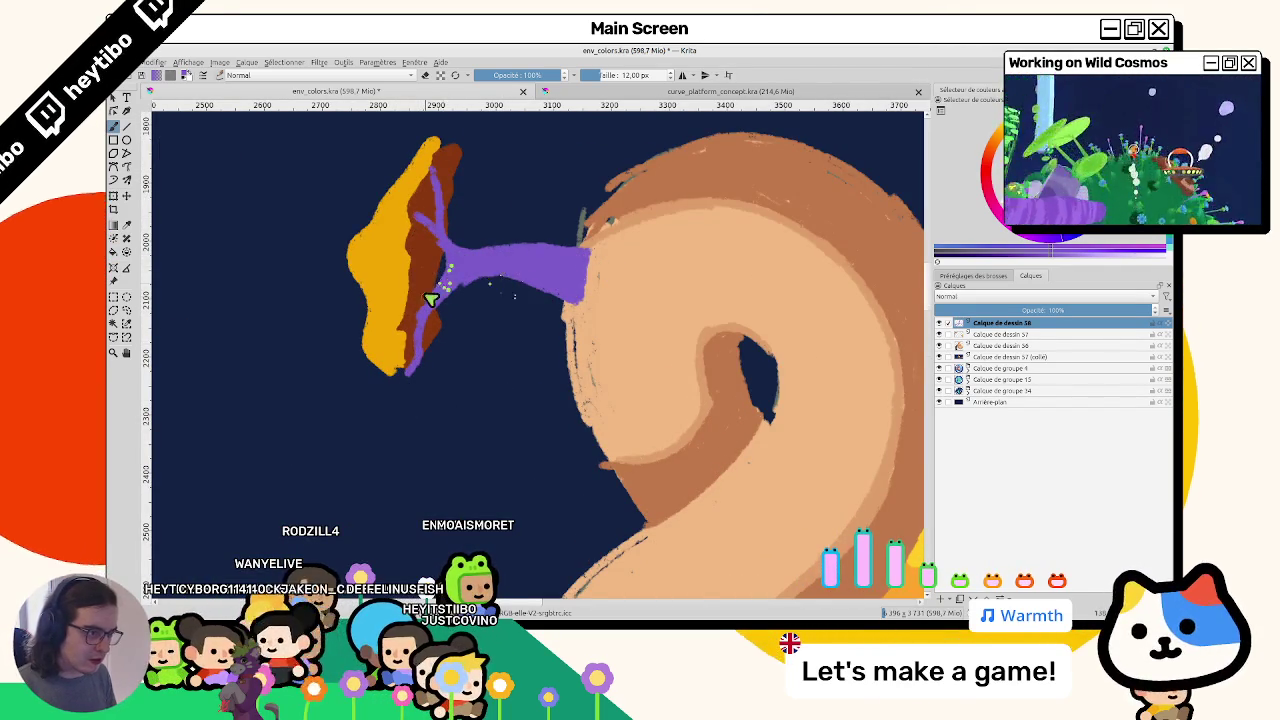
mouse_move(429, 289)
left_mouse_down()
mouse_move(576, 407)
mouse_move(619, 395)
left_mouse_up()
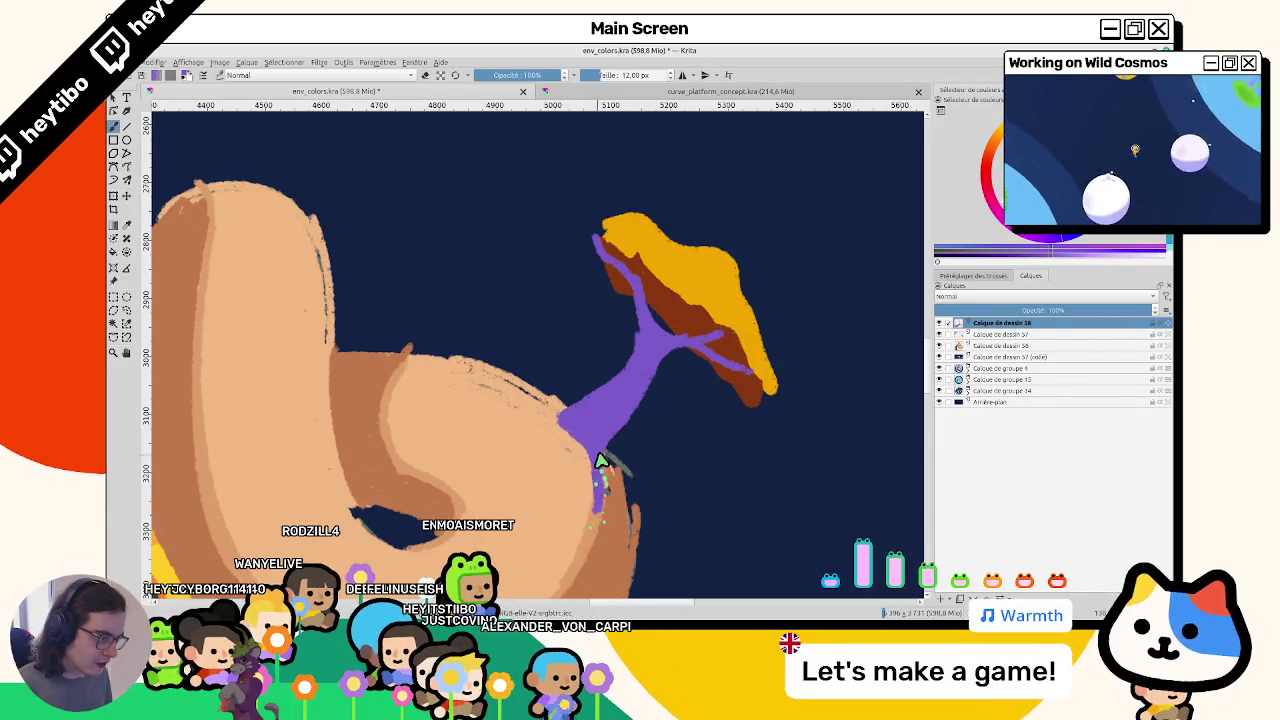
left_click_drag(598, 462, 651, 302)
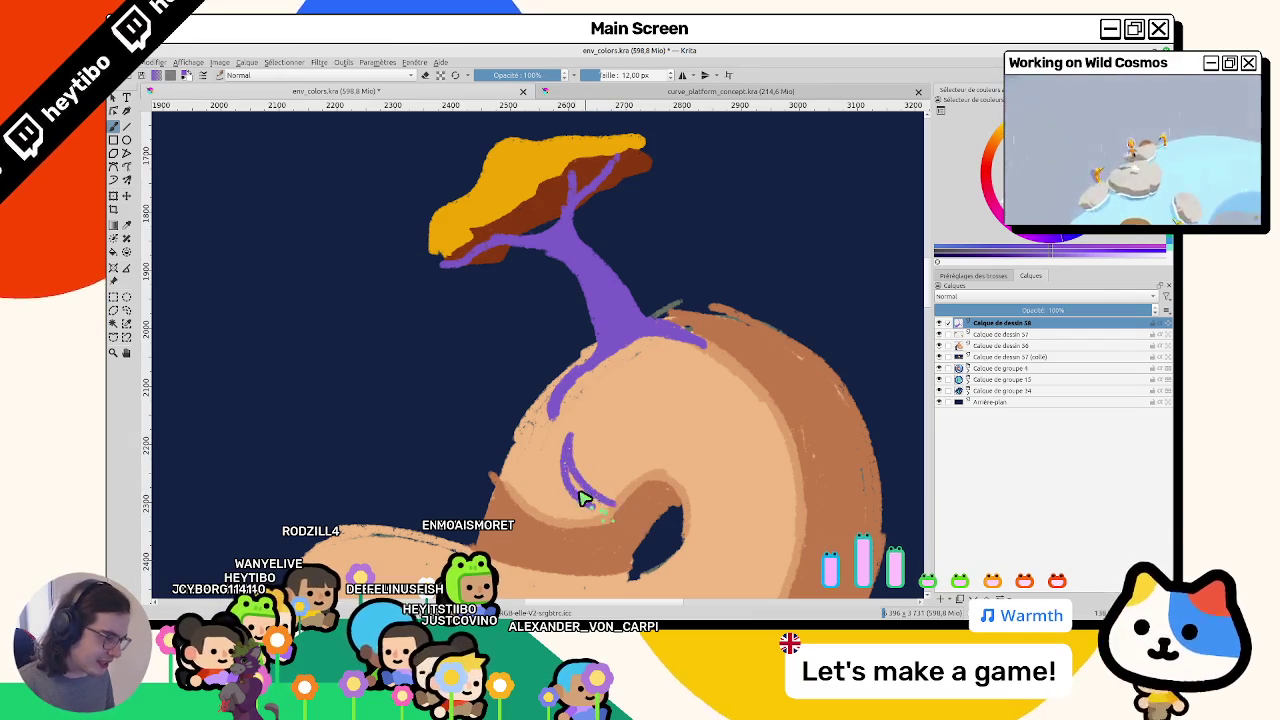
Paint purple root tendrils from the stem base across the top of the tan swirl.
mouse_move(591, 503)
left_mouse_down()
mouse_move(623, 346)
mouse_move(680, 280)
mouse_move(640, 400)
mouse_move(697, 355)
mouse_move(460, 378)
mouse_move(543, 343)
left_mouse_up()
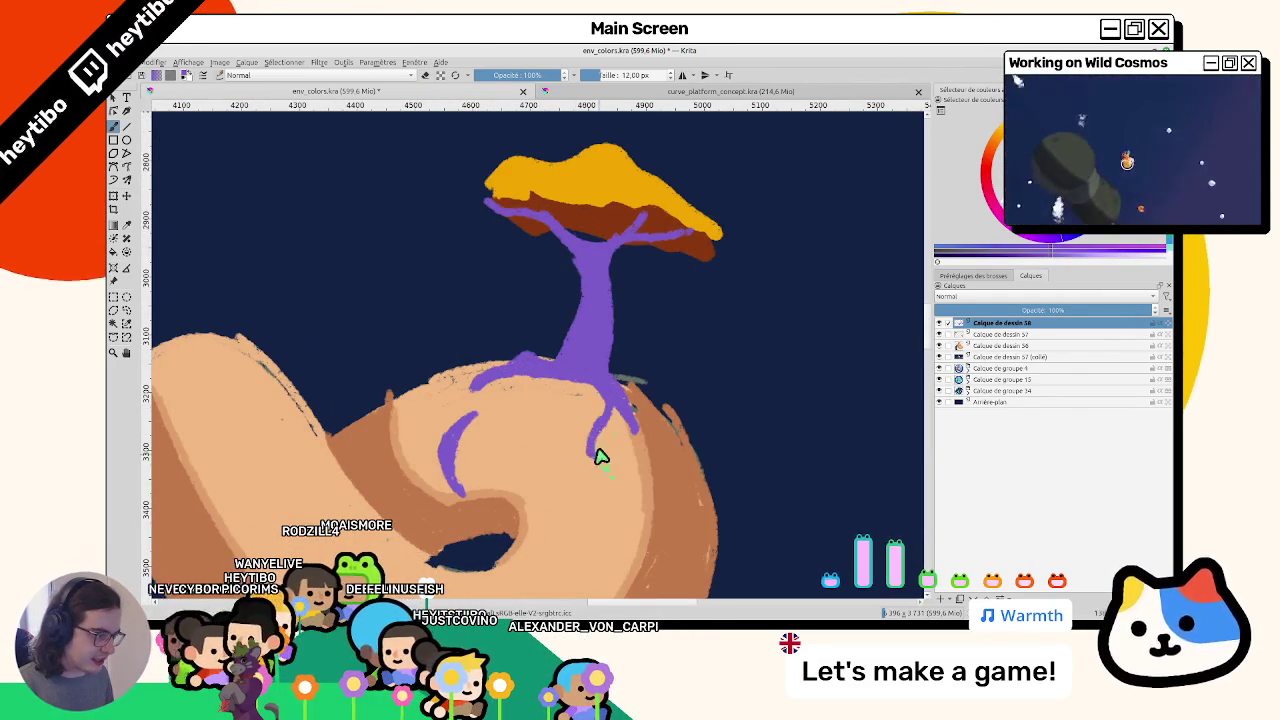
left_click_drag(608, 474, 590, 277)
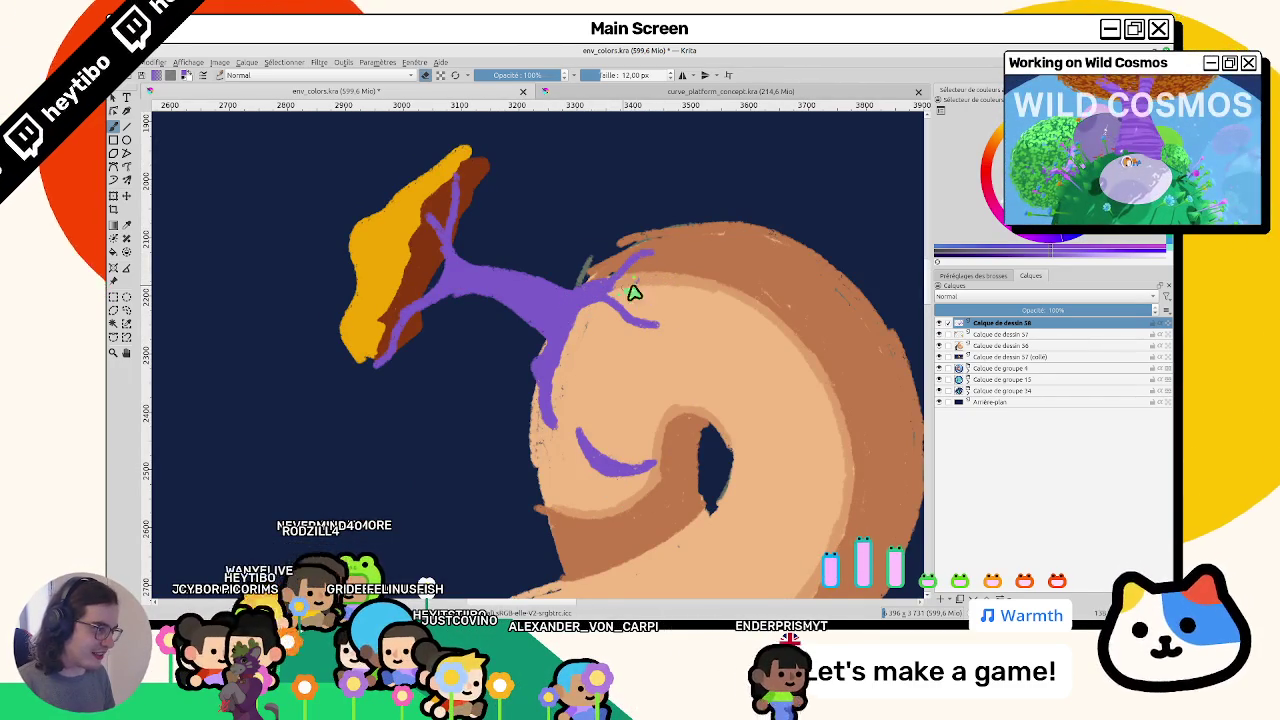
mouse_move(686, 234)
left_mouse_down()
mouse_move(490, 308)
mouse_move(567, 352)
mouse_move(540, 427)
left_mouse_up()
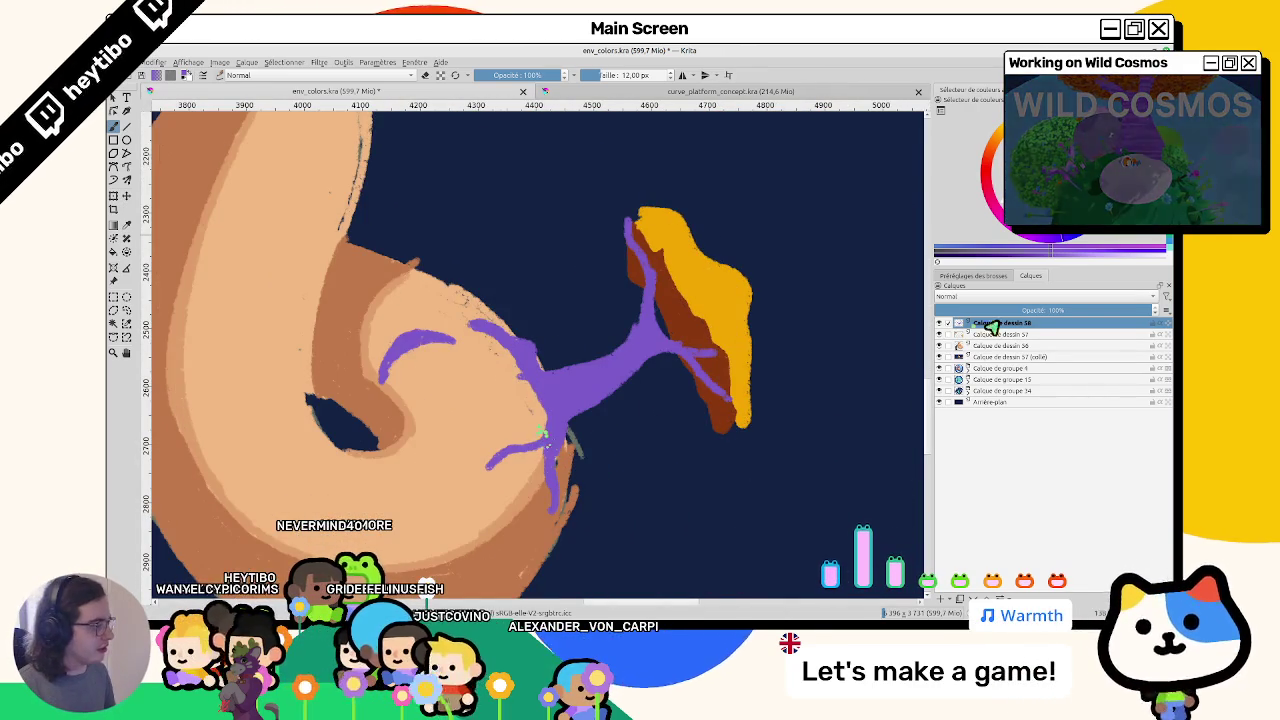
Dab yellow highlight dots on the cap on Calque de dessin 57, then resume purple on layer 58.
left_click(1005, 335)
left_click(677, 319, "ctrl")
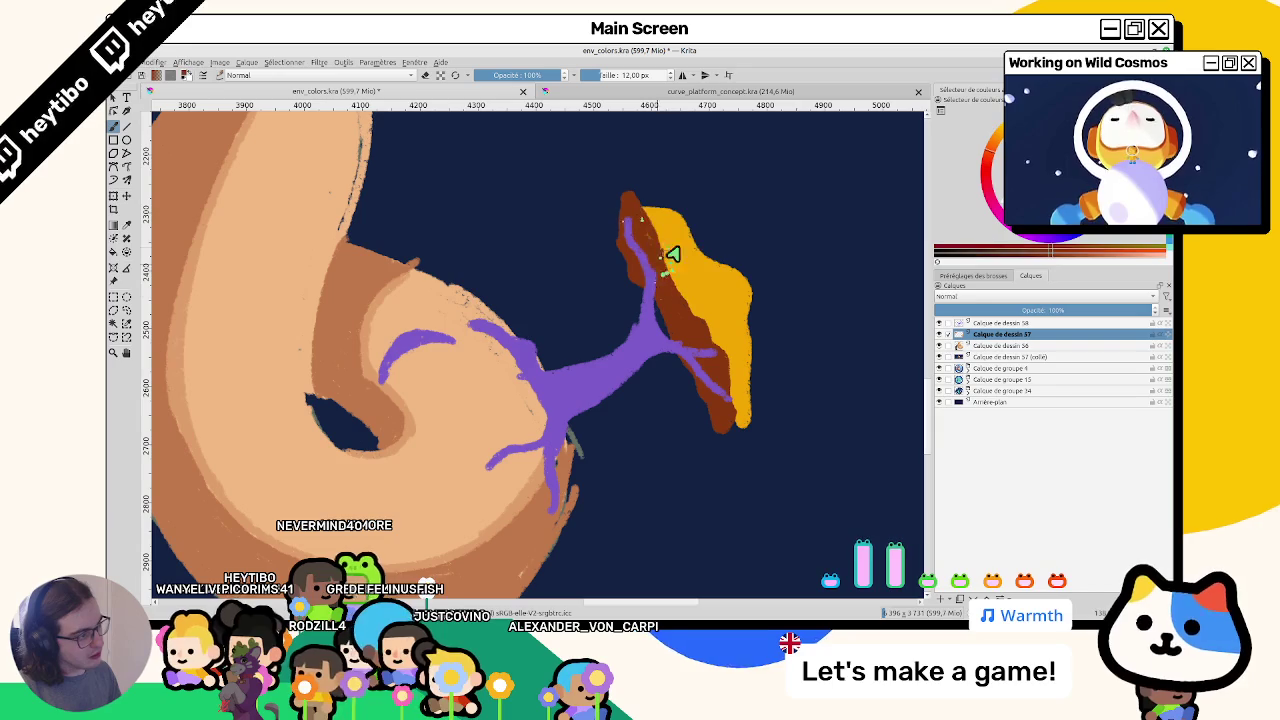
left_click(665, 258, "ctrl")
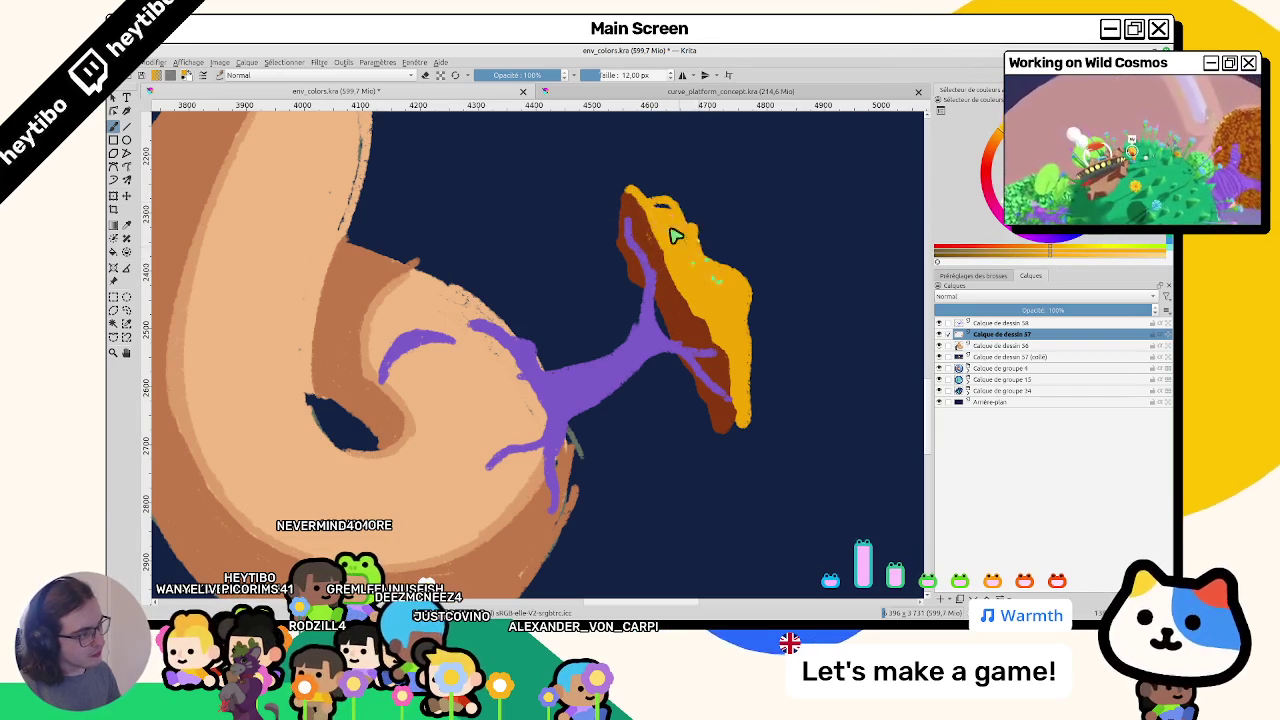
left_click_drag(668, 220, 466, 186)
left_click_drag(632, 160, 550, 218)
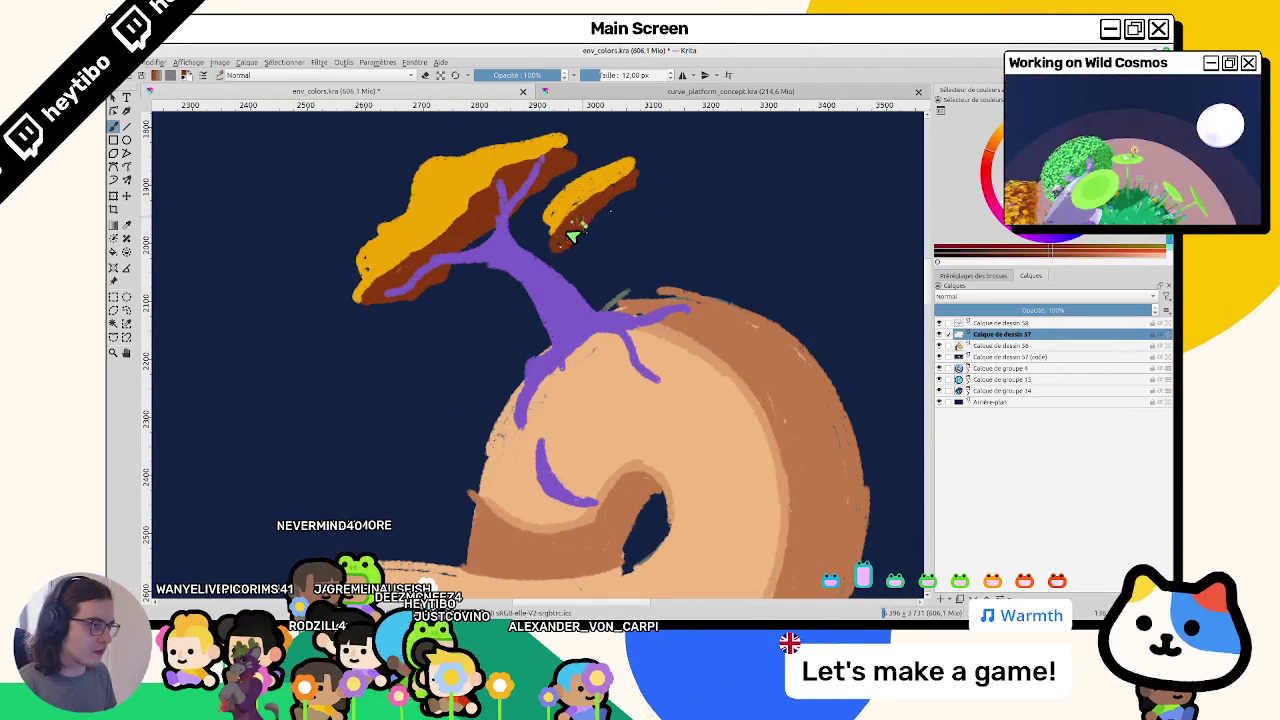
left_click(545, 292, "ctrl")
left_click(990, 325)
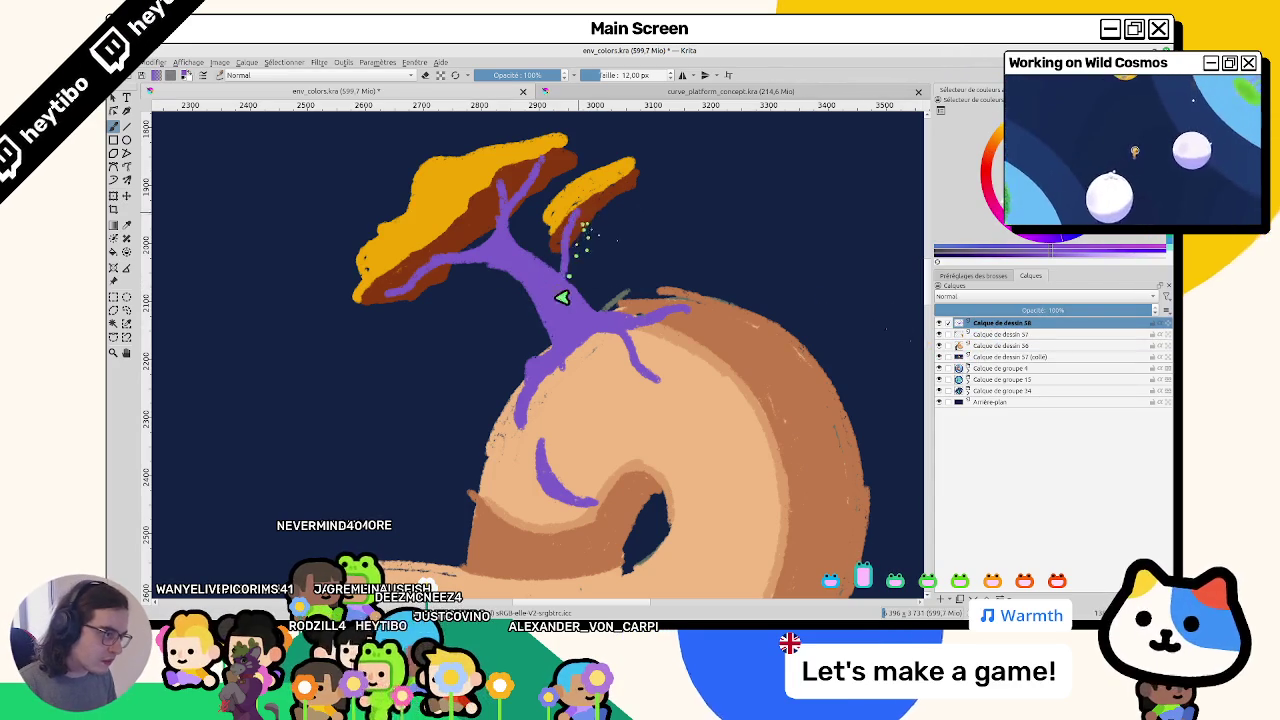
mouse_move(590, 228)
left_mouse_down()
mouse_move(508, 263)
mouse_move(566, 304)
left_mouse_up()
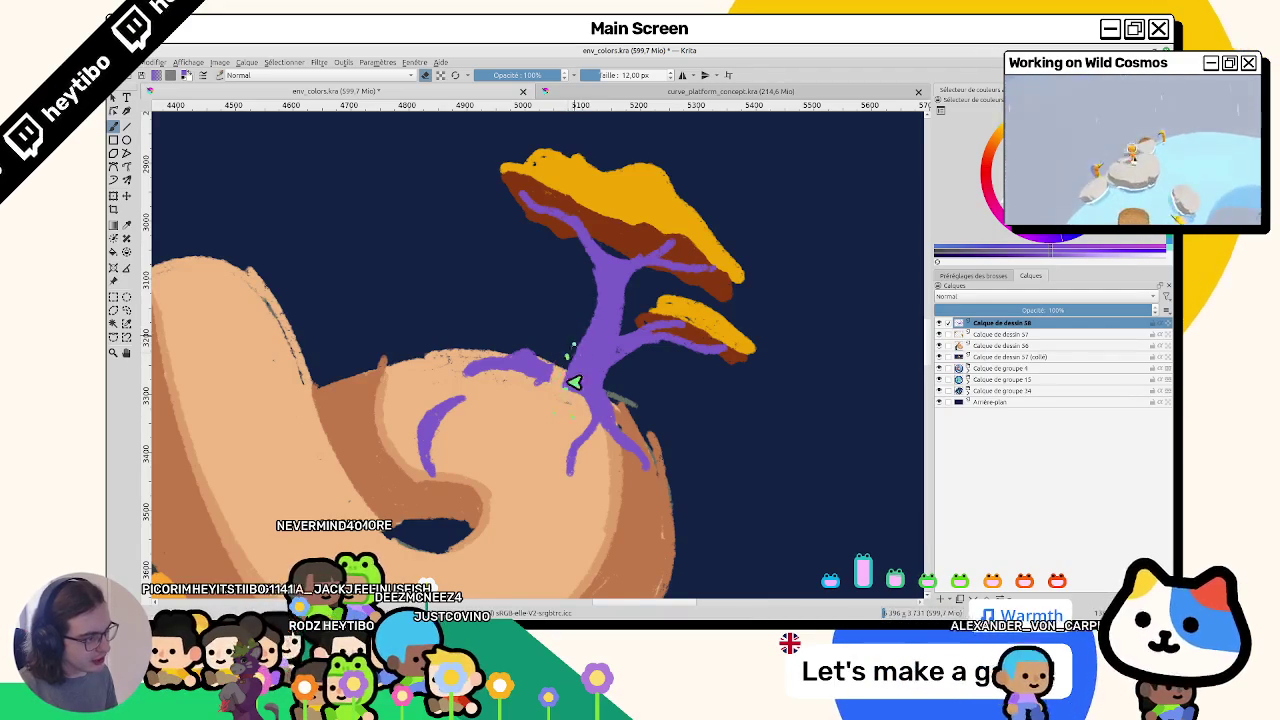
mouse_move(548, 397)
left_mouse_down()
mouse_move(528, 308)
mouse_move(590, 260)
mouse_move(543, 323)
mouse_move(562, 303)
left_mouse_up()
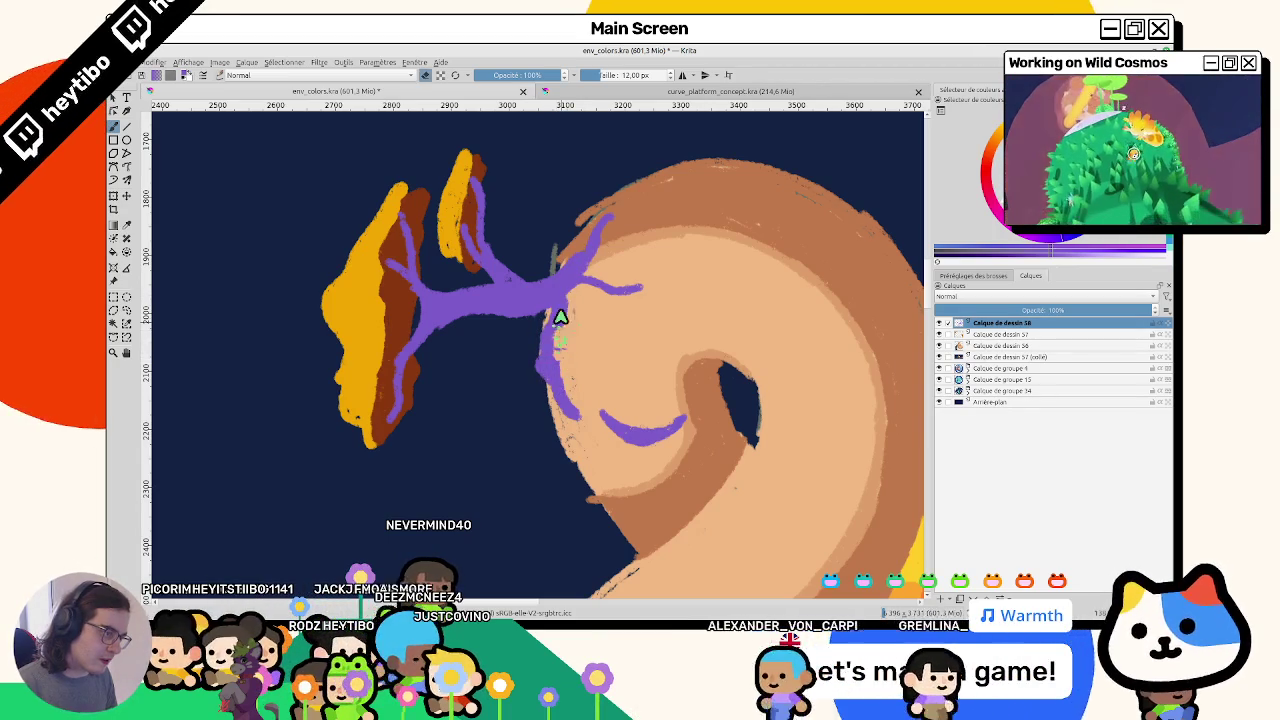
left_click_drag(570, 300, 588, 362)
key("5")
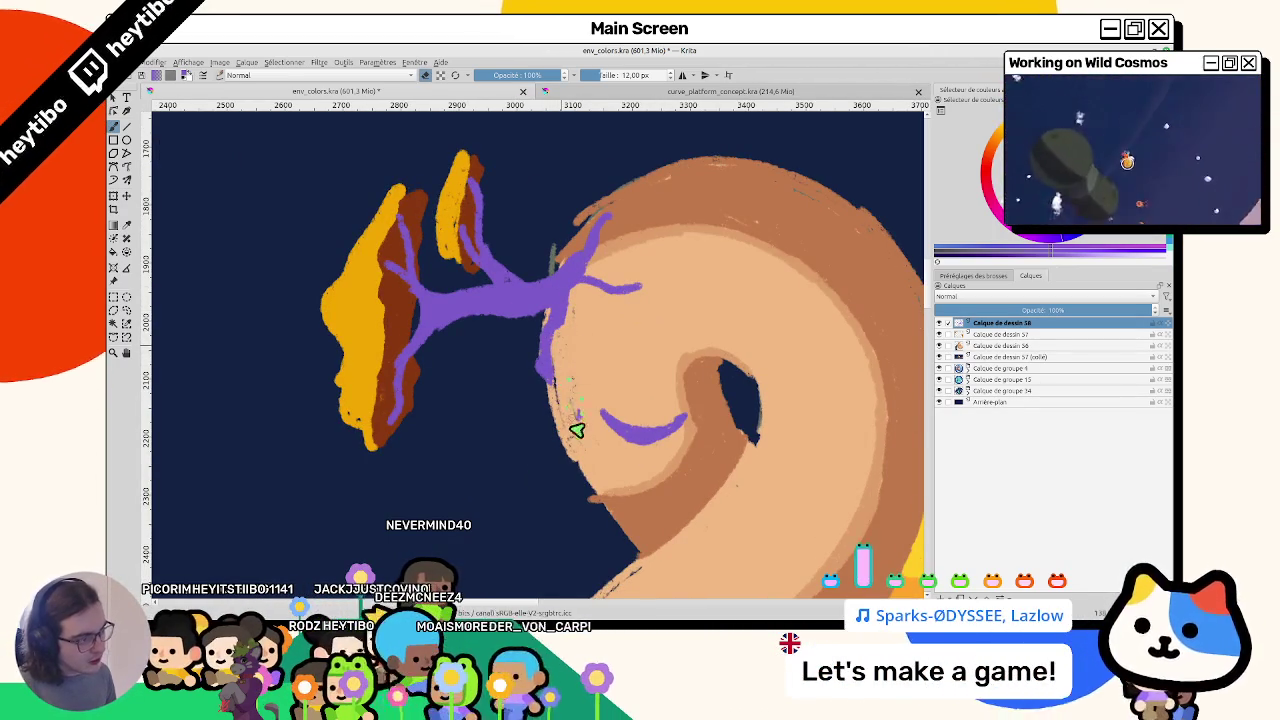
left_click_drag(589, 380, 500, 391)
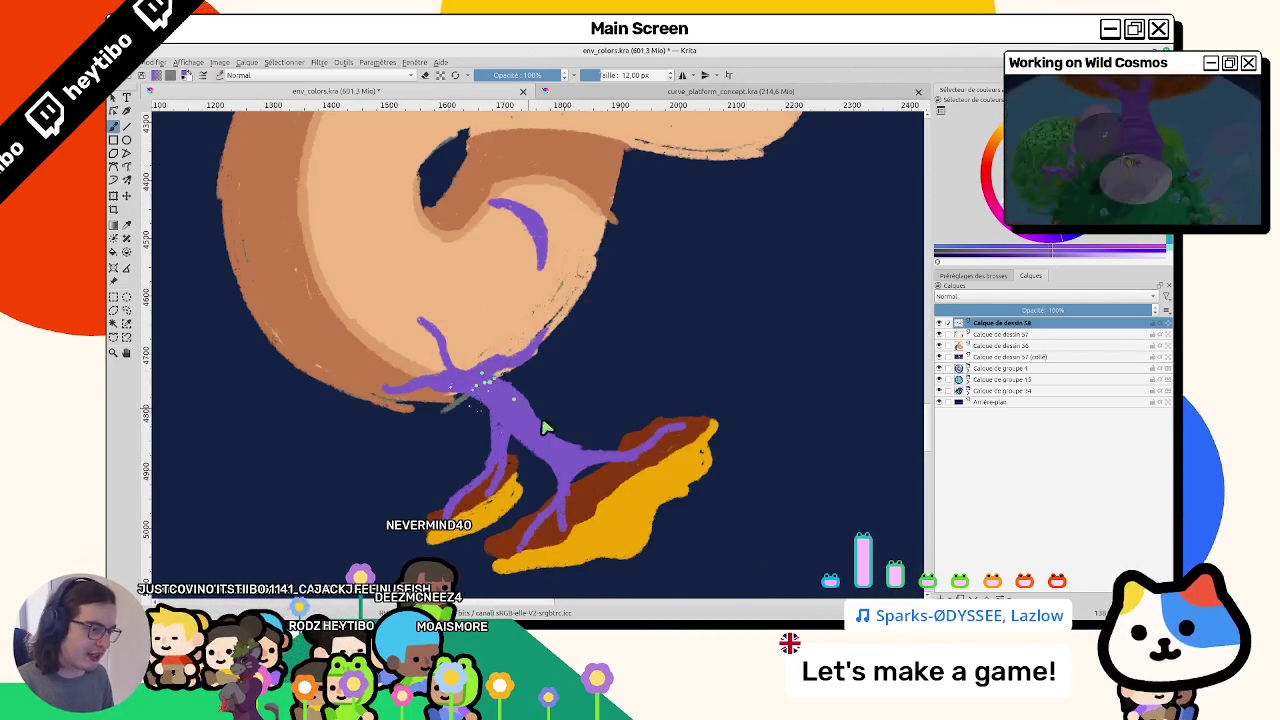
key("5")
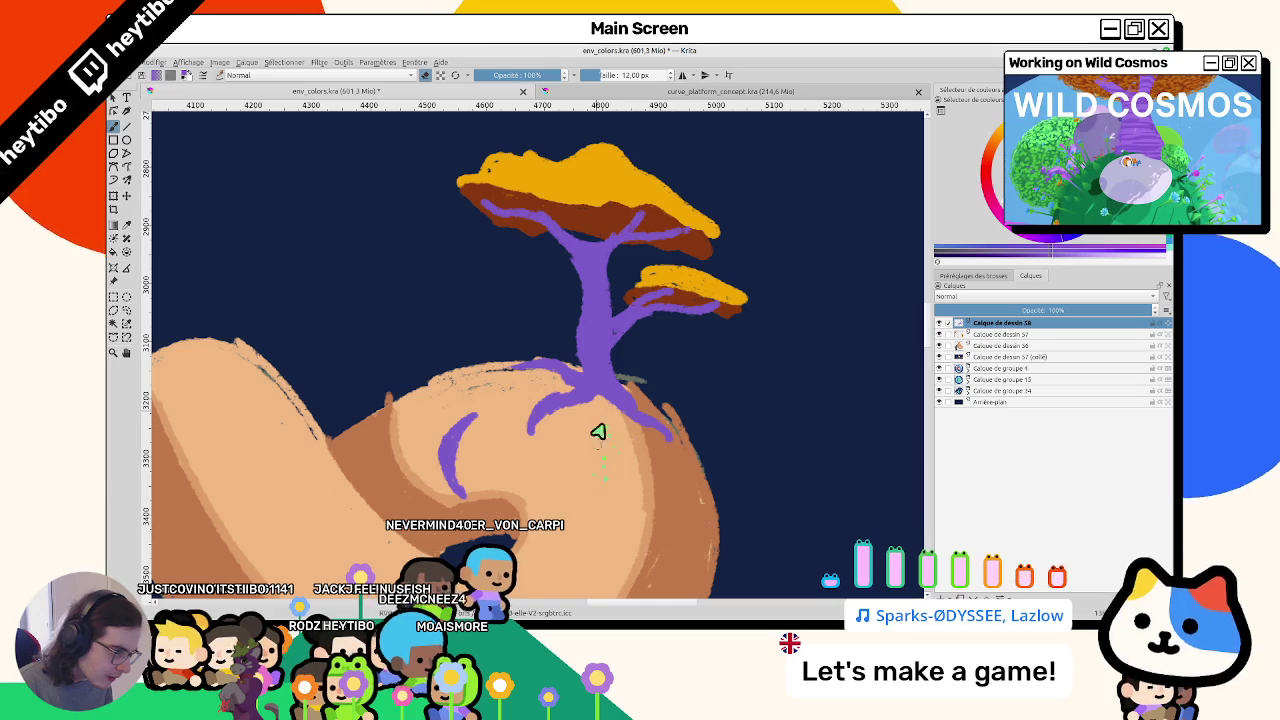
left_click_drag(536, 443, 660, 374)
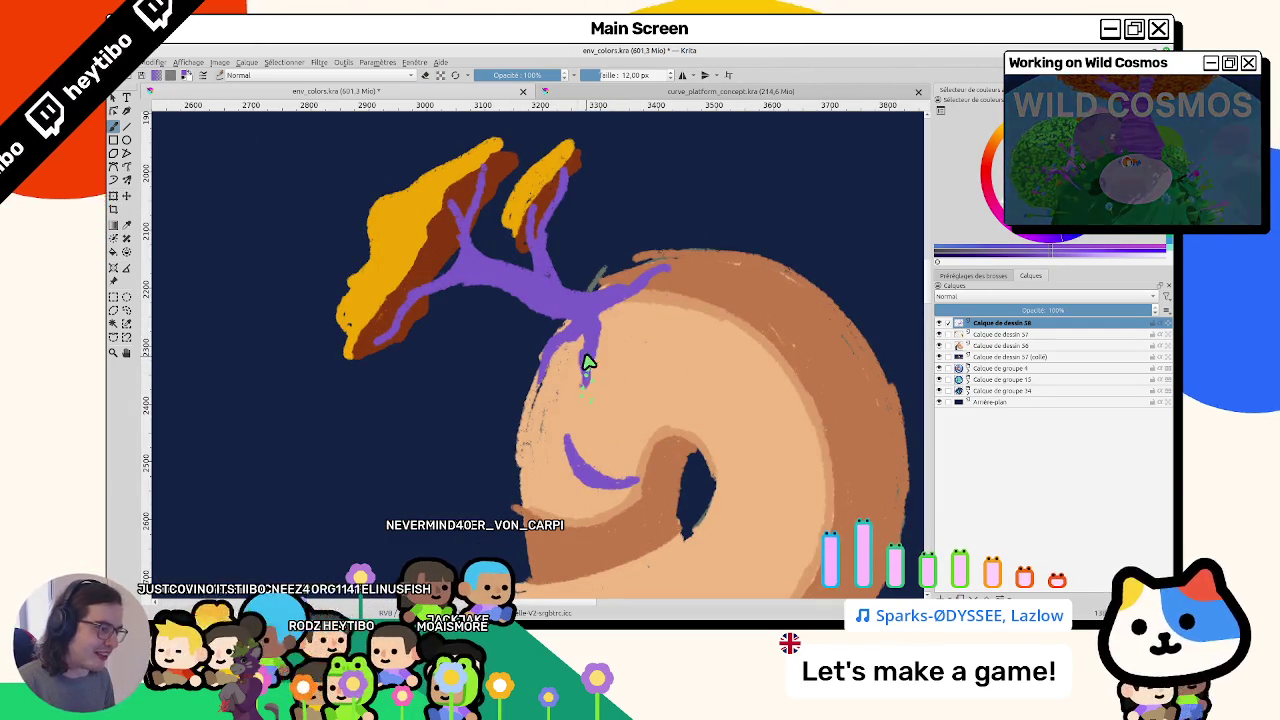
key("m")
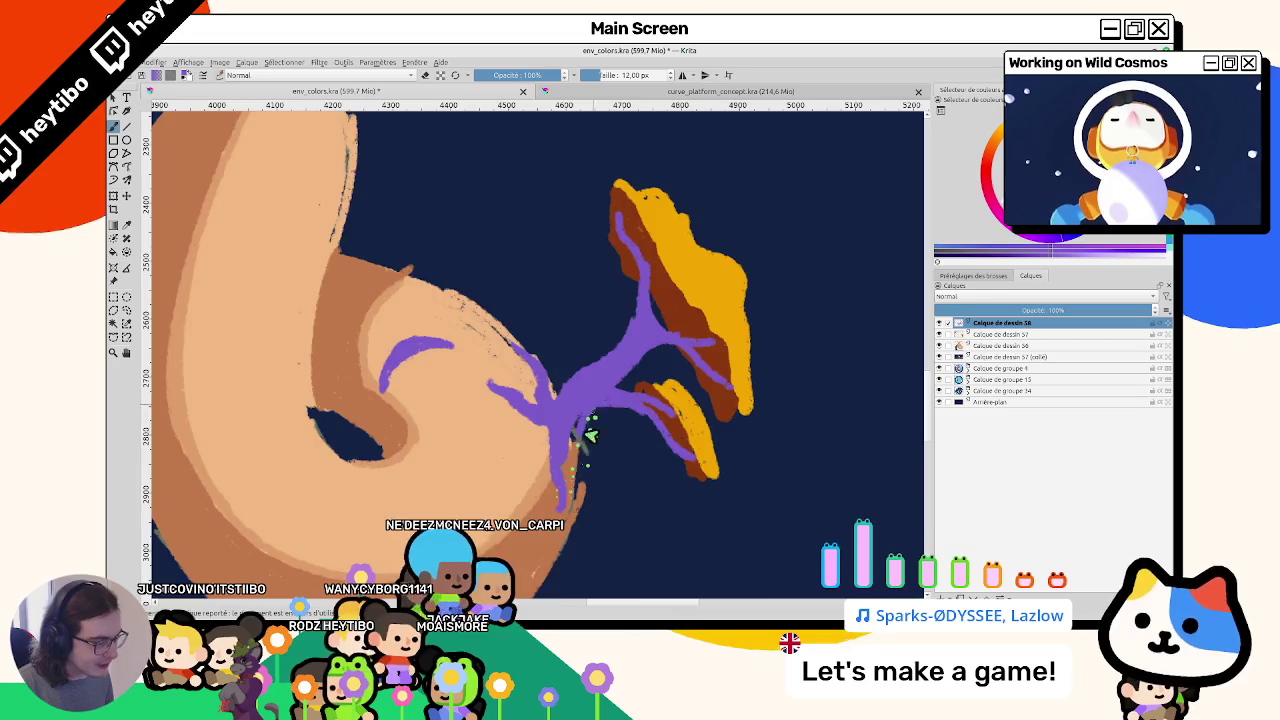
left_click_drag(593, 418, 658, 384)
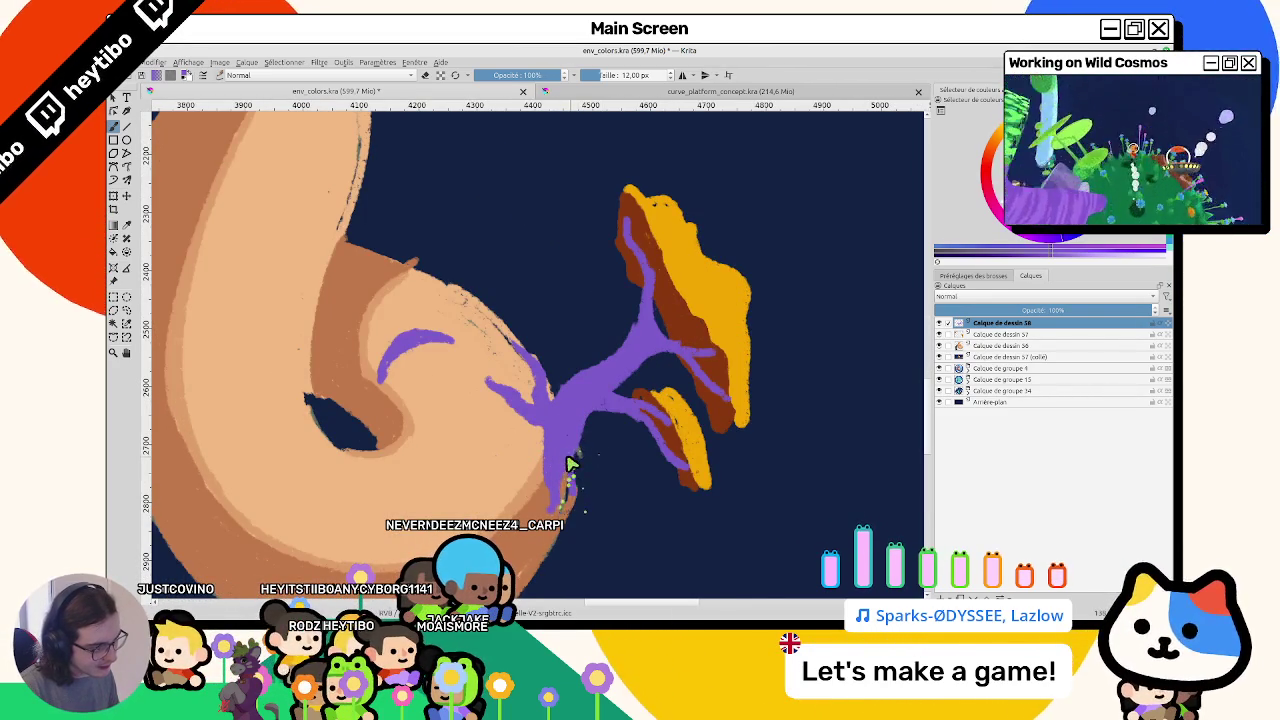
mouse_move(560, 498)
left_mouse_down()
mouse_move(663, 354)
mouse_move(658, 280)
left_mouse_up()
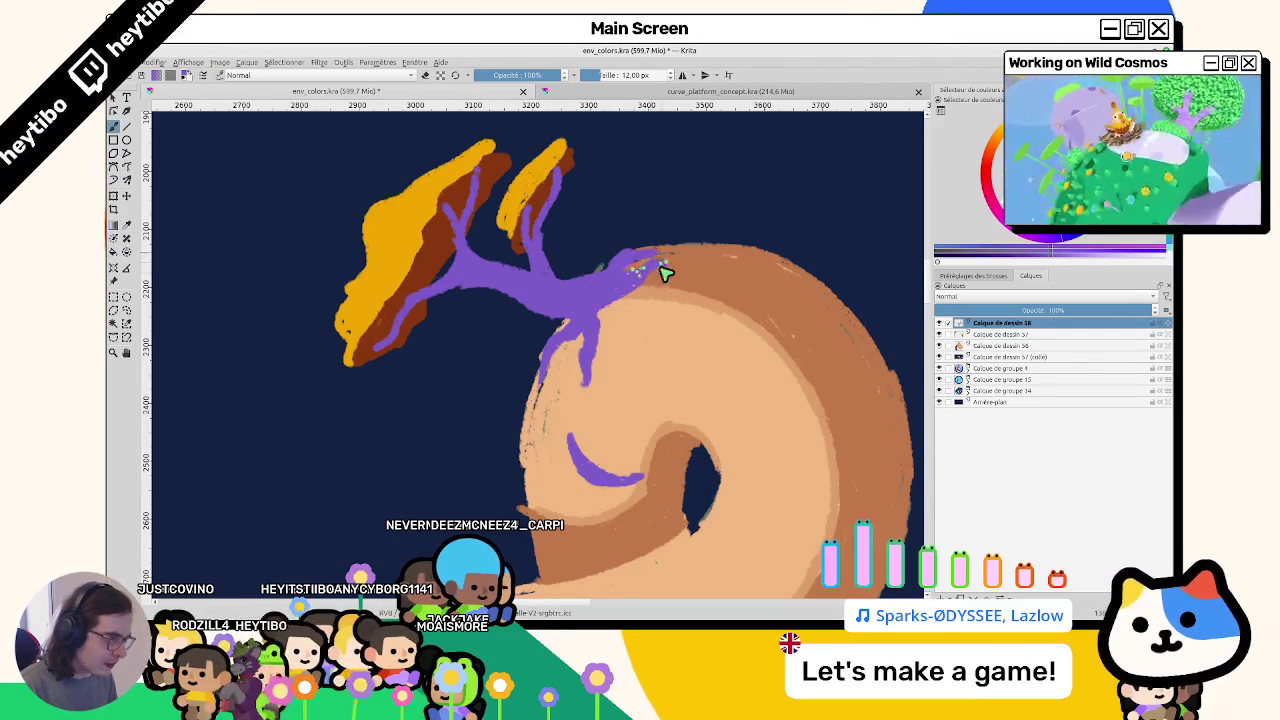
mouse_move(641, 206)
left_mouse_down()
mouse_move(479, 241)
mouse_move(241, 221)
left_mouse_up()
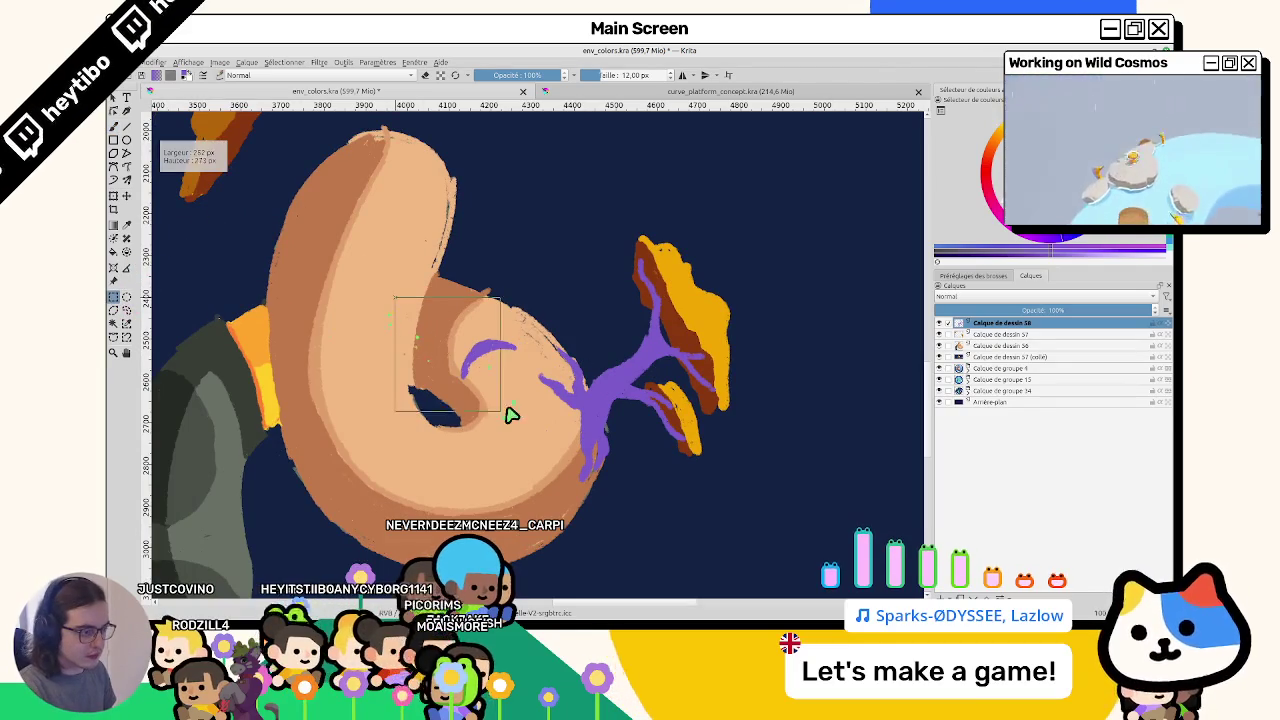
Zoom, pan and rotate the canvas toward the creature's eye and the branch junction.
scroll(507, 430, "up", 3)
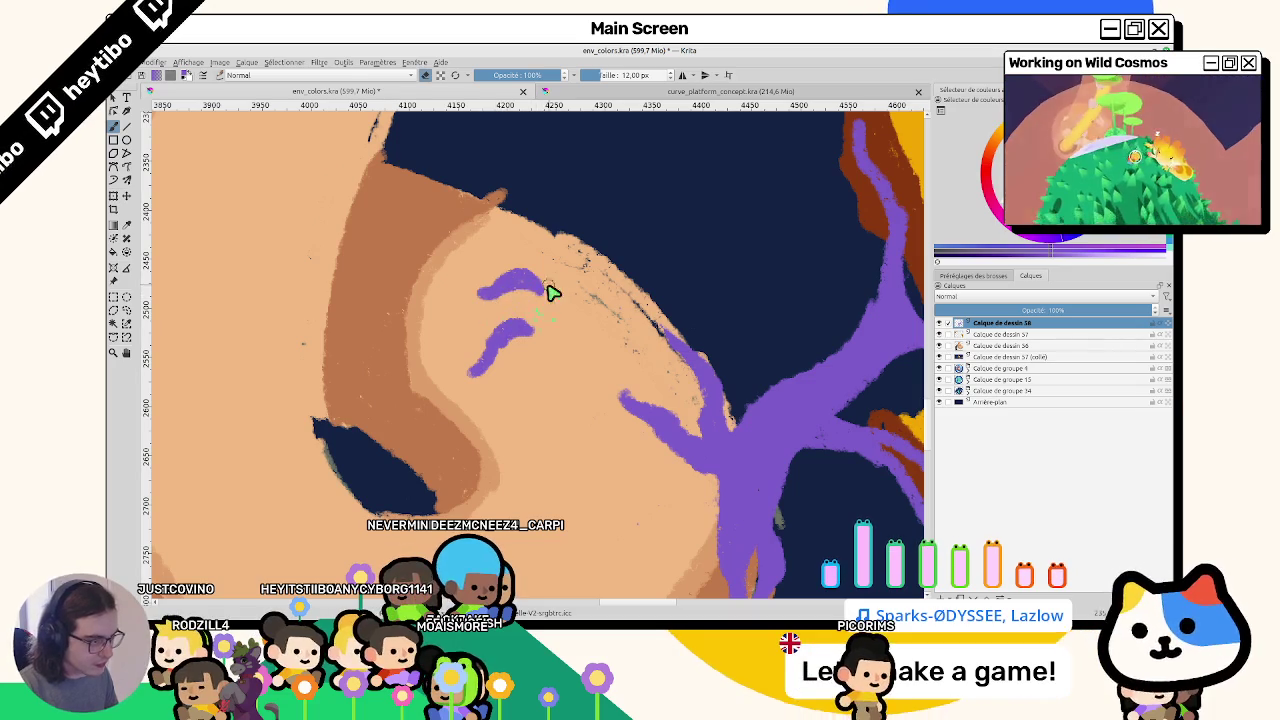
scroll(540, 310, "down", 3)
scroll(520, 335, "up", 3)
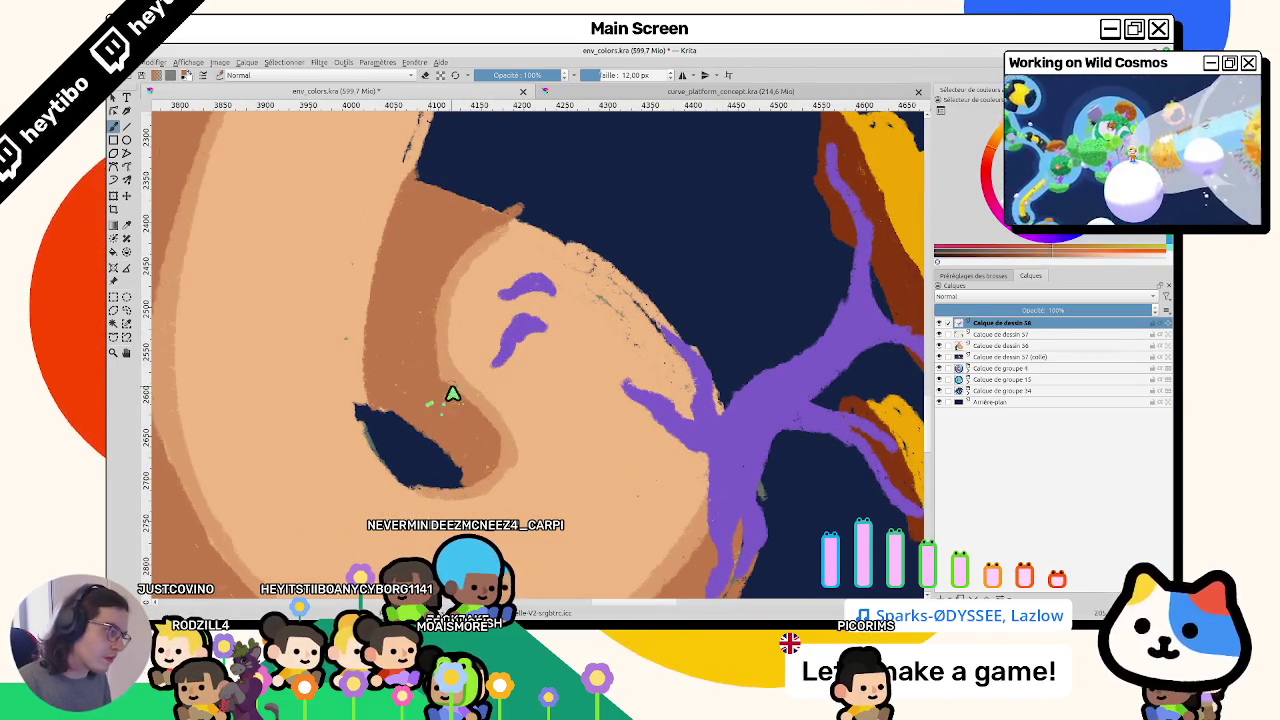
left_click_drag(672, 434, 594, 329)
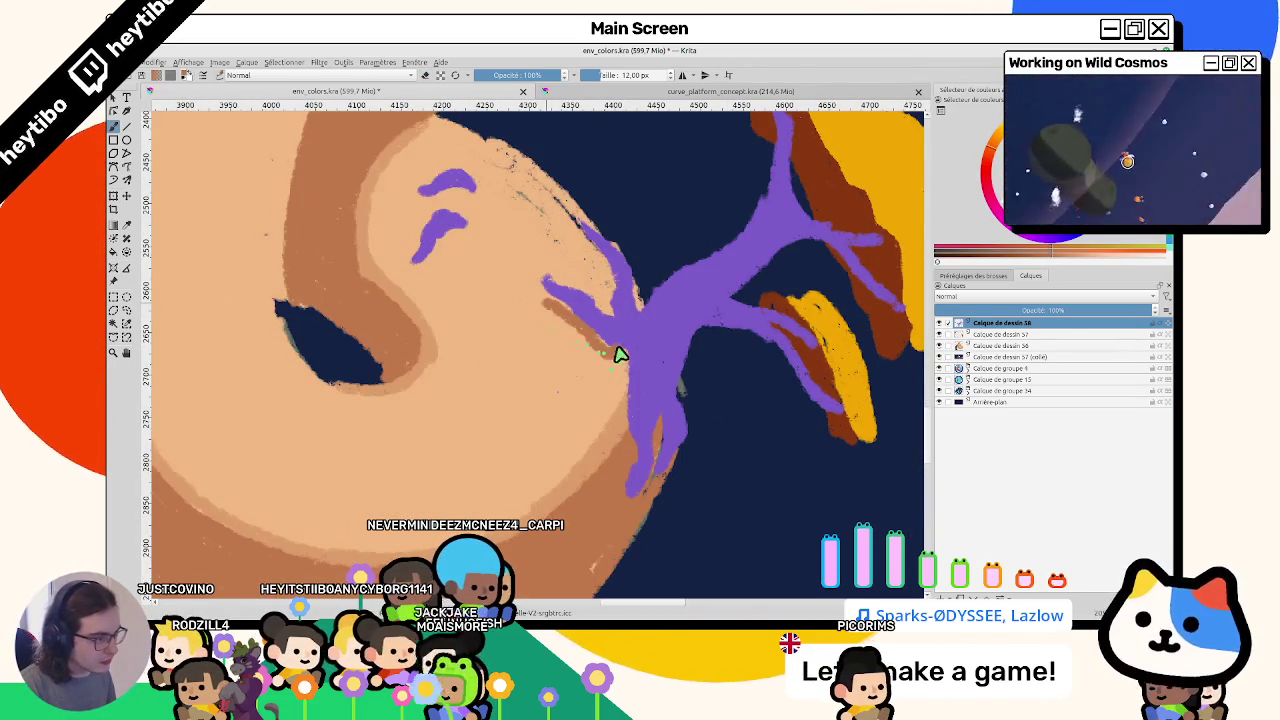
left_click_drag(627, 432, 530, 301)
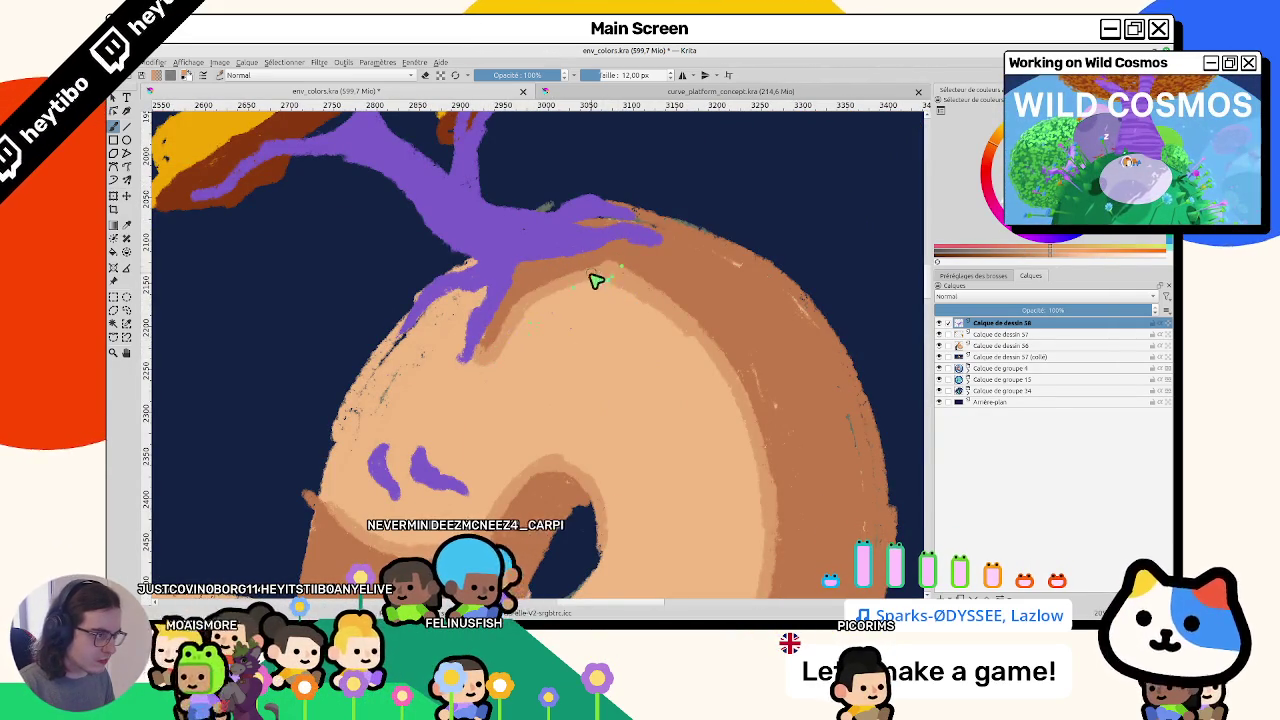
Reset the view and paint sampled purple over the lower branch junction.
key("1")
key("5")
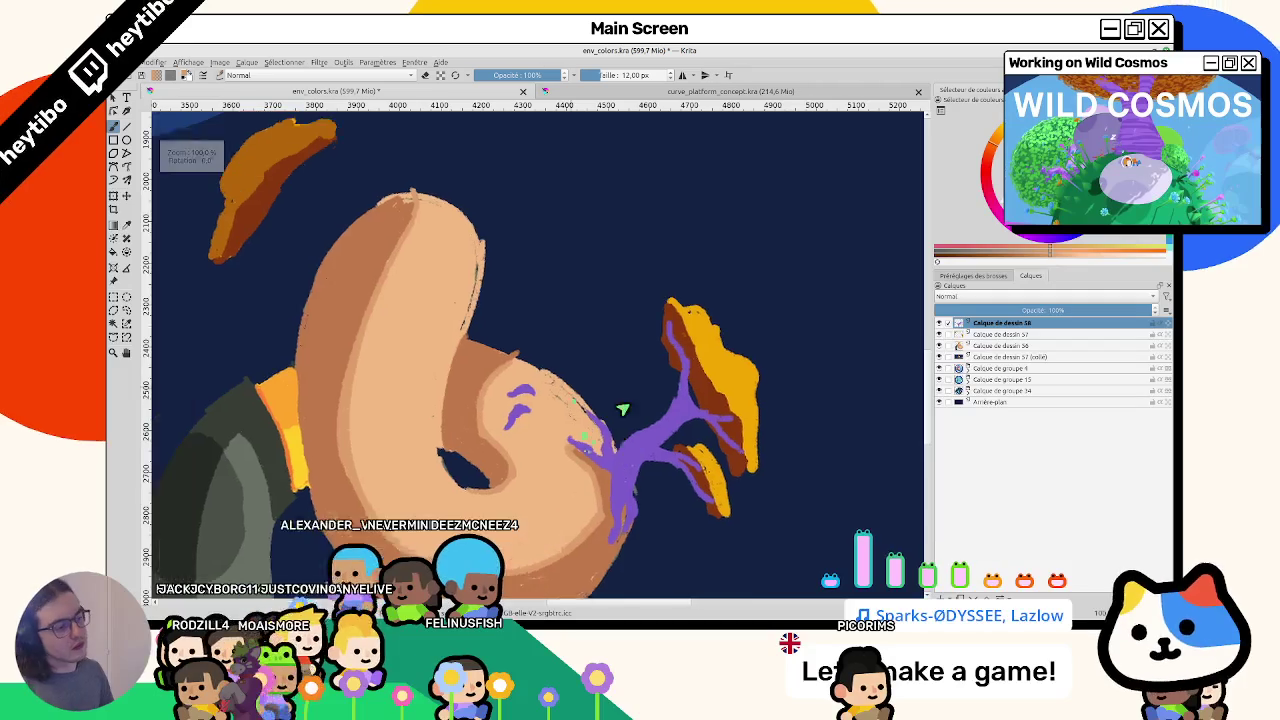
scroll(598, 405, "up", 1)
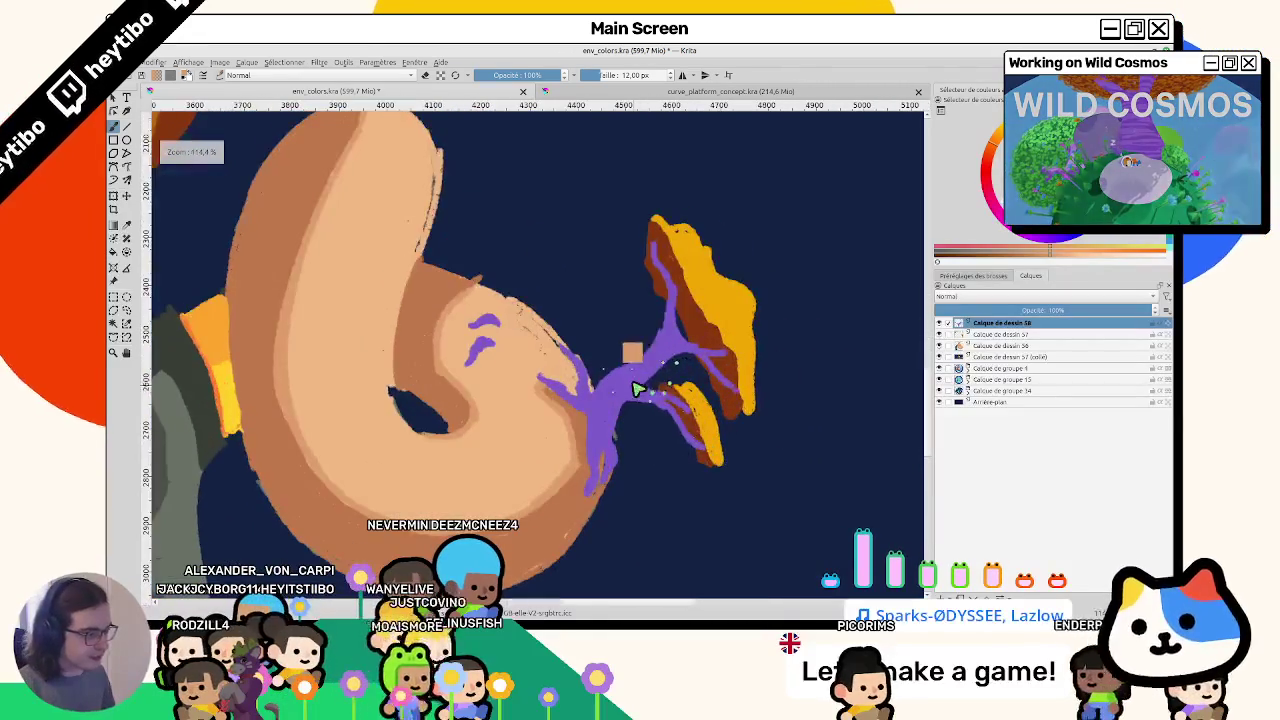
left_click(636, 390, "ctrl")
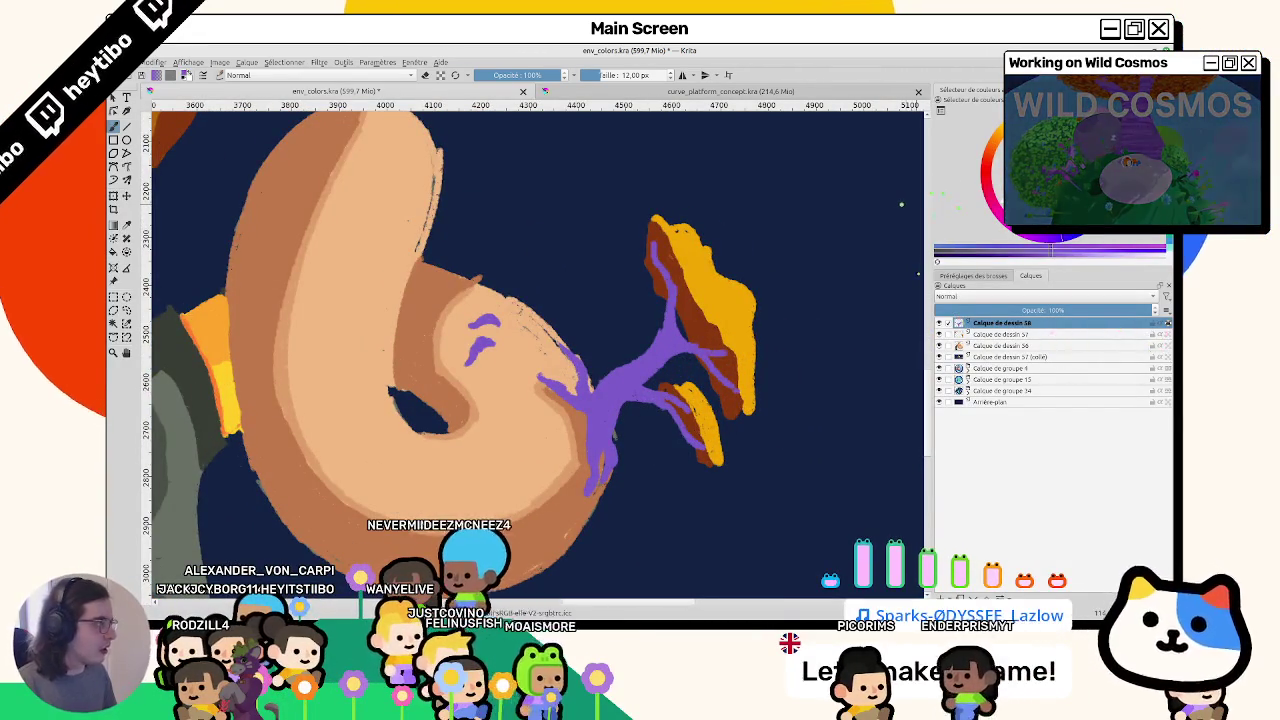
mouse_move(650, 385)
left_mouse_down()
mouse_move(612, 430)
mouse_move(609, 400)
mouse_move(643, 375)
left_mouse_up()
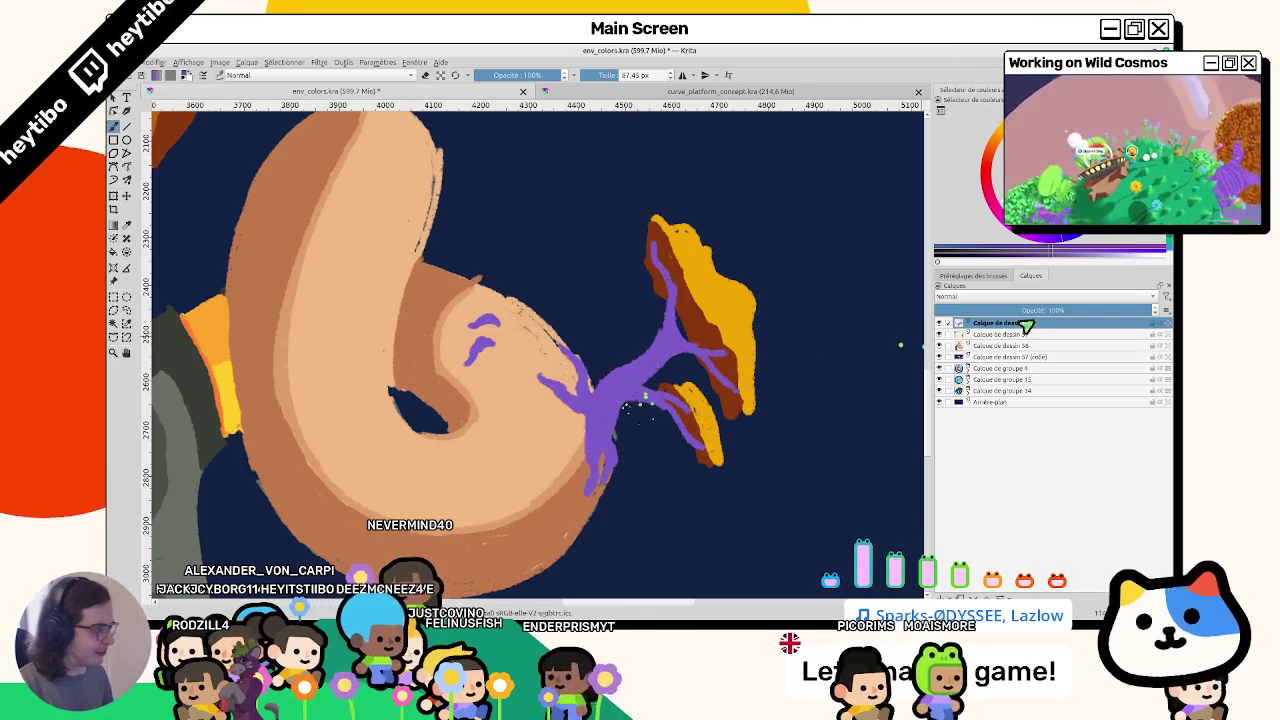
left_click_drag(615, 378, 583, 443)
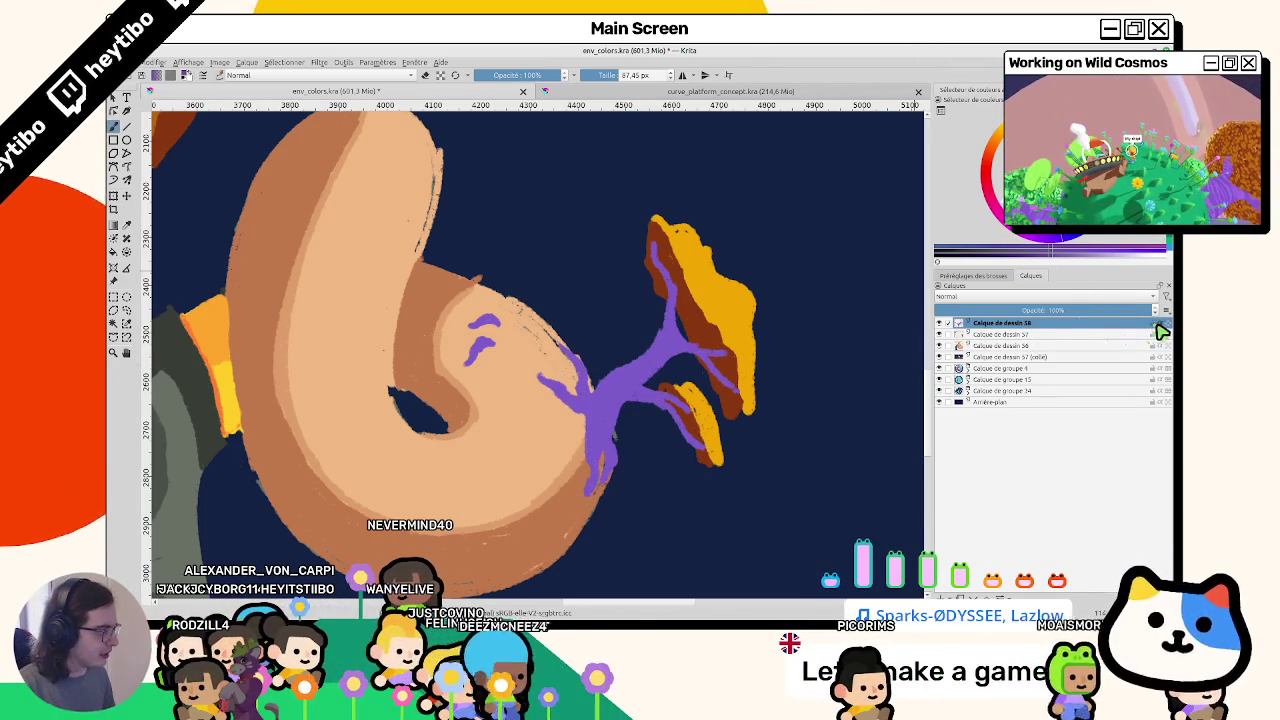
Undo a darker repaint of the junction and repaint the branch in lighter greyish purple.
left_click_drag(686, 366, 571, 343)
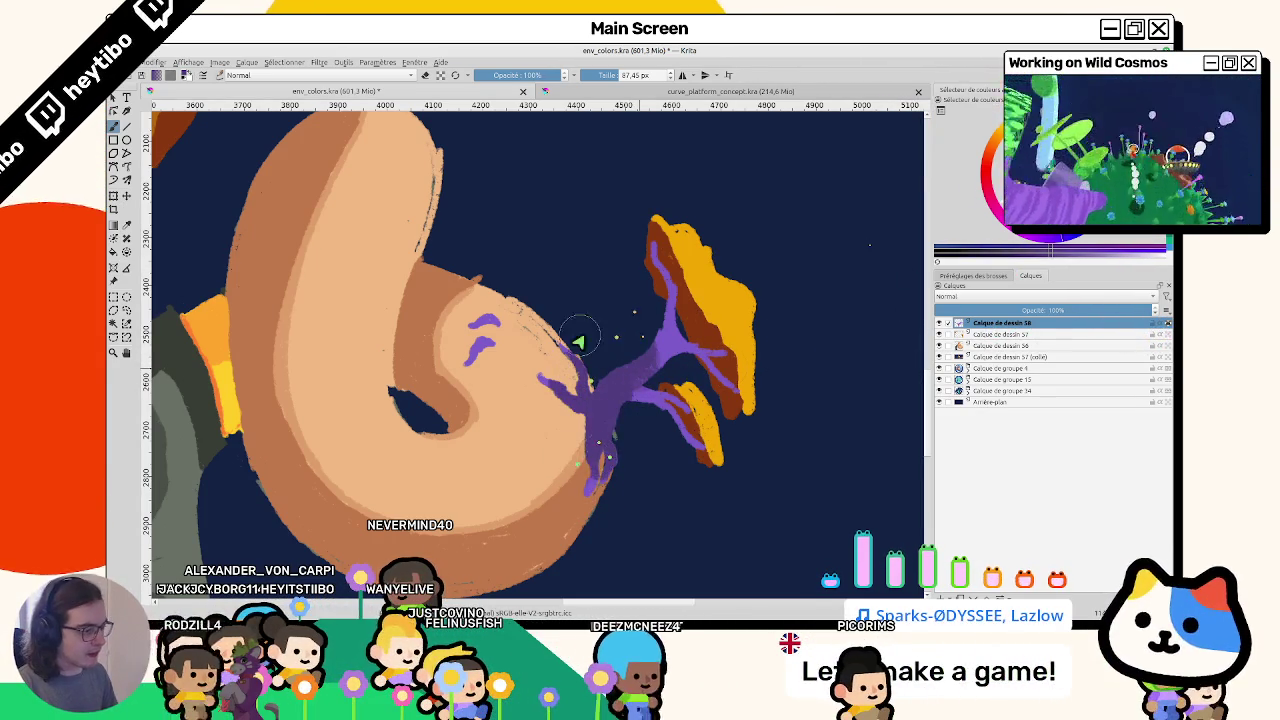
left_click_drag(670, 330, 648, 462)
key("ctrl+z")
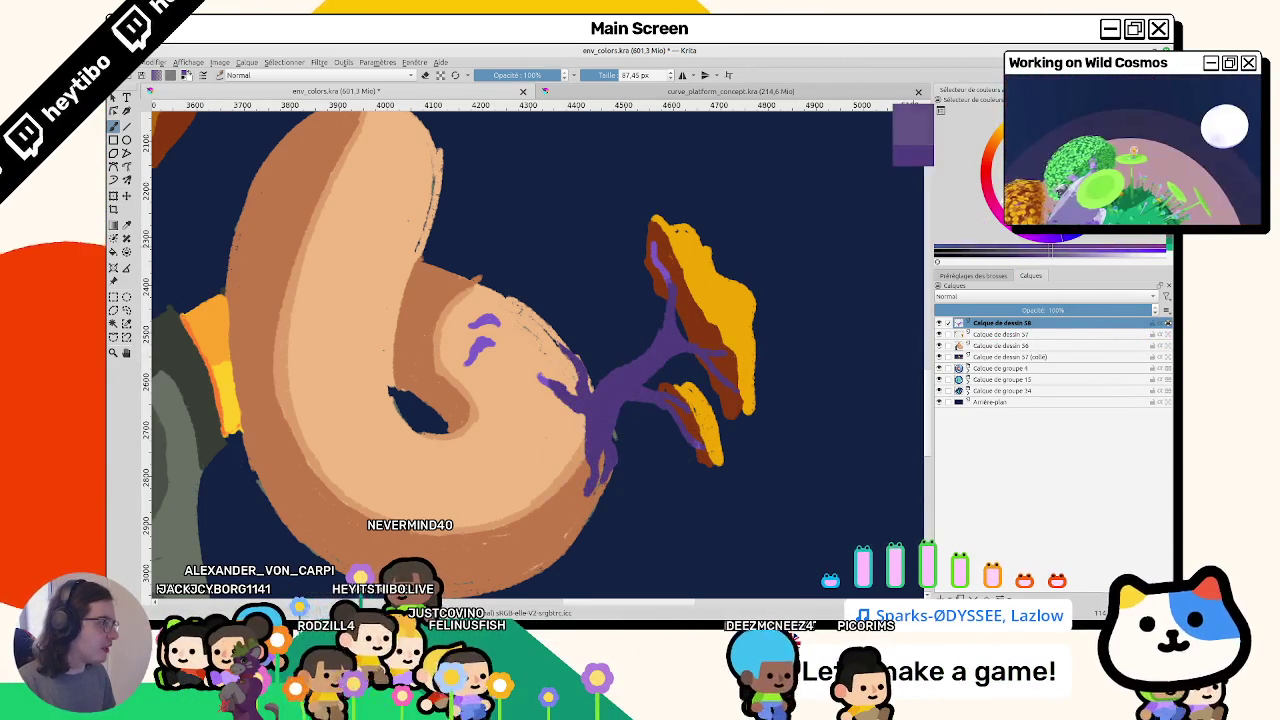
mouse_move(670, 290)
left_mouse_down()
mouse_move(640, 370)
mouse_move(568, 354)
left_mouse_up()
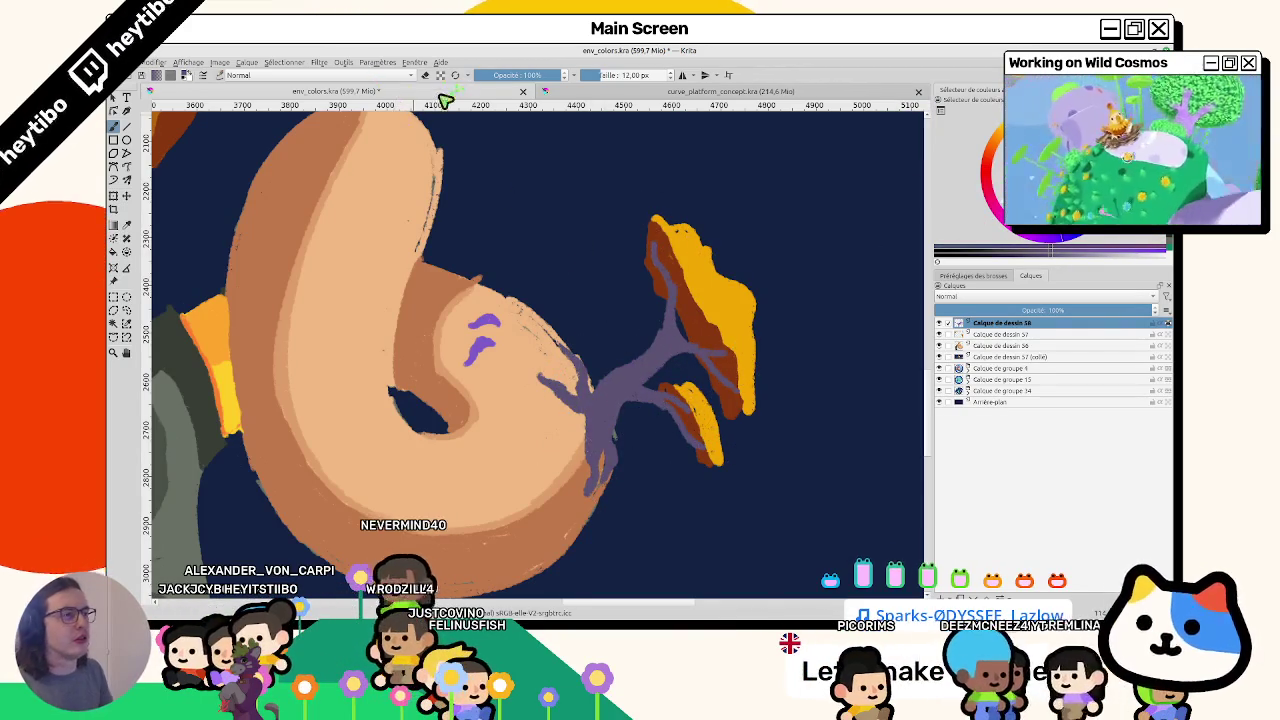
Mirror the view and paint the trunk and branches in lighter greyish purple.
key("m")
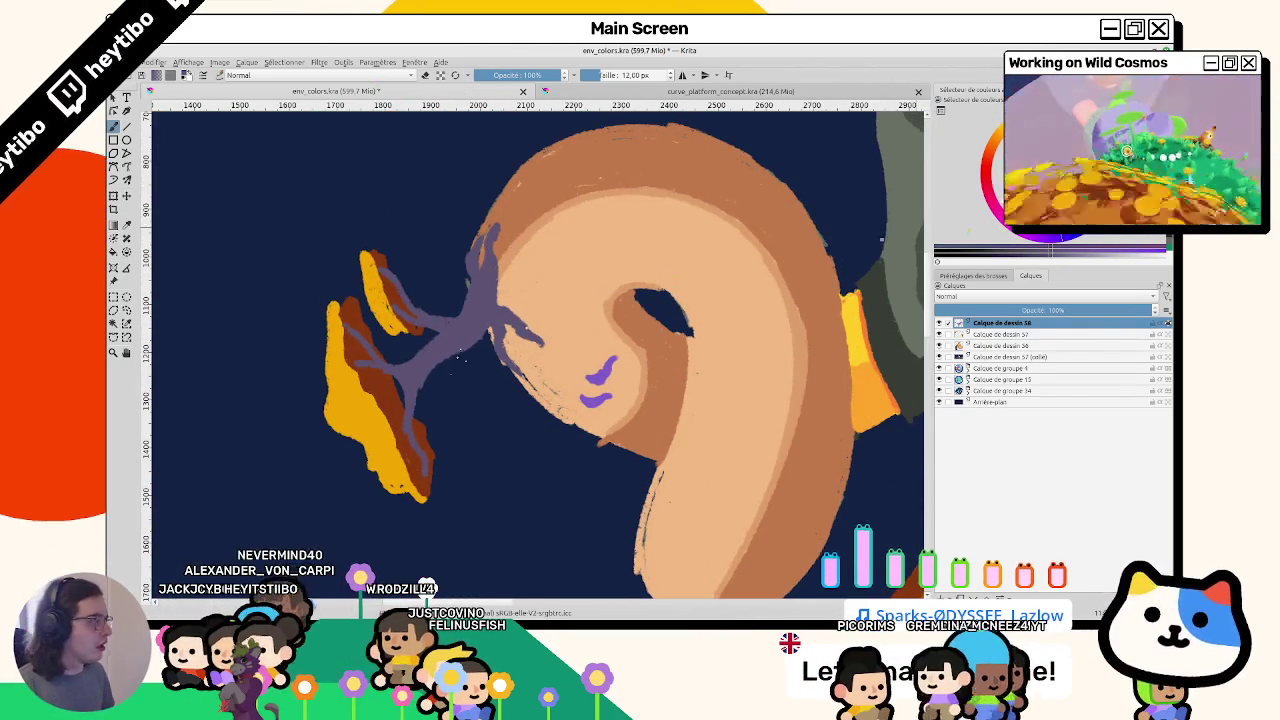
left_click(458, 357, "ctrl")
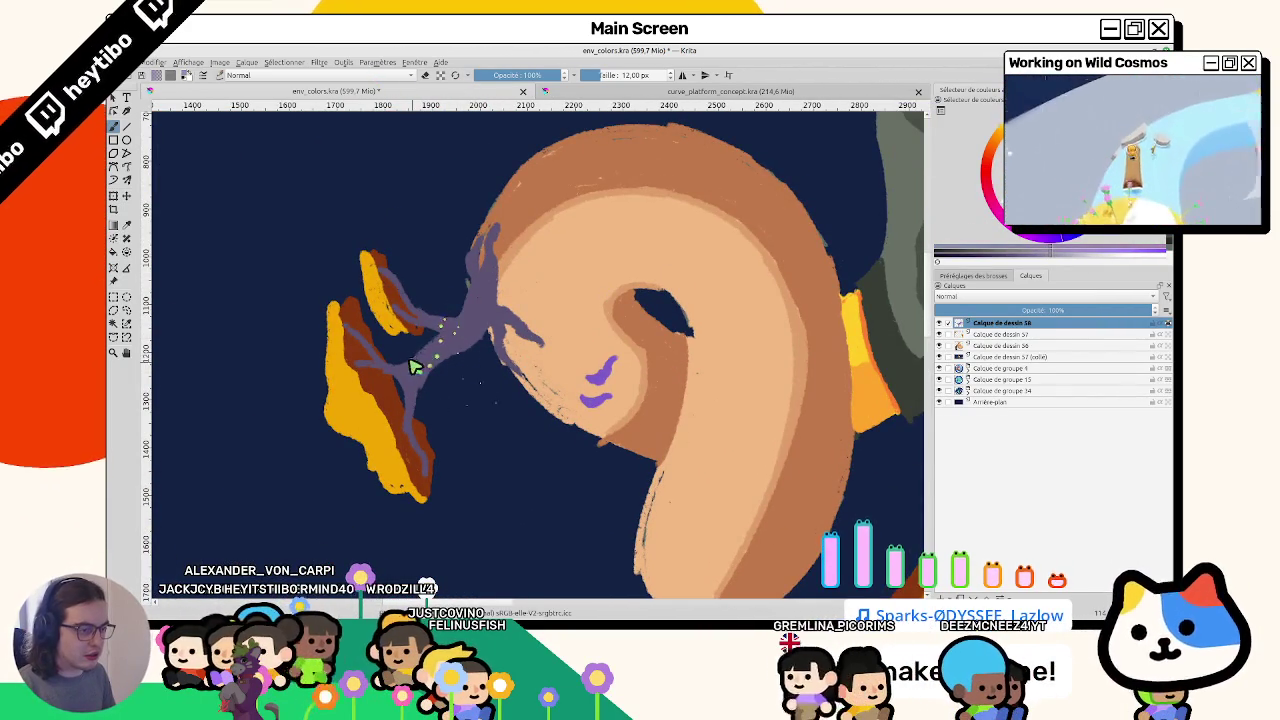
mouse_move(458, 327)
left_mouse_down()
mouse_move(458, 357)
mouse_move(543, 414)
mouse_move(571, 409)
mouse_move(566, 449)
mouse_move(591, 452)
mouse_move(560, 495)
mouse_move(640, 343)
left_mouse_up()
Look over the tree and 6-shape, then make Calque de dessin 57 active.
key("5")
scroll(557, 494, "up", 5)
scroll(557, 494, "down", 4)
scroll(640, 343, "up", 3)
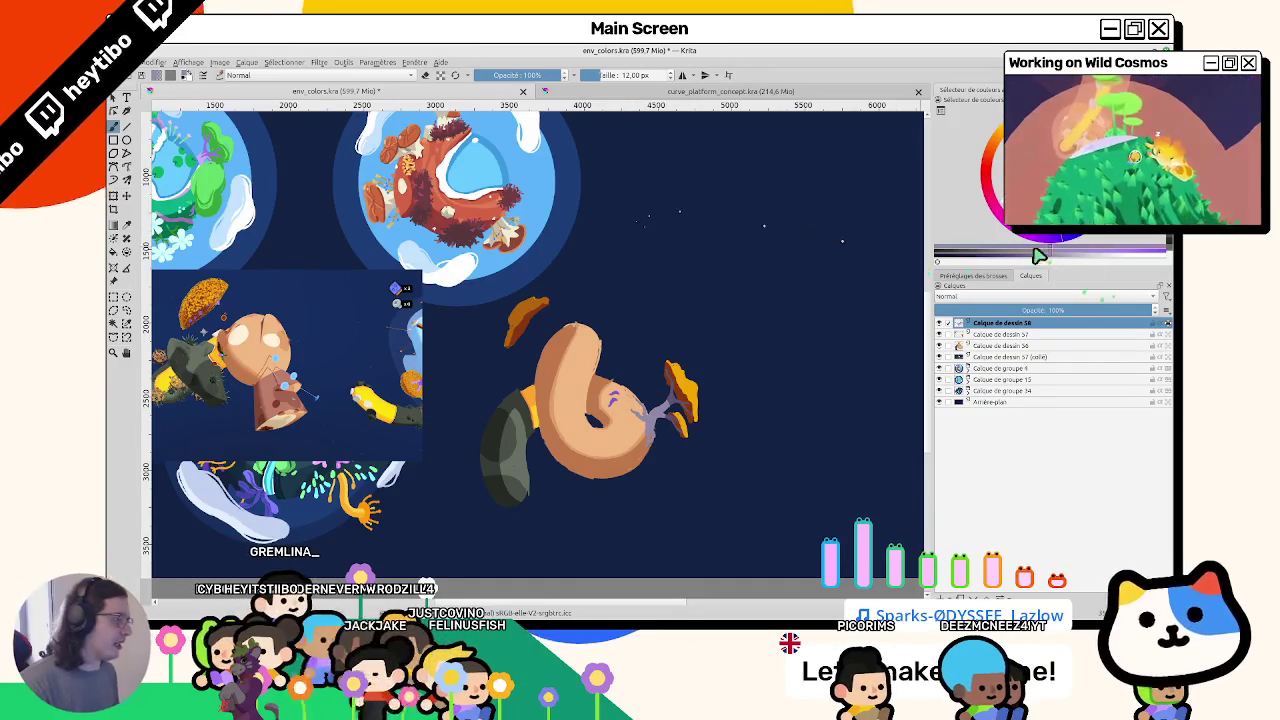
scroll(613, 390, "up", 3)
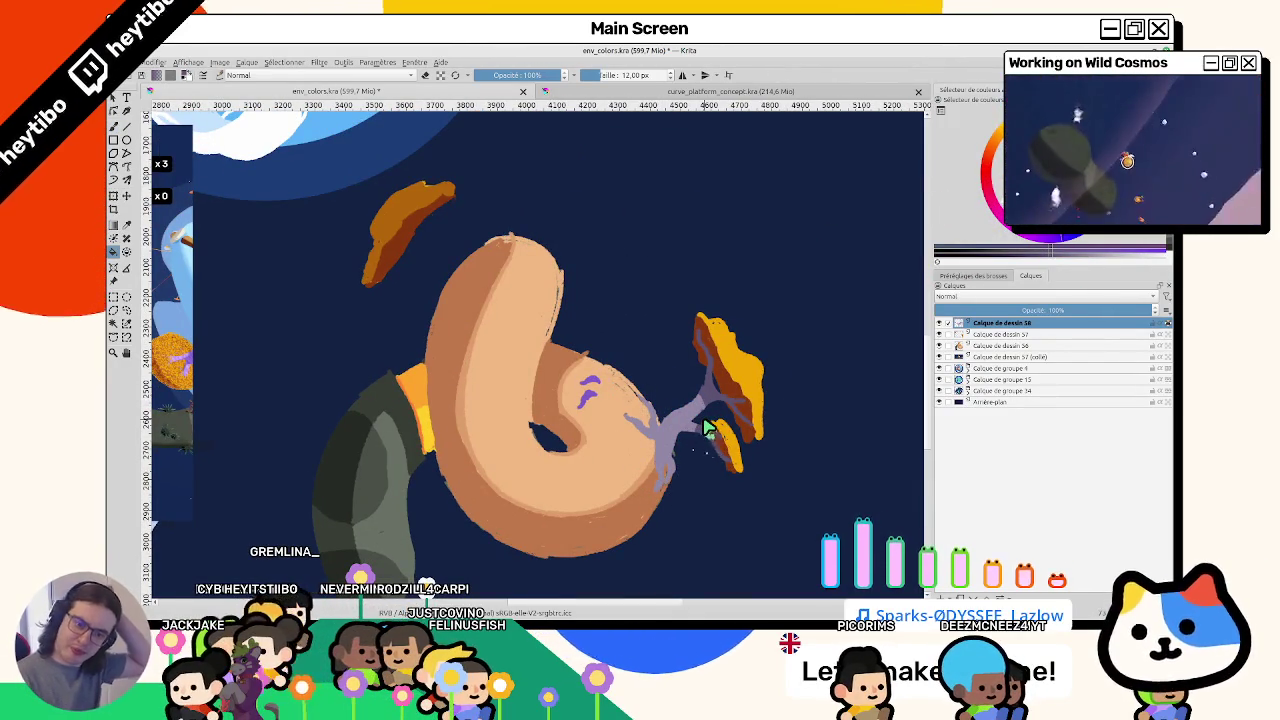
left_click_drag(705, 428, 733, 333)
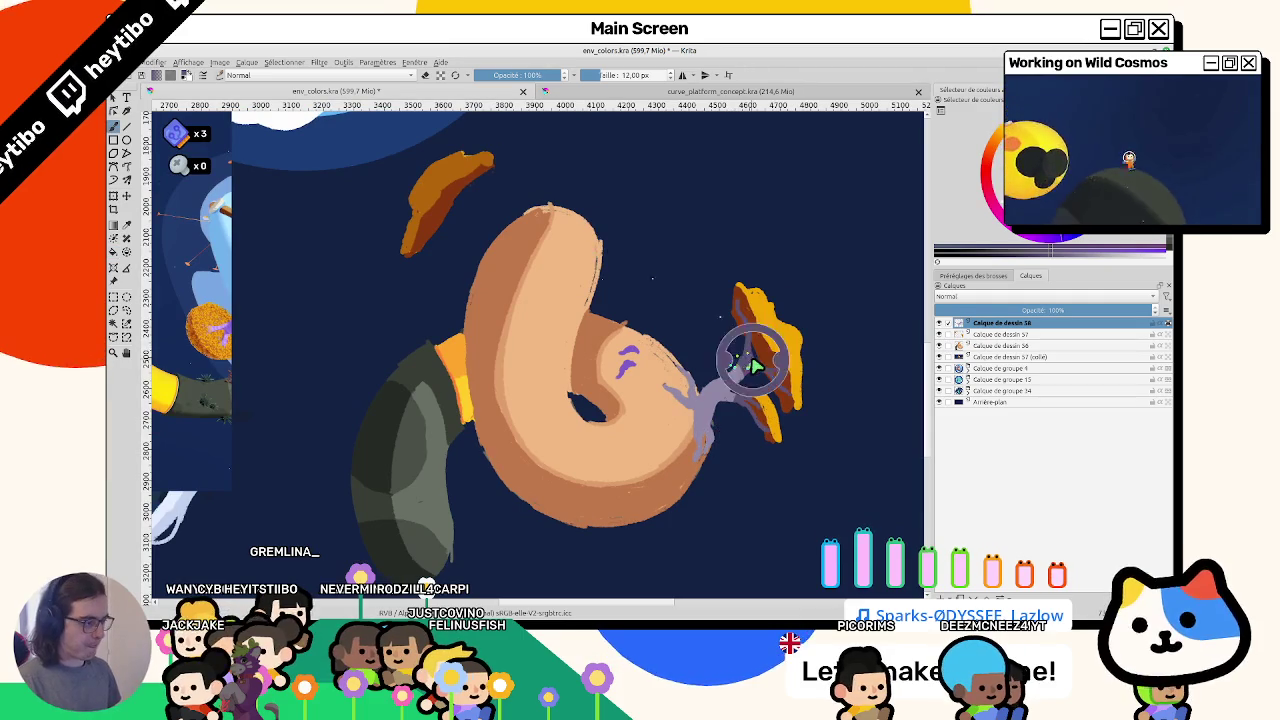
scroll(746, 357, "up", 2)
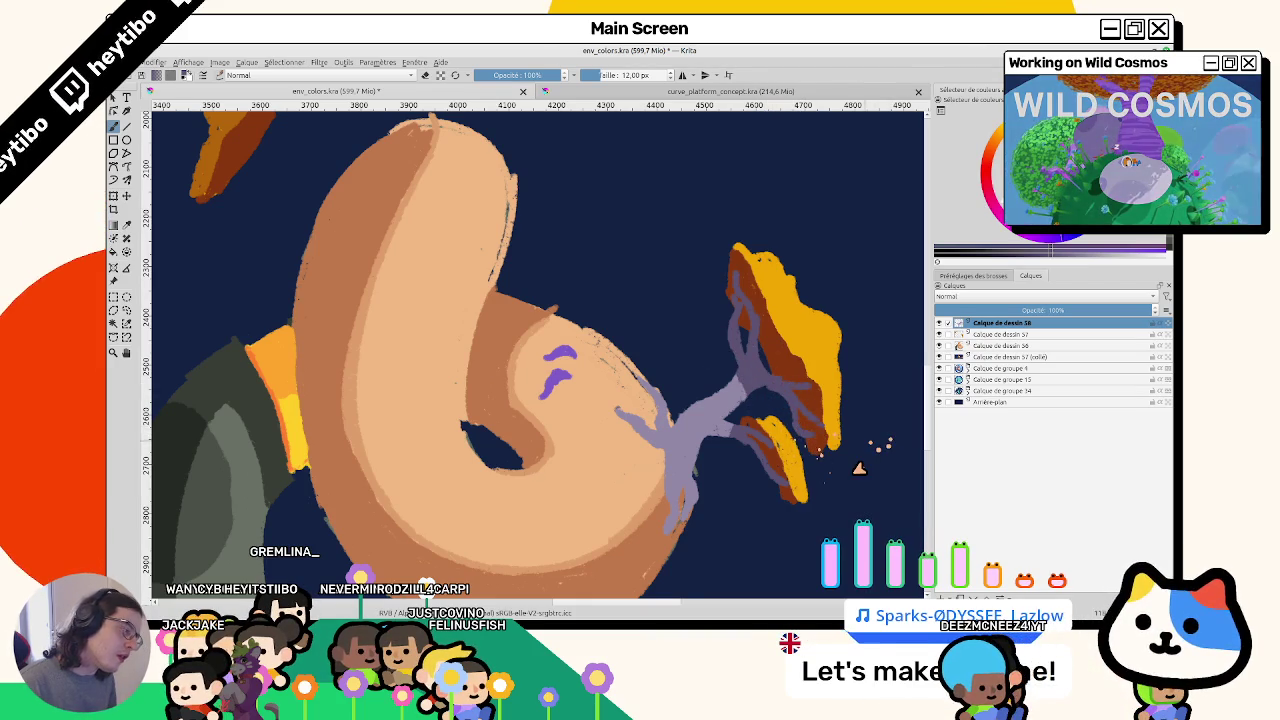
scroll(858, 468, "down", 3)
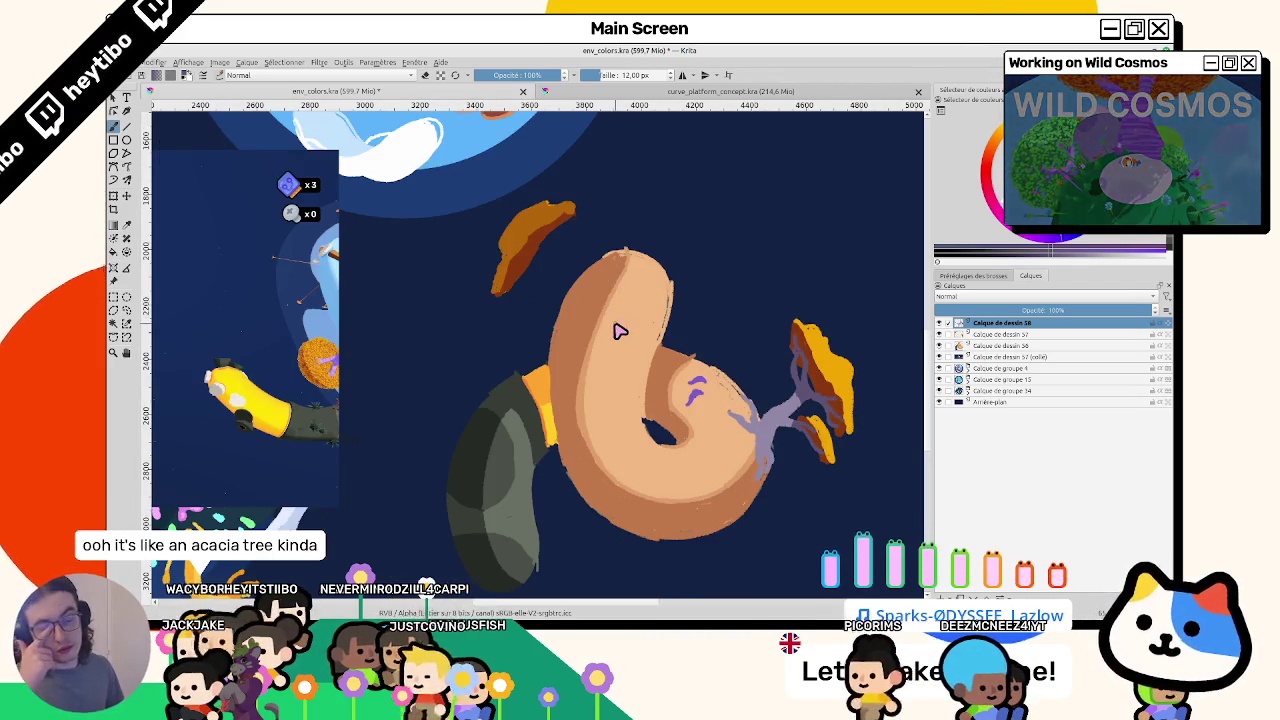
mouse_move(640, 357)
left_mouse_down()
mouse_move(703, 378)
mouse_move(638, 320)
left_mouse_up()
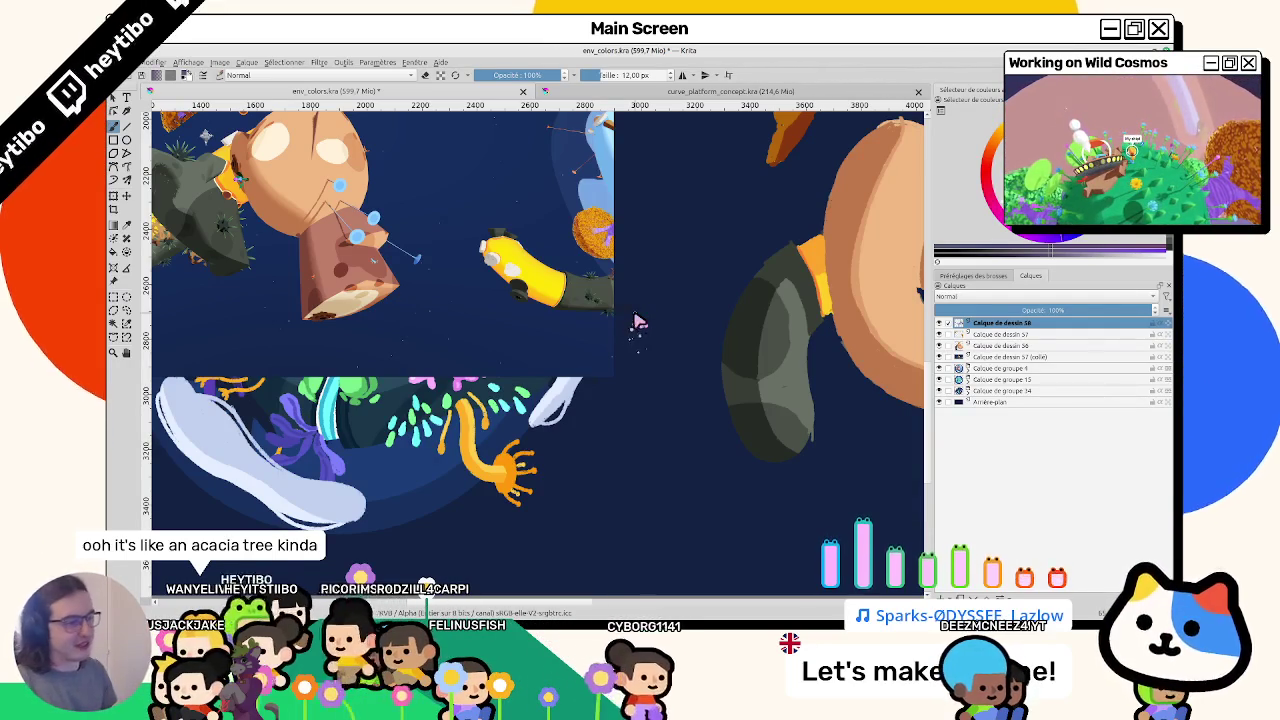
left_click_drag(638, 320, 913, 330)
left_click(960, 335)
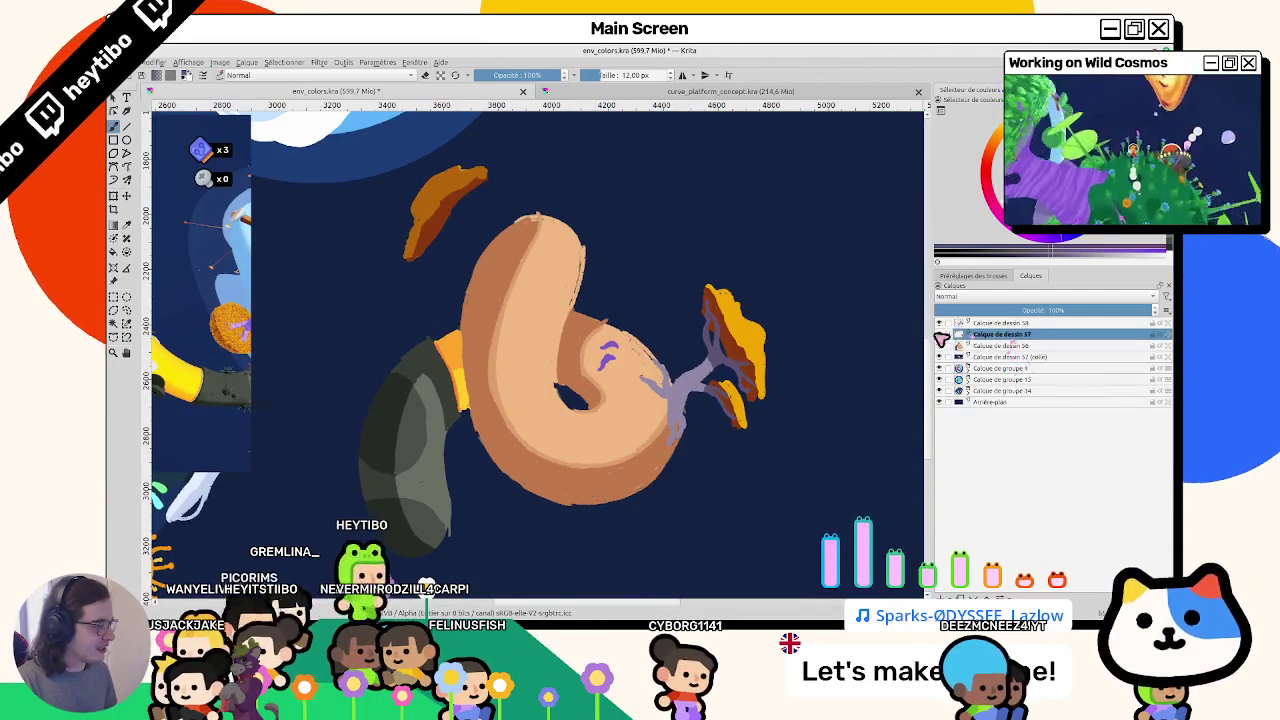
Sample the foliage orange and repaint the foliage's right and top-left edges.
scroll(755, 316, "up", 2)
left_click(727, 263, "ctrl")
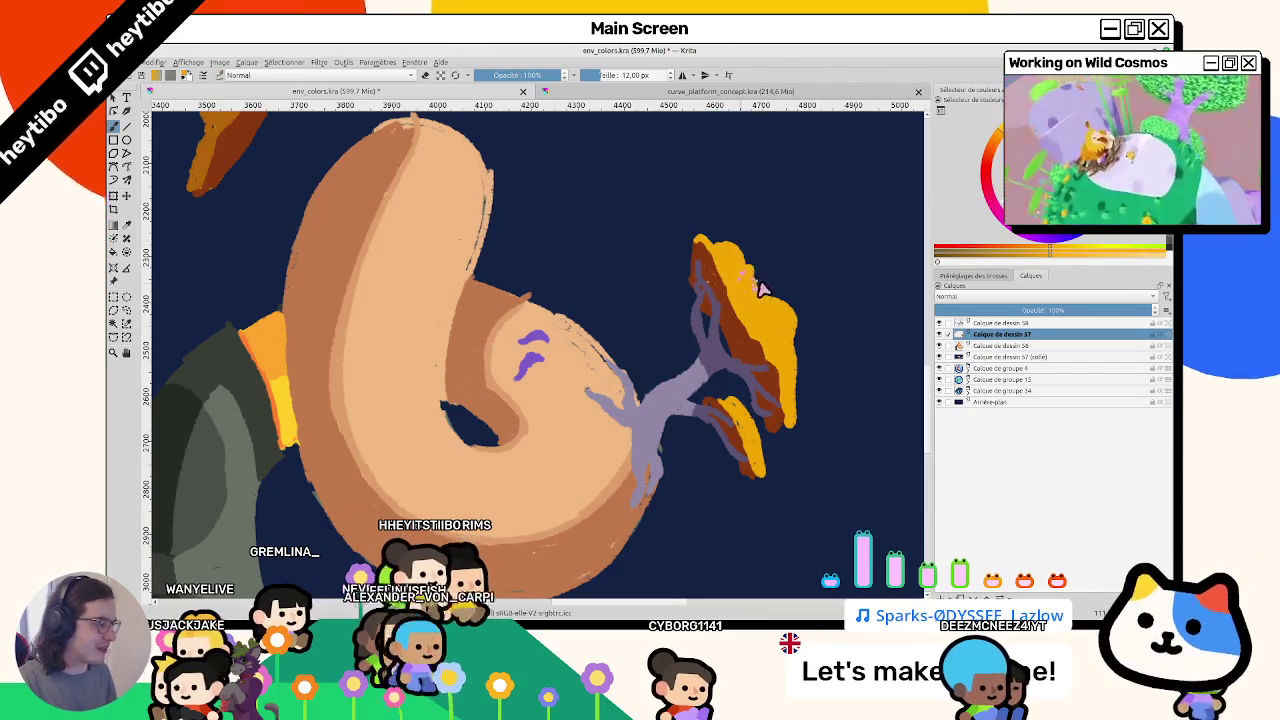
mouse_move(772, 305)
left_mouse_down()
mouse_move(800, 349)
mouse_move(784, 433)
left_mouse_up()
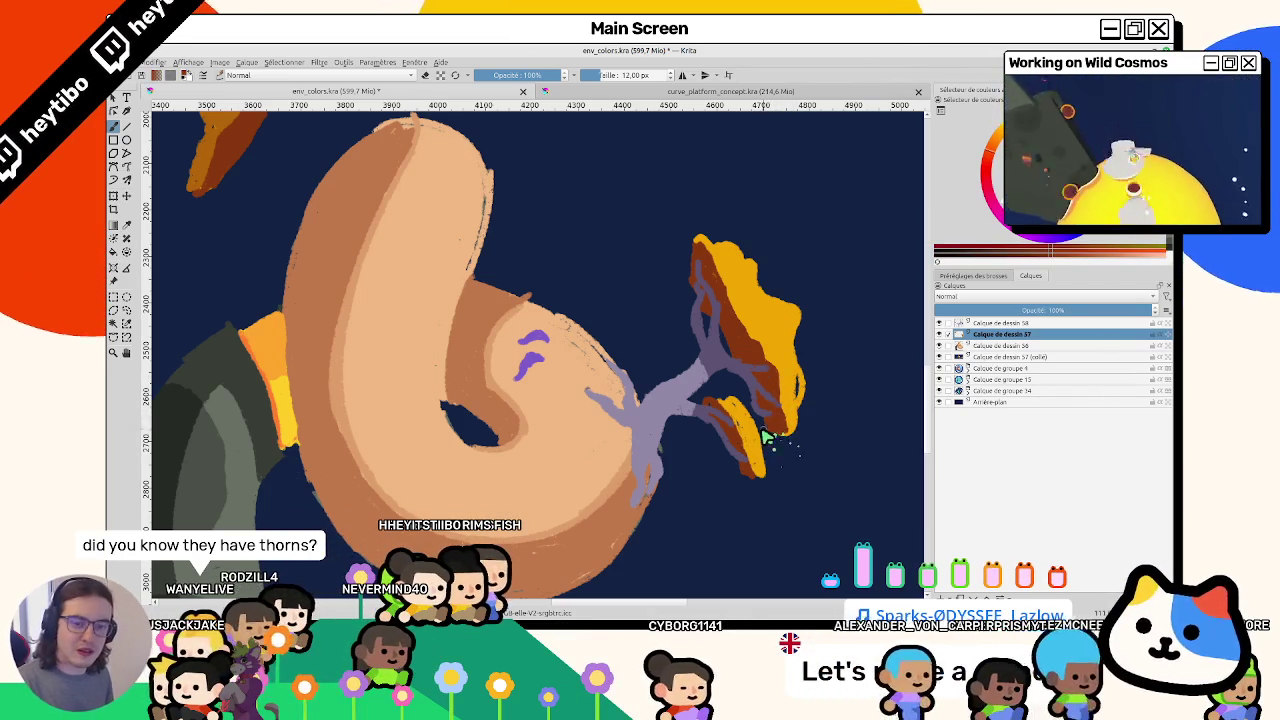
left_click_drag(766, 428, 760, 340)
mouse_move(697, 266)
left_mouse_down()
mouse_move(694, 298)
mouse_move(763, 246)
mouse_move(918, 328)
left_mouse_up()
Switch to Calque de dessin 58, turn the tree upright, and shrink the brush to 7,93 px.
left_click(1000, 323)
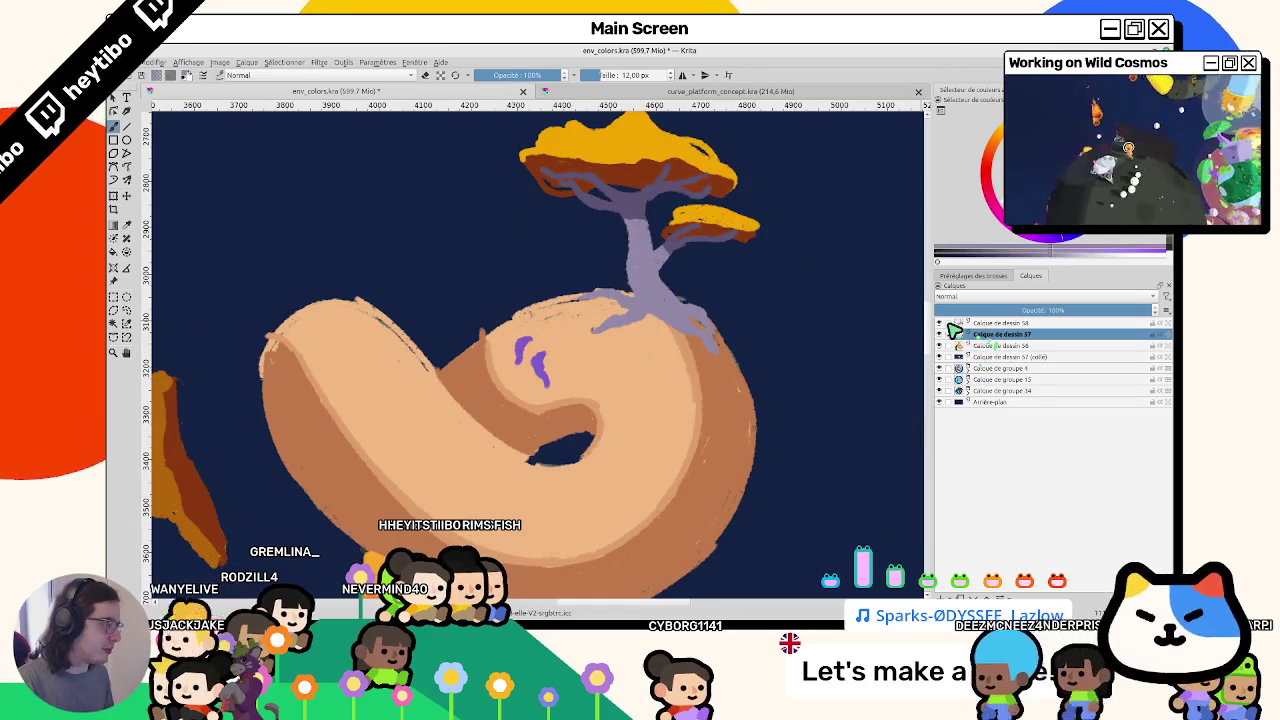
left_click_drag(701, 274, 631, 257)
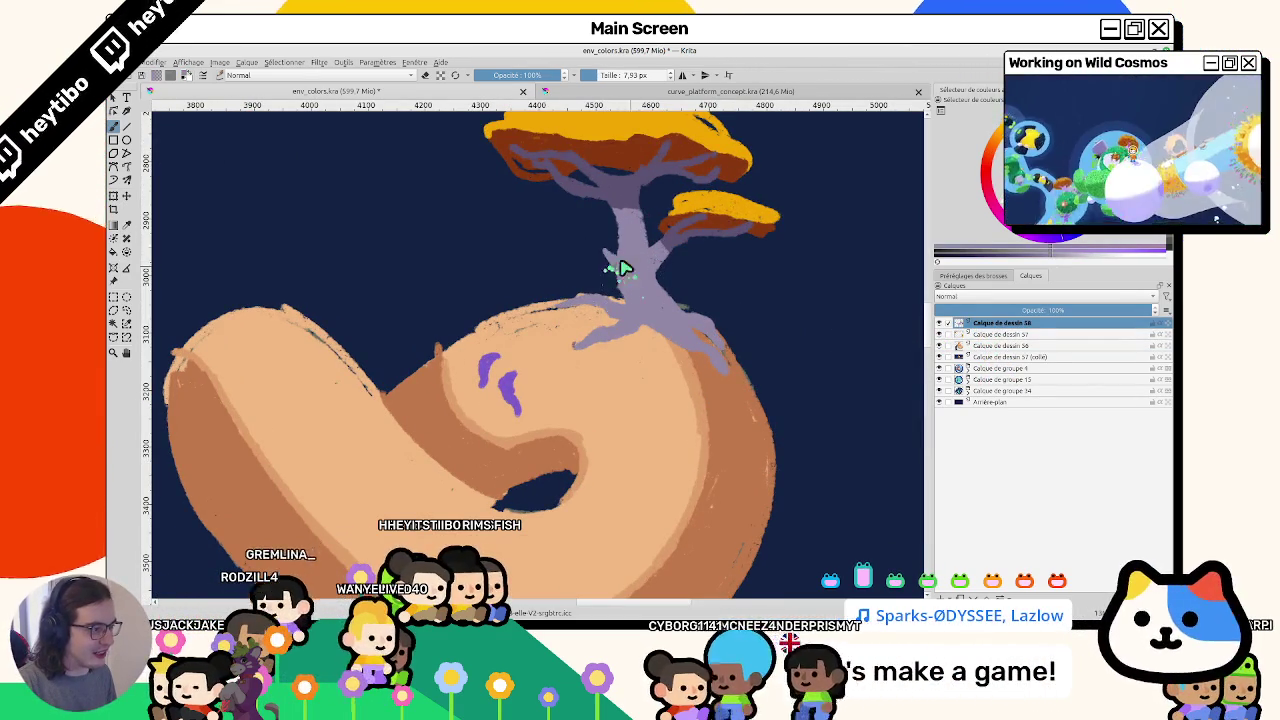
key("bracketleft")
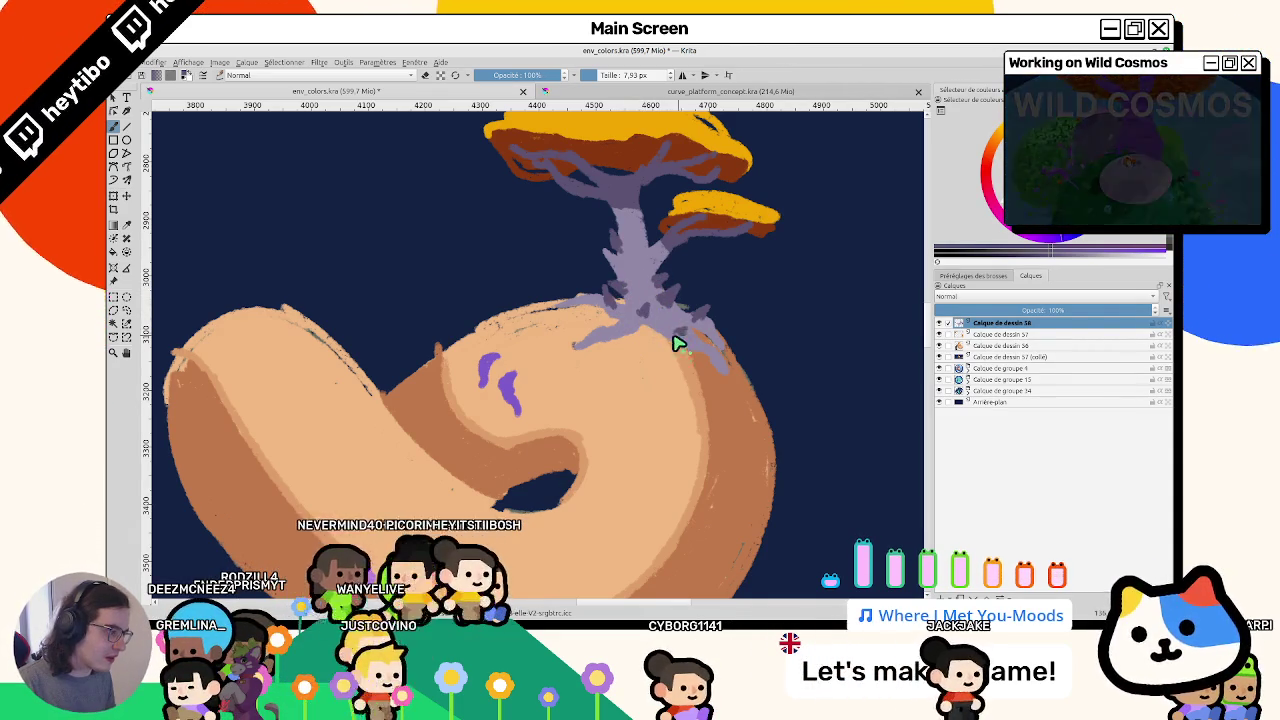
scroll(740, 290, "down", 3)
Zoom and tilt the view, switch to Calque de dessin 56, and rotate to about -63.5°.
mouse_move(763, 243)
left_mouse_down()
mouse_move(651, 243)
mouse_move(840, 503)
left_mouse_up()
scroll(651, 243, "up", 3)
scroll(738, 428, "down", 4)
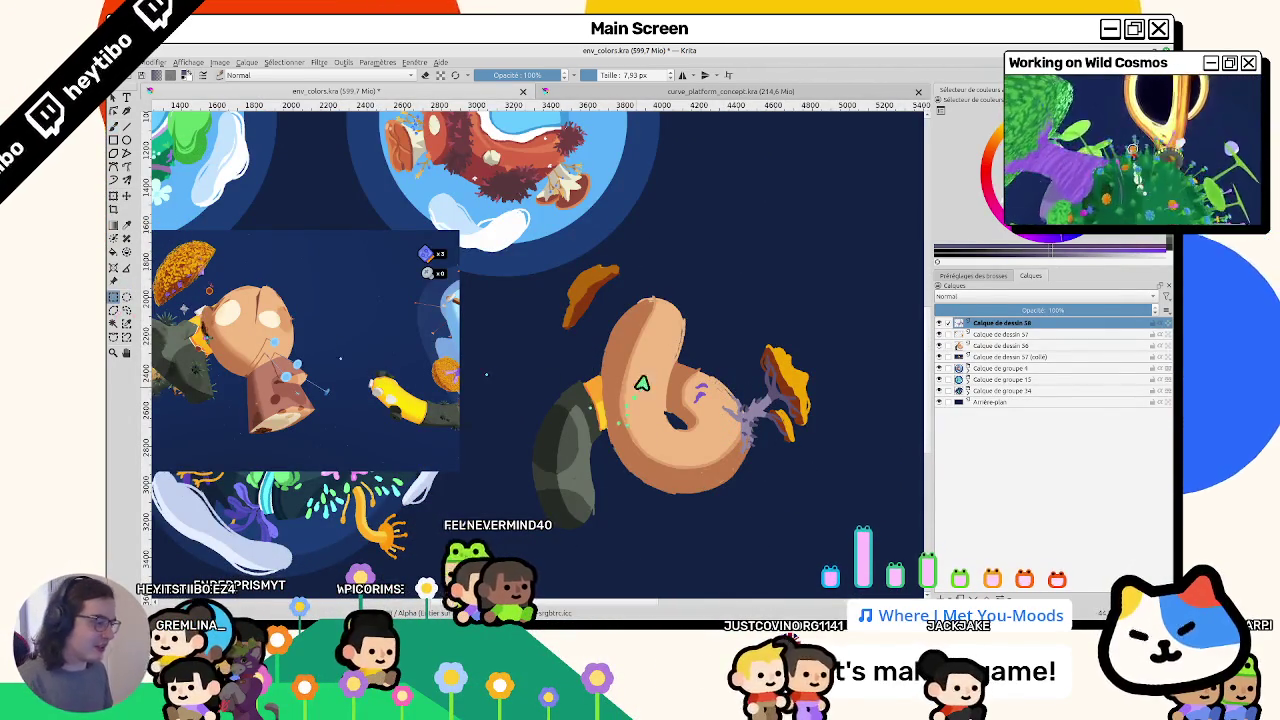
scroll(760, 430, "up", 3)
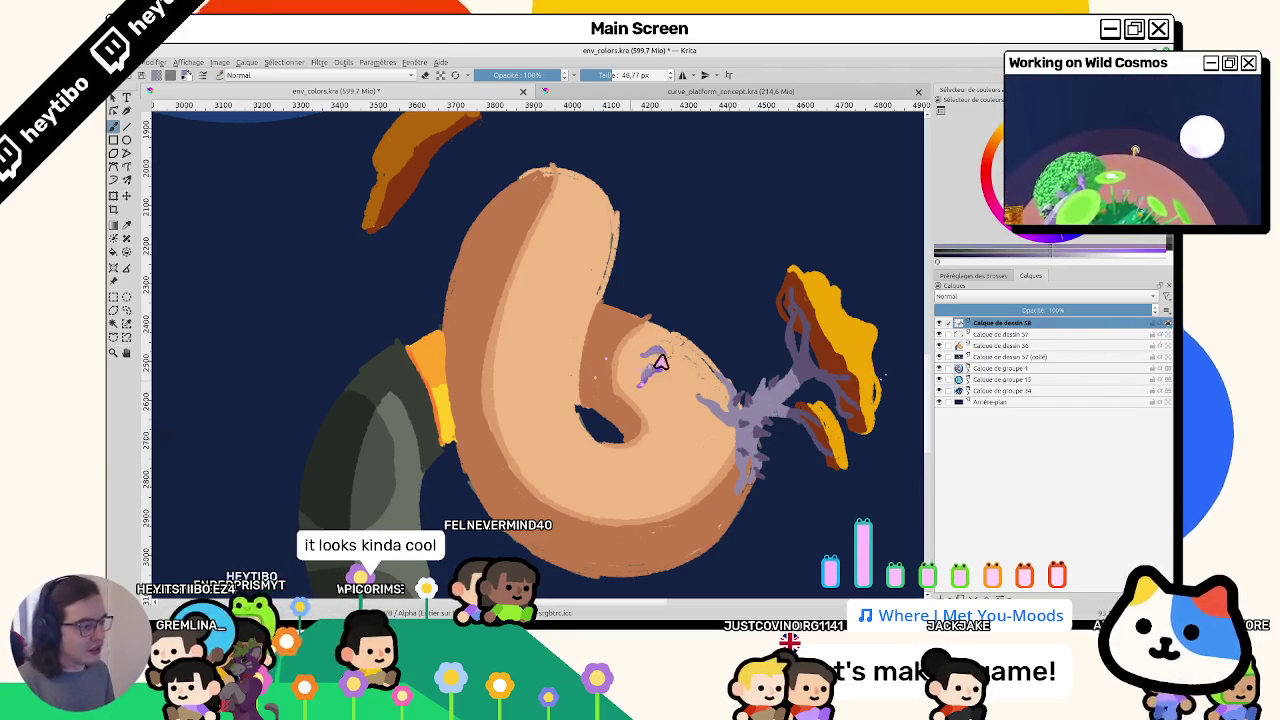
scroll(646, 366, "up", 3)
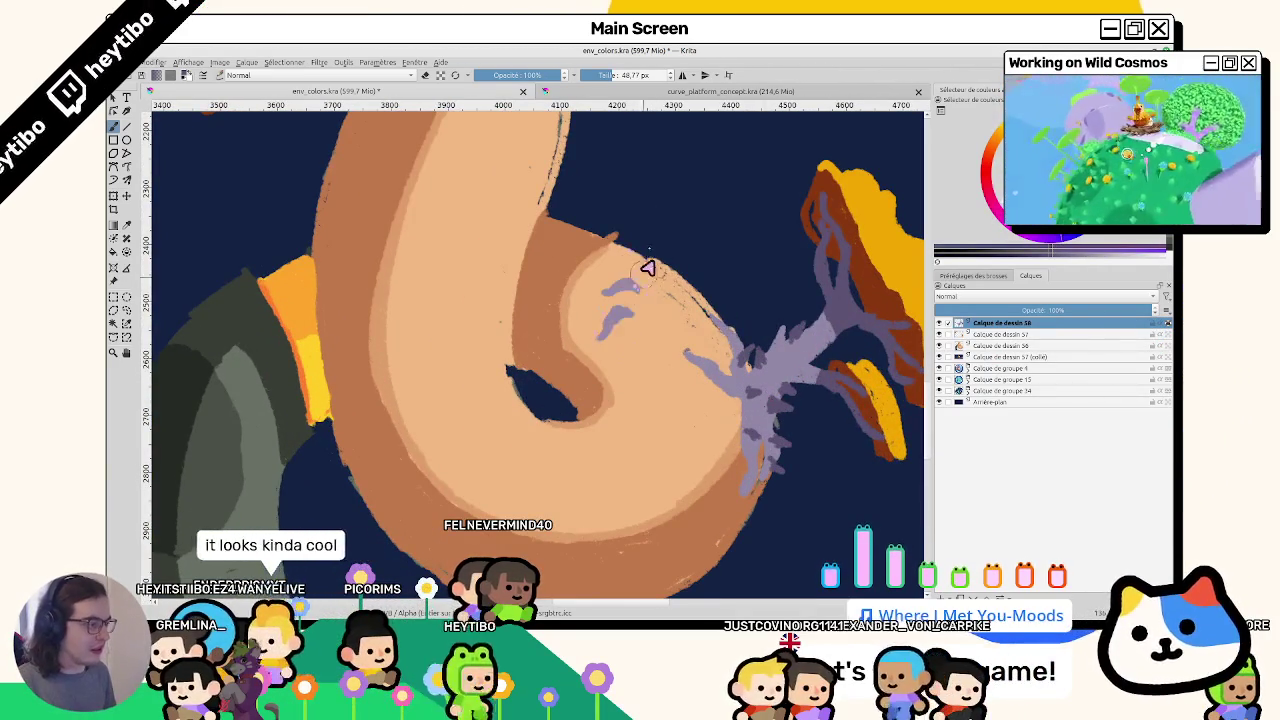
scroll(643, 265, "down", 3)
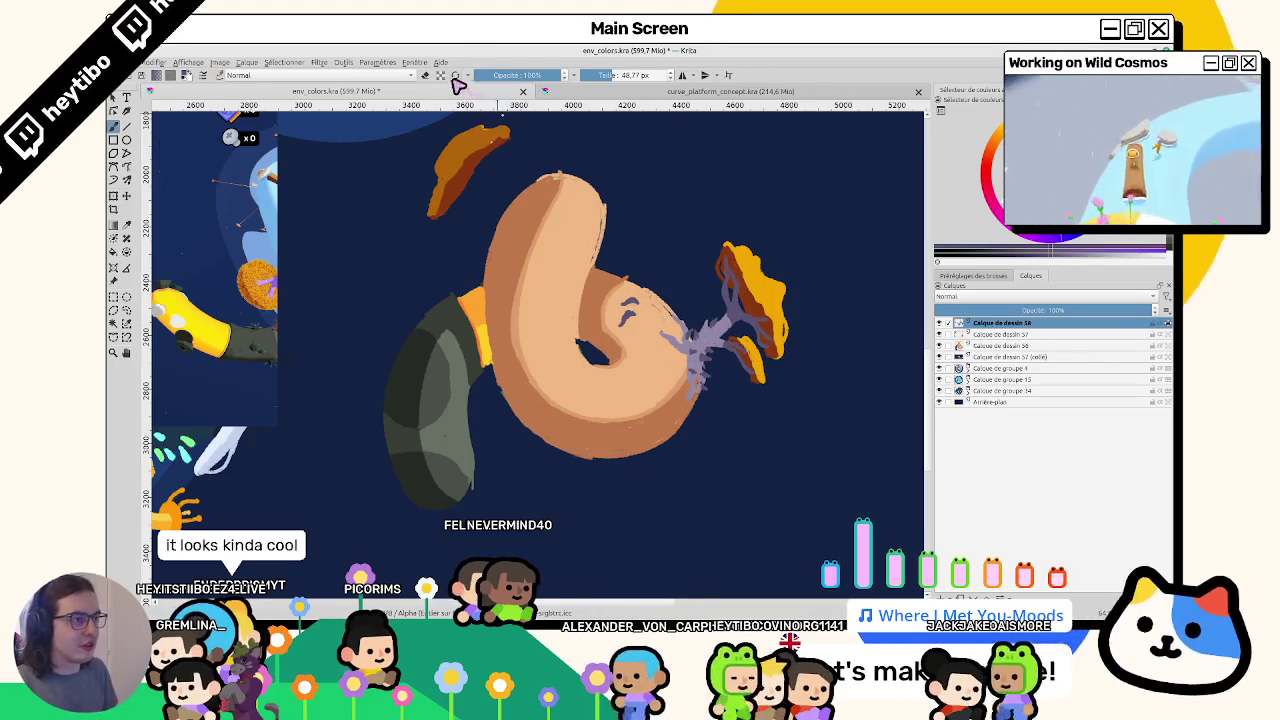
scroll(697, 404, "up", 1)
scroll(697, 404, "up", 2)
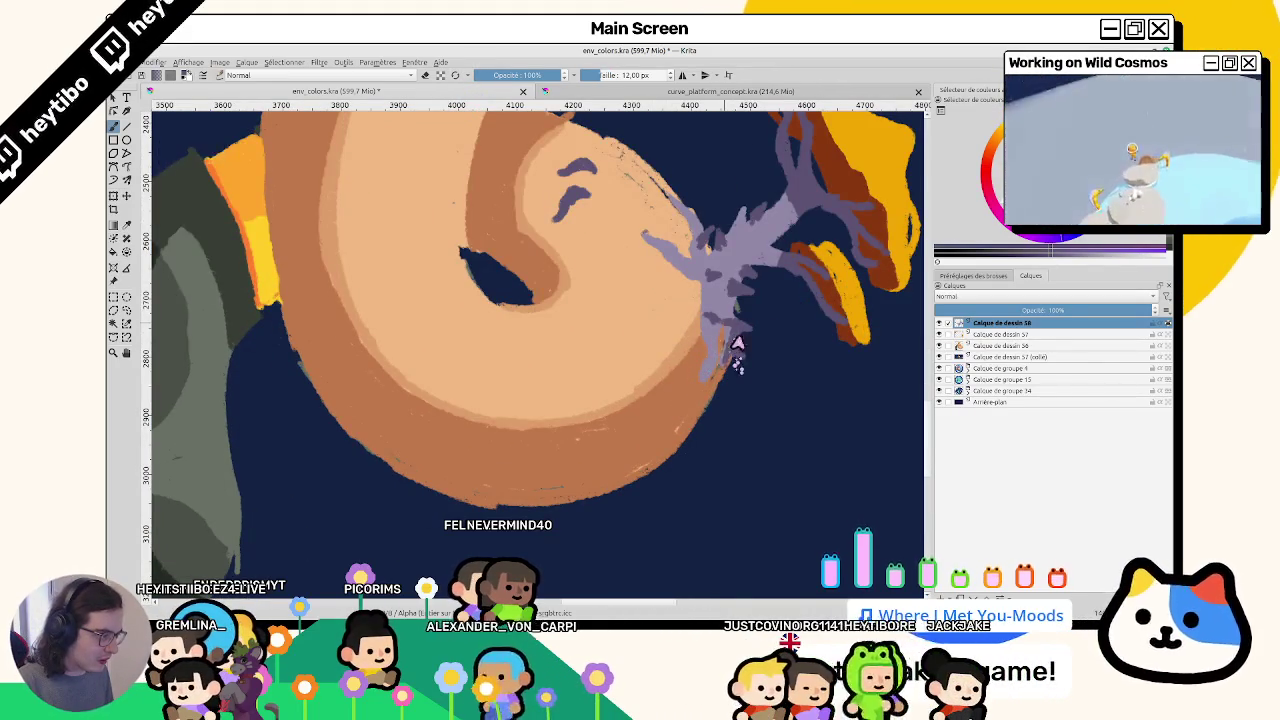
scroll(735, 318, "down", 2)
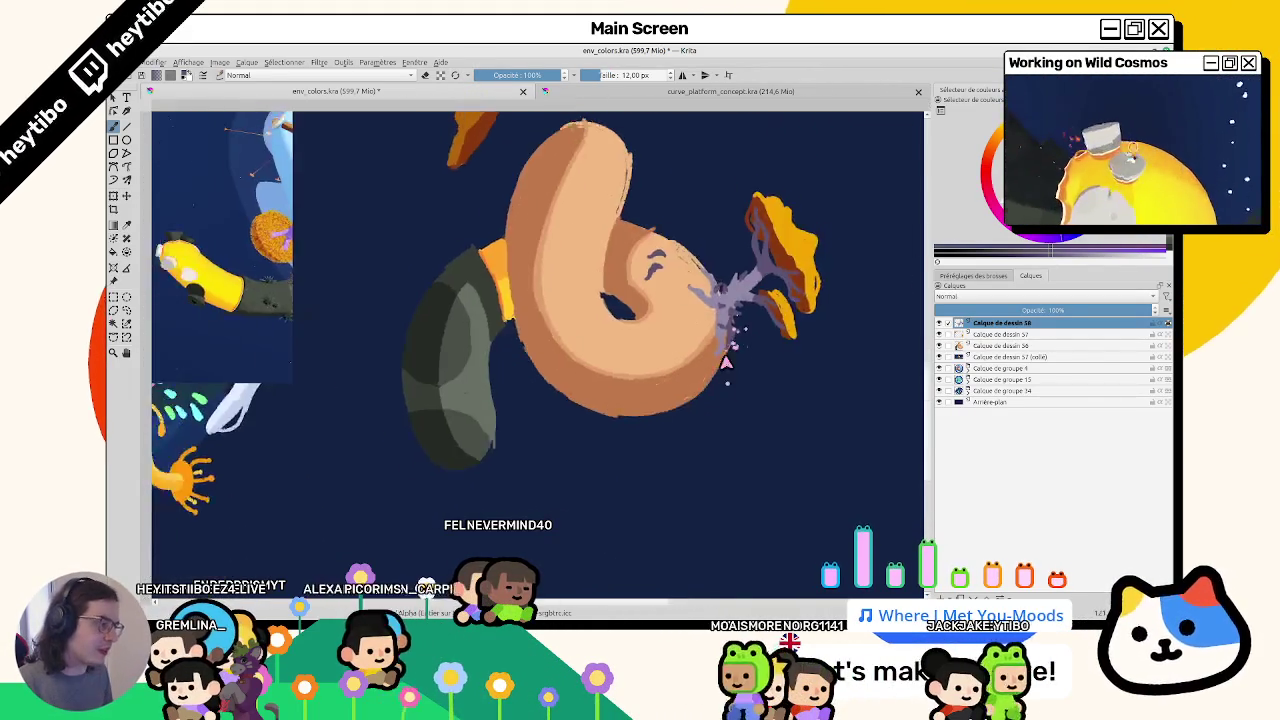
scroll(700, 260, "up", 4)
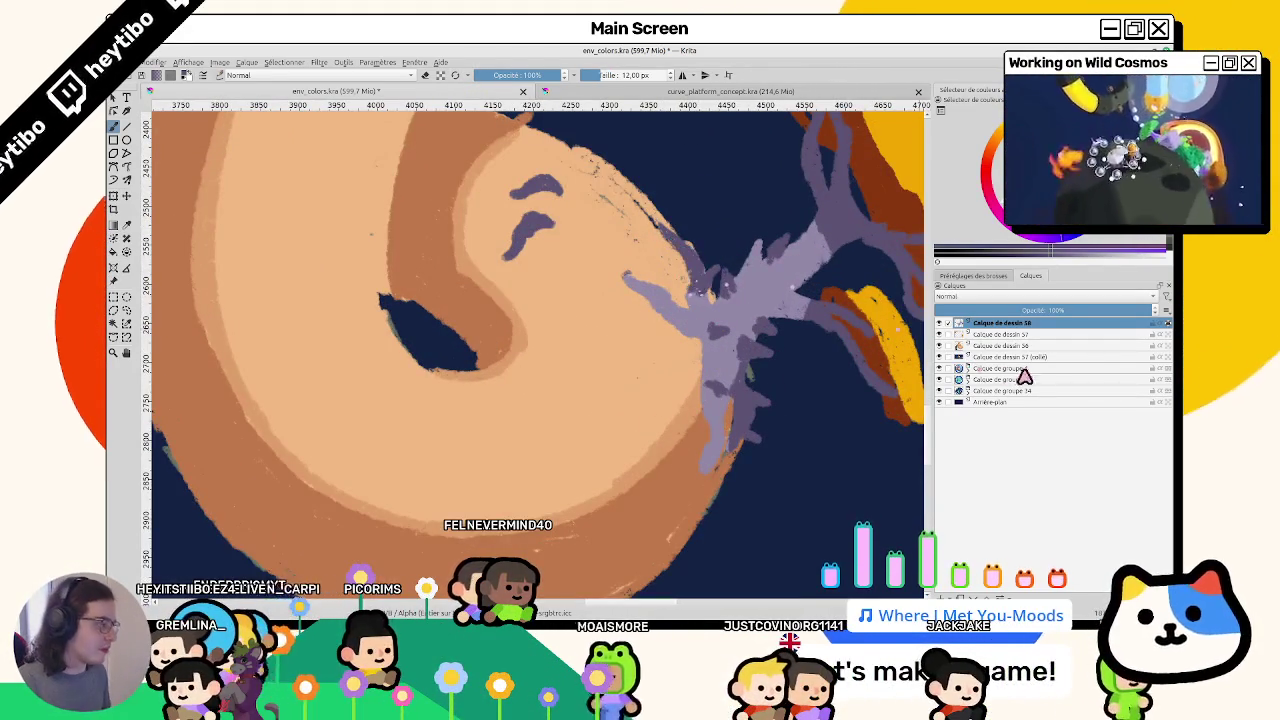
key("Page_Down")
key("Page_Down")
left_click_drag(698, 255, 430, 270)
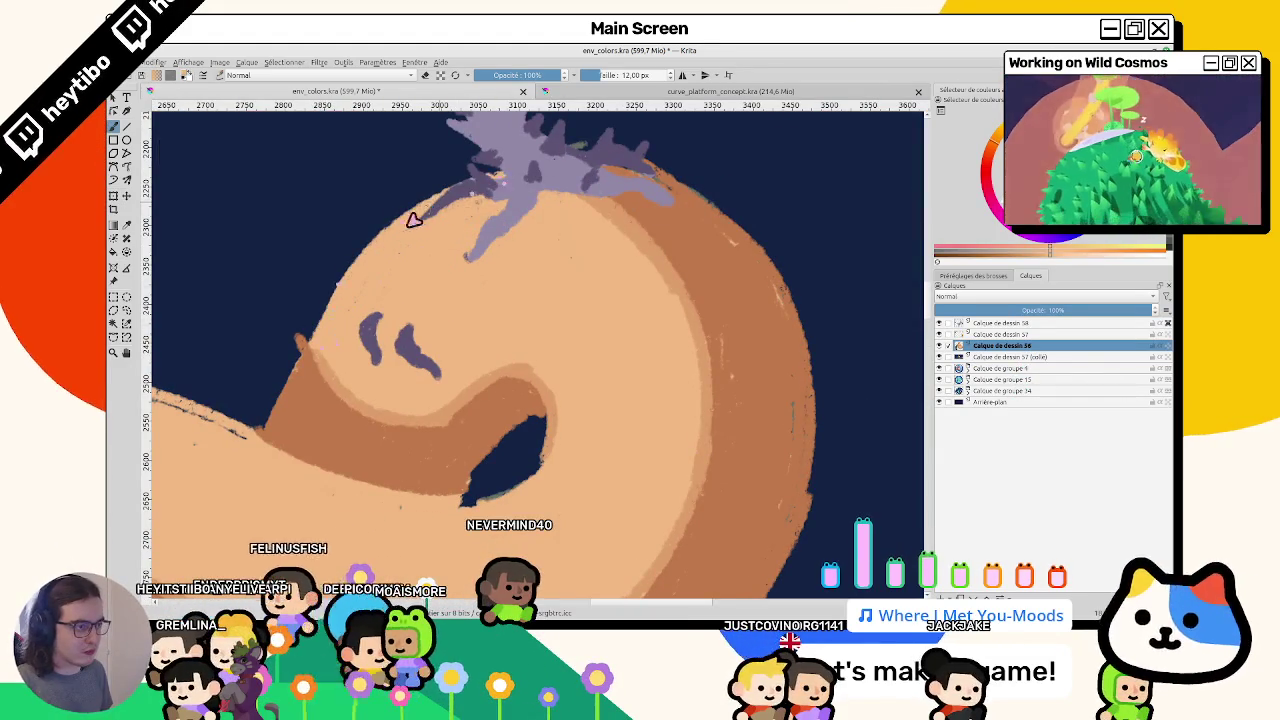
Fill the drawn loop under the character with brown to form a new lobe.
scroll(476, 240, "down", 2)
scroll(543, 377, "down", 1)
scroll(623, 443, "down", 1)
scroll(686, 371, "down", 1)
scroll(700, 323, "up", 3)
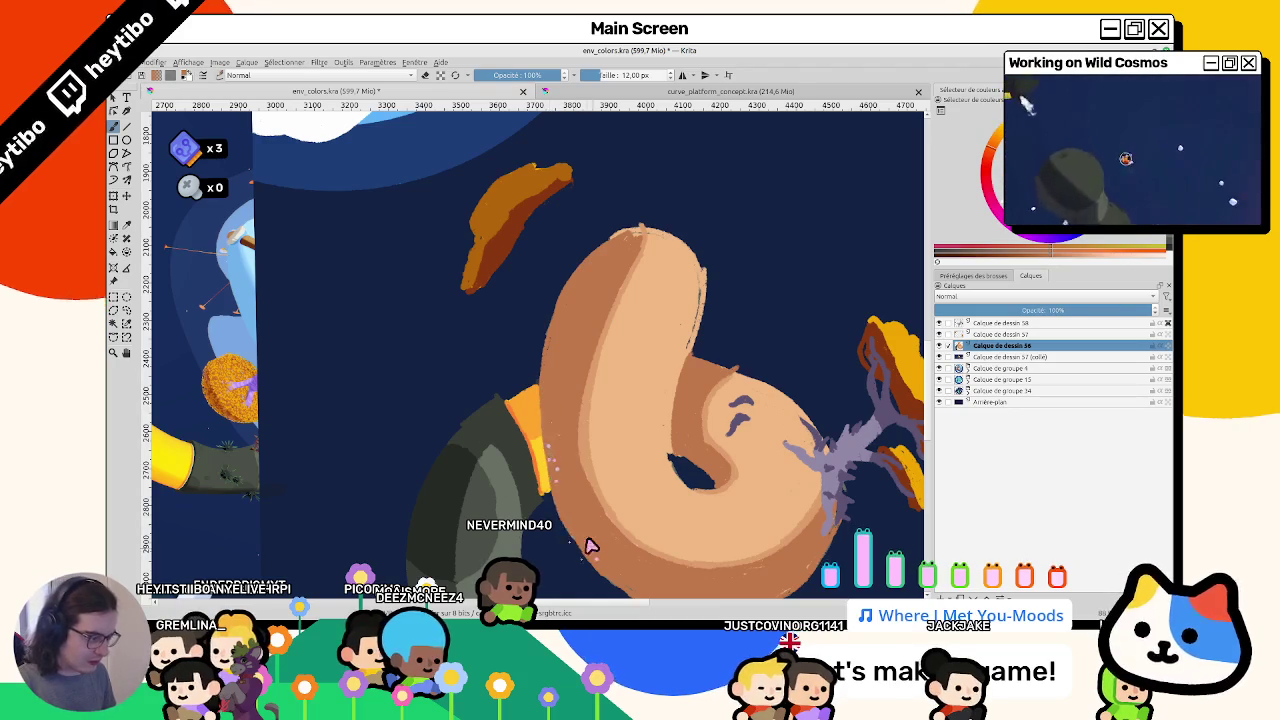
scroll(594, 553, "down", 2)
scroll(613, 449, "up", 2)
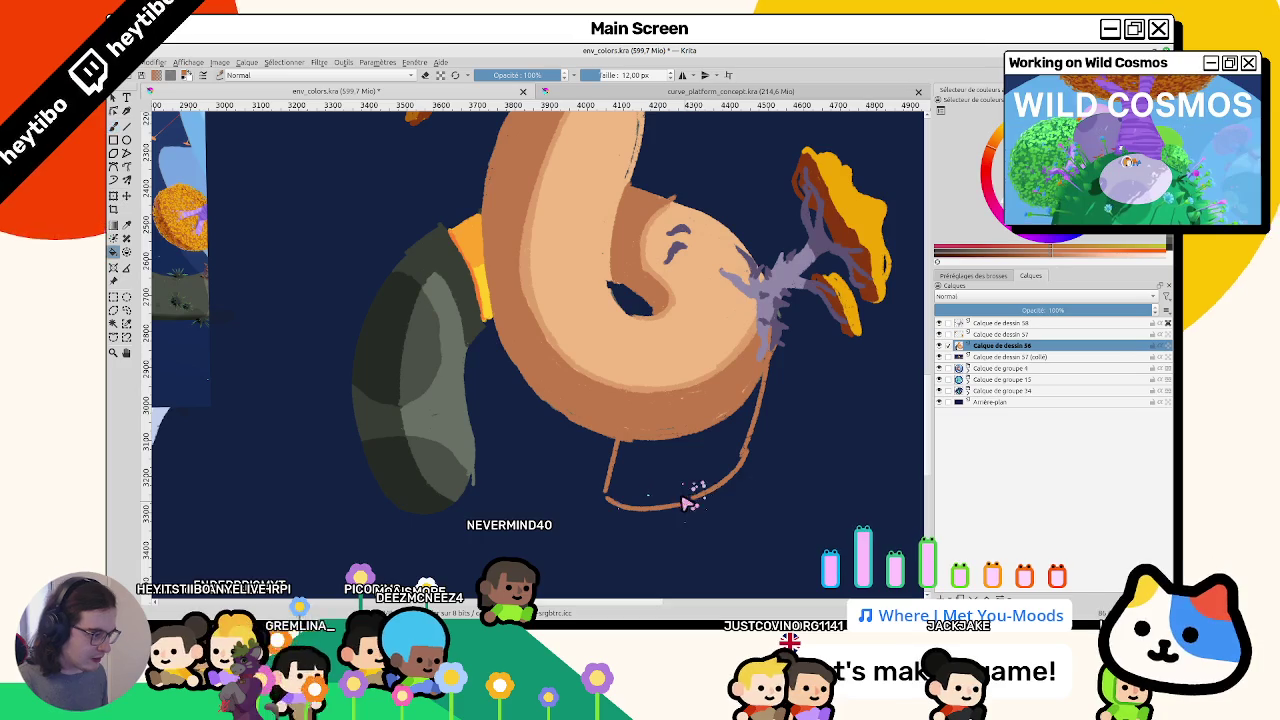
left_click(634, 490)
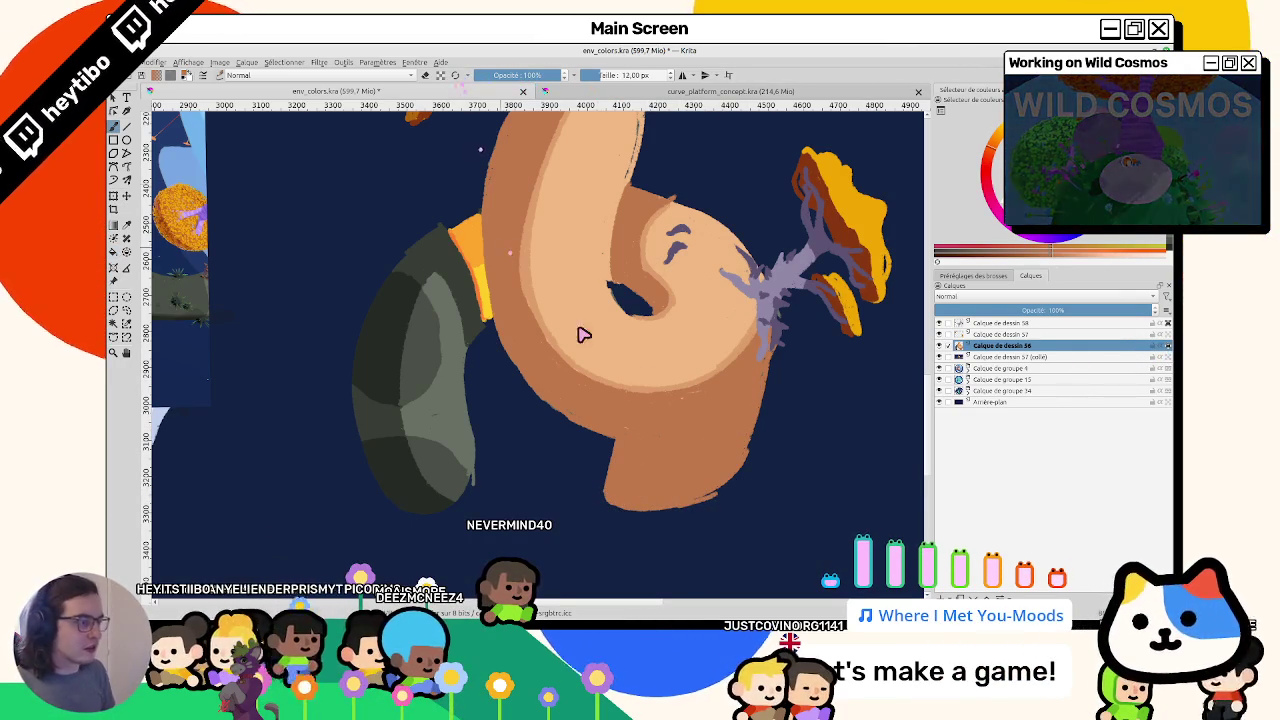
key("4")
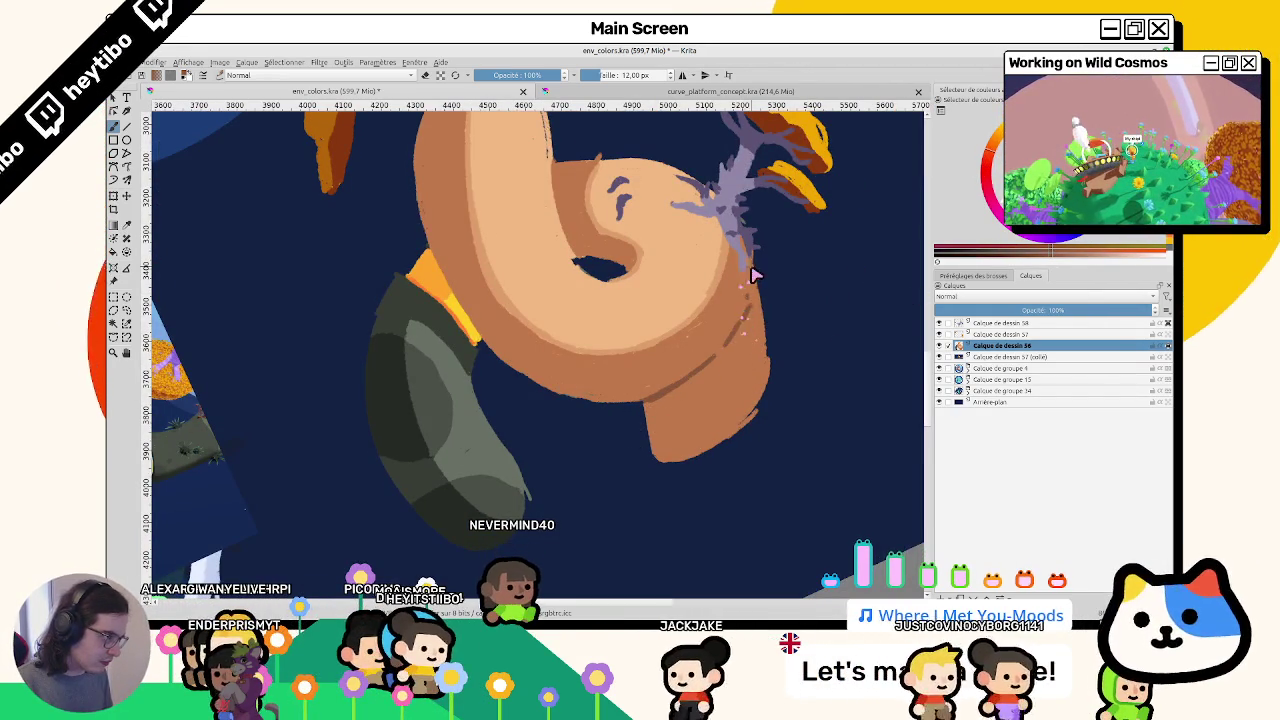
Darken the lobe's right edge, clean stray dots, straighten the view and return to layer 58.
left_click_drag(750, 312, 760, 395)
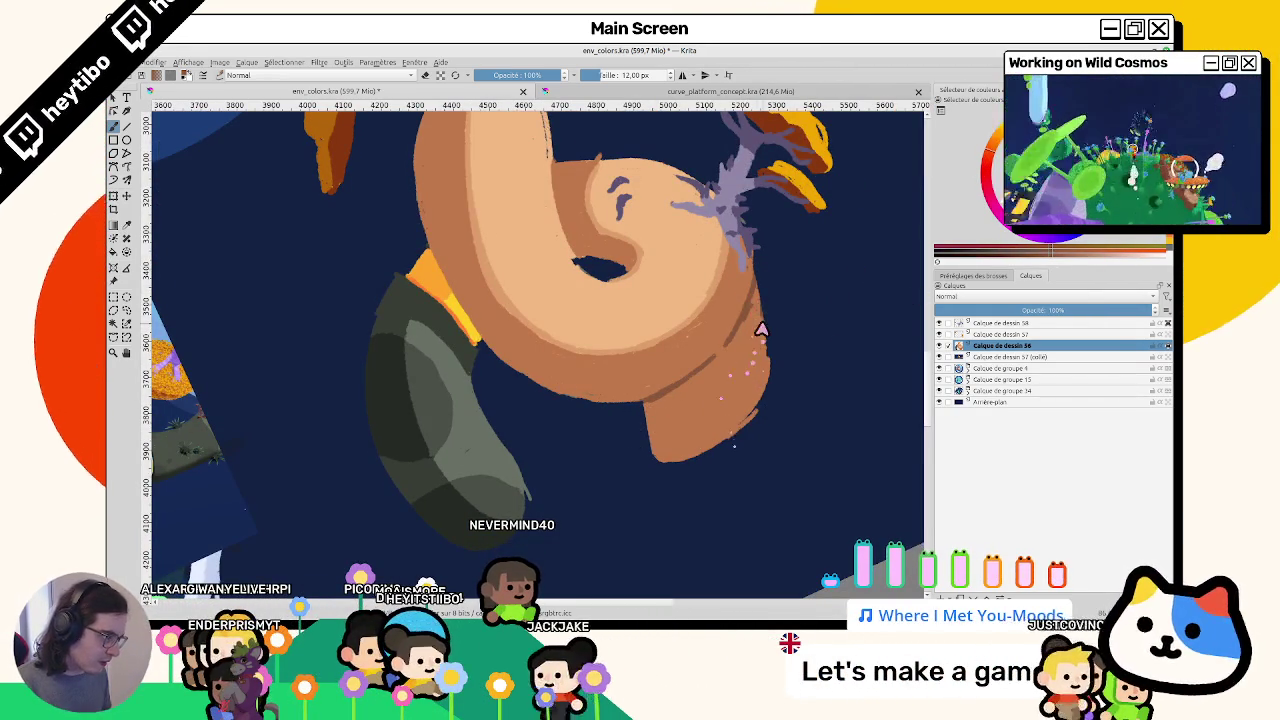
mouse_move(706, 434)
left_mouse_down()
mouse_move(752, 370)
mouse_move(667, 403)
mouse_move(765, 330)
left_mouse_up()
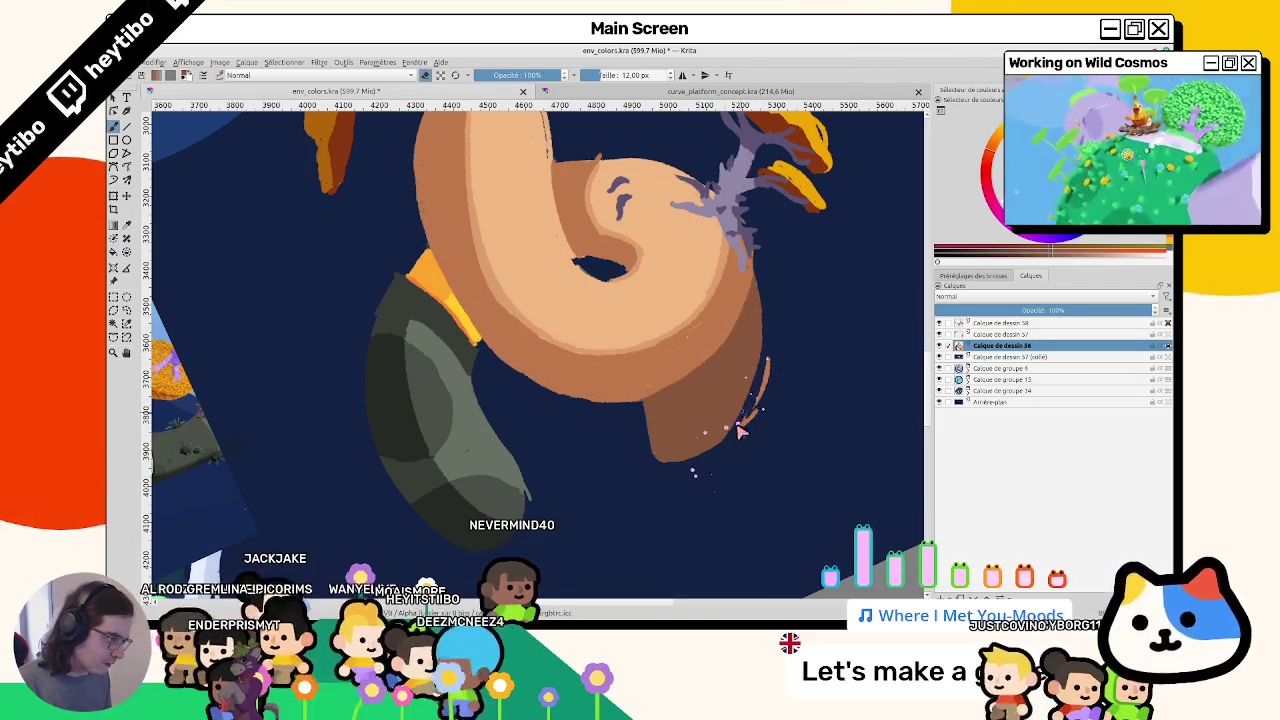
mouse_move(740, 420)
left_mouse_down()
mouse_move(727, 441)
mouse_move(348, 297)
left_mouse_up()
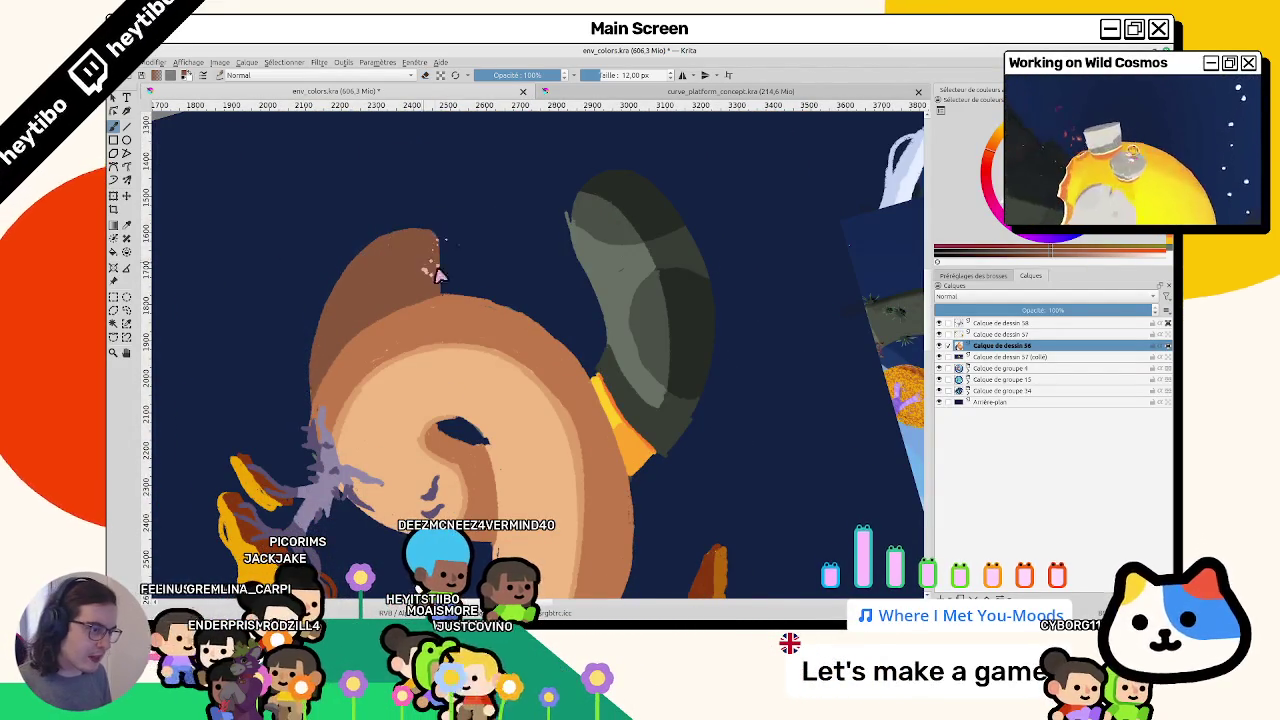
left_click_drag(428, 268, 640, 260)
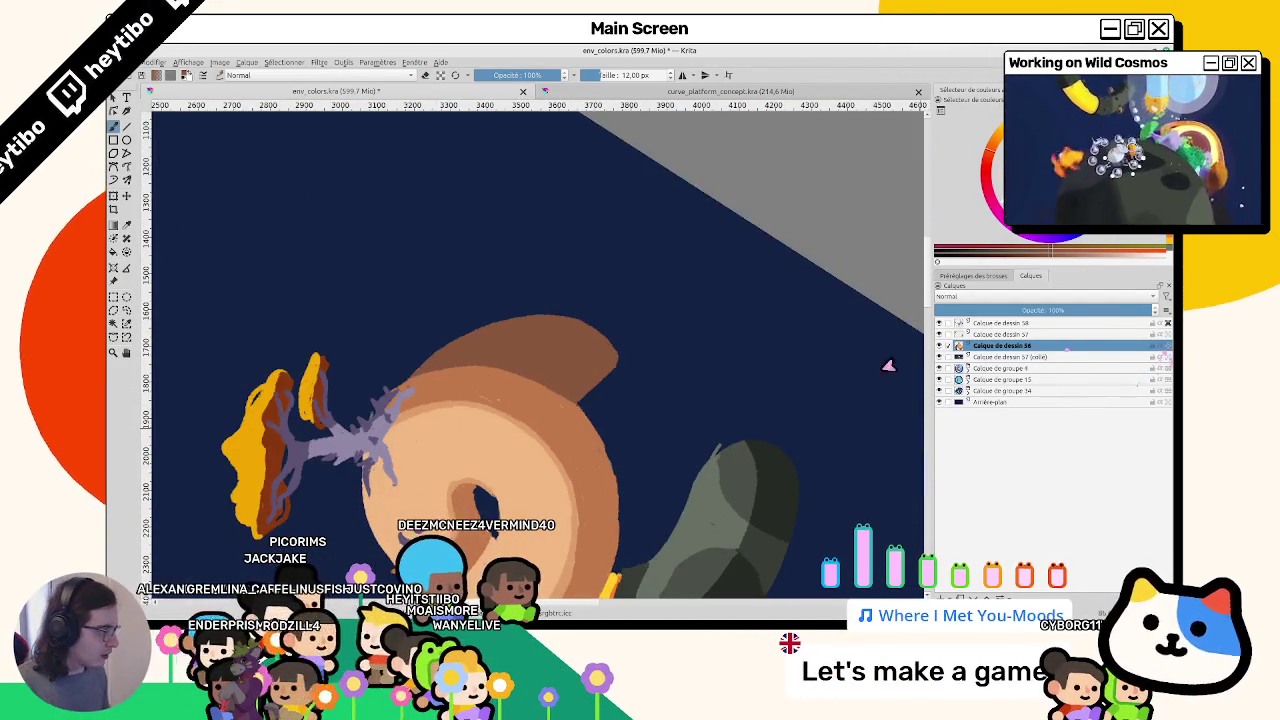
key("5")
left_click(1000, 323)
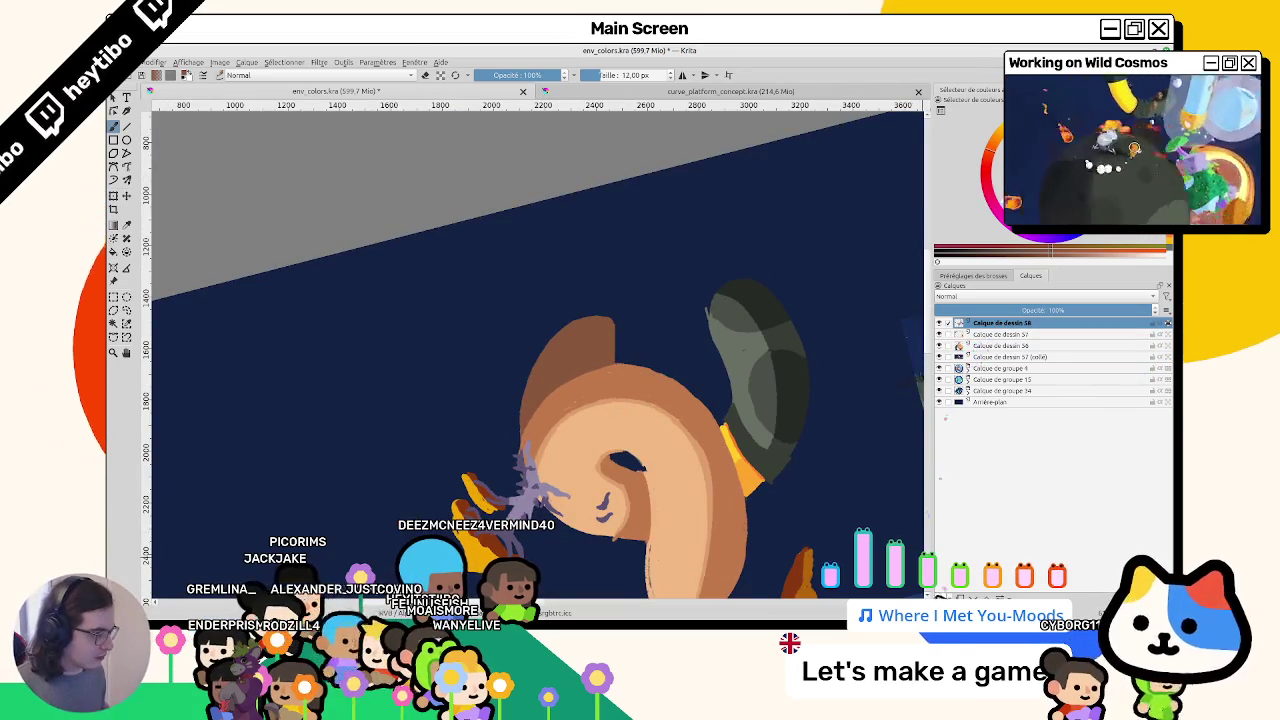
scroll(480, 345, "up", 4)
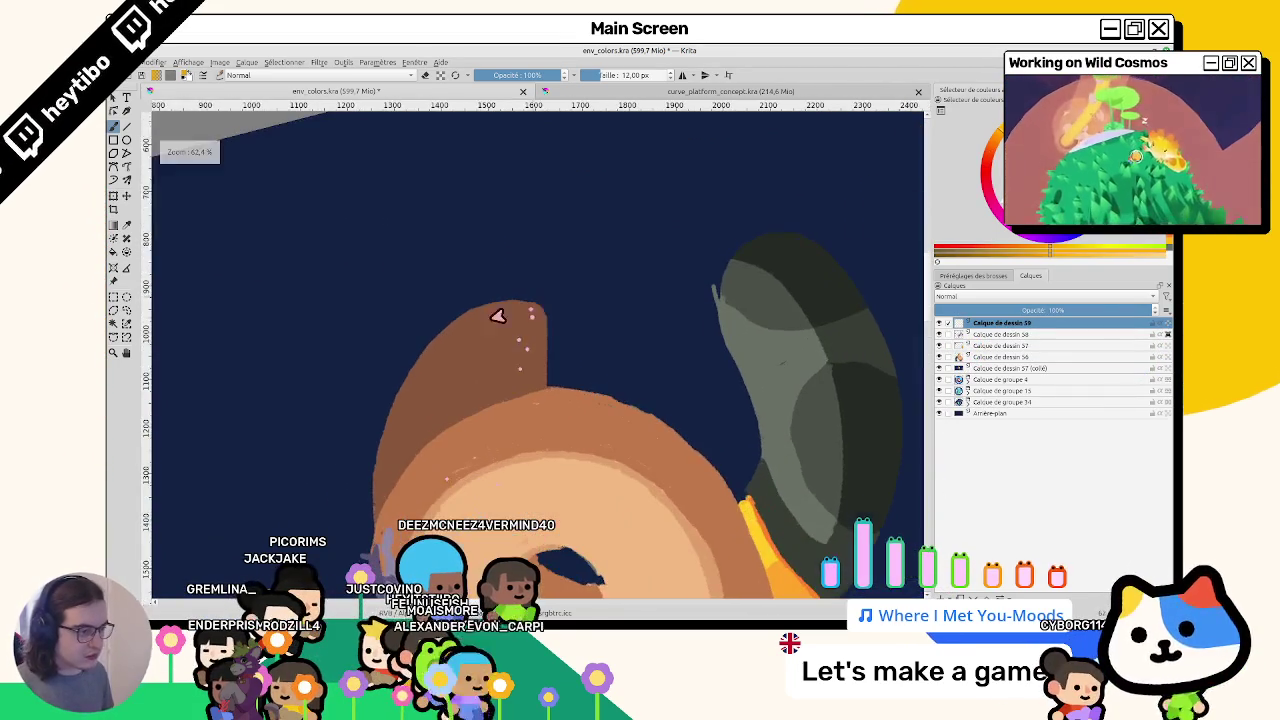
Set the brush to 100% opacity and dab orange spots onto the brown shape.
left_click_drag(480, 342, 537, 167)
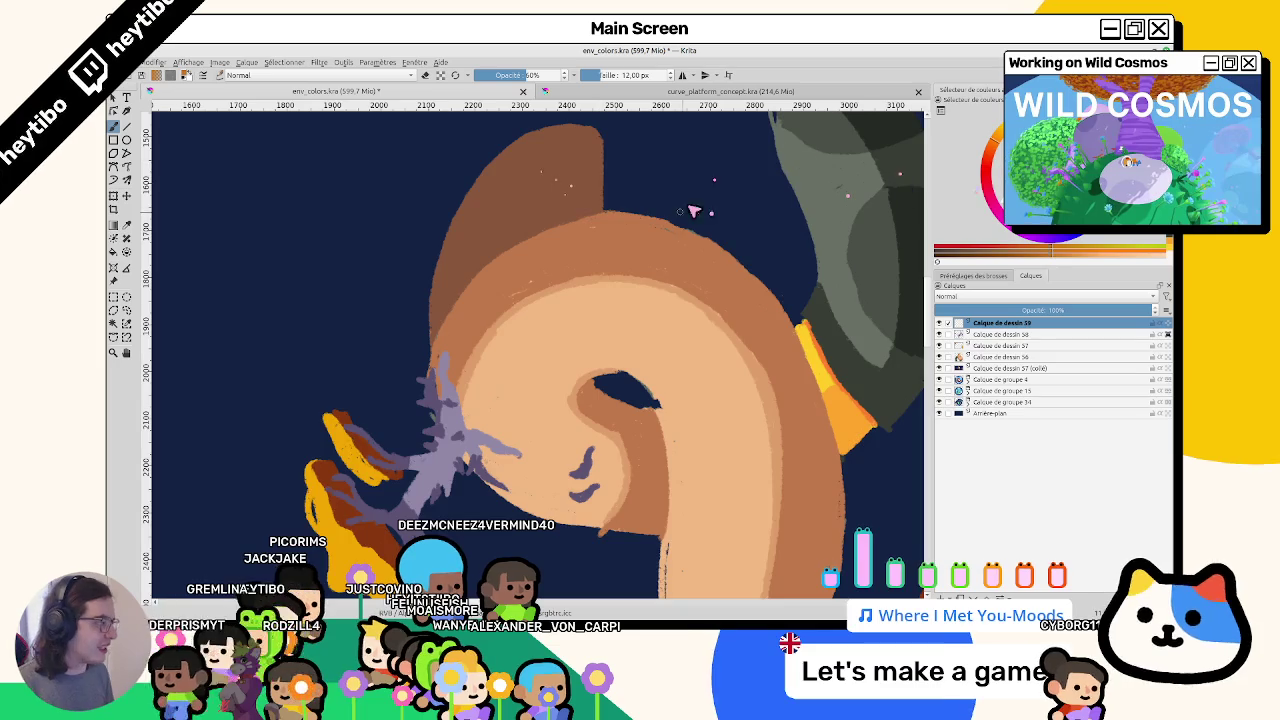
left_click_drag(686, 212, 471, 247)
mouse_move(432, 373)
left_mouse_down()
mouse_move(540, 380)
mouse_move(730, 323)
mouse_move(491, 371)
mouse_move(623, 337)
mouse_move(350, 316)
left_mouse_up()
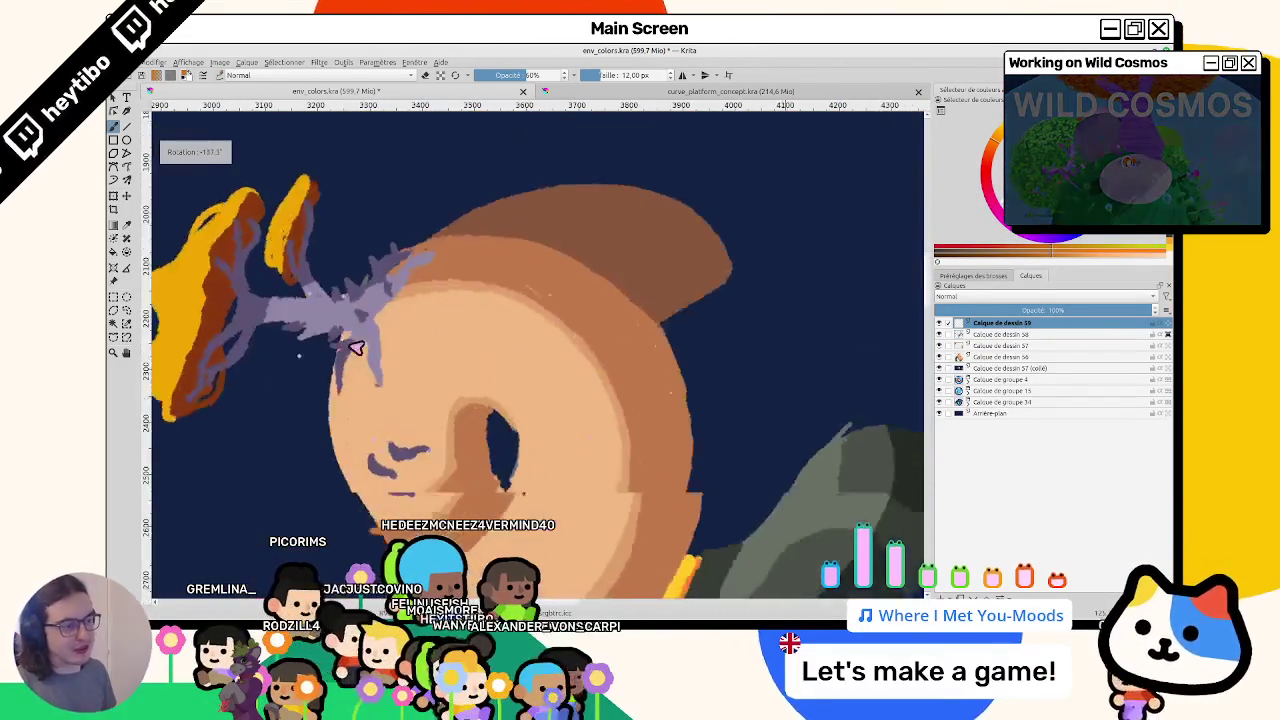
key("5")
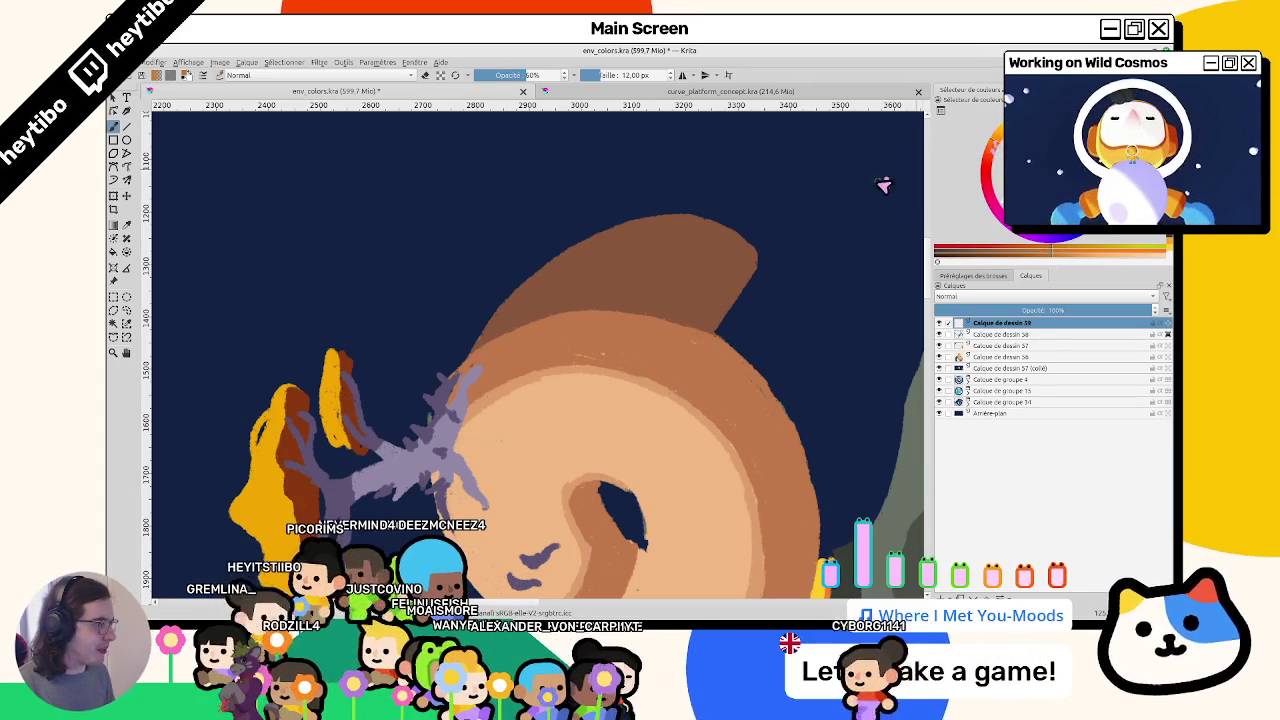
left_click(657, 237)
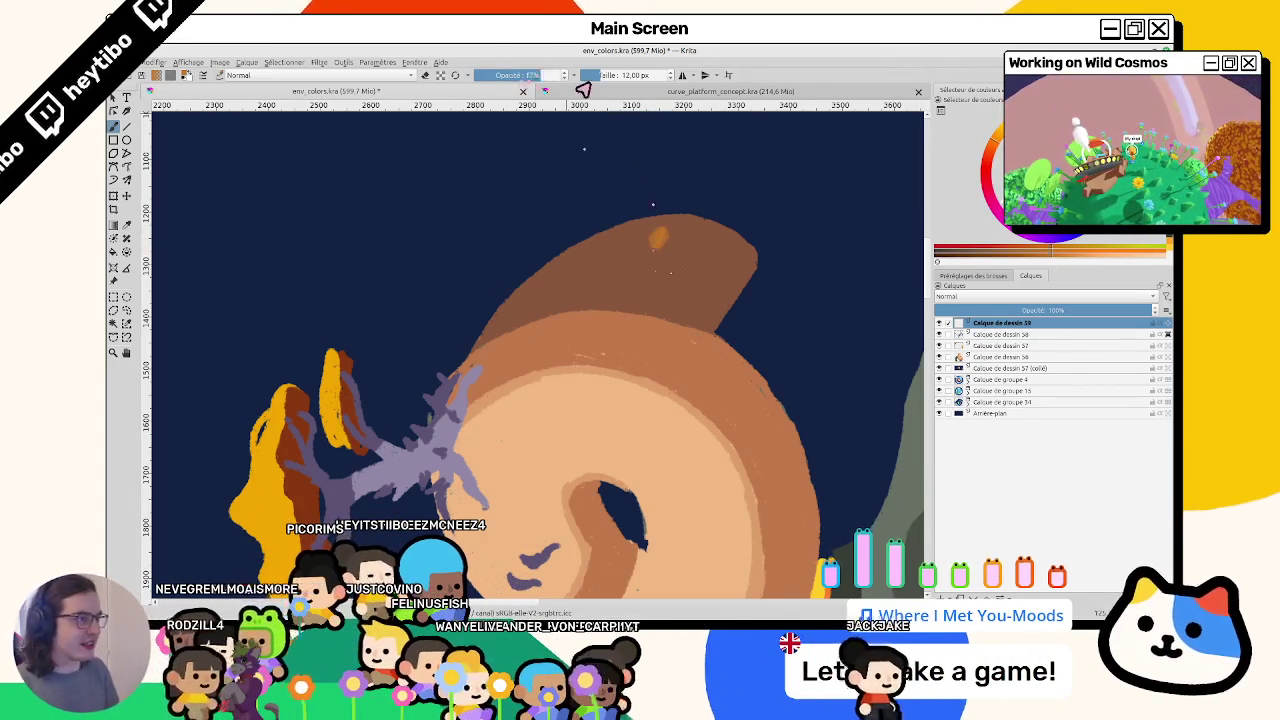
left_click_drag(546, 77, 568, 77)
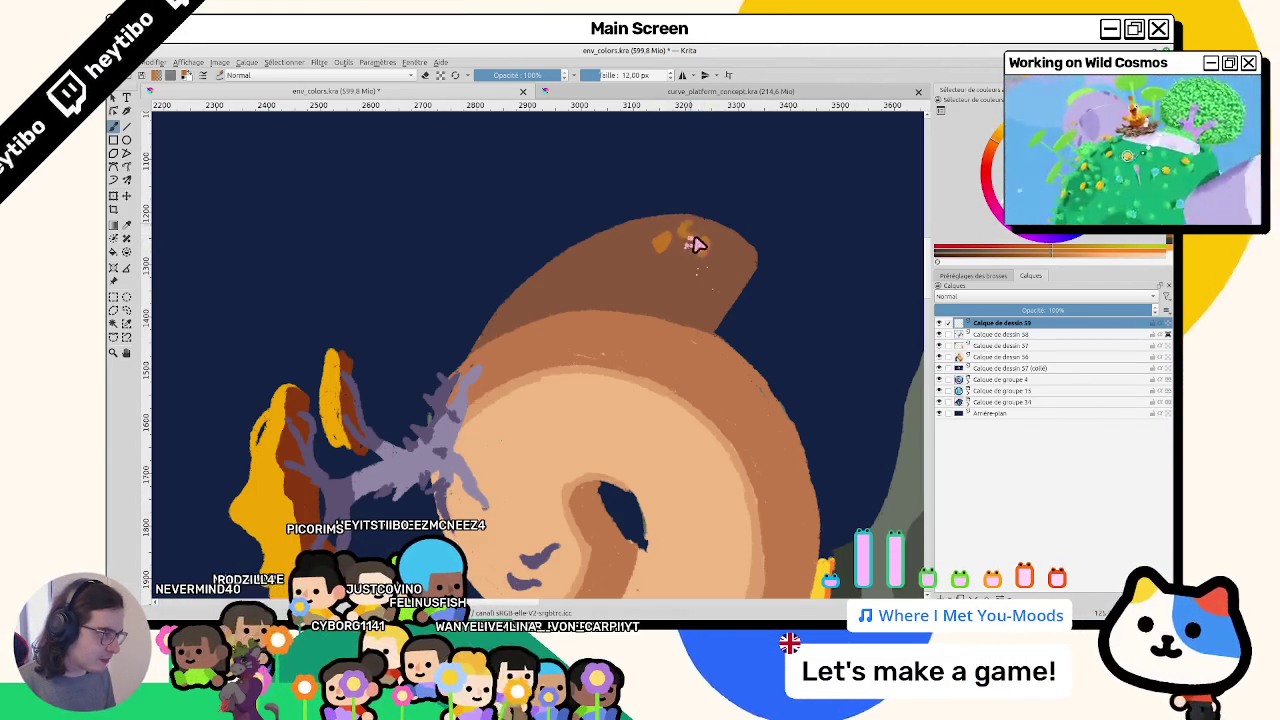
left_click(702, 243)
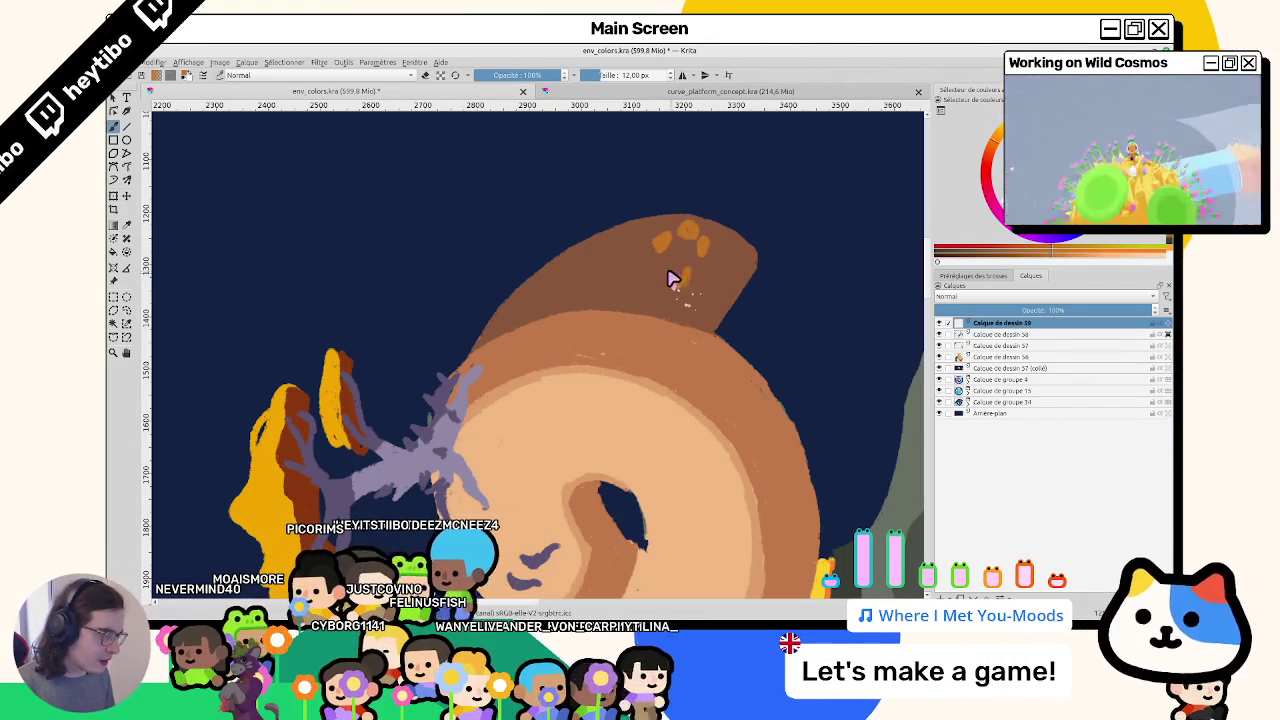
left_click(684, 238)
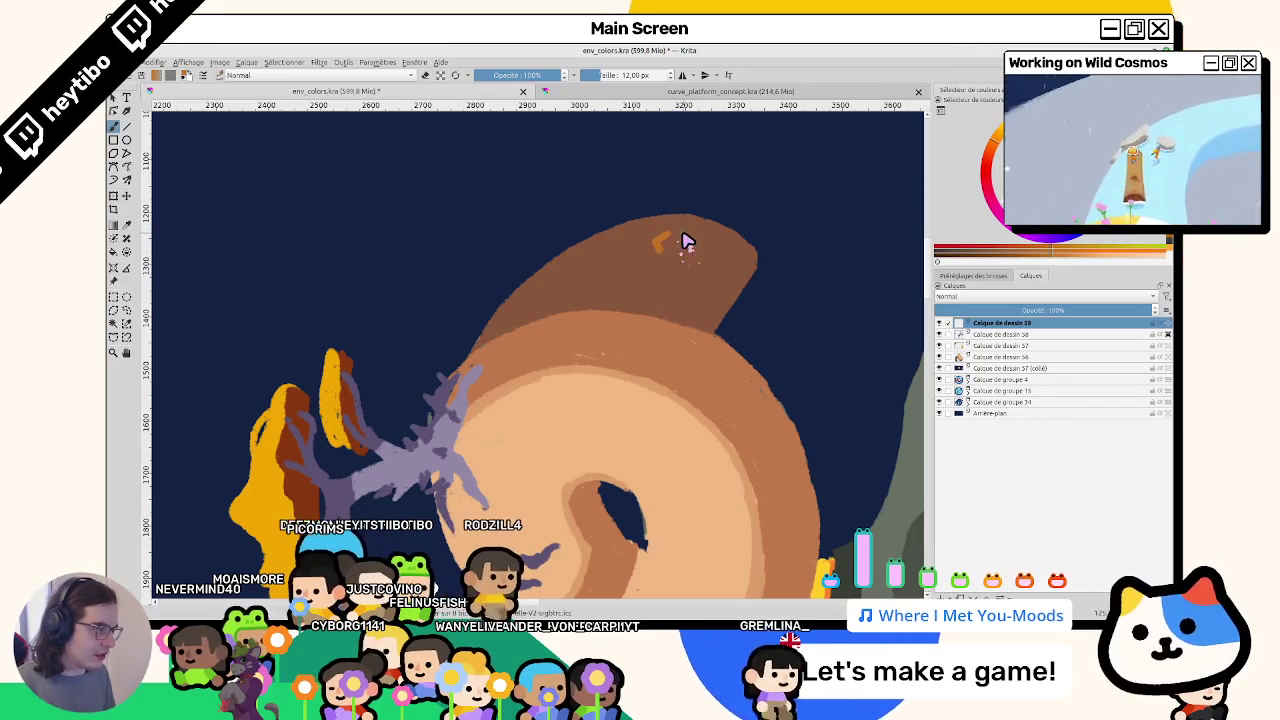
Fill the ear solid orange, shade its left in darker brown, and add a bump on top.
mouse_move(680, 243)
left_mouse_down()
mouse_move(571, 294)
mouse_move(547, 349)
left_mouse_up()
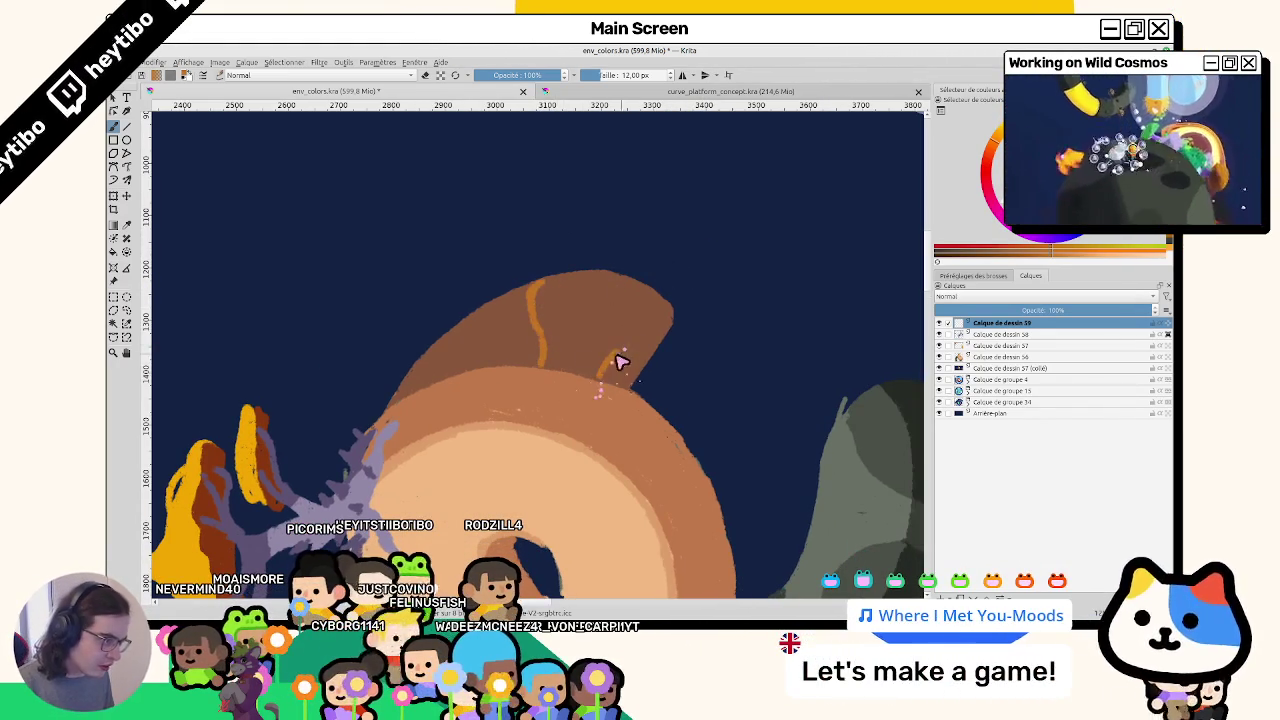
left_click_drag(643, 323, 504, 315)
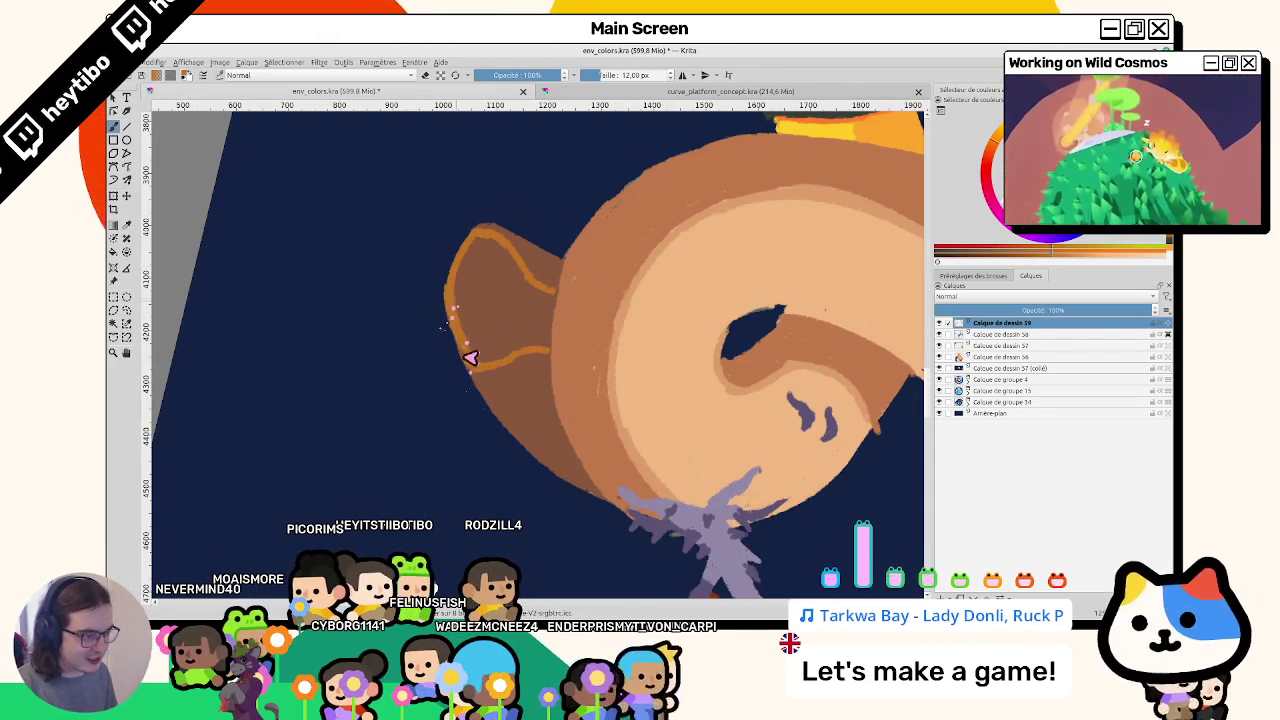
left_click(543, 320)
left_click_drag(543, 406, 518, 368)
scroll(518, 368, "up", 2)
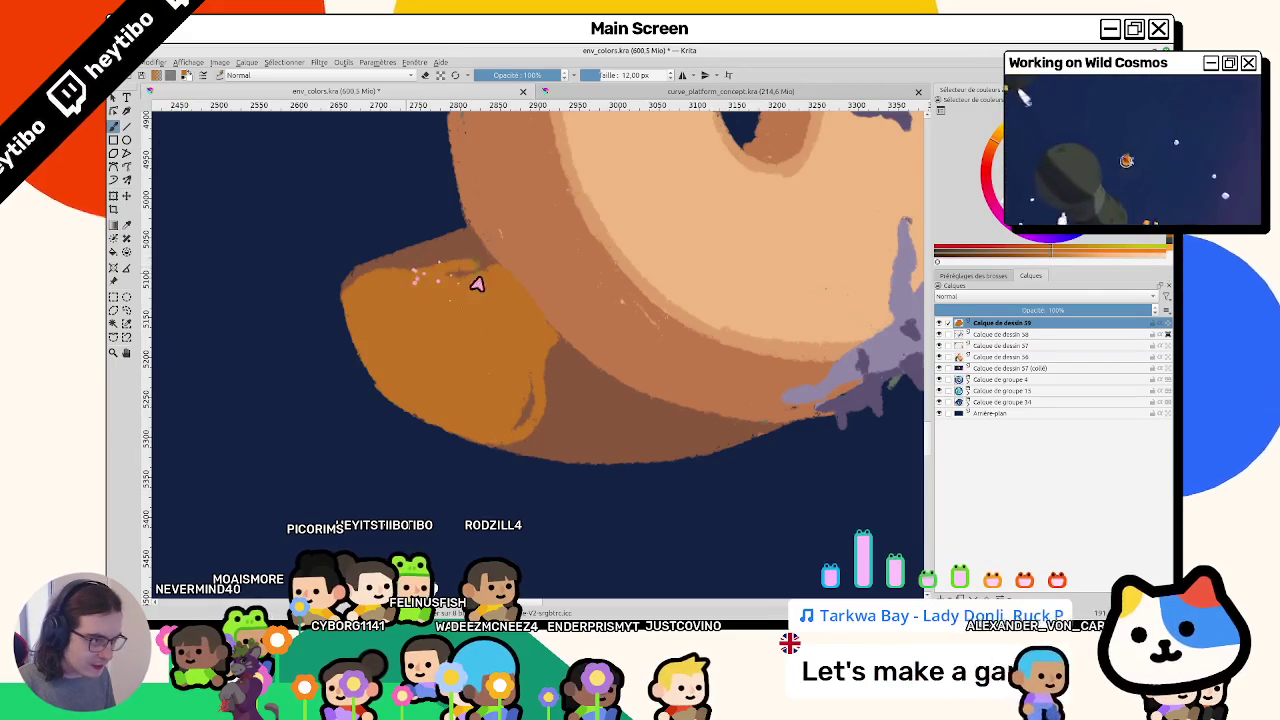
left_click_drag(491, 283, 423, 380)
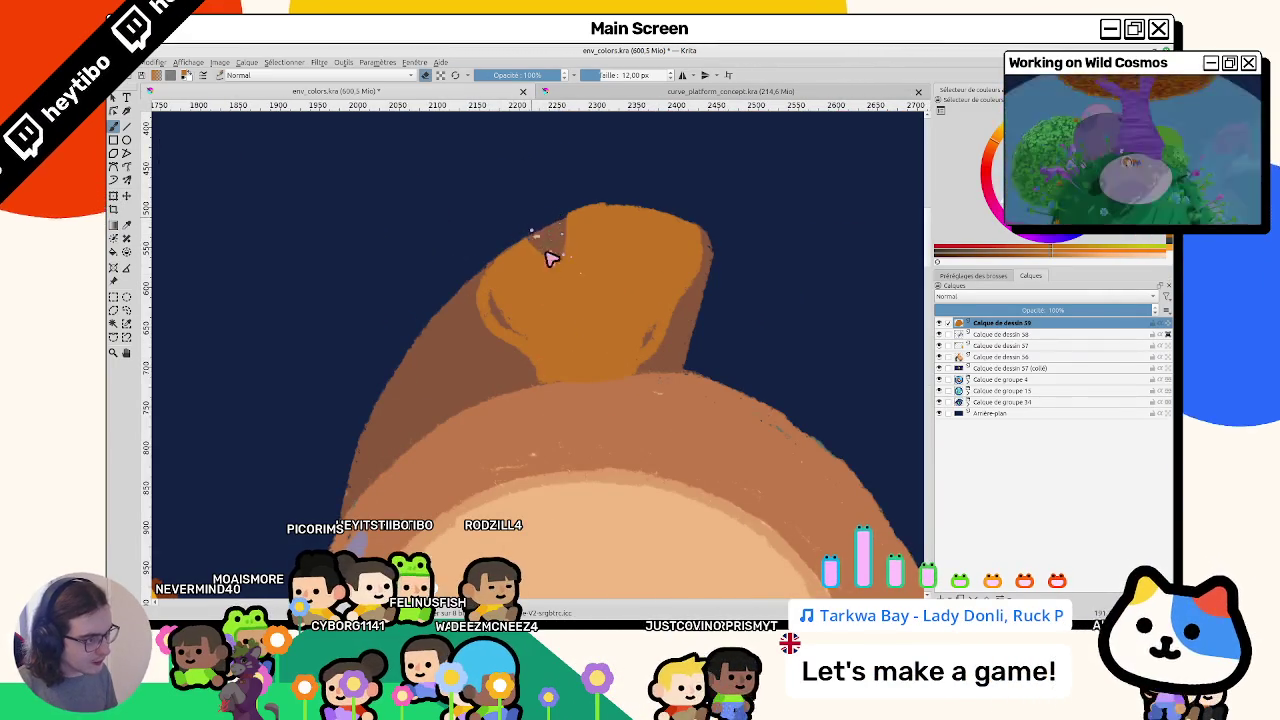
mouse_move(566, 212)
left_mouse_down()
mouse_move(568, 378)
mouse_move(580, 251)
mouse_move(699, 241)
left_mouse_up()
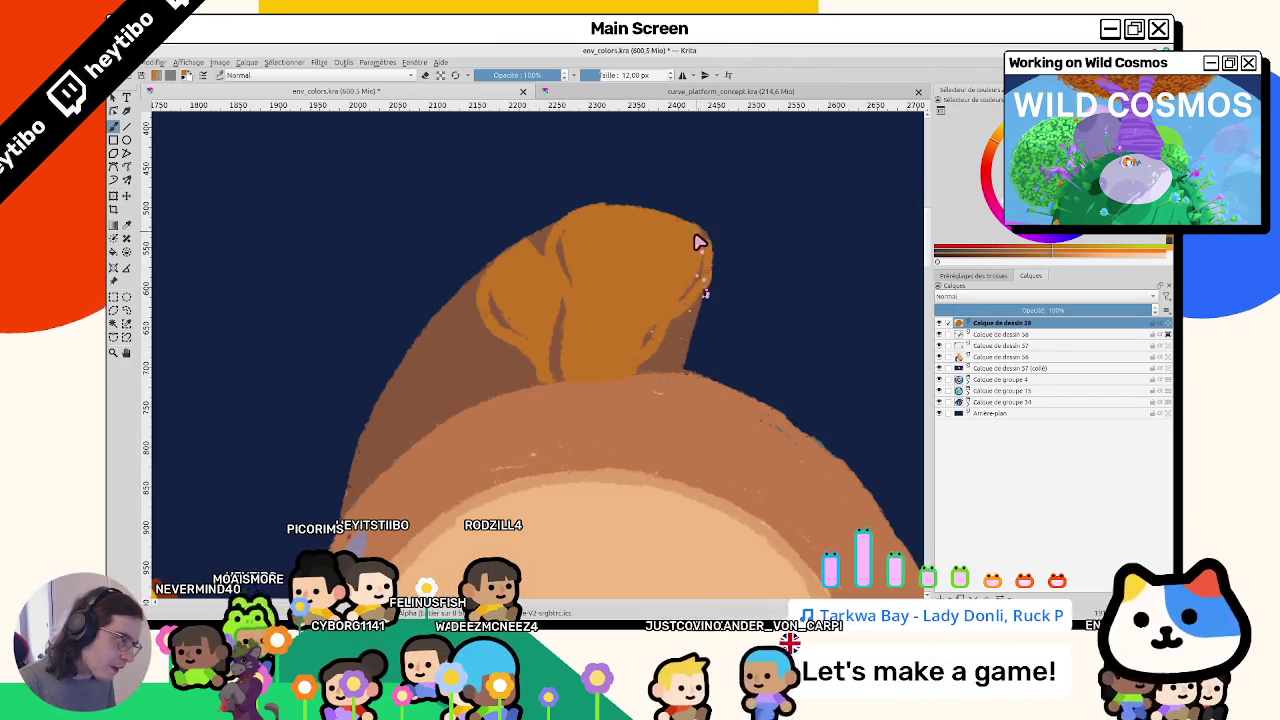
mouse_move(541, 243)
left_mouse_down()
mouse_move(486, 277)
mouse_move(509, 329)
mouse_move(646, 343)
mouse_move(660, 374)
left_mouse_up()
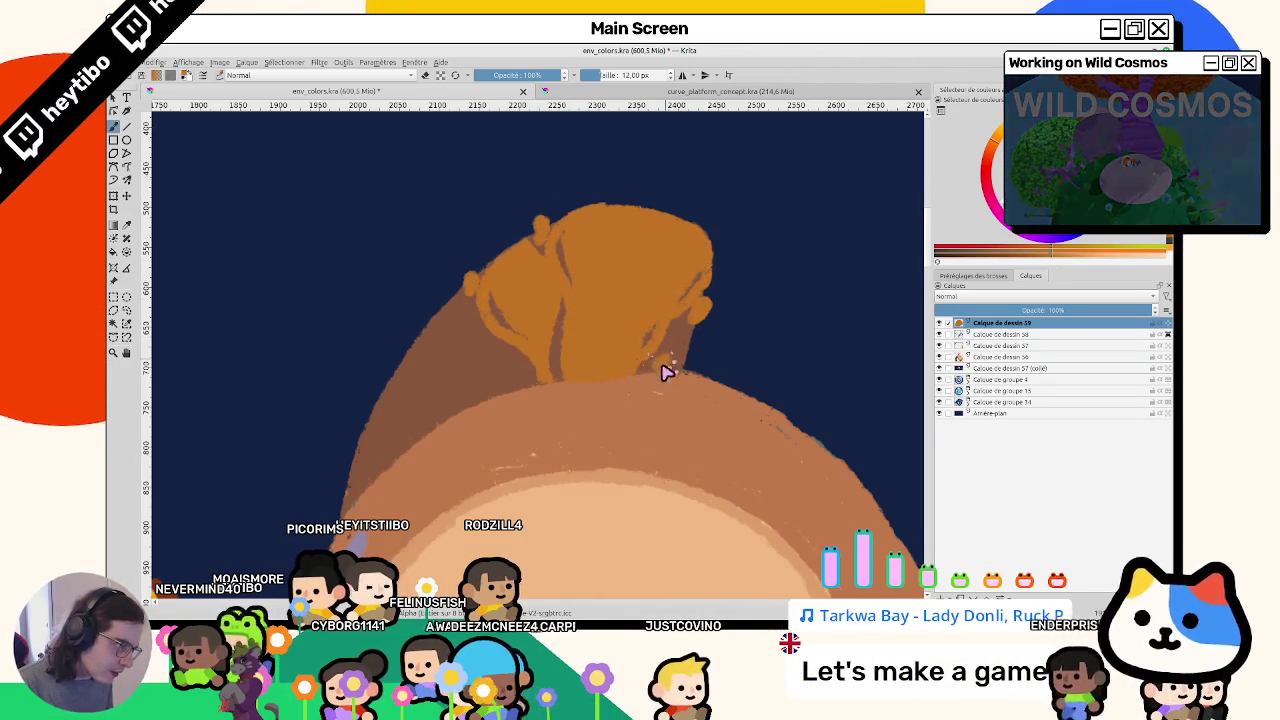
Reframe the view on the whole creature and select Calque de dessin 56.
left_click_drag(563, 429, 730, 341)
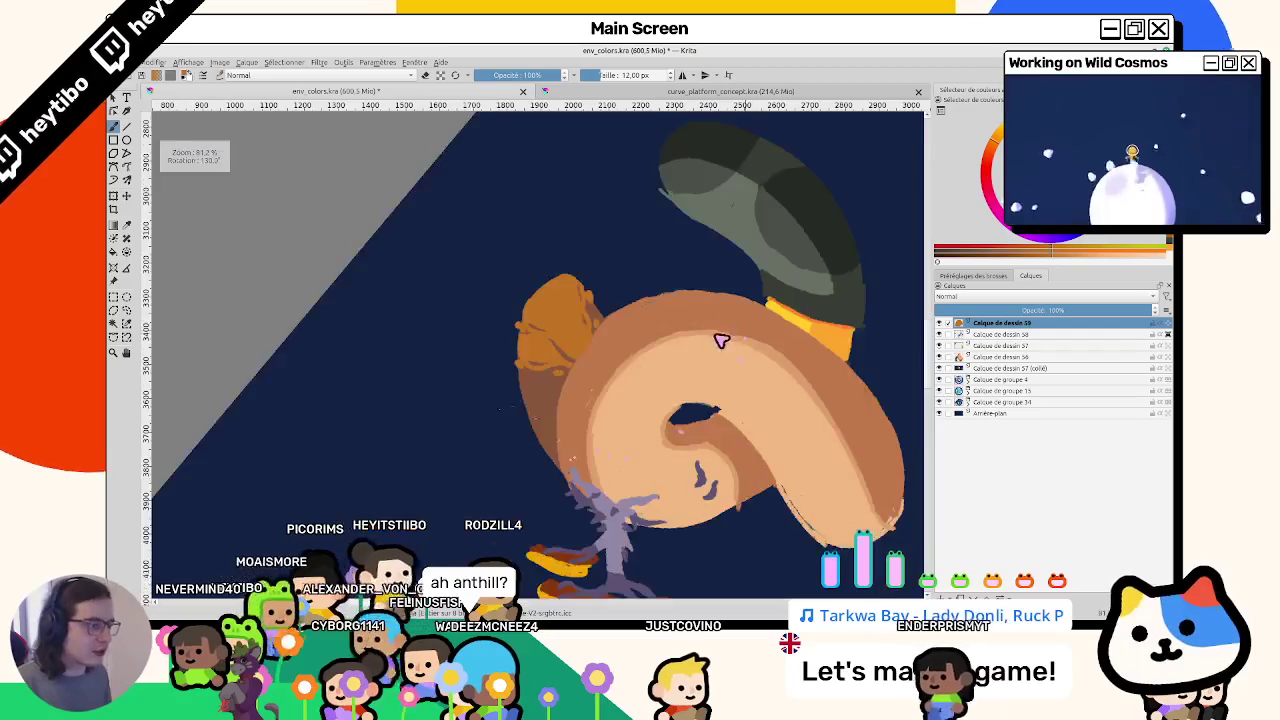
key("5")
mouse_move(571, 234)
left_mouse_down()
mouse_move(481, 262)
mouse_move(477, 323)
mouse_move(443, 343)
left_mouse_up()
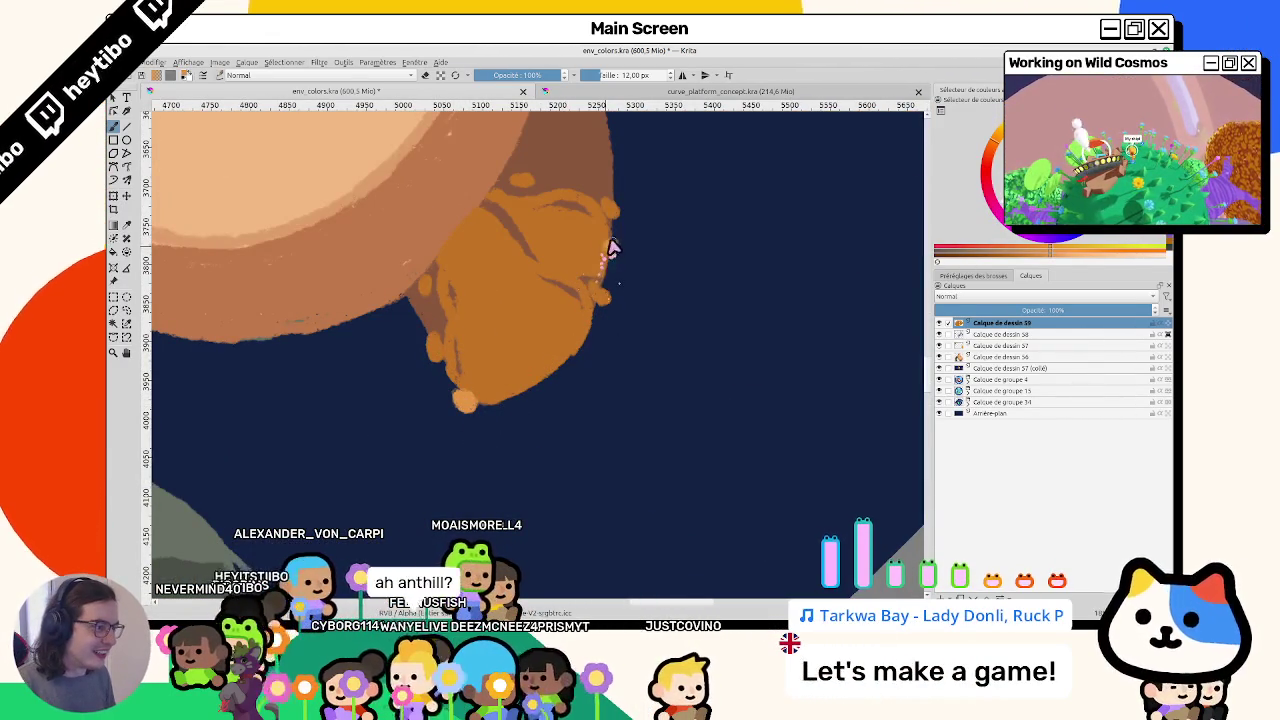
left_click_drag(620, 257, 443, 380)
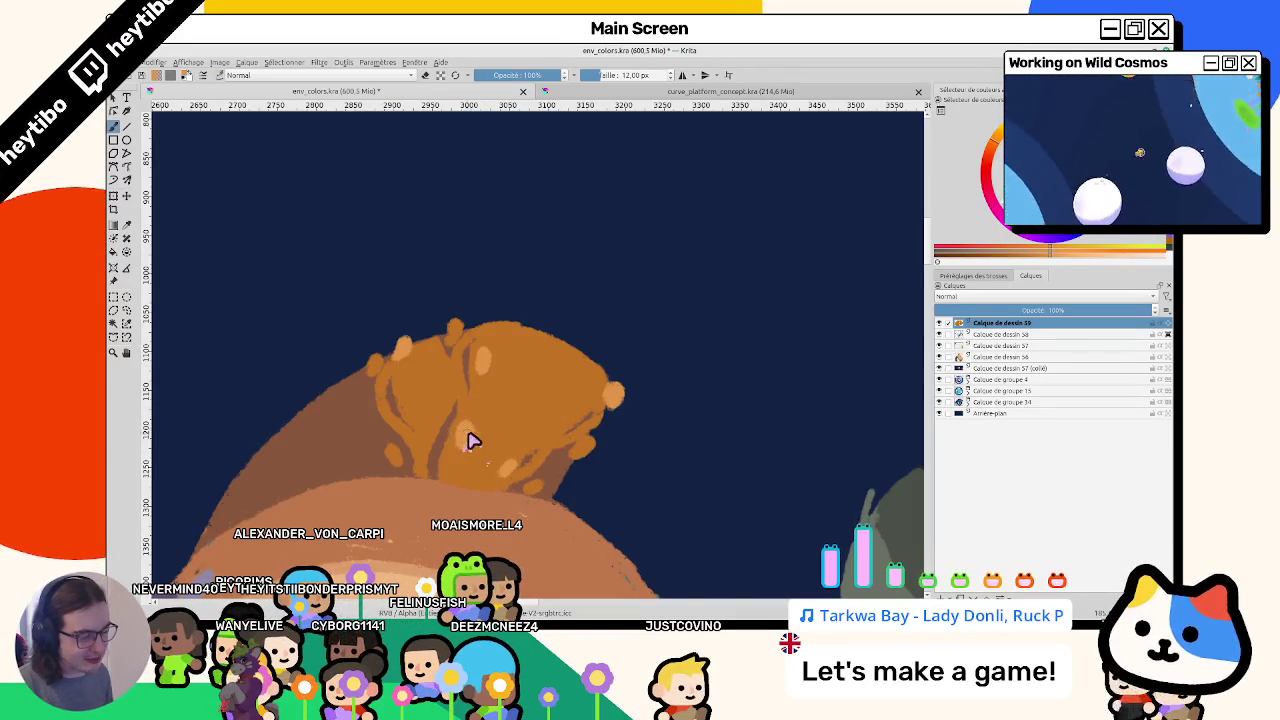
left_click_drag(470, 441, 500, 380)
mouse_move(500, 449)
left_mouse_down()
mouse_move(615, 429)
mouse_move(646, 460)
left_mouse_up()
key("5")
mouse_move(525, 479)
left_mouse_down()
mouse_move(631, 460)
mouse_move(634, 437)
mouse_move(693, 452)
mouse_move(656, 402)
mouse_move(895, 386)
left_mouse_up()
mouse_move(743, 391)
left_mouse_down()
mouse_move(700, 366)
mouse_move(689, 323)
mouse_move(530, 187)
mouse_move(520, 251)
mouse_move(450, 311)
mouse_move(486, 237)
mouse_move(603, 283)
mouse_move(619, 397)
left_mouse_up()
left_click(1000, 356)
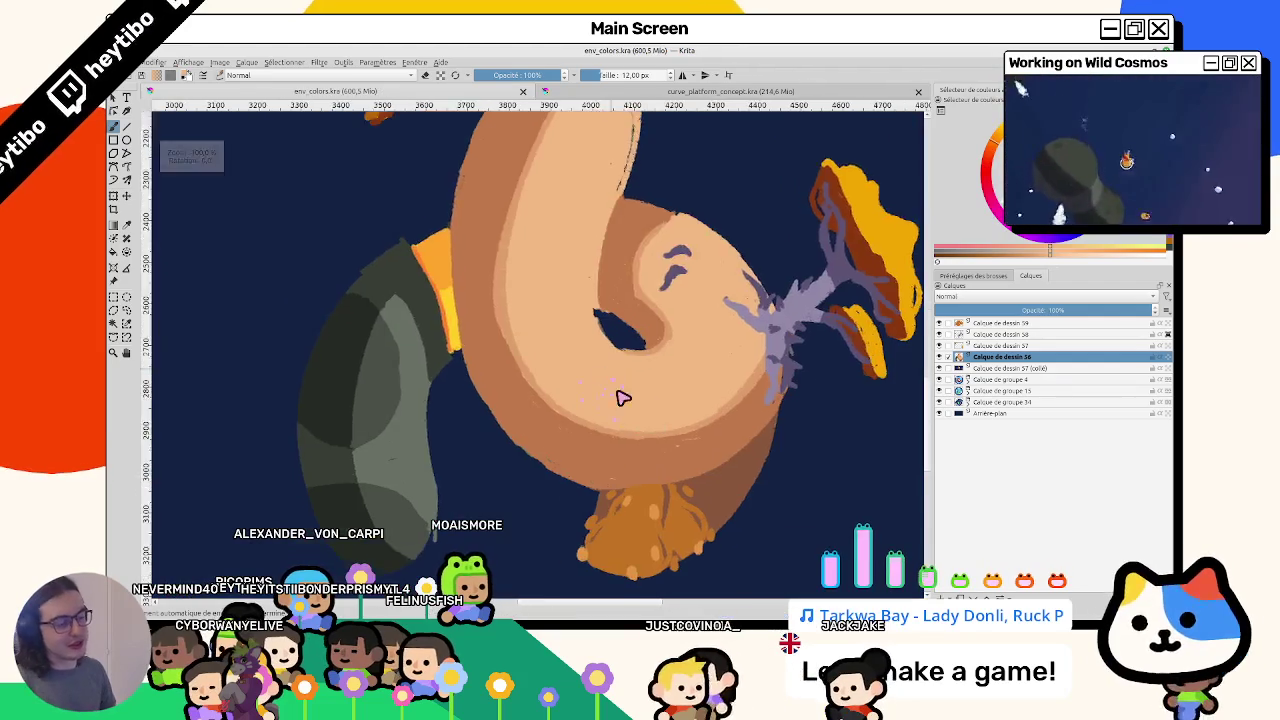
Group the creature's drawing layers into Calque de groupe 80.
scroll(619, 397, "down", 5)
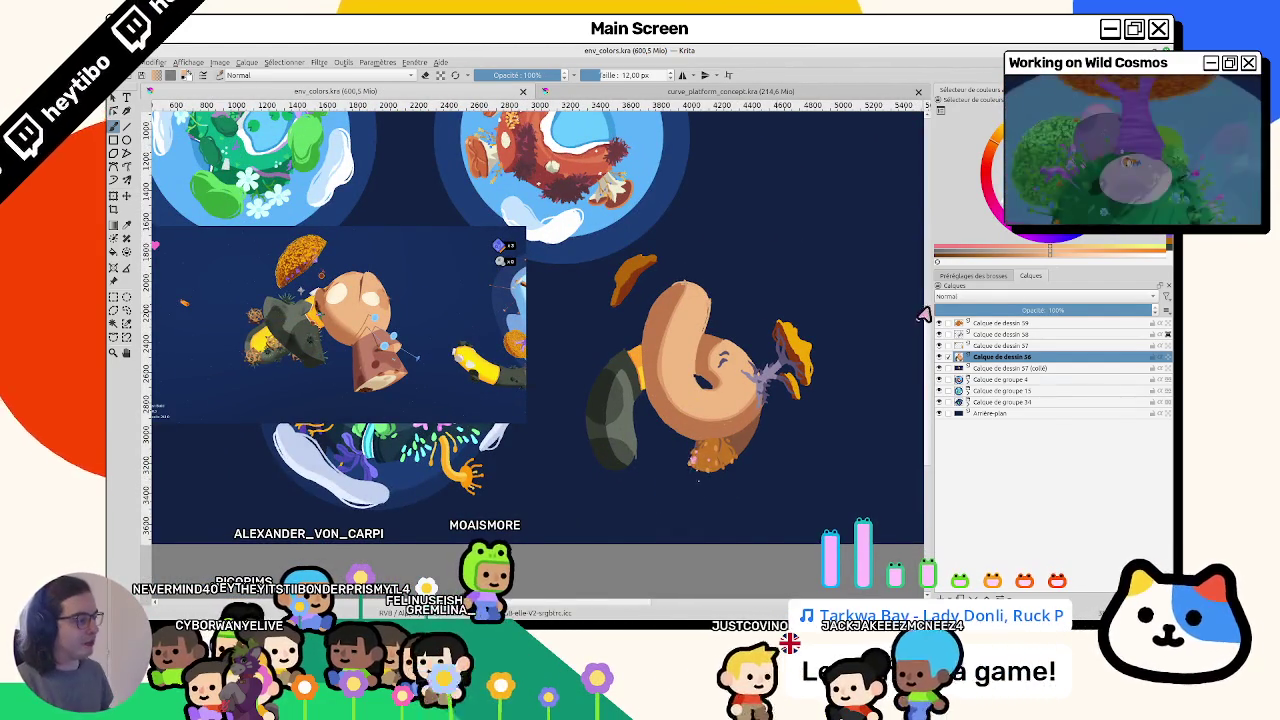
left_click_drag(1000, 368, 990, 326)
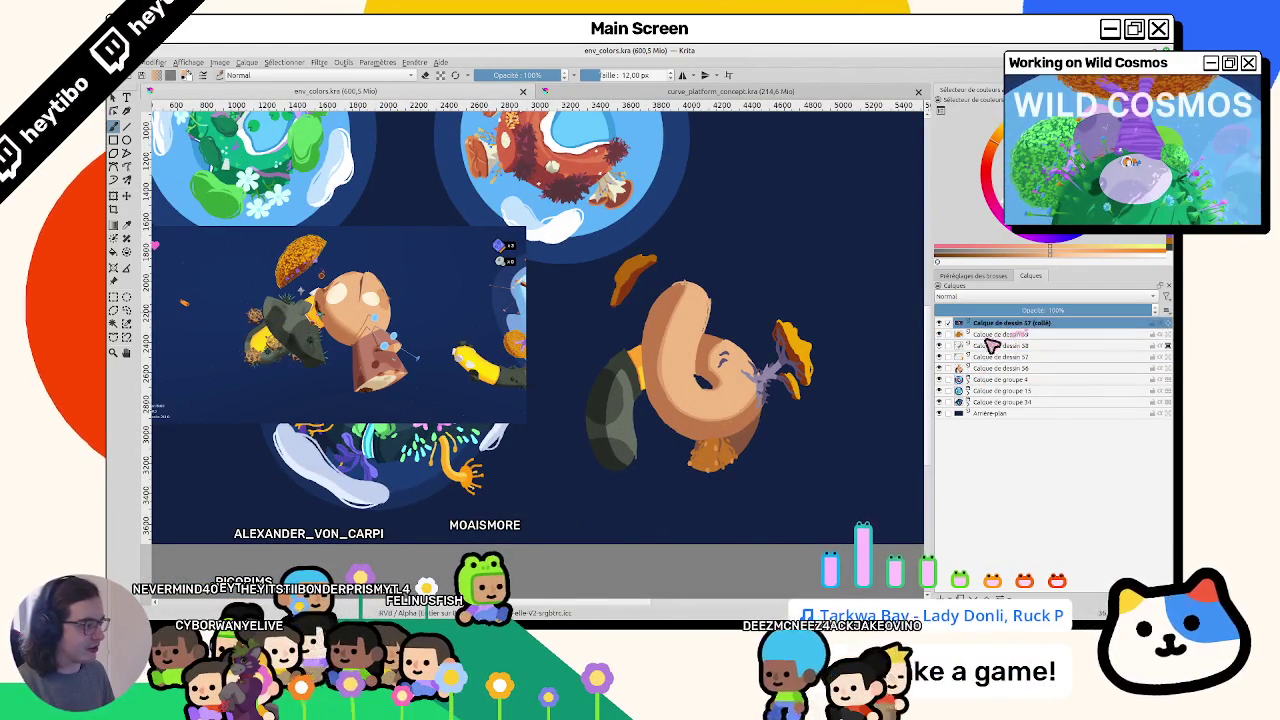
left_click(990, 334)
left_click(975, 368, "shift")
key("ctrl+g")
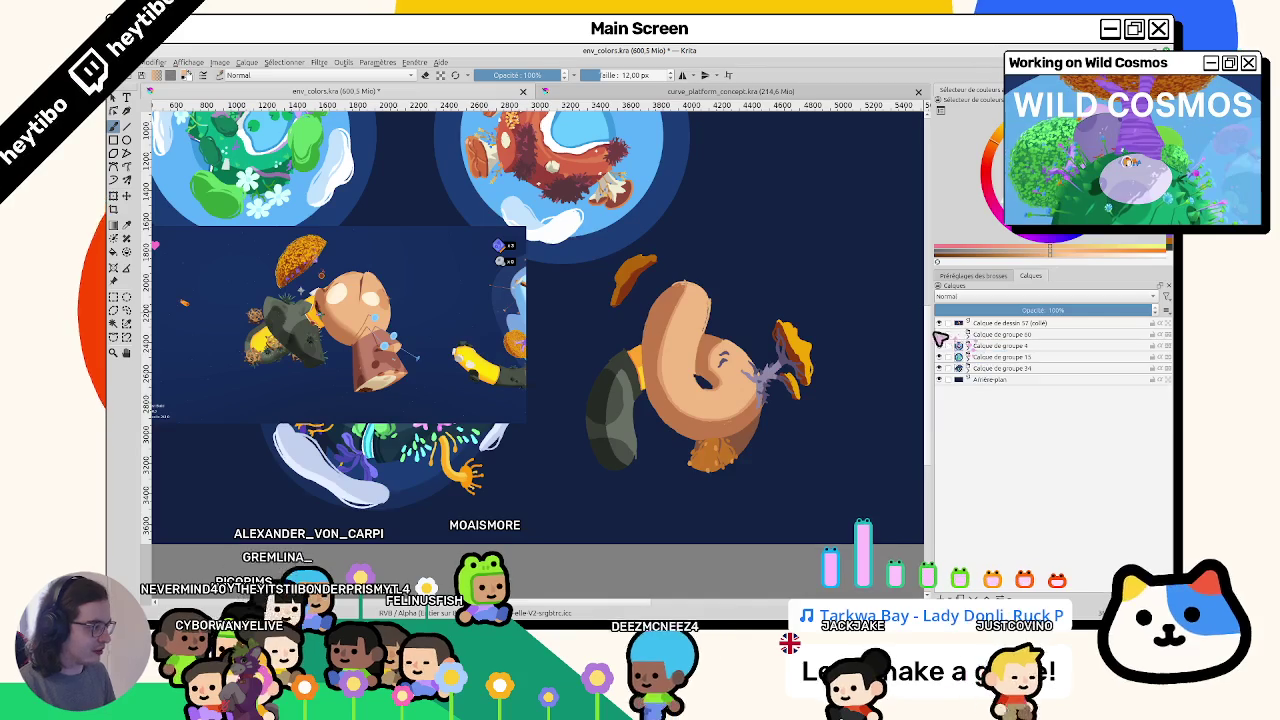
Move the creature group down beside the planets and close curve_platform_concept.kra.
left_click_drag(666, 357, 731, 412)
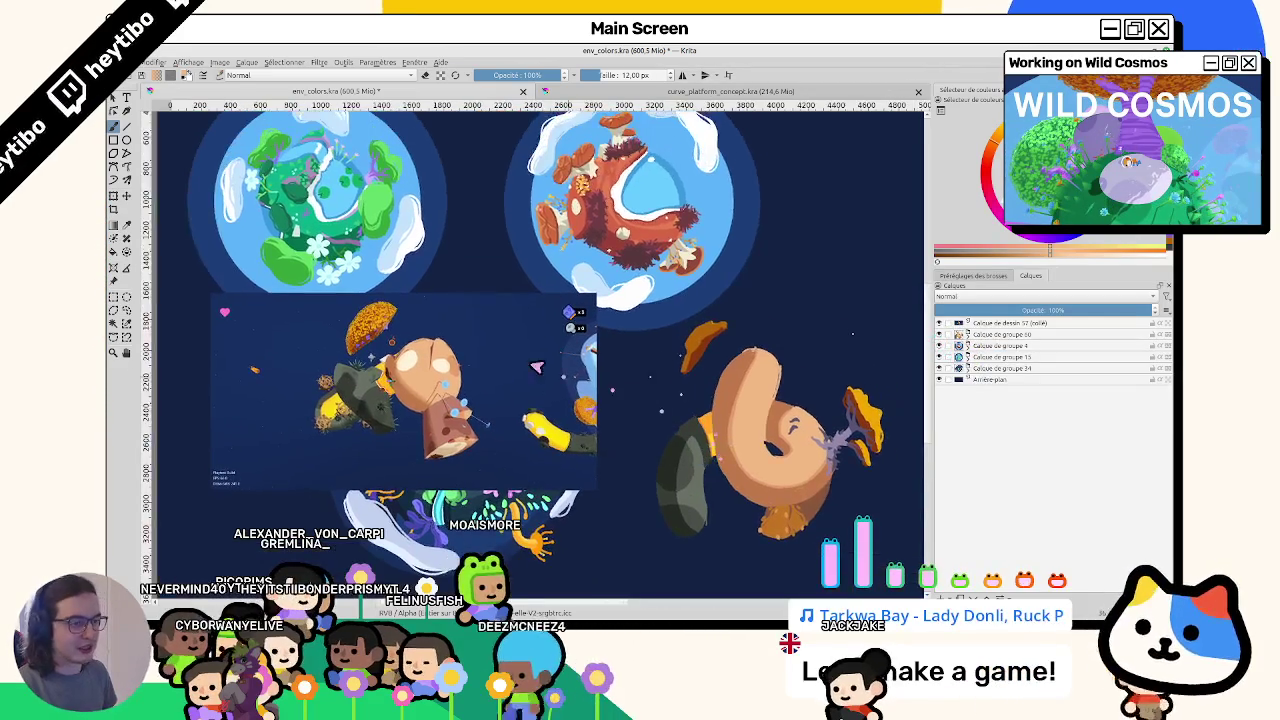
key("ctrl+t")
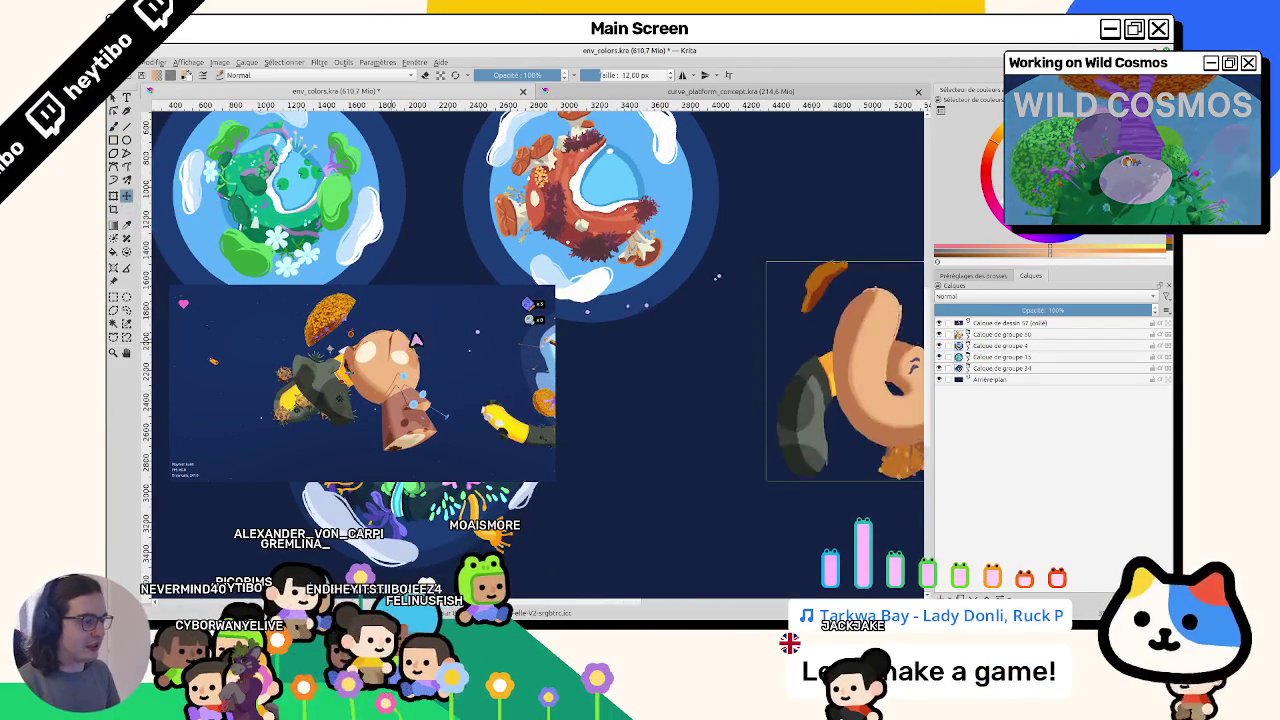
left_click_drag(880, 330, 821, 362)
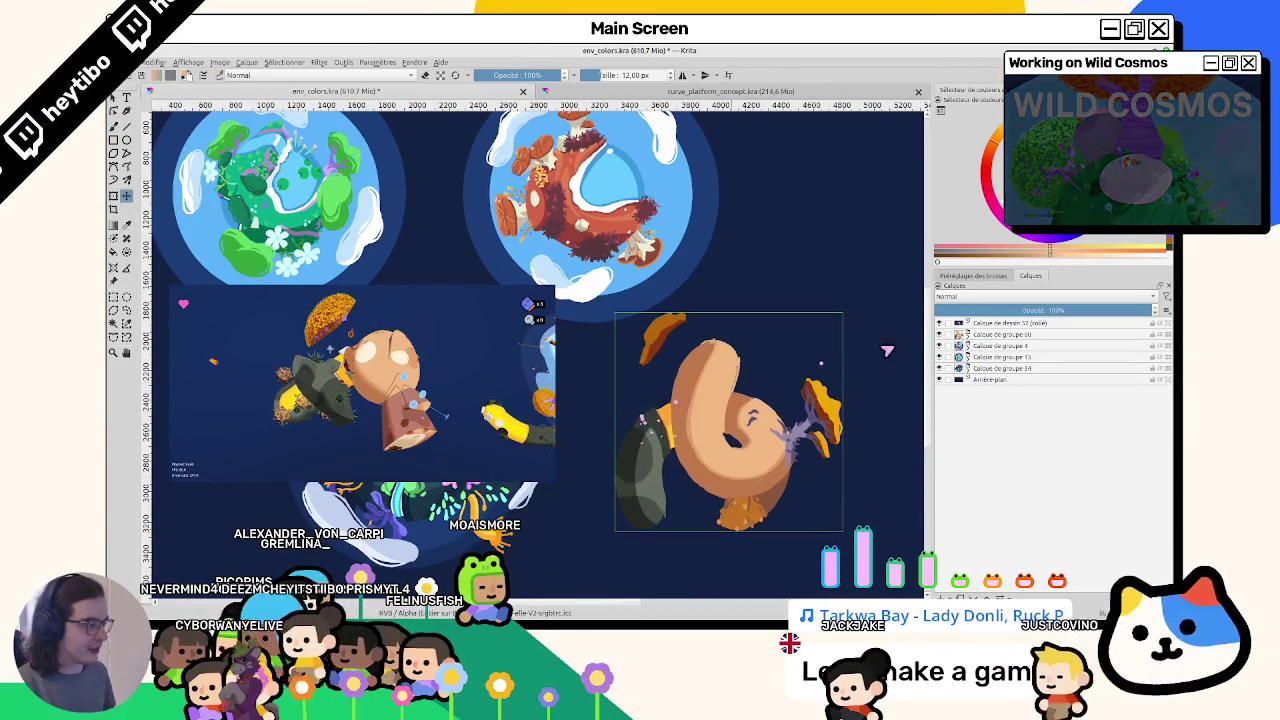
scroll(668, 350, "down", 2)
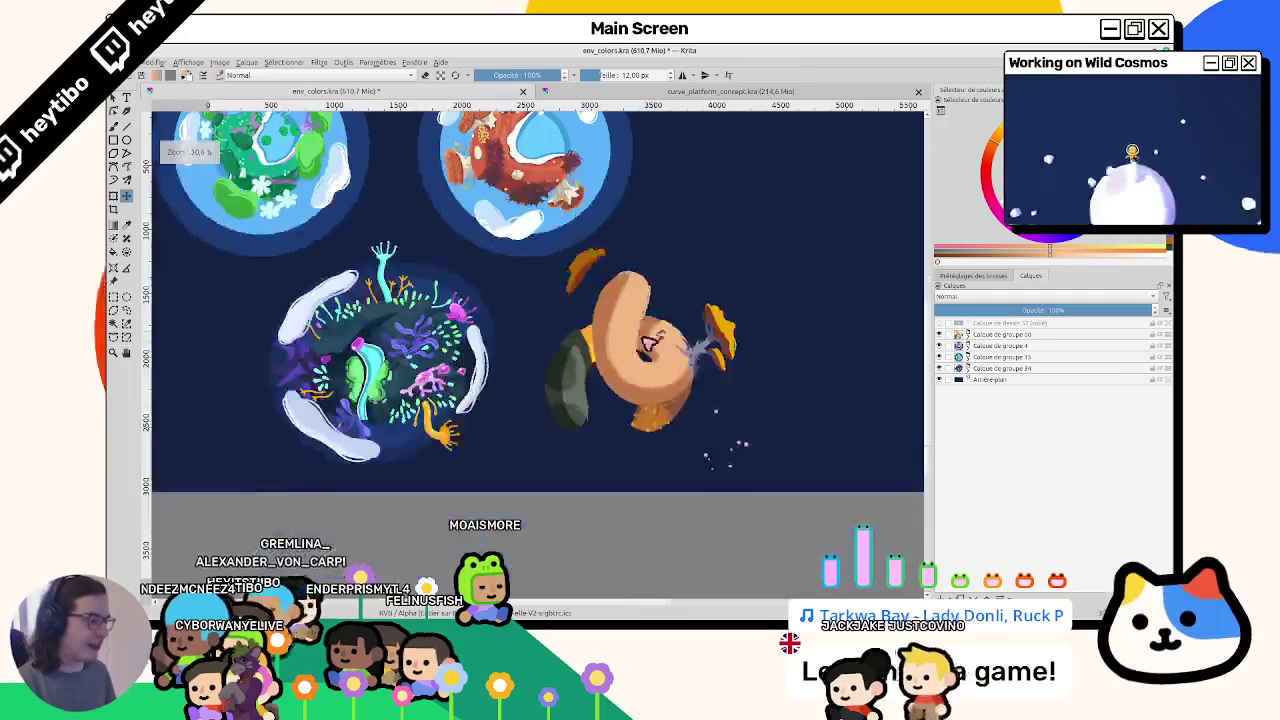
left_click_drag(668, 350, 666, 425)
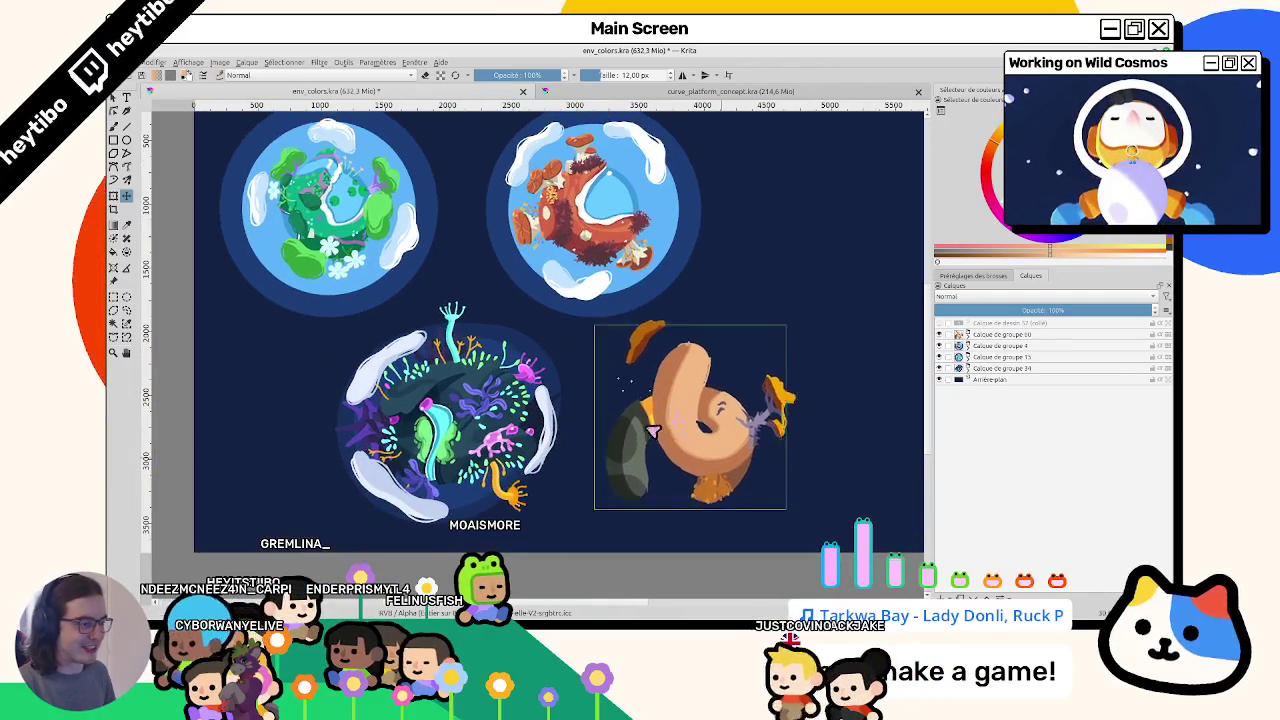
key("Return")
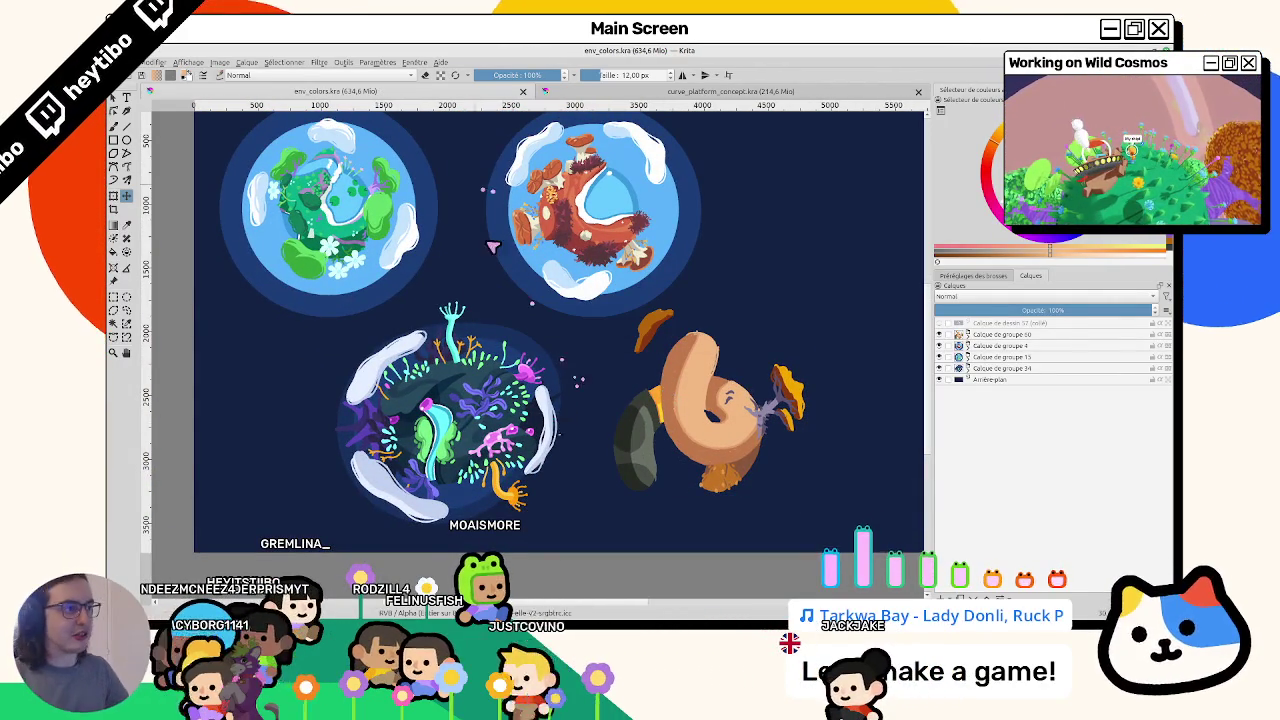
middle_click(713, 101)
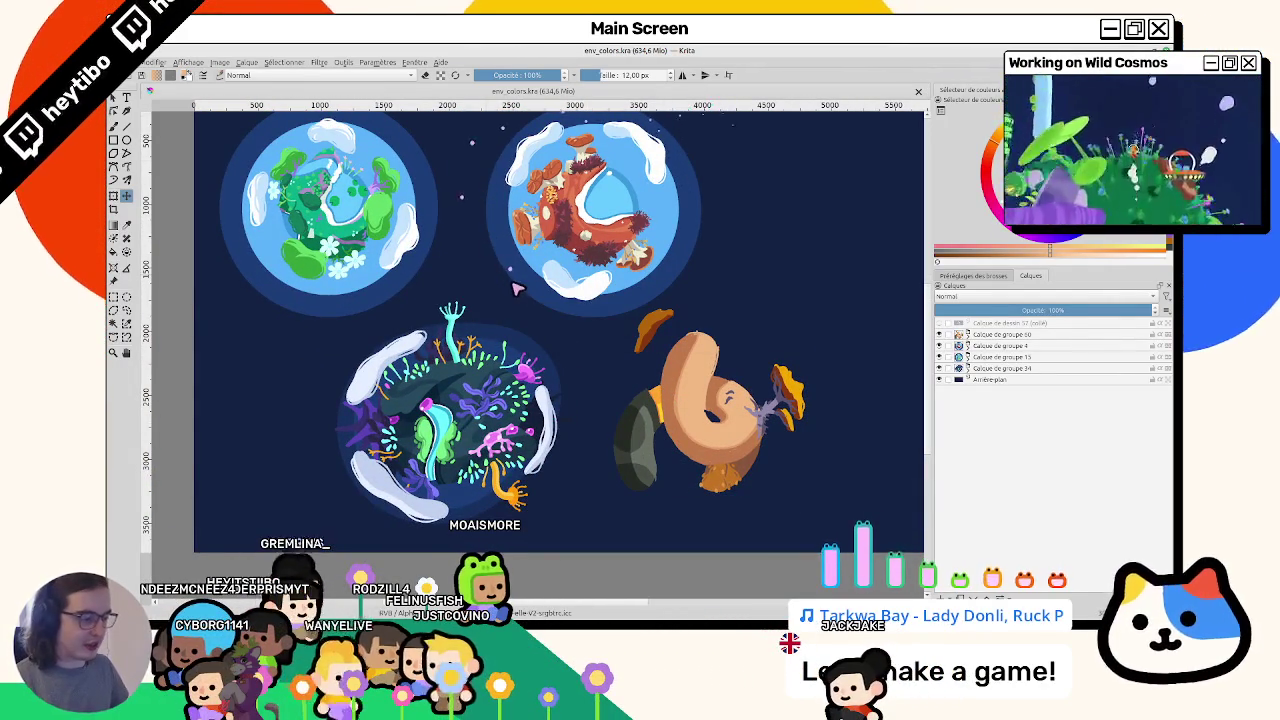
Switch from Krita to the browser showing the WC design file in Figma.
left_click(657, 608)
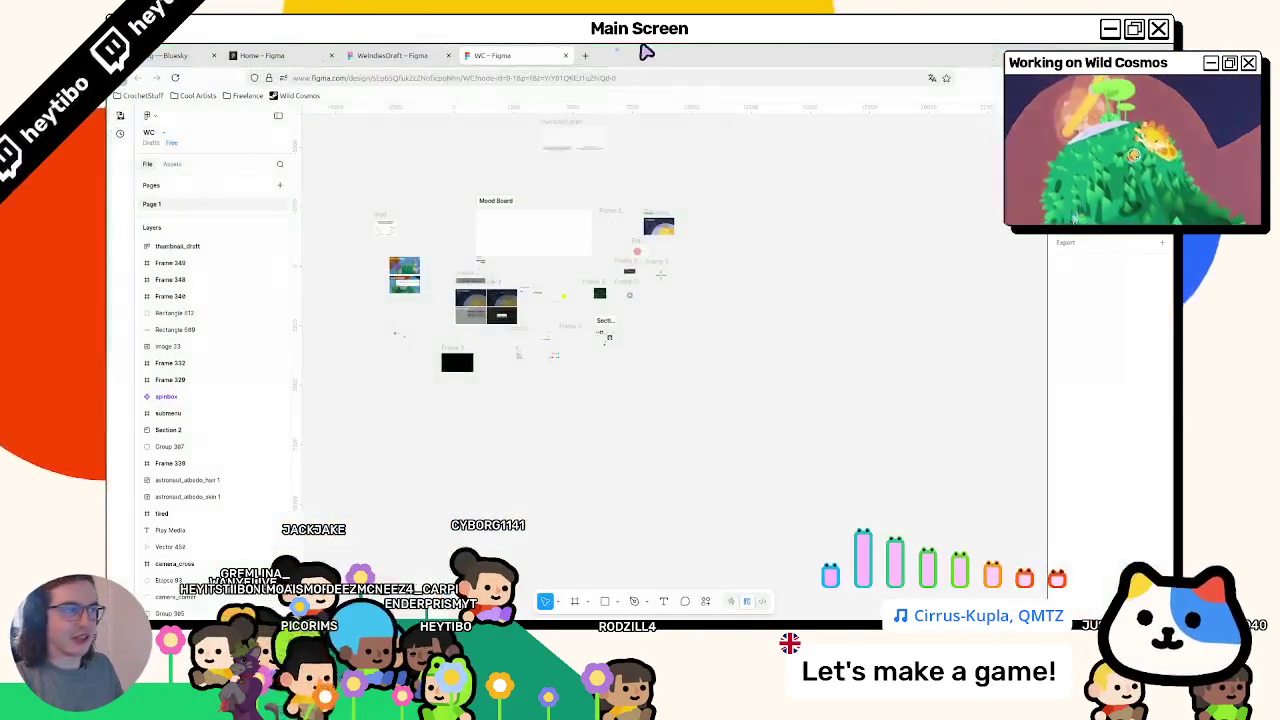
Add a new white frame on the canvas and size it 320×140.
scroll(380, 220, "up", 3)
scroll(397, 260, "up", 3)
scroll(452, 340, "up", 2)
scroll(452, 349, "up", 2)
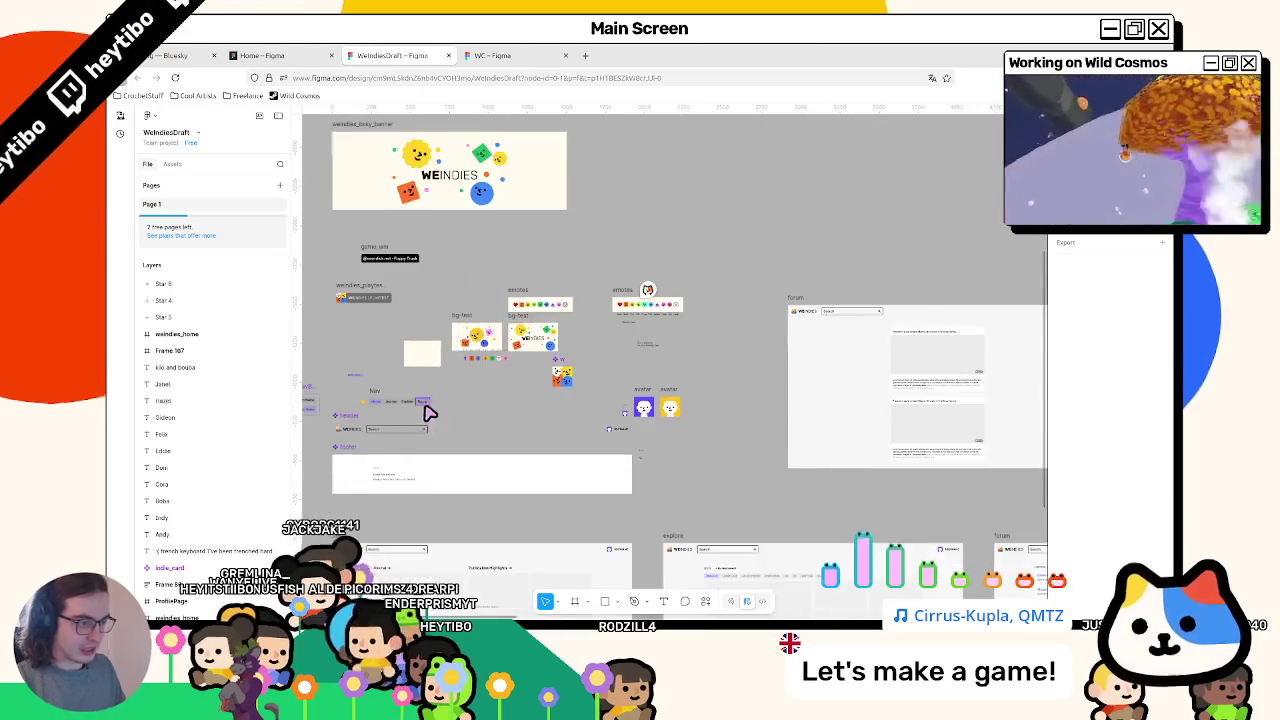
scroll(500, 400, "up", 2)
scroll(580, 480, "up", 2)
scroll(615, 507, "down", 5)
scroll(779, 506, "down", 3)
scroll(706, 463, "up", 2)
scroll(770, 400, "up", 4)
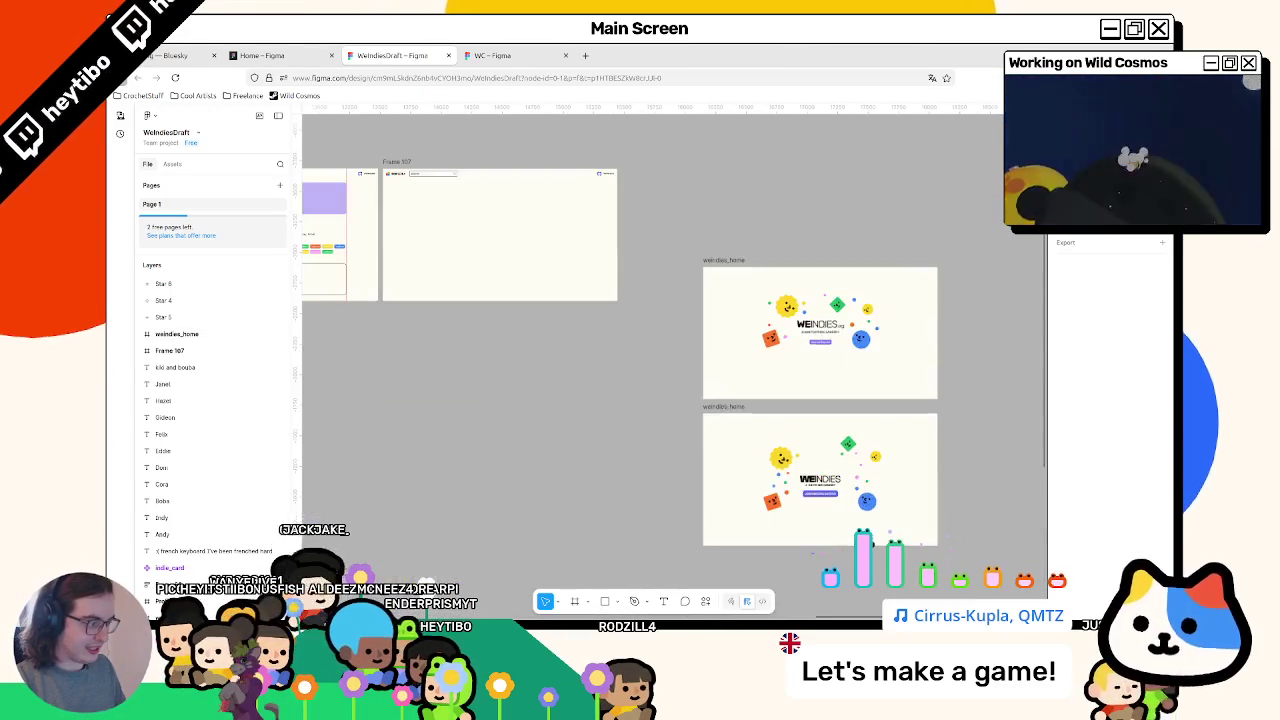
scroll(830, 330, "up", 2)
scroll(397, 437, "down", 2)
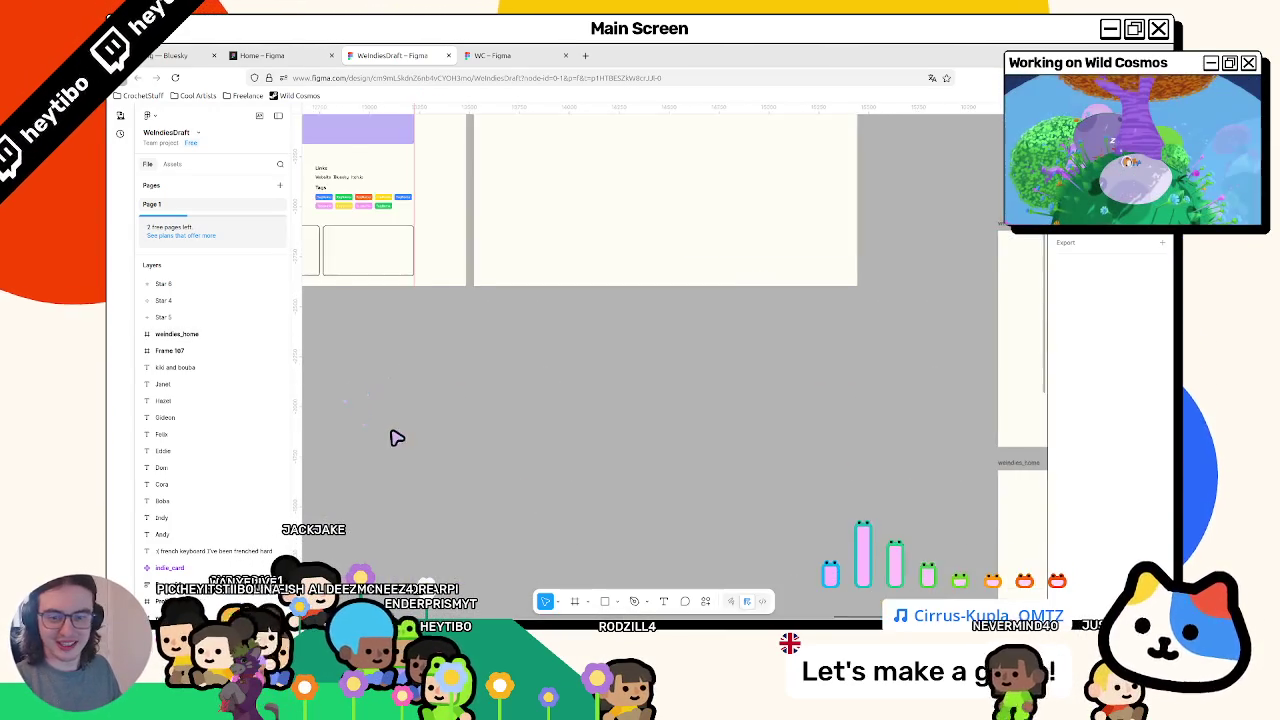
scroll(363, 443, "down", 2)
scroll(396, 455, "down", 3)
scroll(686, 450, "down", 2)
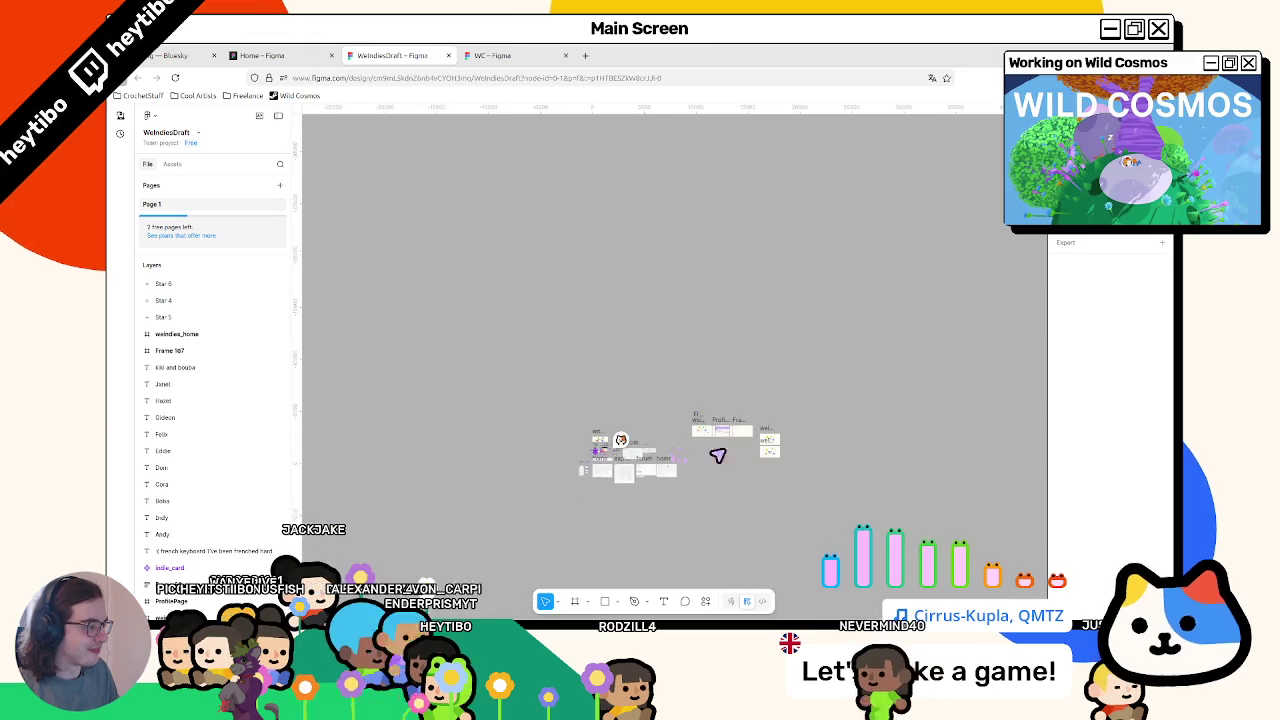
scroll(480, 471, "up", 4)
scroll(864, 348, "up", 3)
scroll(866, 348, "up", 3)
scroll(866, 348, "down", 3)
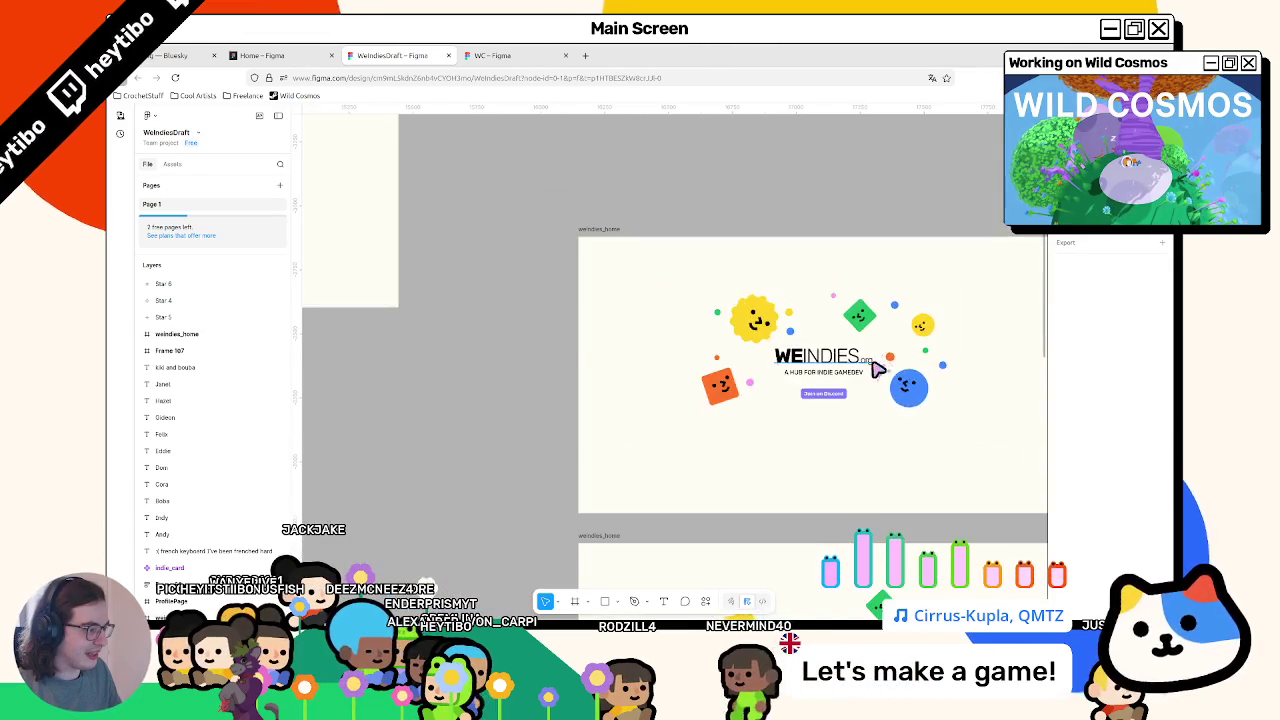
scroll(929, 354, "right", 2)
scroll(444, 395, "left", 2)
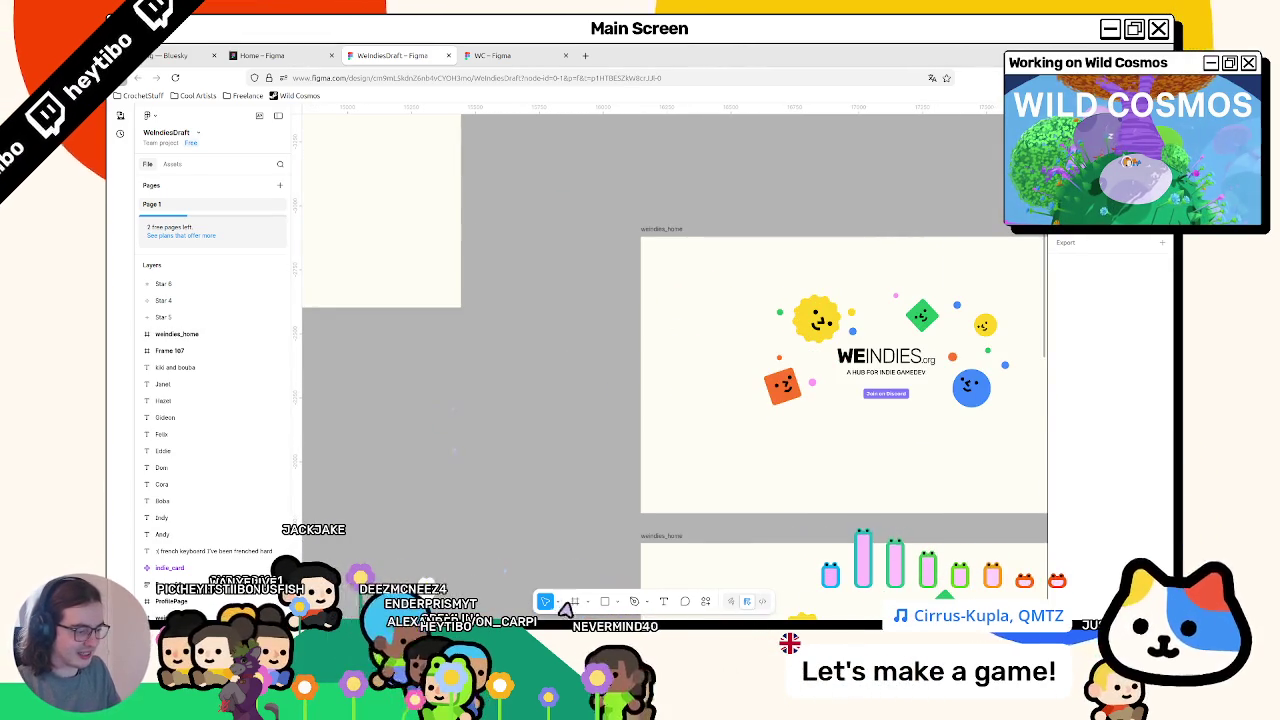
left_click(574, 601)
scroll(583, 443, "up", 2)
left_click(651, 271)
left_click(1088, 296)
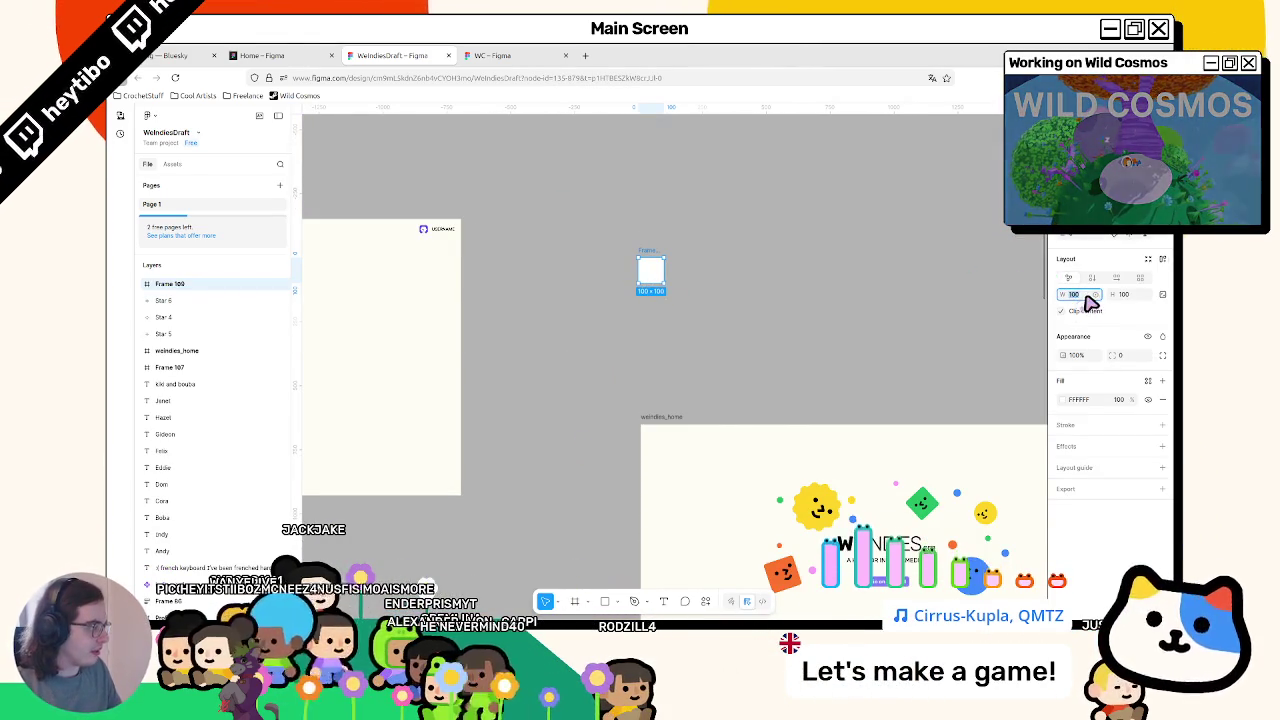
key("Tab")
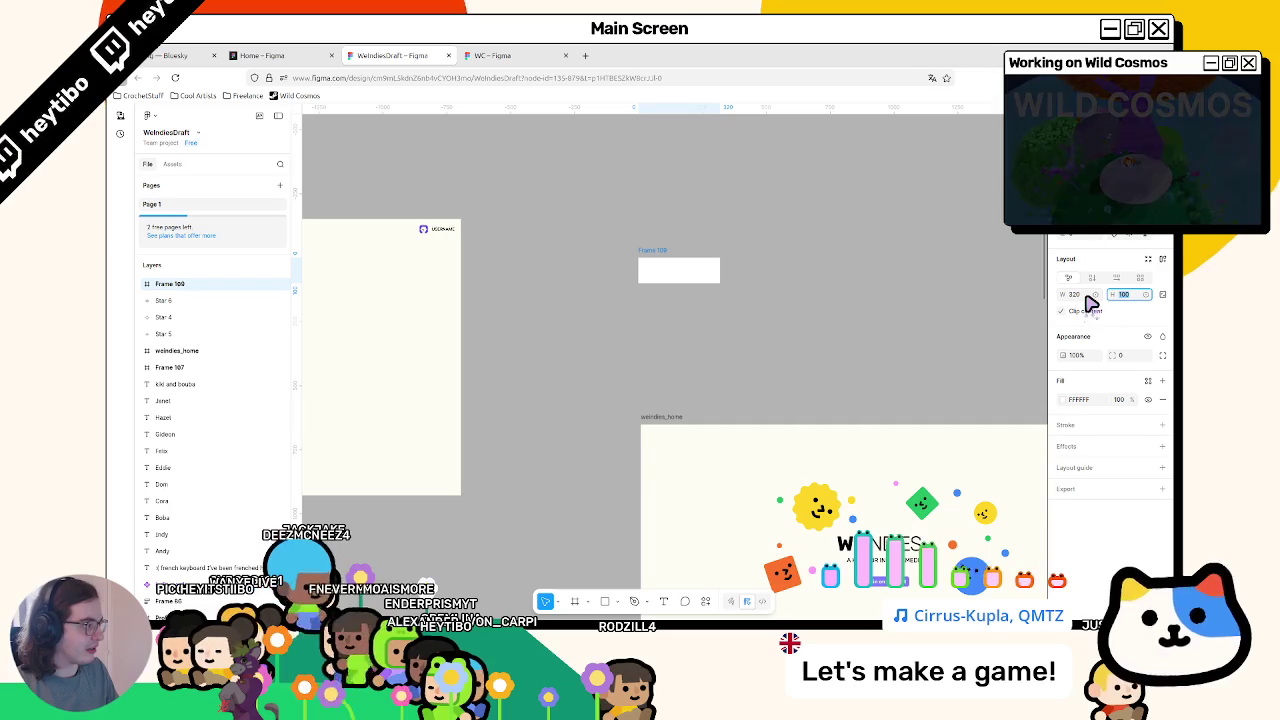
type("420")
key("Return")
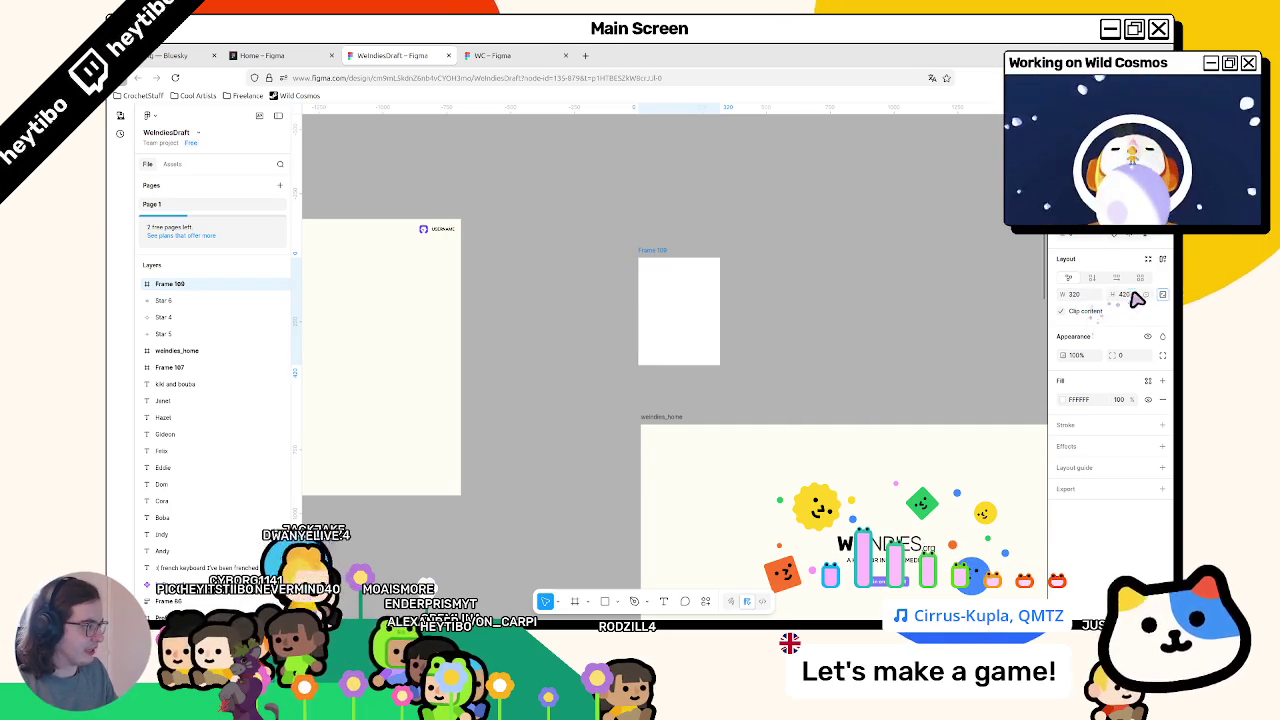
type("250")
key("Return")
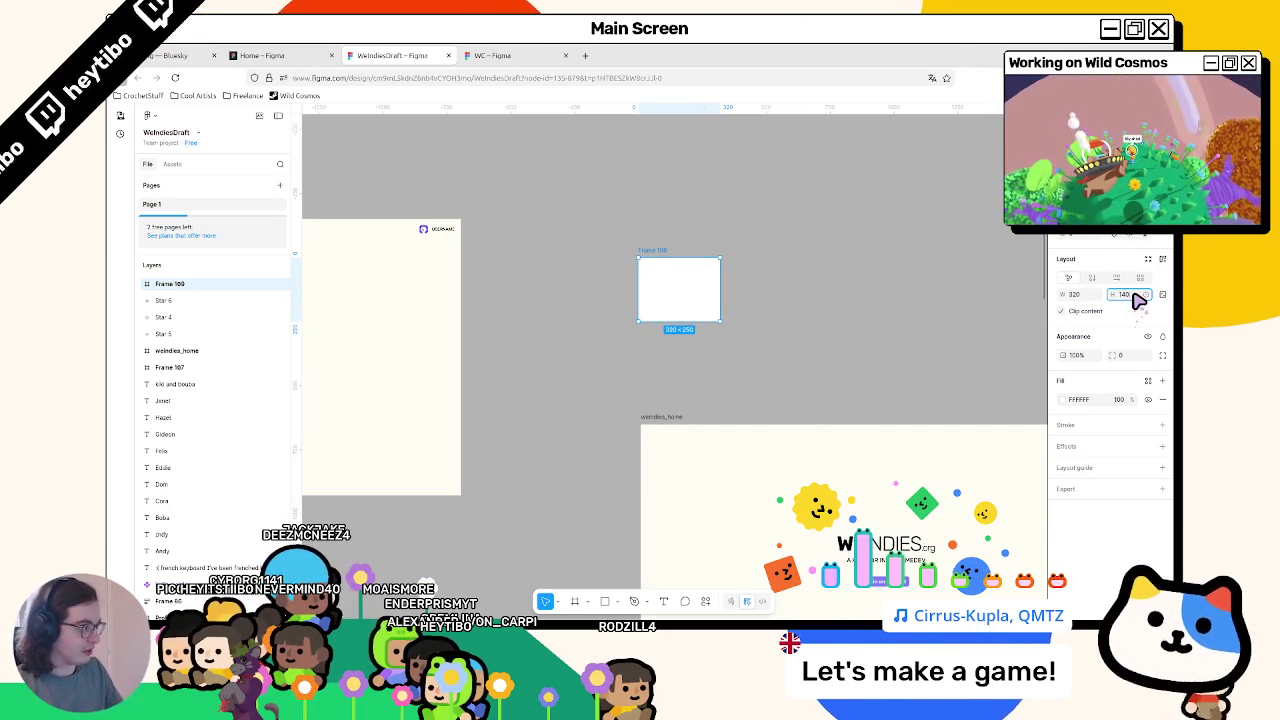
key("Return")
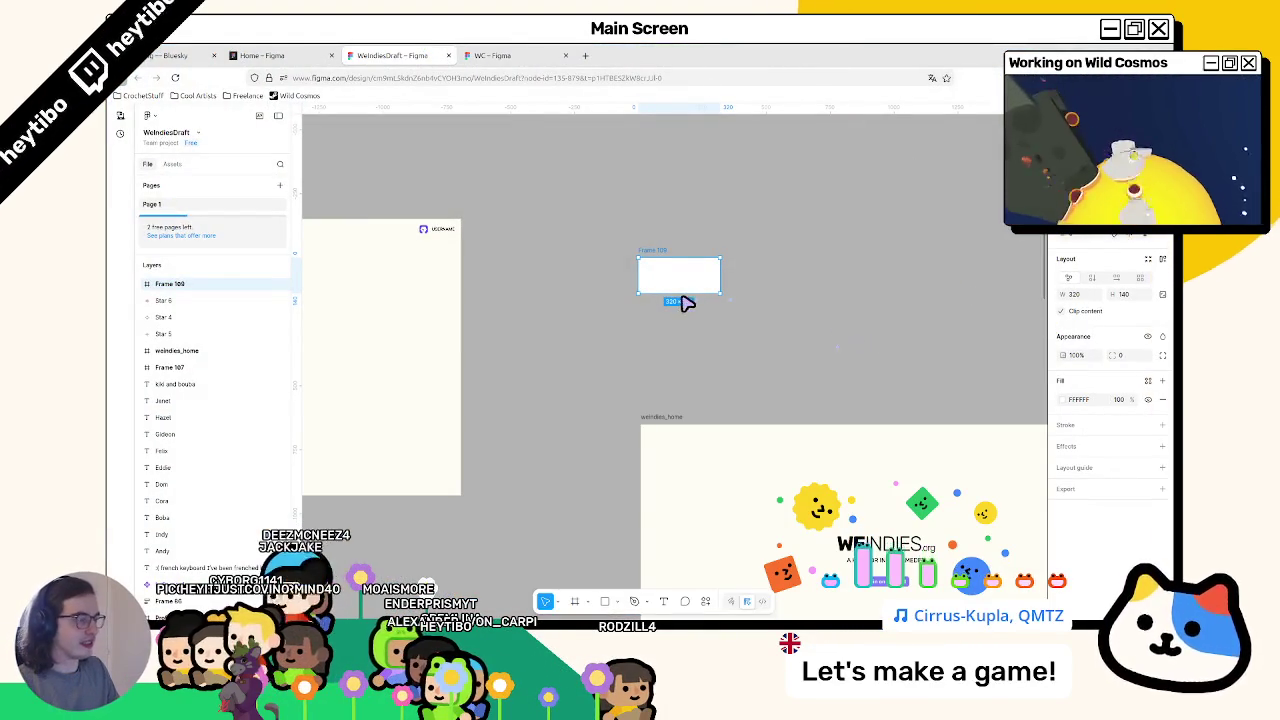
Load the streamer's Twitch channel page in a new browser tab.
key("ctrl+t")
type("twitch.tv/heytibo")
key("Return")
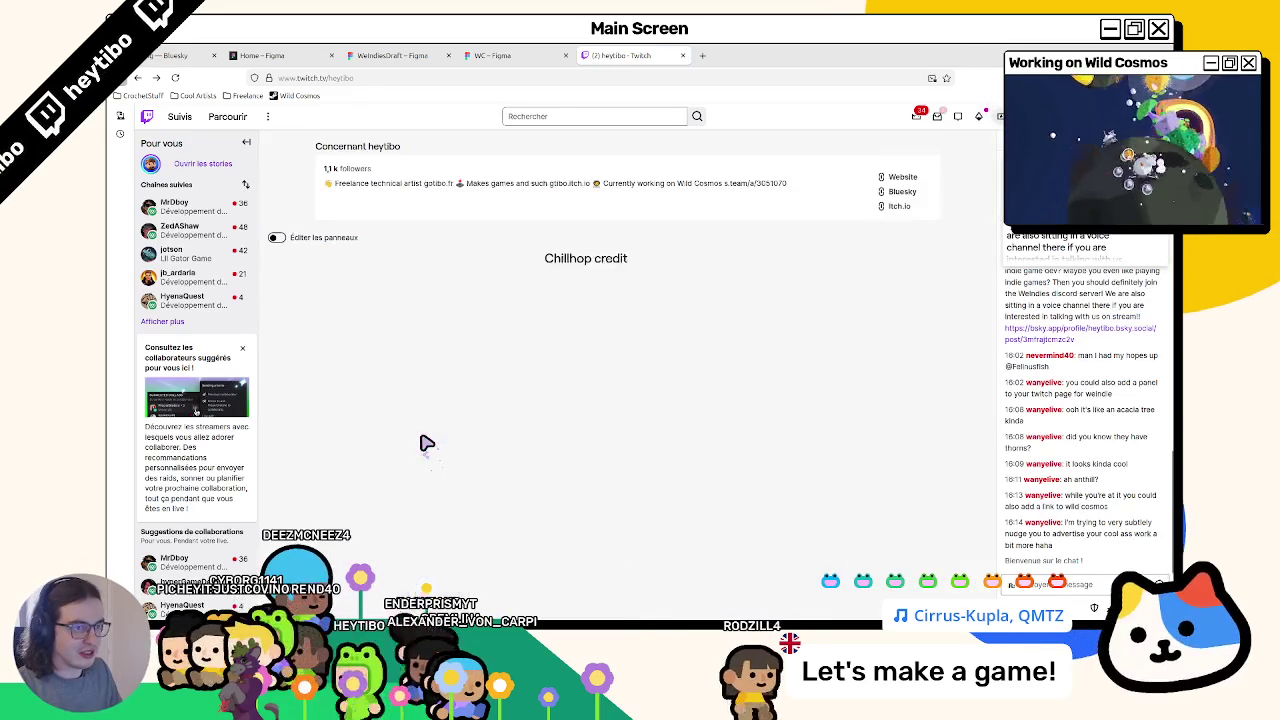
Open the Chillhop panel image on its own tab and confirm it measures 320×140.
right_click(593, 325)
left_click(630, 552)
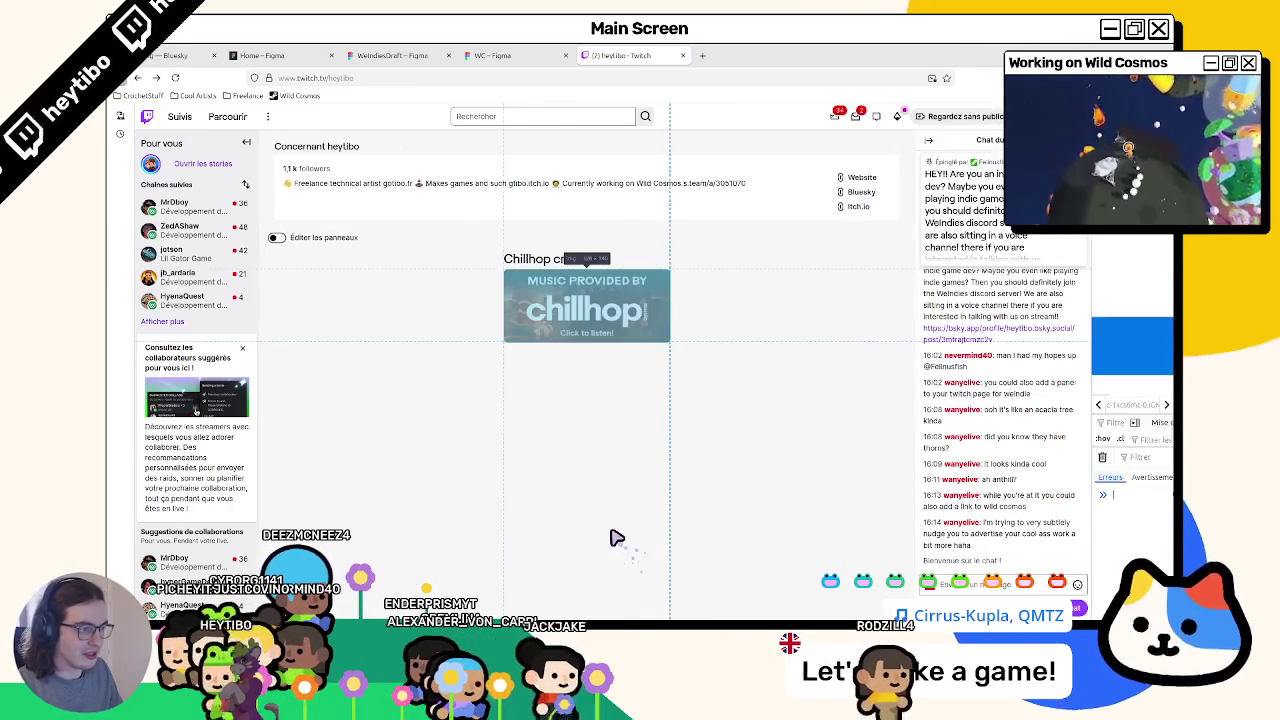
right_click(590, 290)
left_click(645, 400)
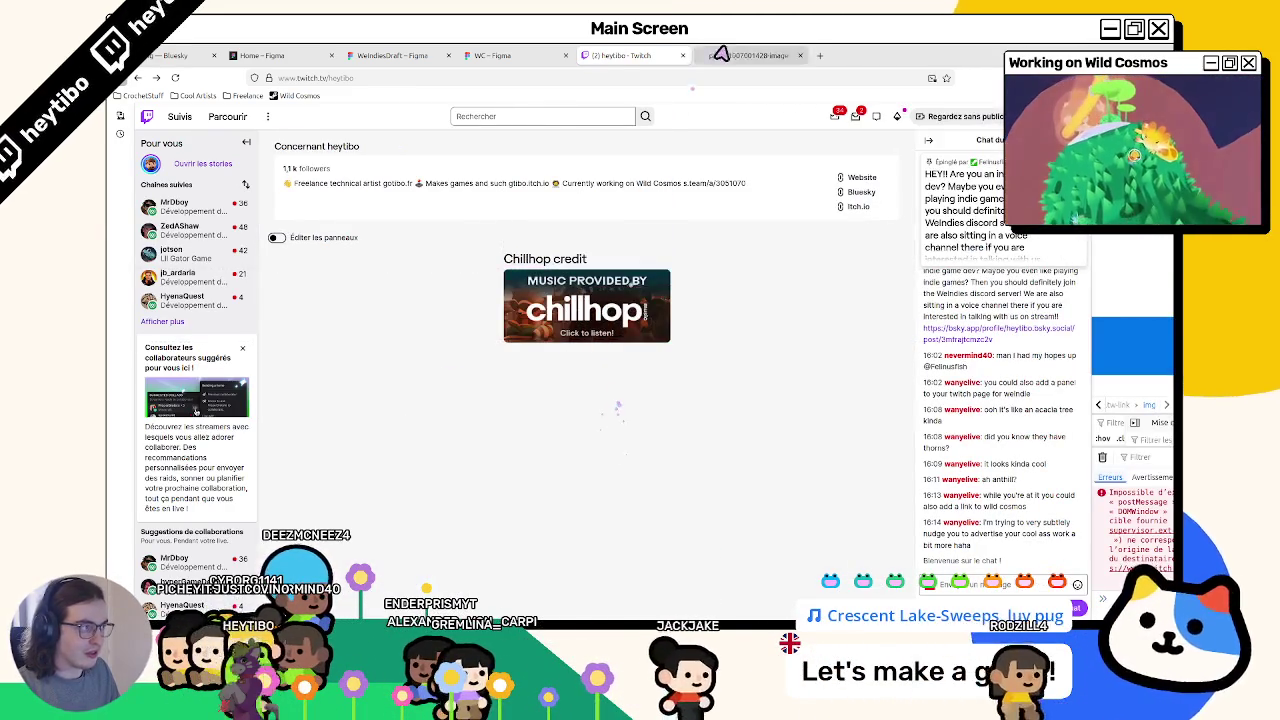
right_click(600, 350)
left_click(646, 473)
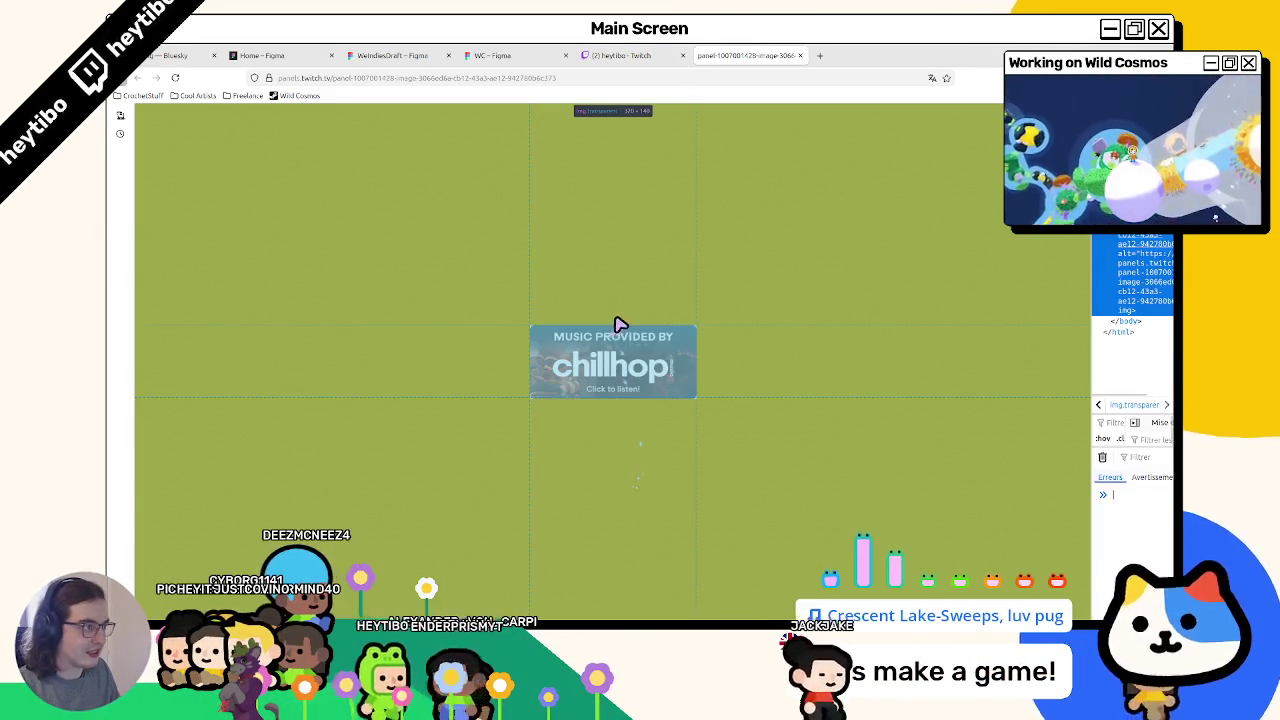
Close the image tab and return to the WeindiesDraft Figma file.
left_click(800, 55)
left_click(488, 55)
left_click(425, 55)
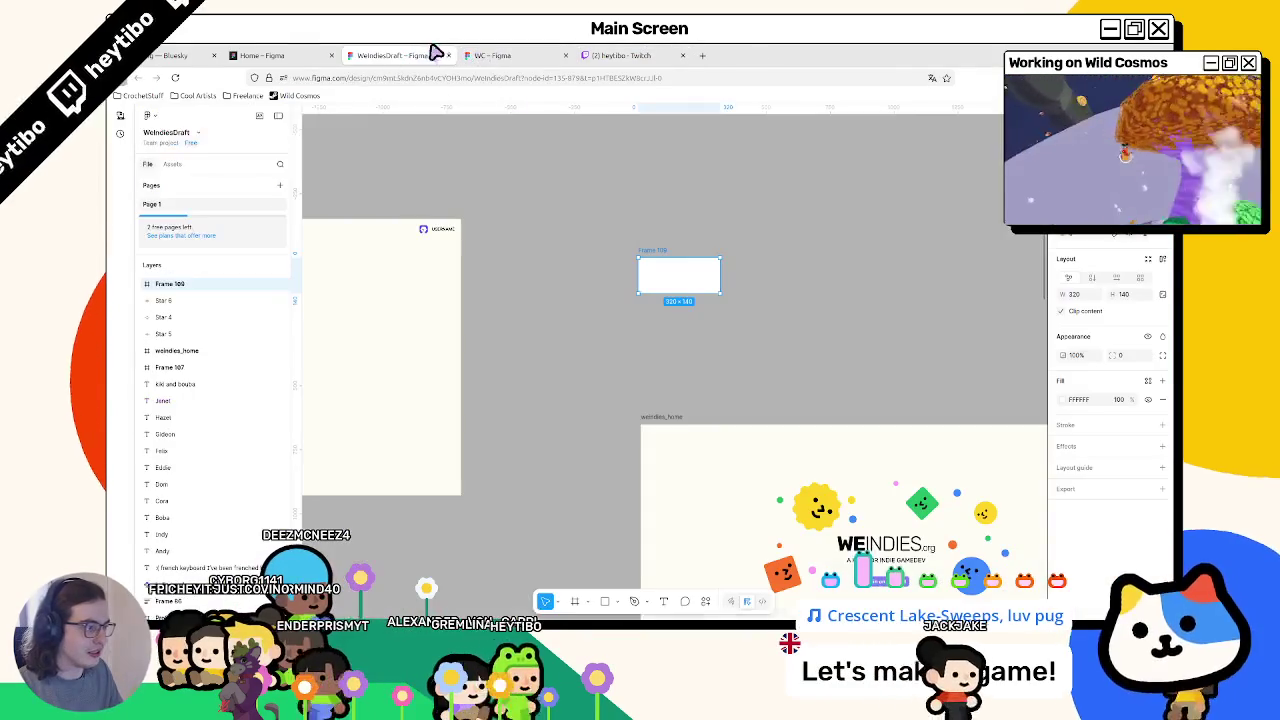
Paste a copy of the WEINDIES logo text from weindies_home into Frame 109.
left_click(726, 272)
left_click(663, 257)
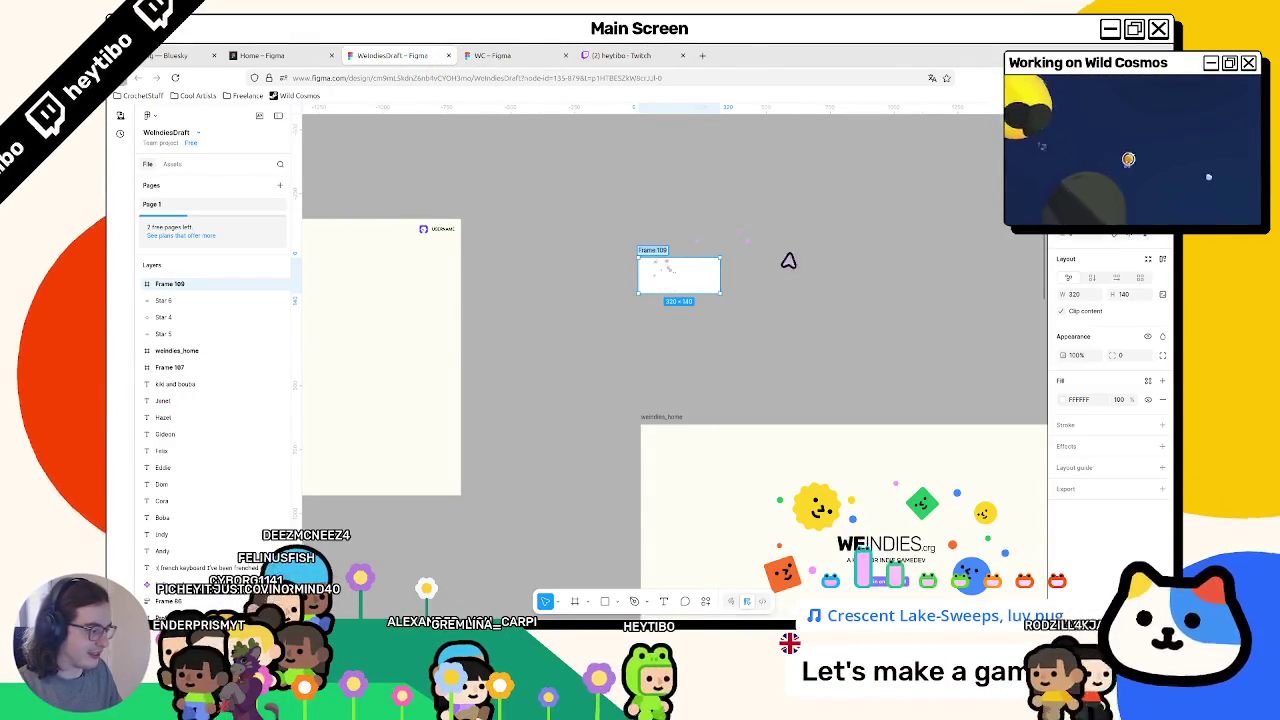
left_click(766, 246)
scroll(880, 560, "down", 3)
scroll(885, 500, "down", 3)
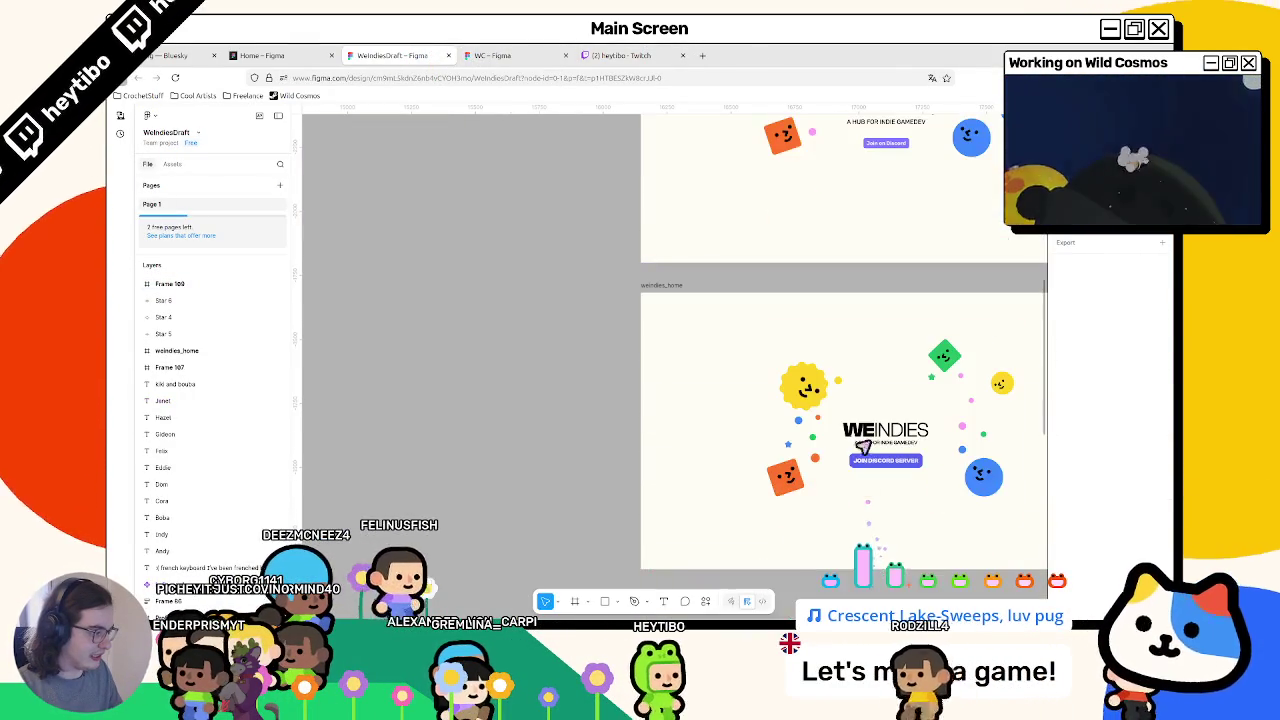
left_click(888, 449)
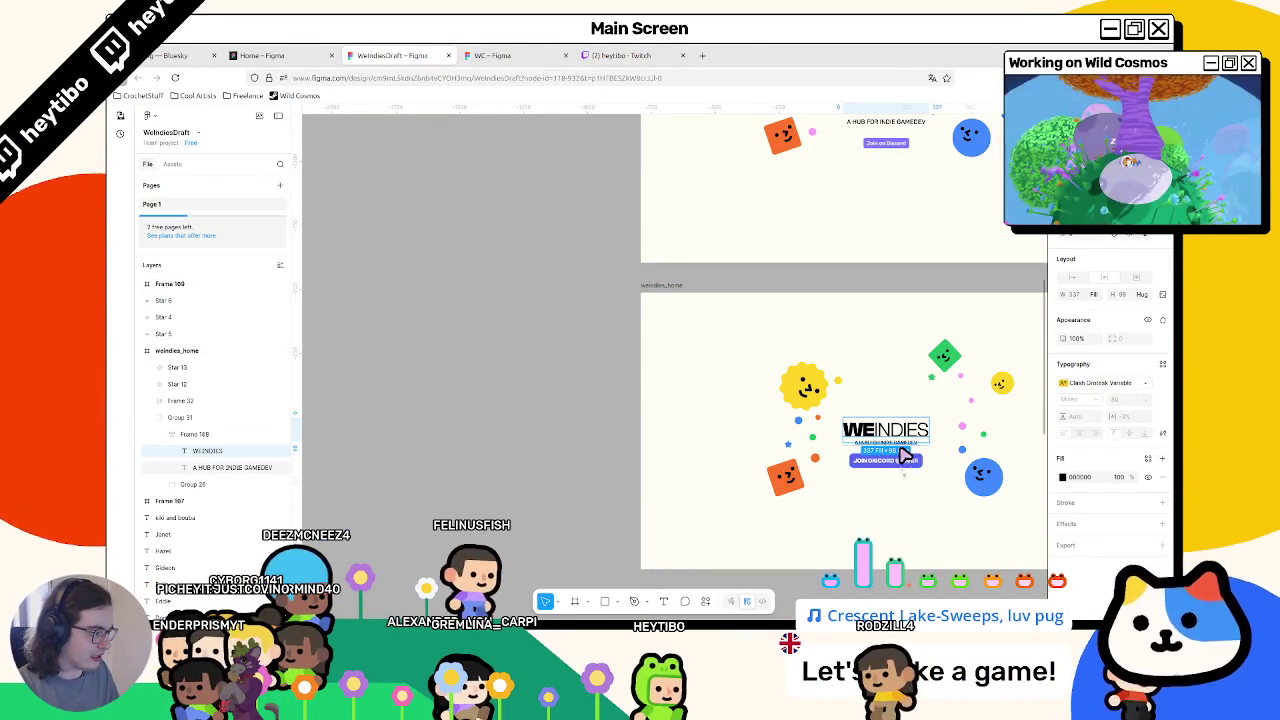
scroll(720, 389, "up", 3)
left_click(640, 195)
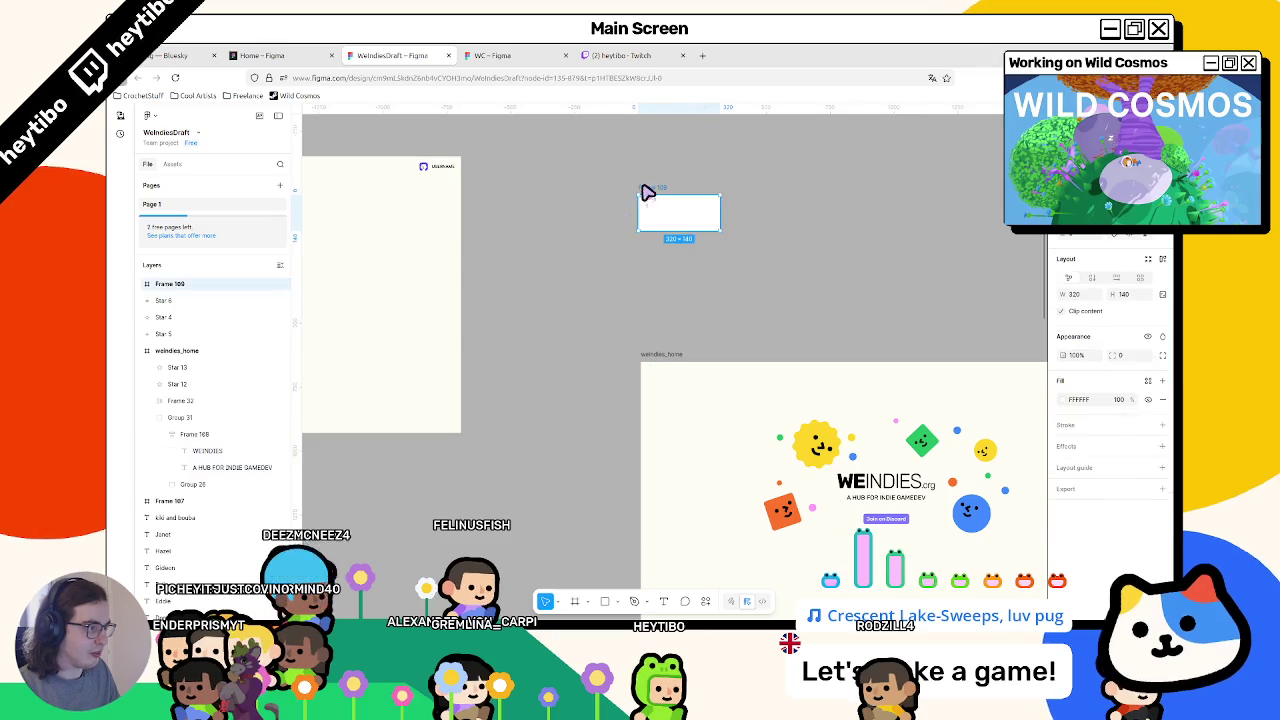
key("ctrl+v")
Scale the pasted logo text to 0.7, after trying 0.5 and 0.8.
type("k0.5")
key("Return")
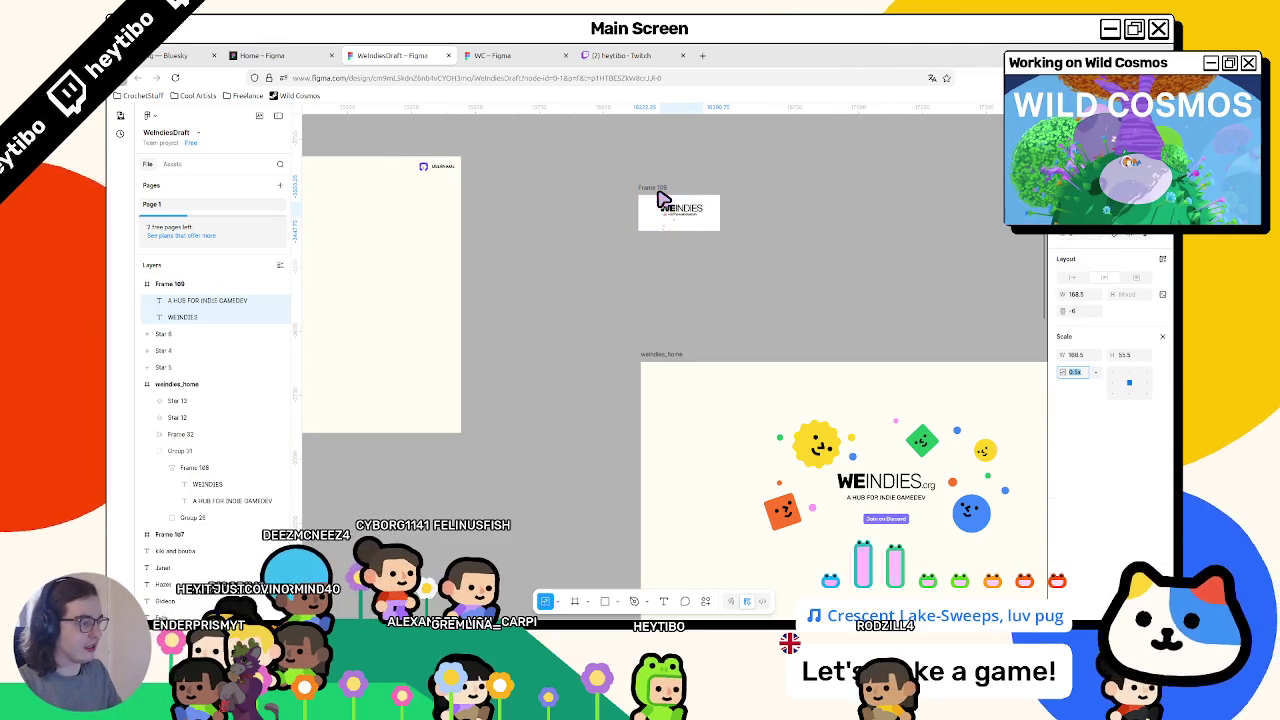
key("Return")
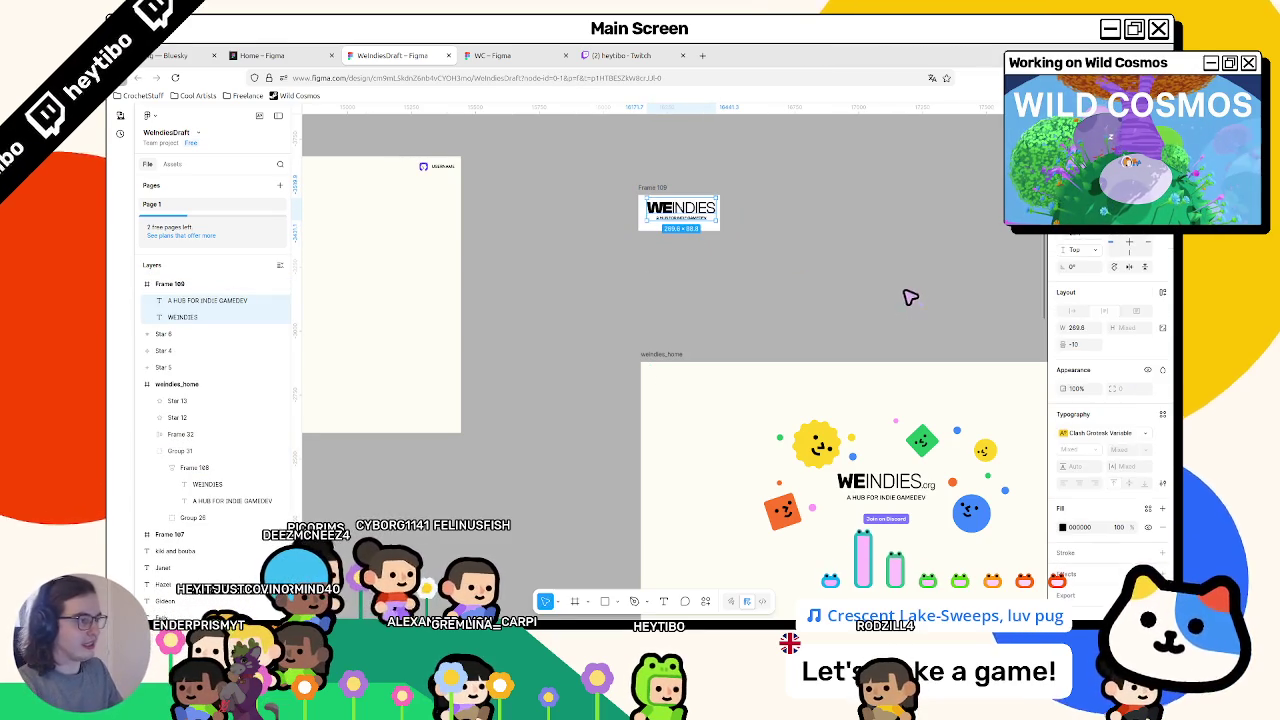
key("ctrl+z")
scroll(720, 290, "up", 3)
scroll(710, 390, "up", 3)
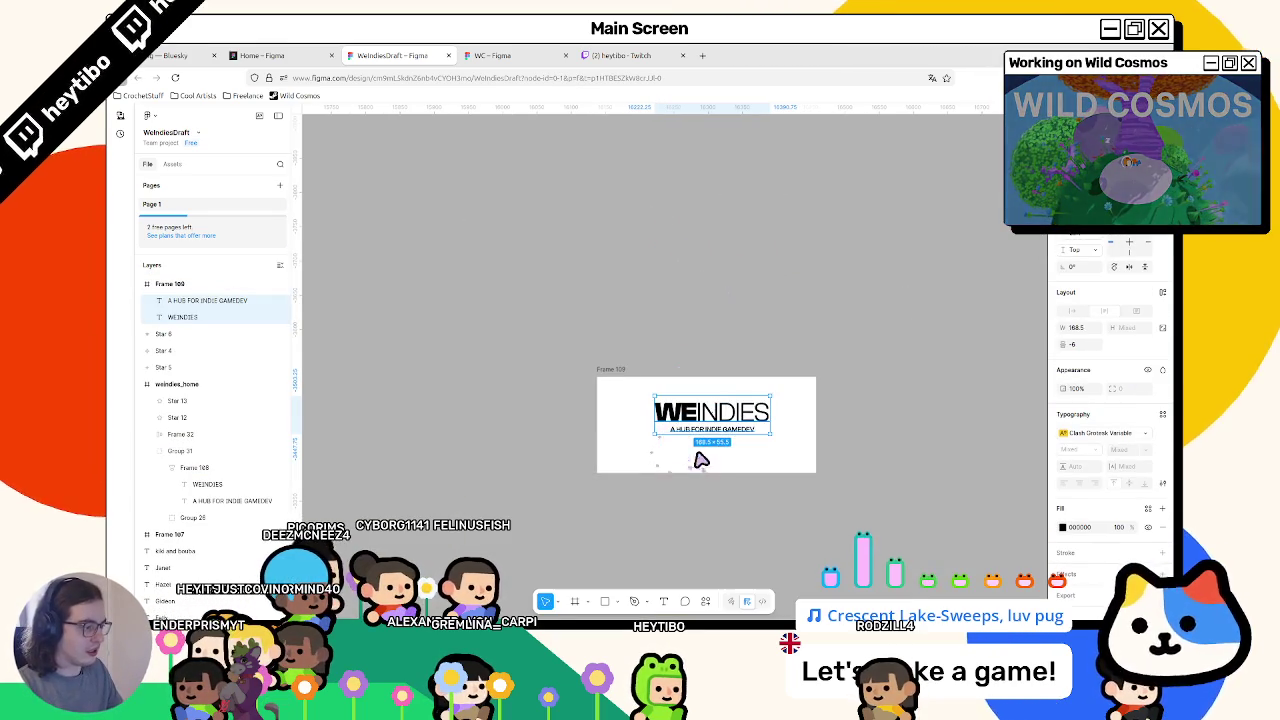
double_click(740, 431)
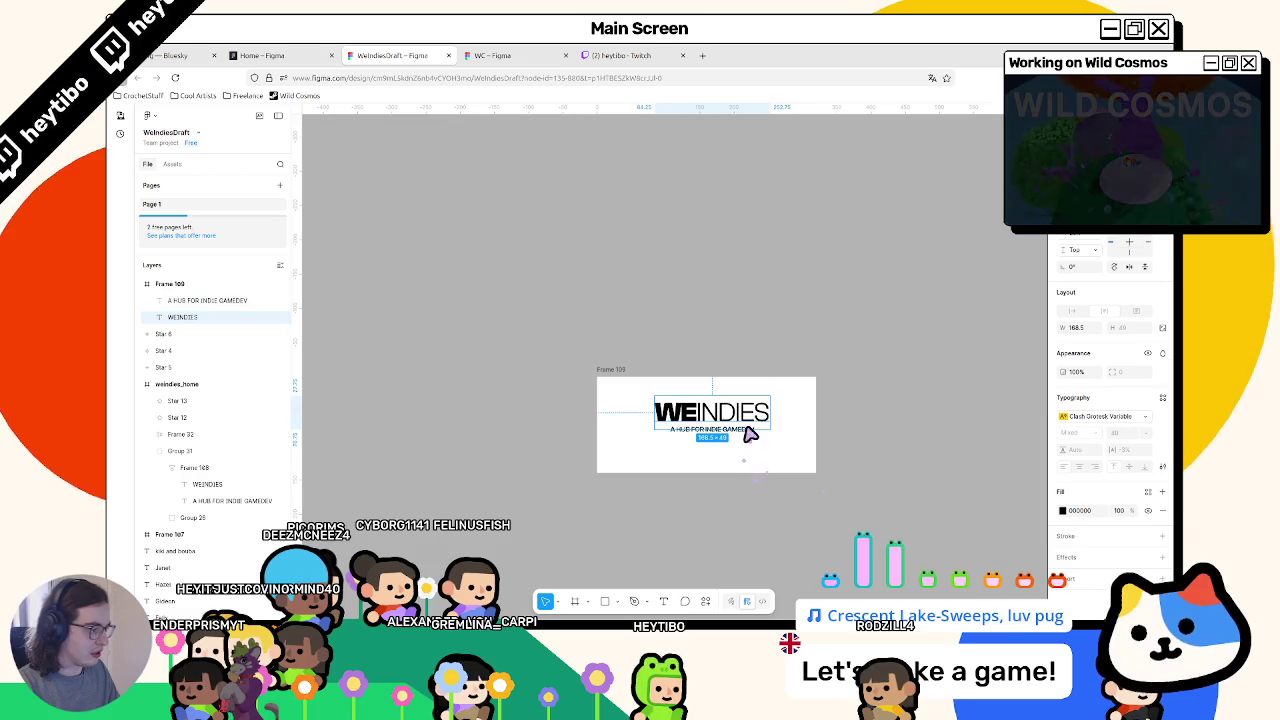
key("Escape")
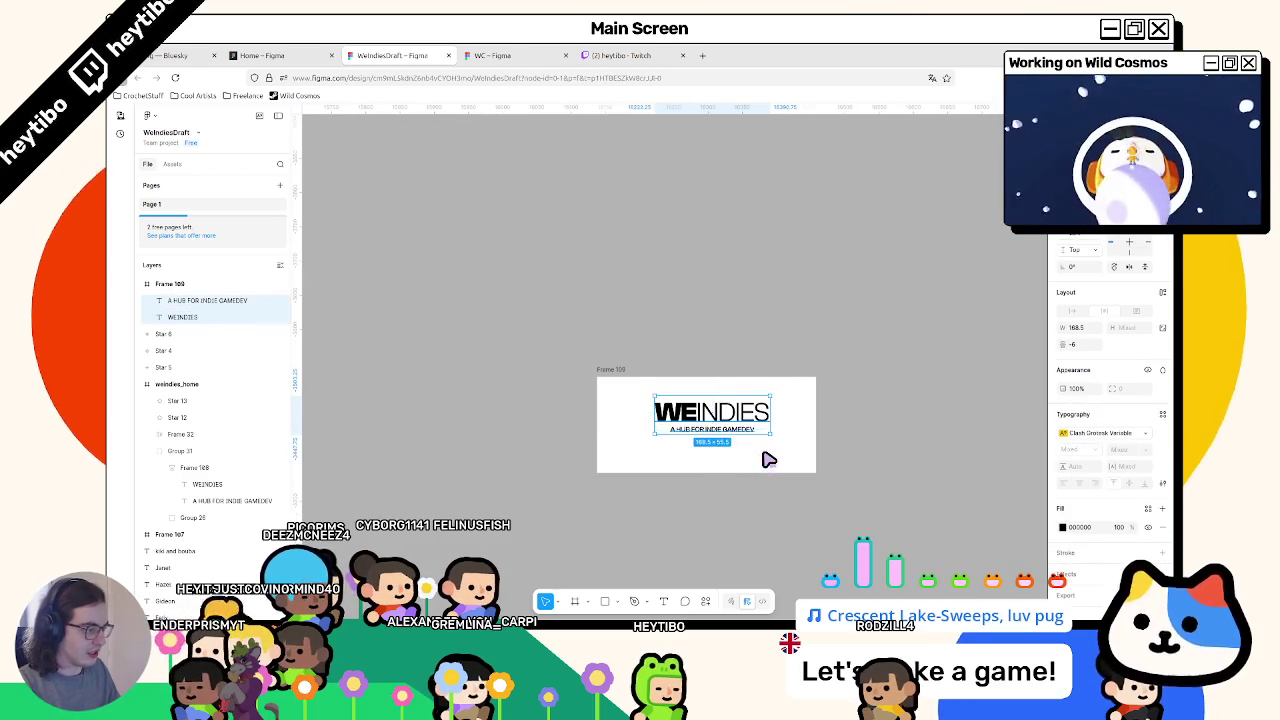
key("ctrl+z")
type("k")
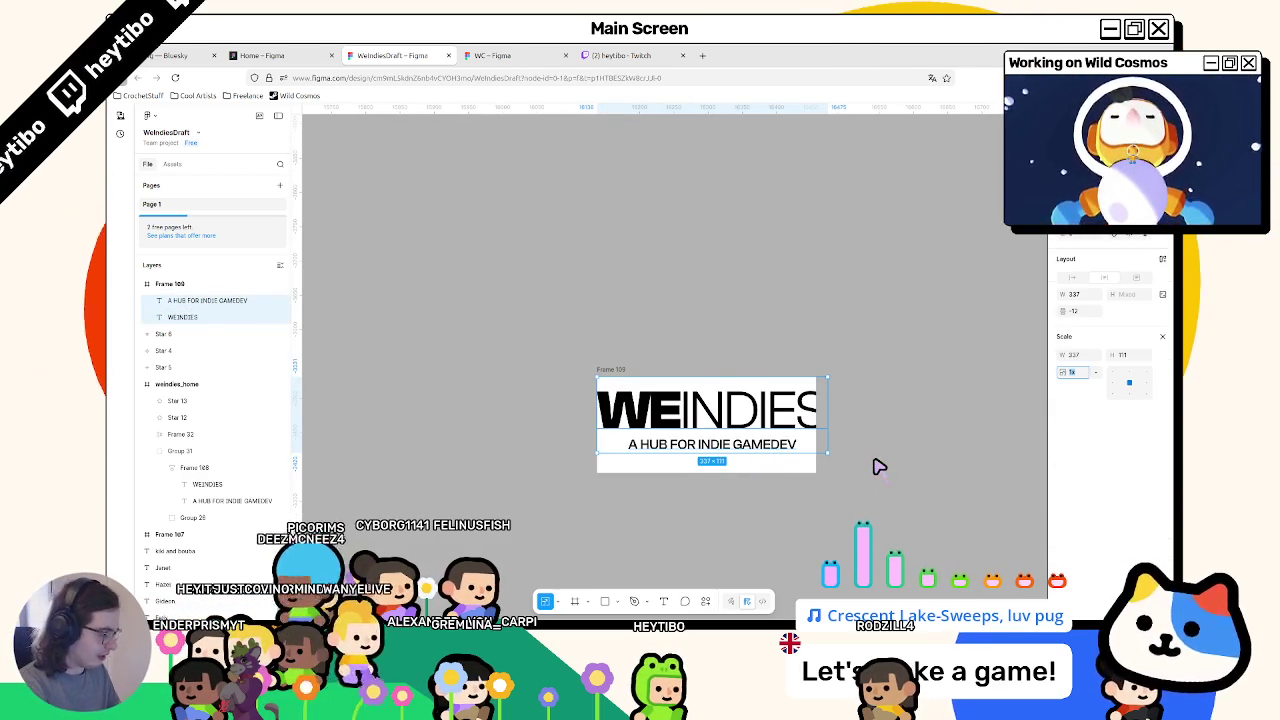
type("0.8")
key("Return")
key("ctrl+z")
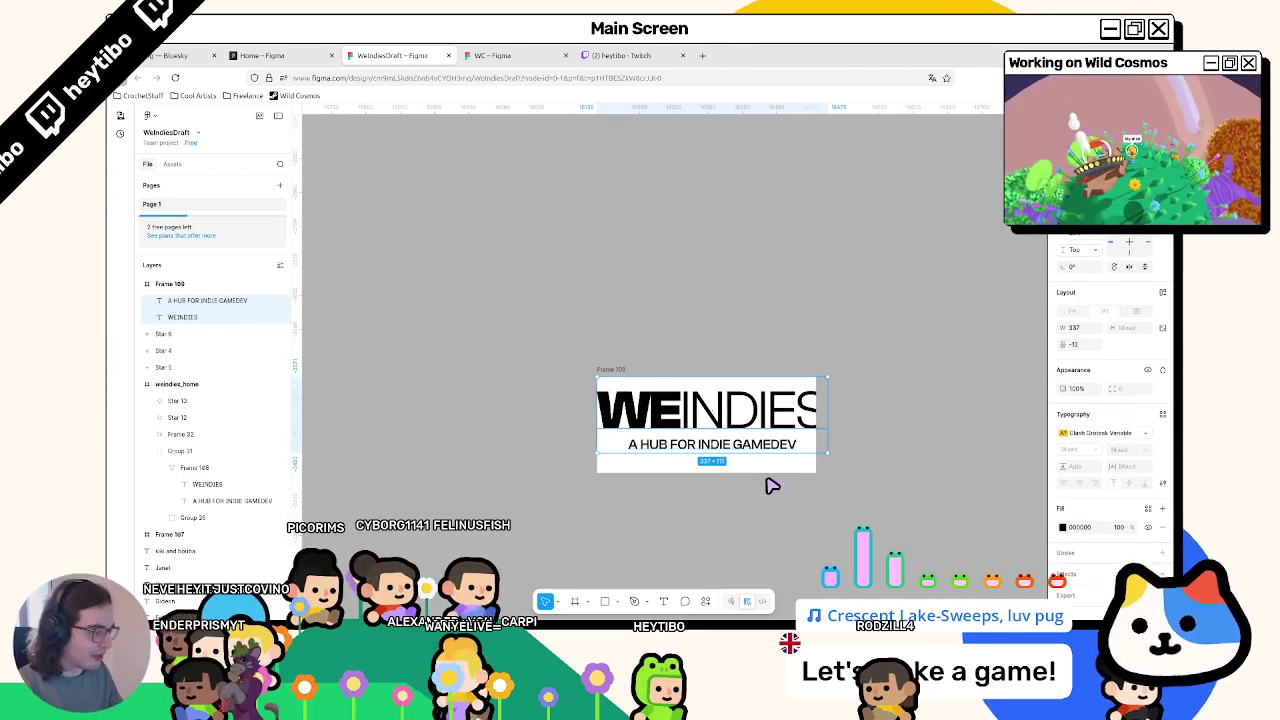
key("k")
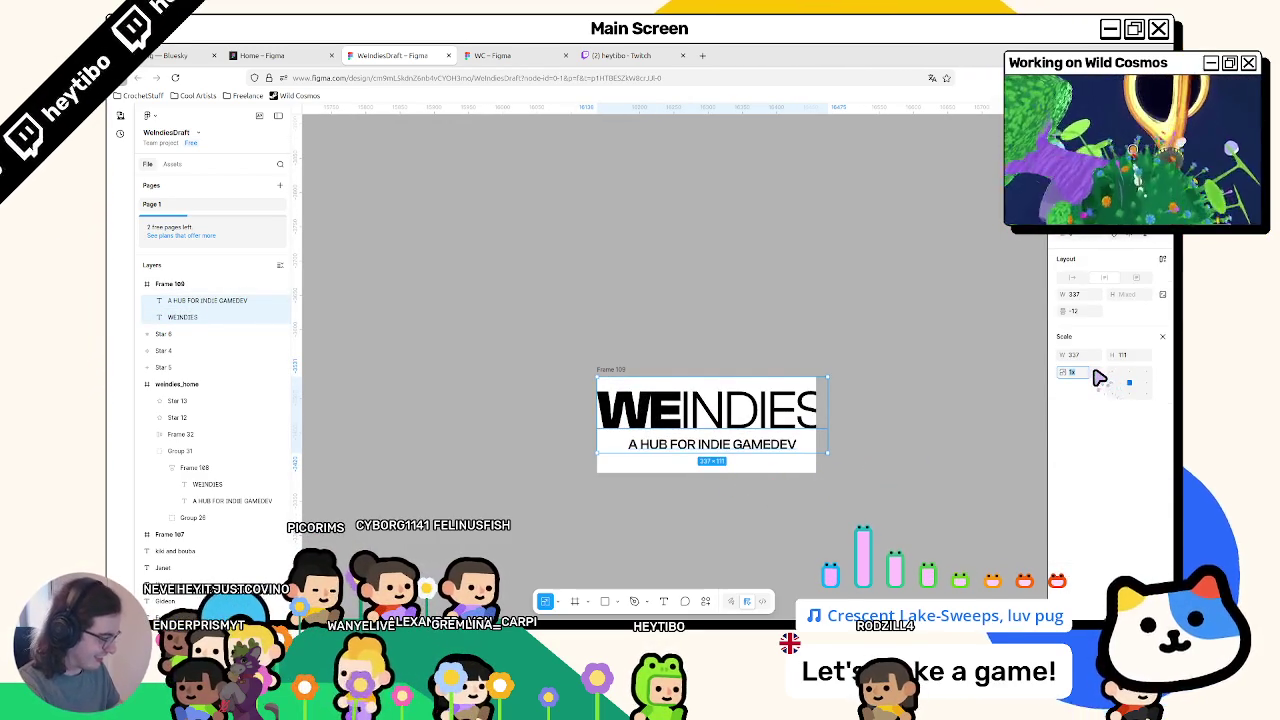
type(".7")
key("Return")
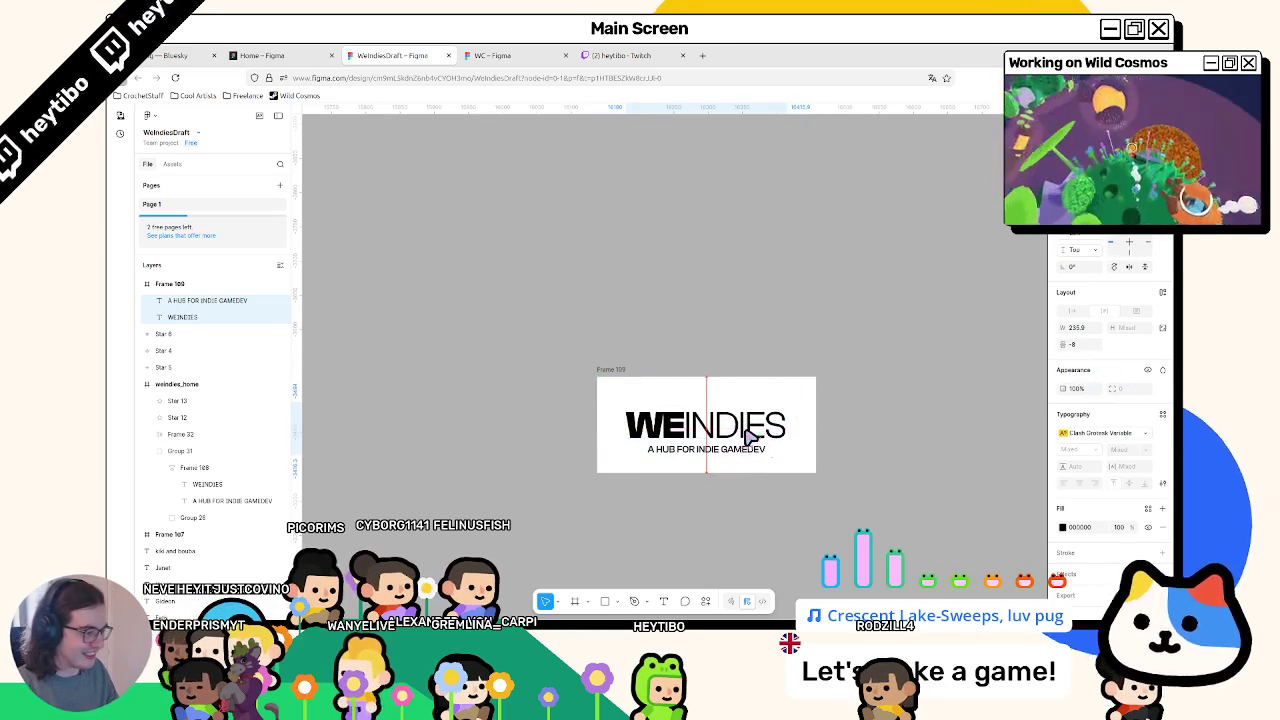
Delete the A HUB FOR INDIE GAMEDEV subtitle from Frame 109.
left_click(760, 352)
scroll(763, 354, "down", 1)
scroll(757, 360, "down", 3)
scroll(758, 400, "down", 1)
scroll(755, 400, "up", 3)
left_click(751, 303)
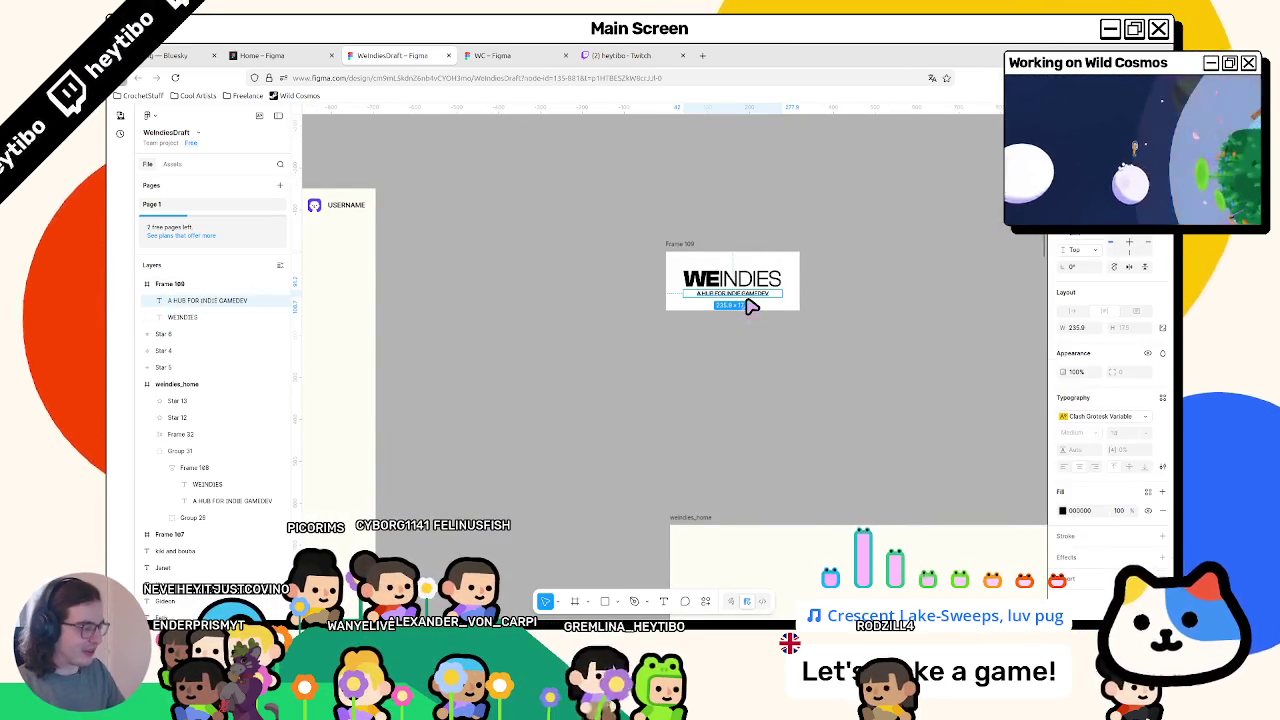
key("Delete")
Select the WEINDIES group with the shape characters in weindies_home.
scroll(710, 293, "up", 1)
left_click(740, 277)
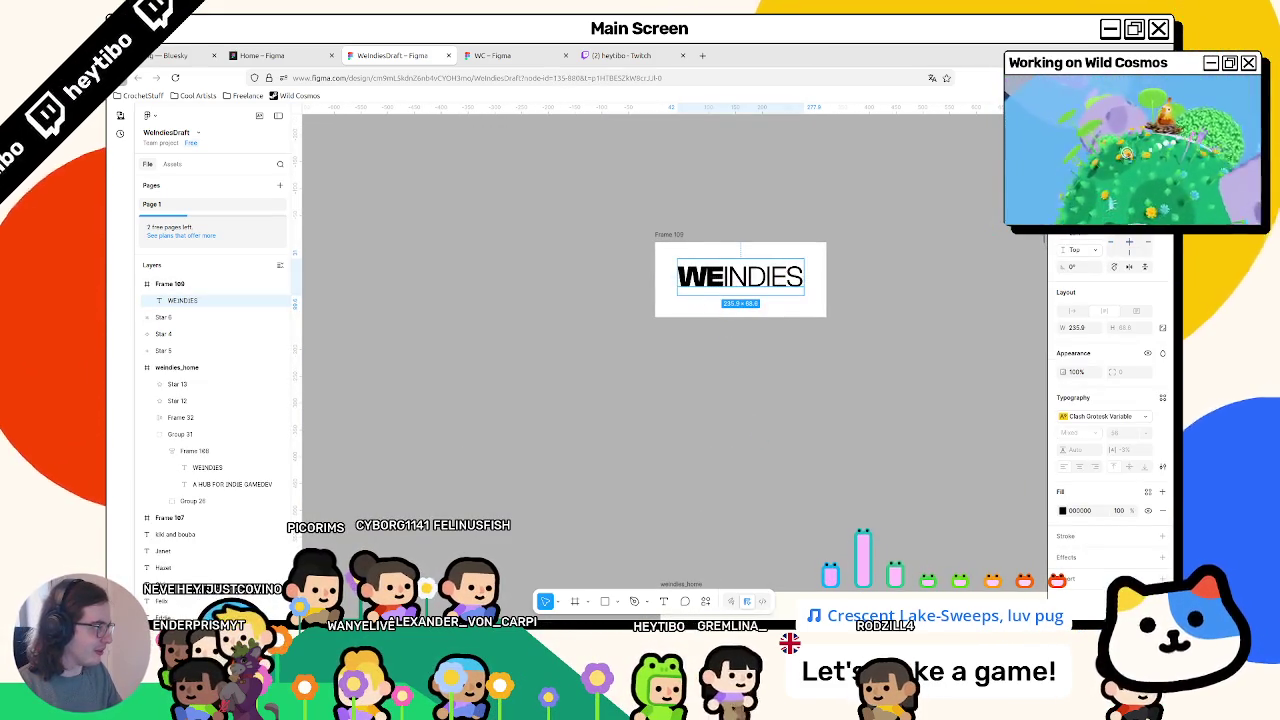
left_click(608, 286)
scroll(600, 309, "down", 2)
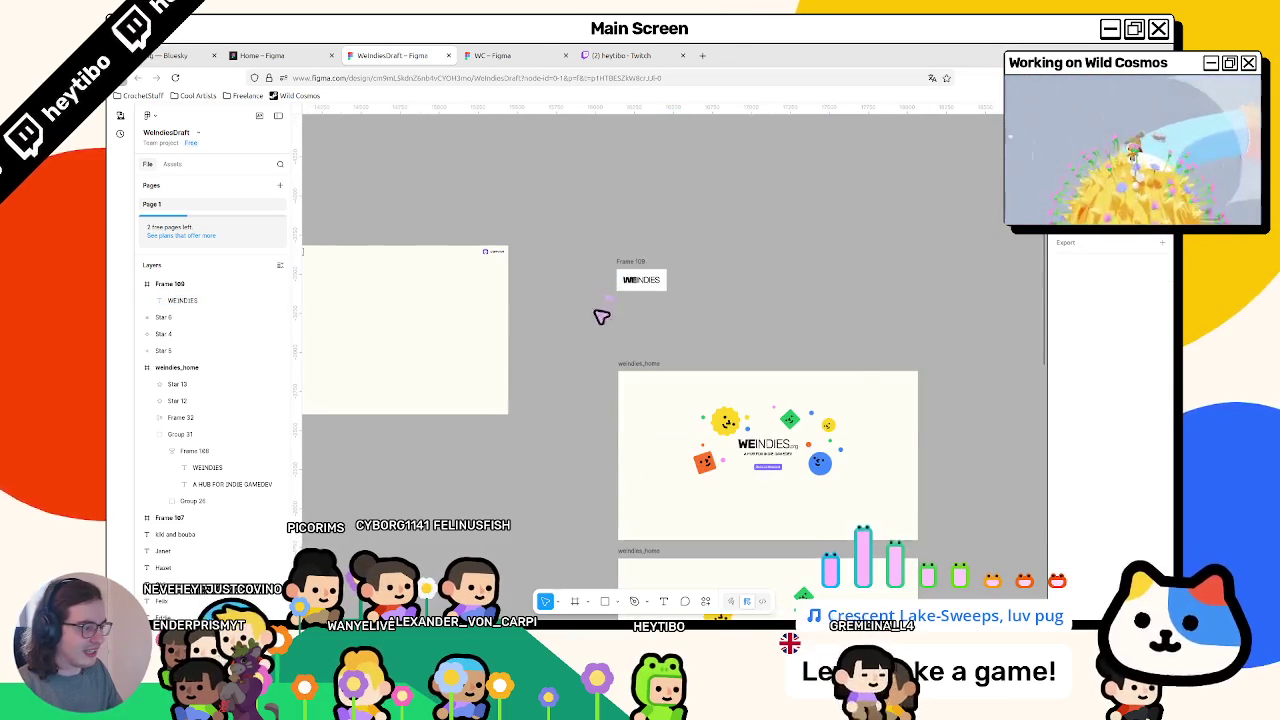
scroll(530, 337, "down", 1)
scroll(530, 337, "left", 5)
left_click(445, 280)
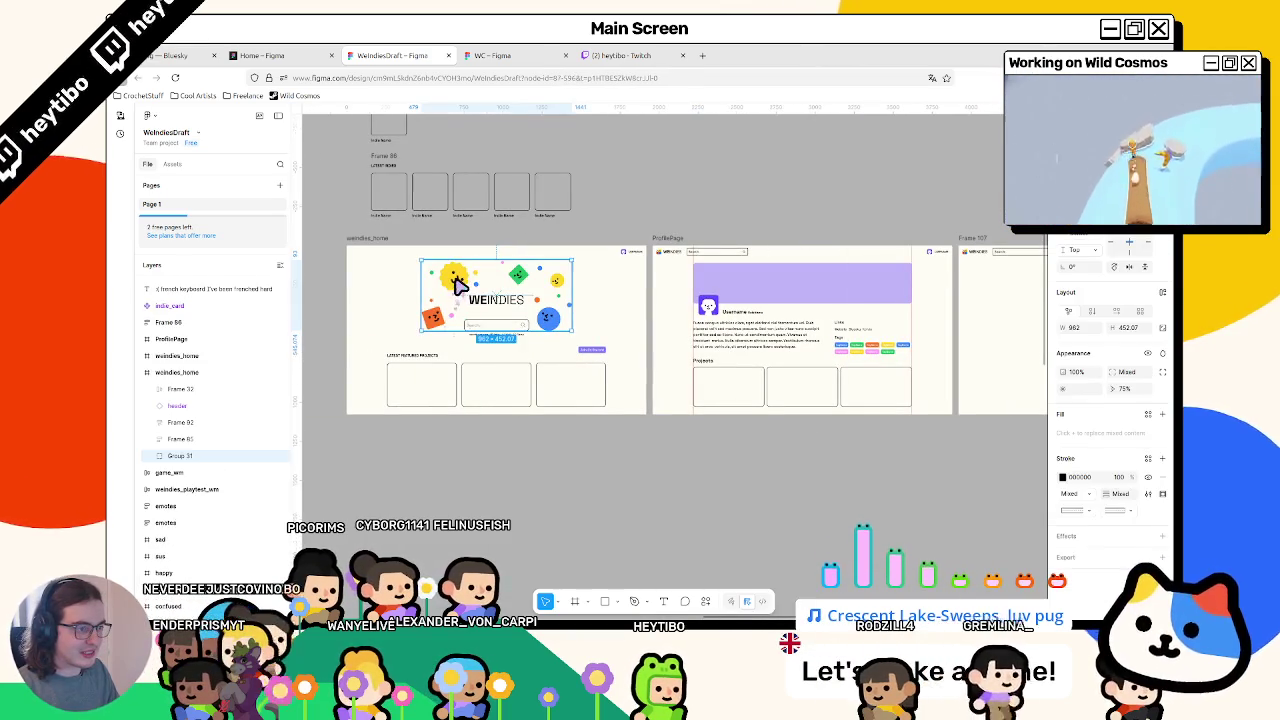
Duplicate the WEINDIES group, delete its text, and scale the remaining shapes to 0.5.
key("ctrl+c")
scroll(777, 214, "right", 3)
scroll(731, 209, "down", 5)
key("ctrl+v")
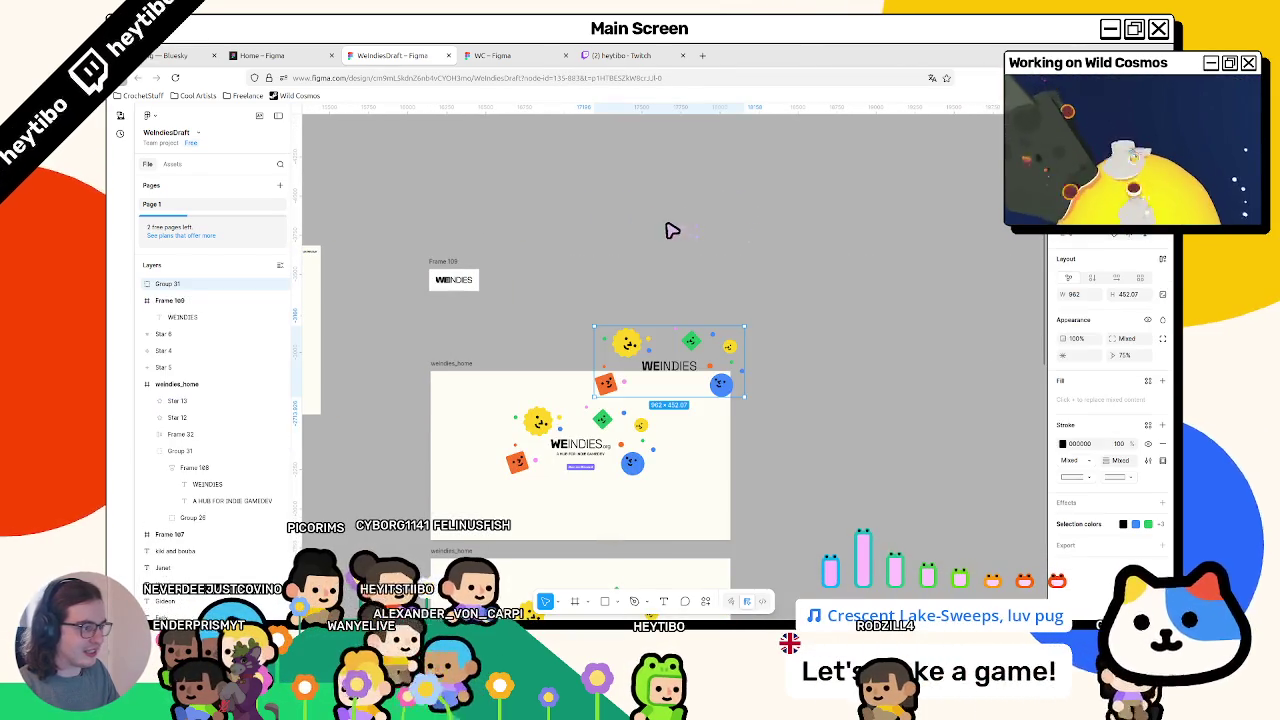
left_click_drag(675, 355, 560, 287)
double_click(553, 288)
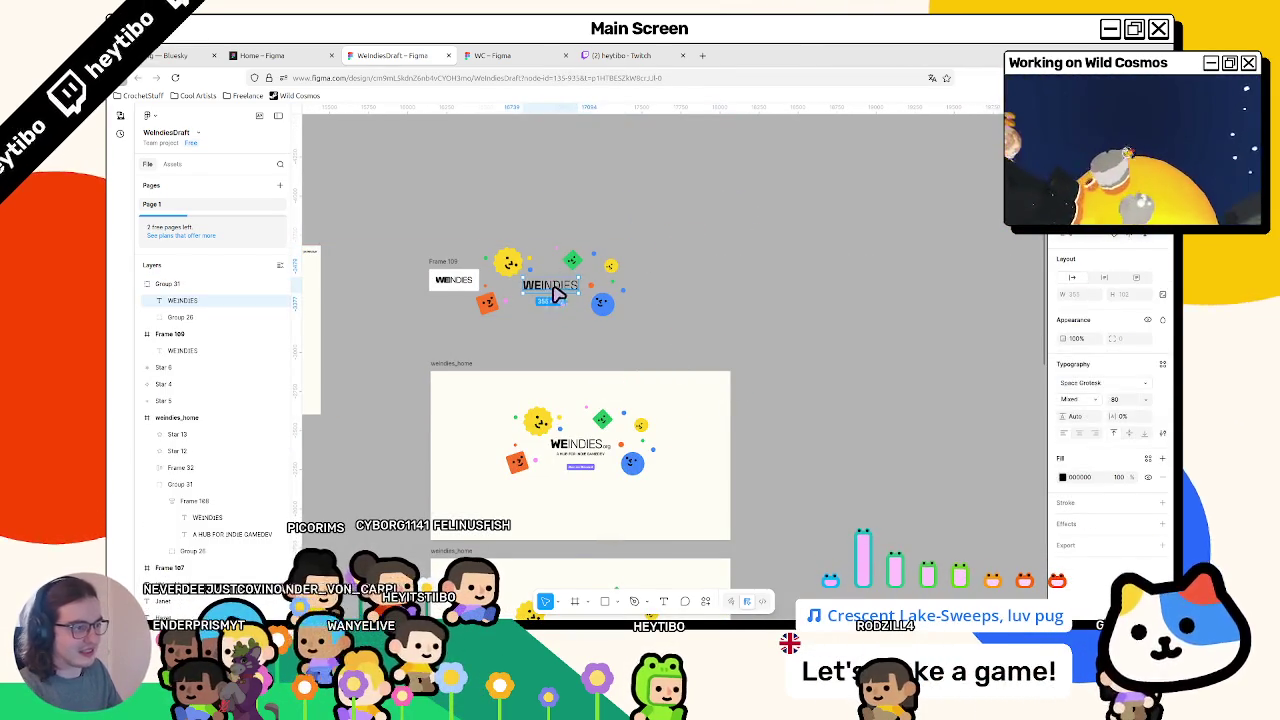
key("Delete")
left_click(510, 265)
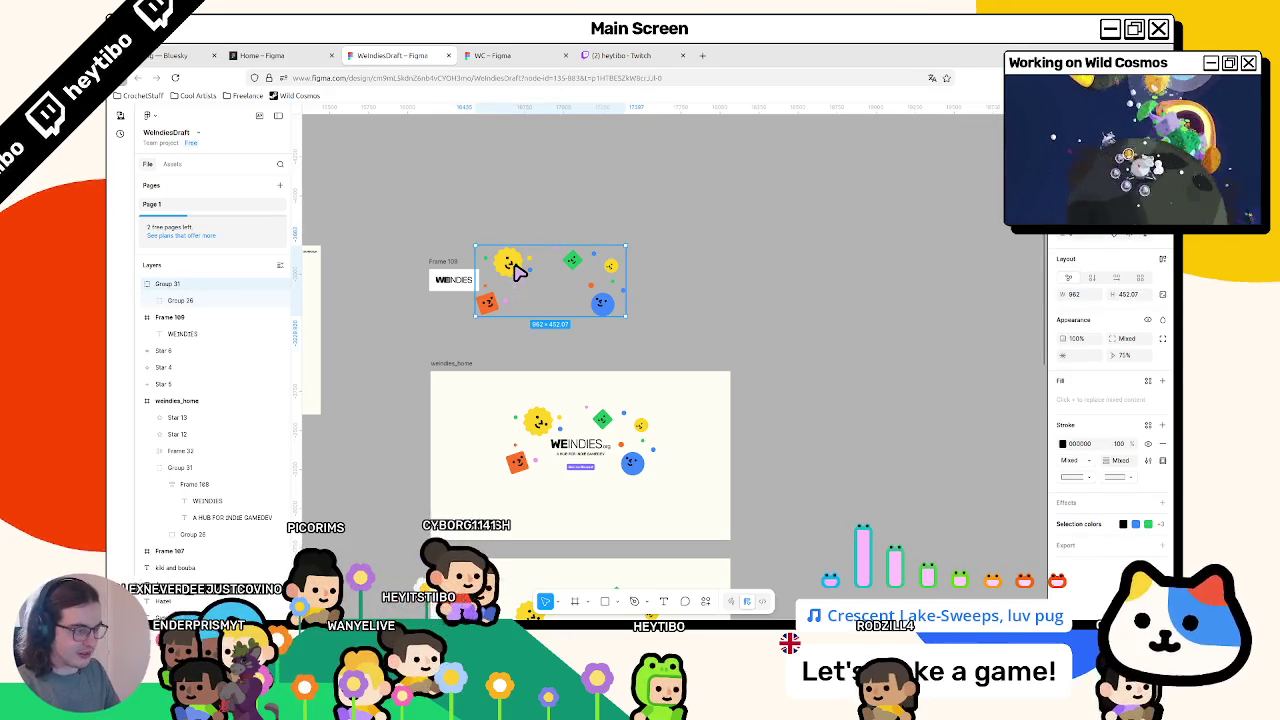
type("k0.5")
key("Return")
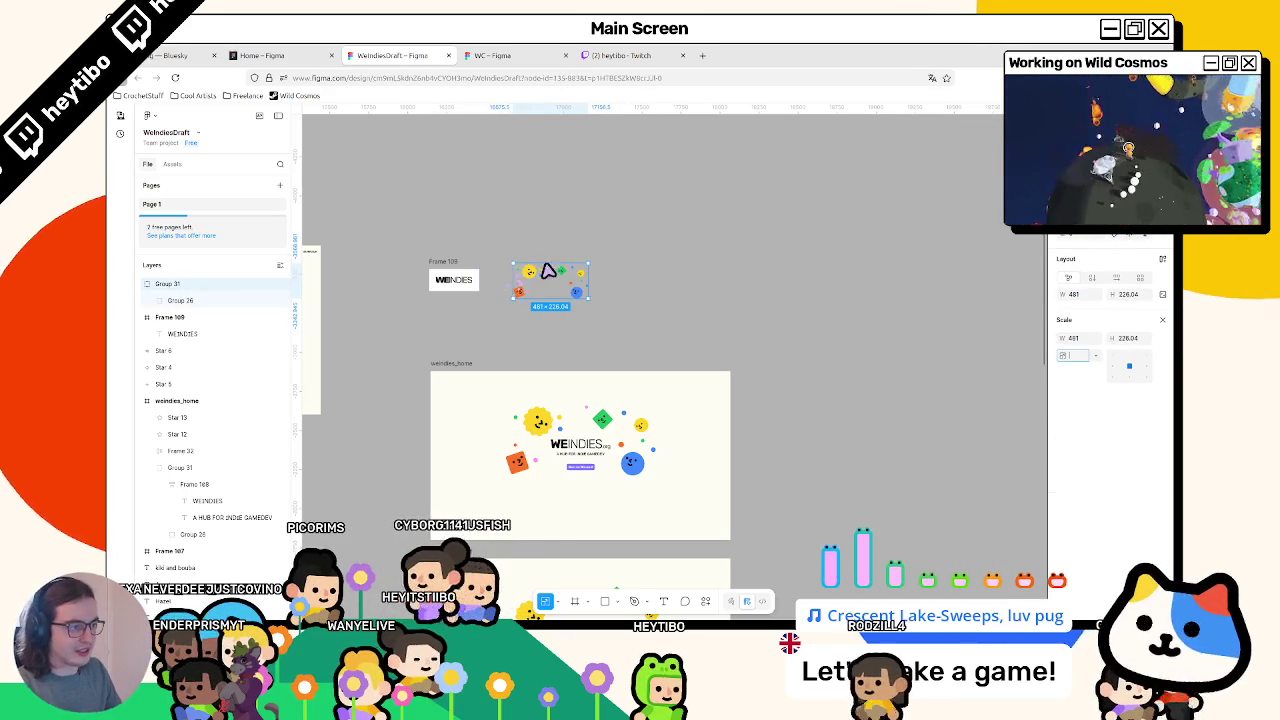
Move the shapes group into the WEINDIES frame, send it to back, and disable clipping.
left_click(540, 278)
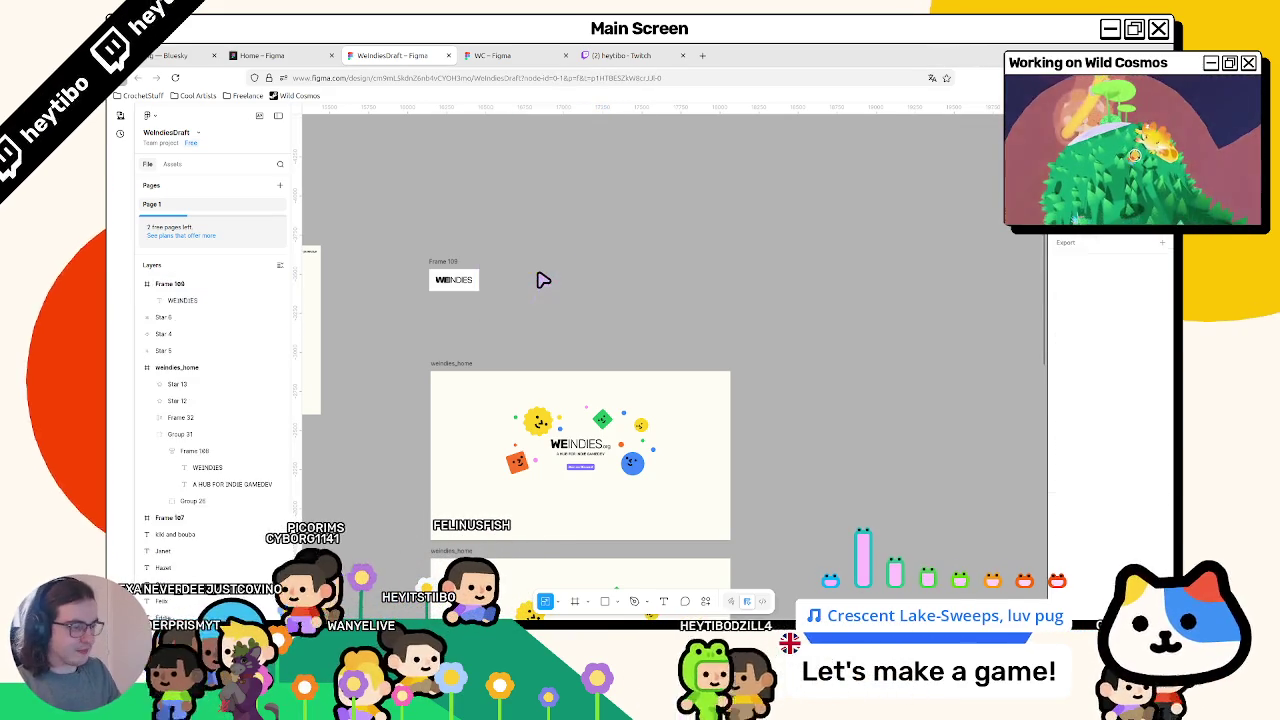
left_click(443, 272)
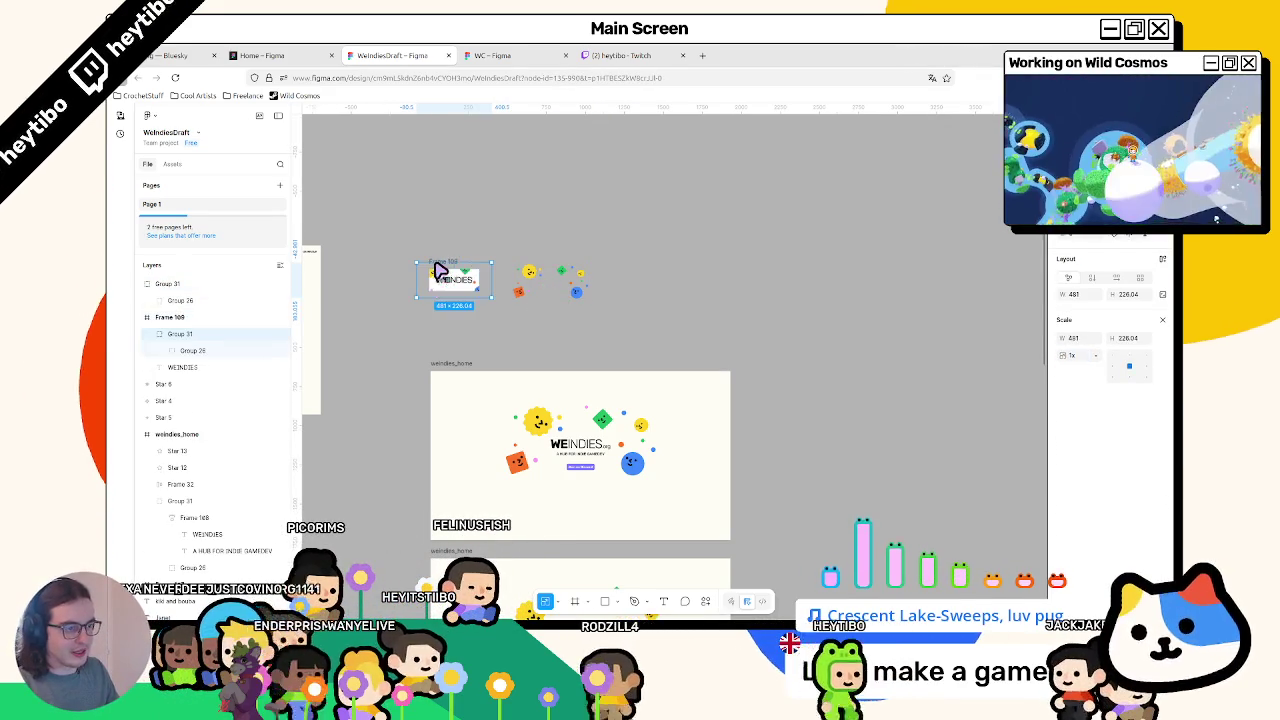
left_click_drag(530, 278, 416, 282)
scroll(430, 262, "up", 5)
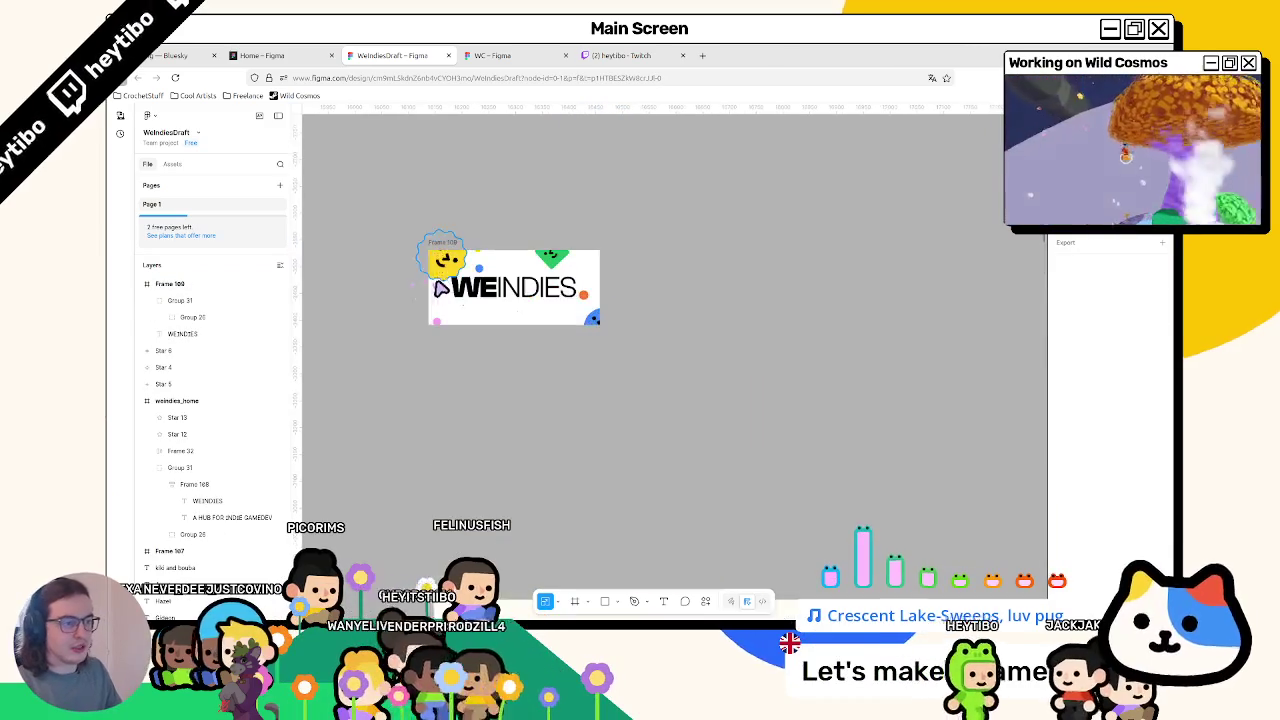
left_click(460, 285)
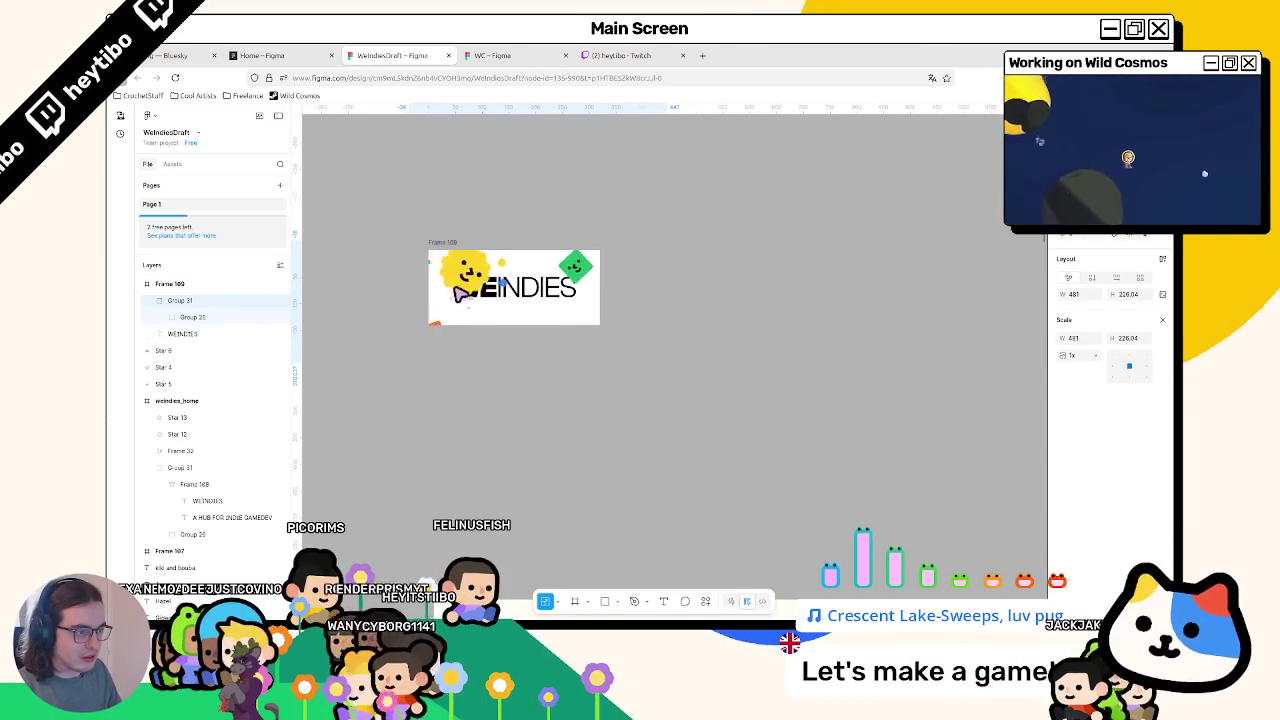
right_click(450, 291)
left_click(483, 352)
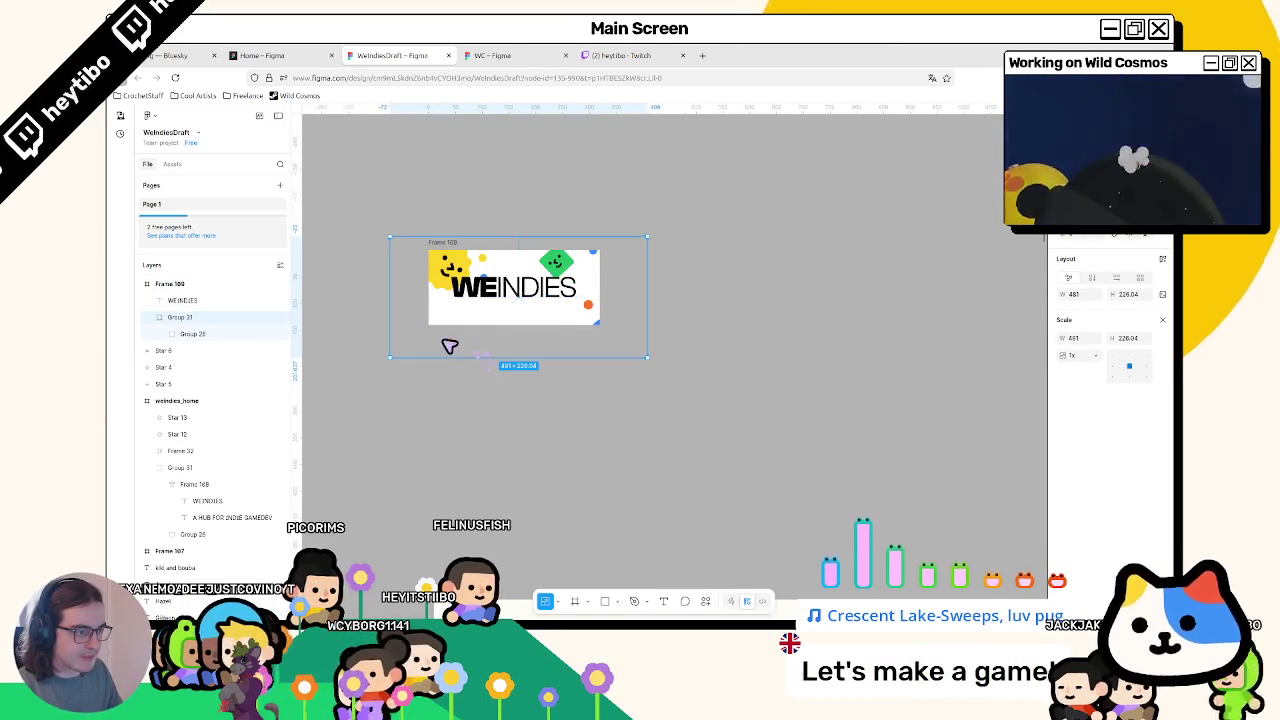
left_click(441, 243)
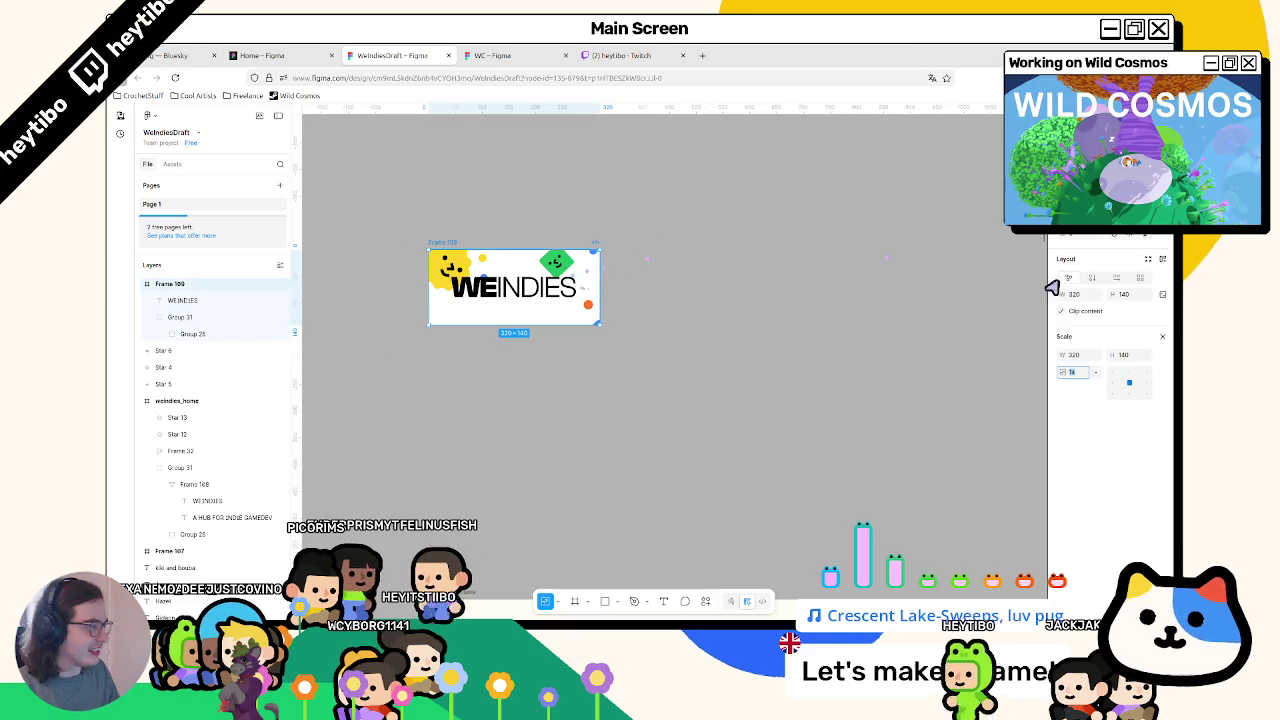
left_click(1063, 311)
Drill into the shapes group, then select the WEINDIES frame.
left_click(447, 250)
double_click(447, 250)
left_click(507, 260)
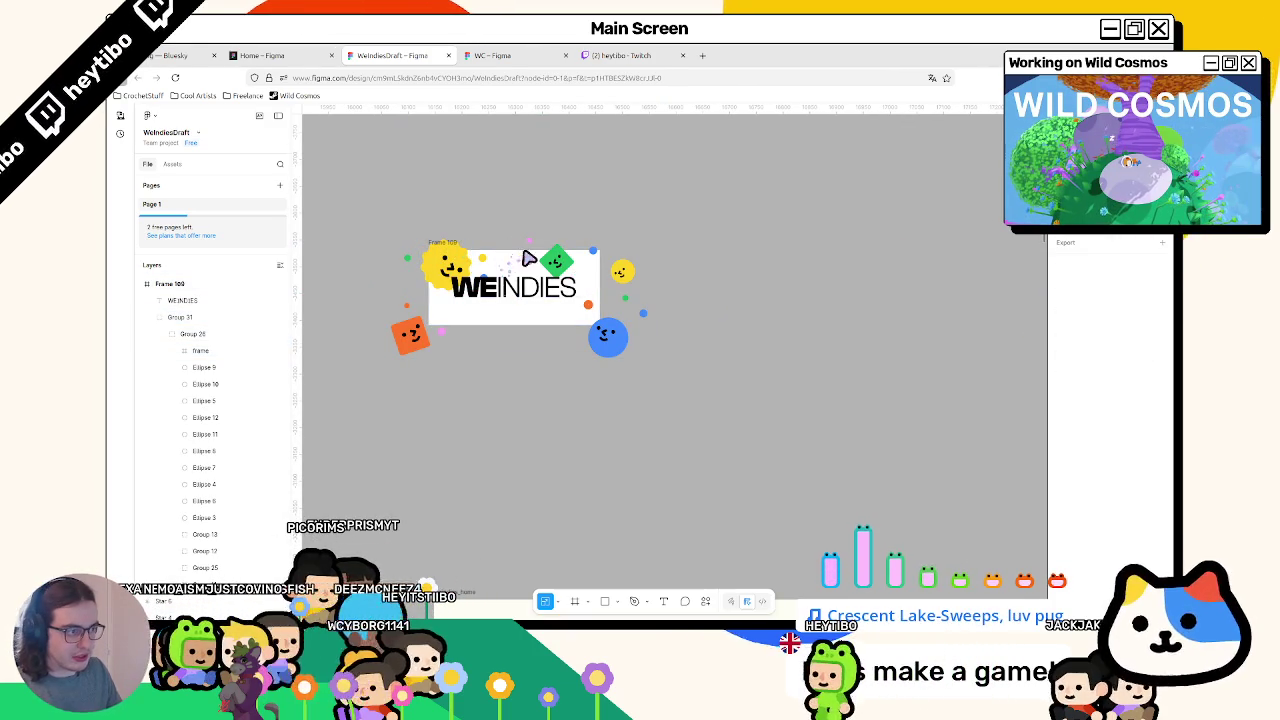
left_click(452, 250)
double_click(450, 248)
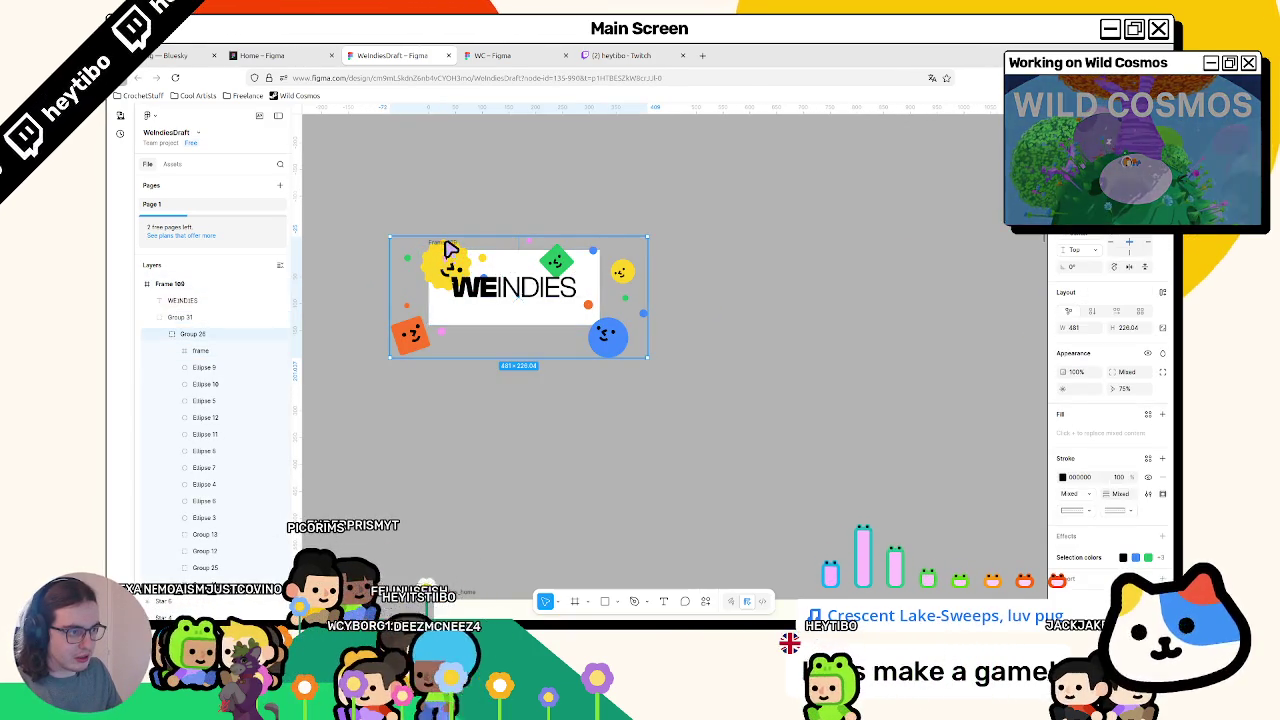
left_click(212, 284)
type("Twitchpanel")
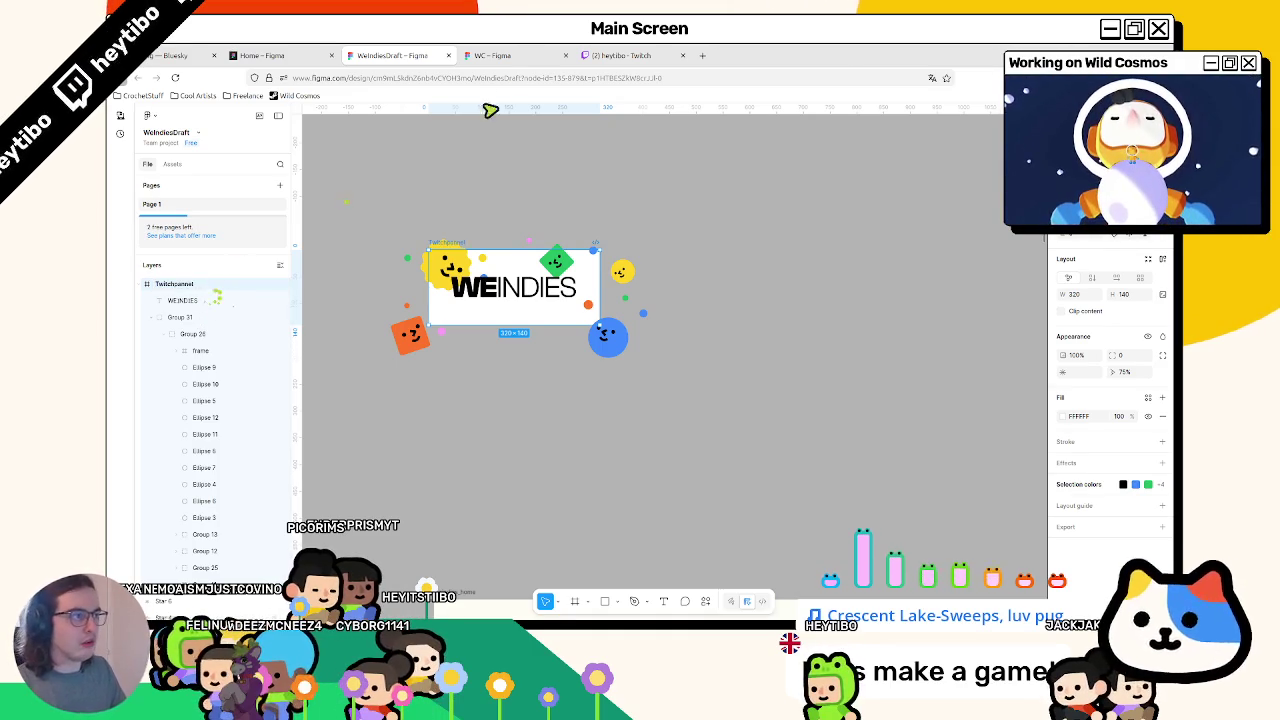
Glance at the Twitch channel page, then return to Figma and reselect the shapes group.
left_click(603, 54)
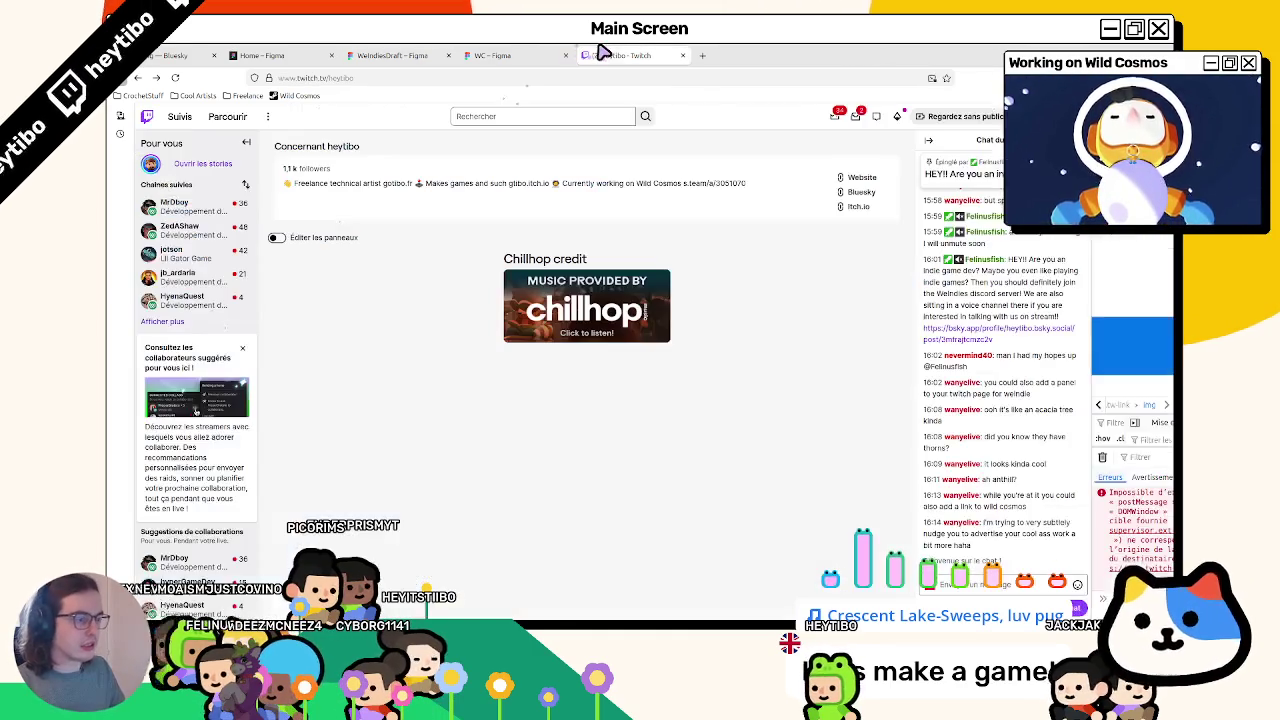
left_click(370, 52)
left_click(472, 246)
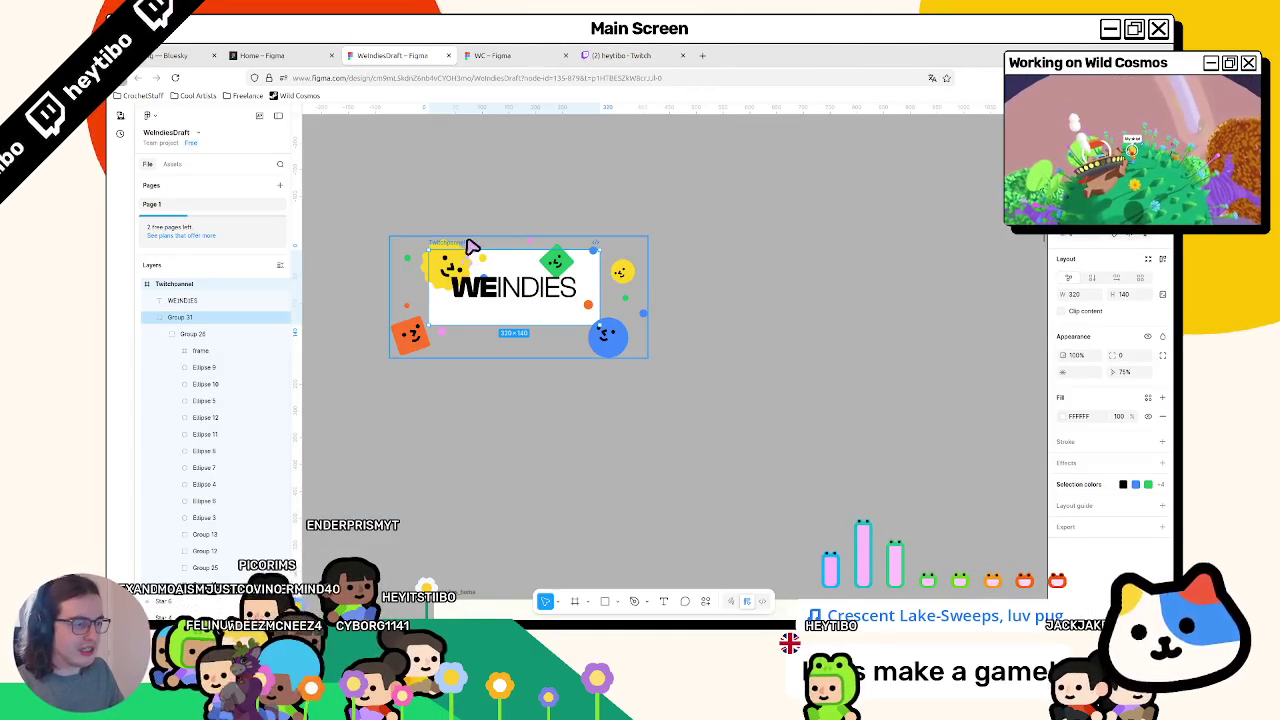
left_click(489, 217)
left_click(457, 251)
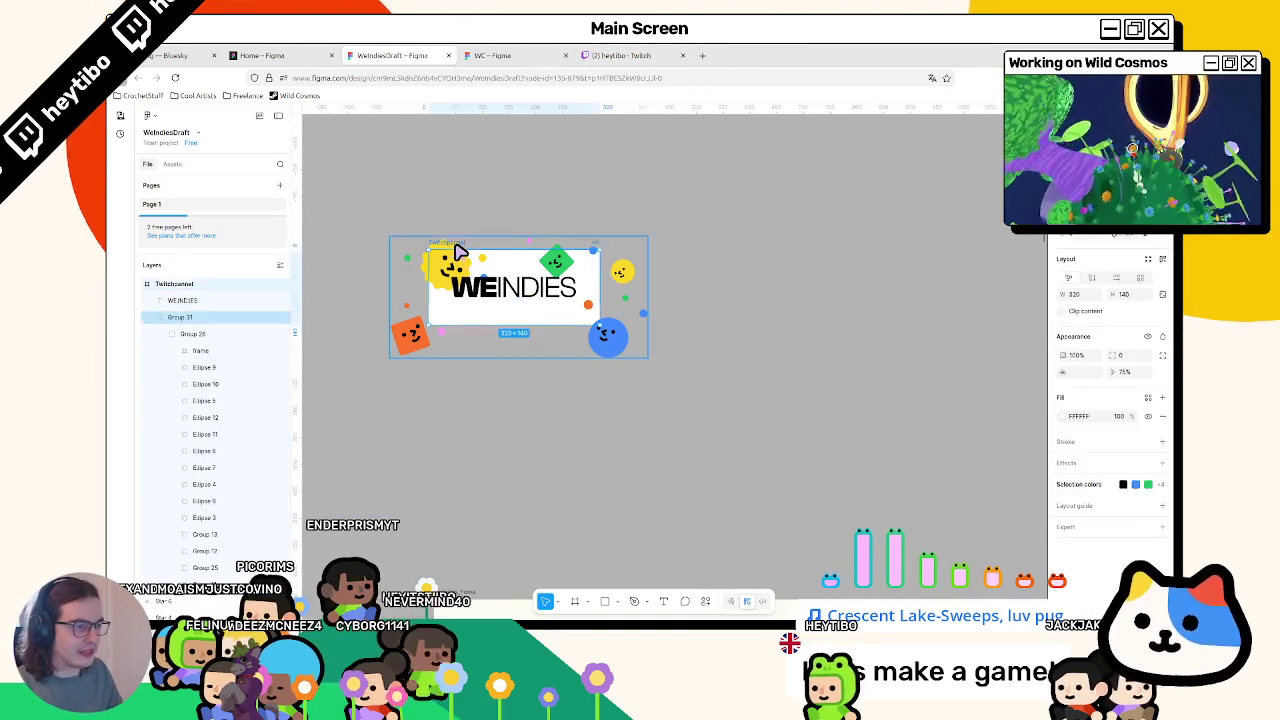
left_click(491, 214)
scroll(450, 265, "up", 3)
left_click(675, 282)
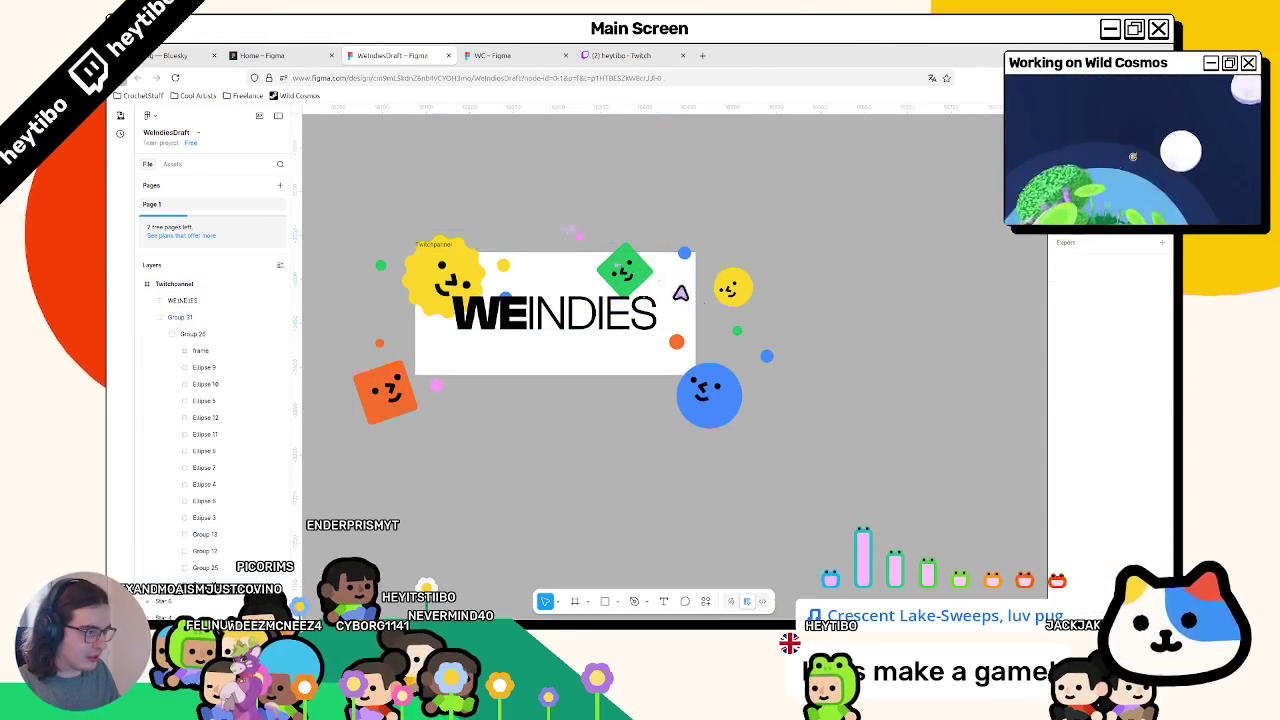
Rename the panel frame to Twitchpanel.
left_click(676, 289)
double_click(184, 286)
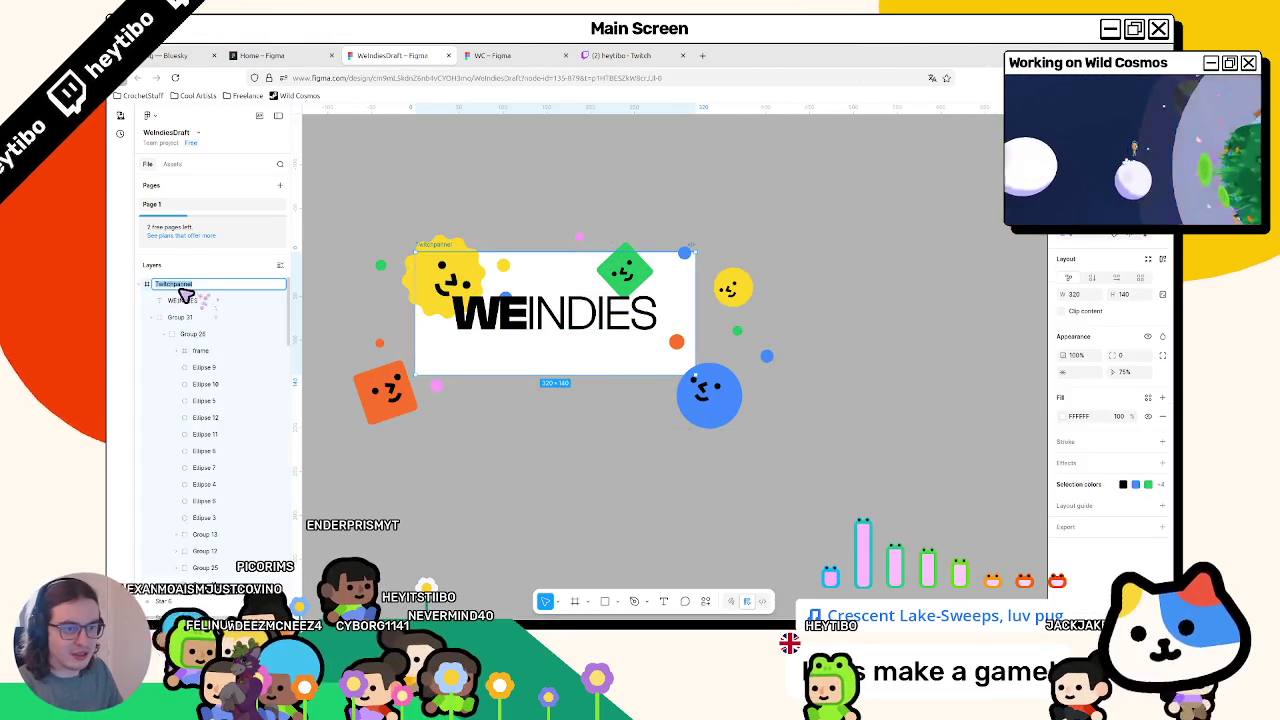
left_click(386, 390)
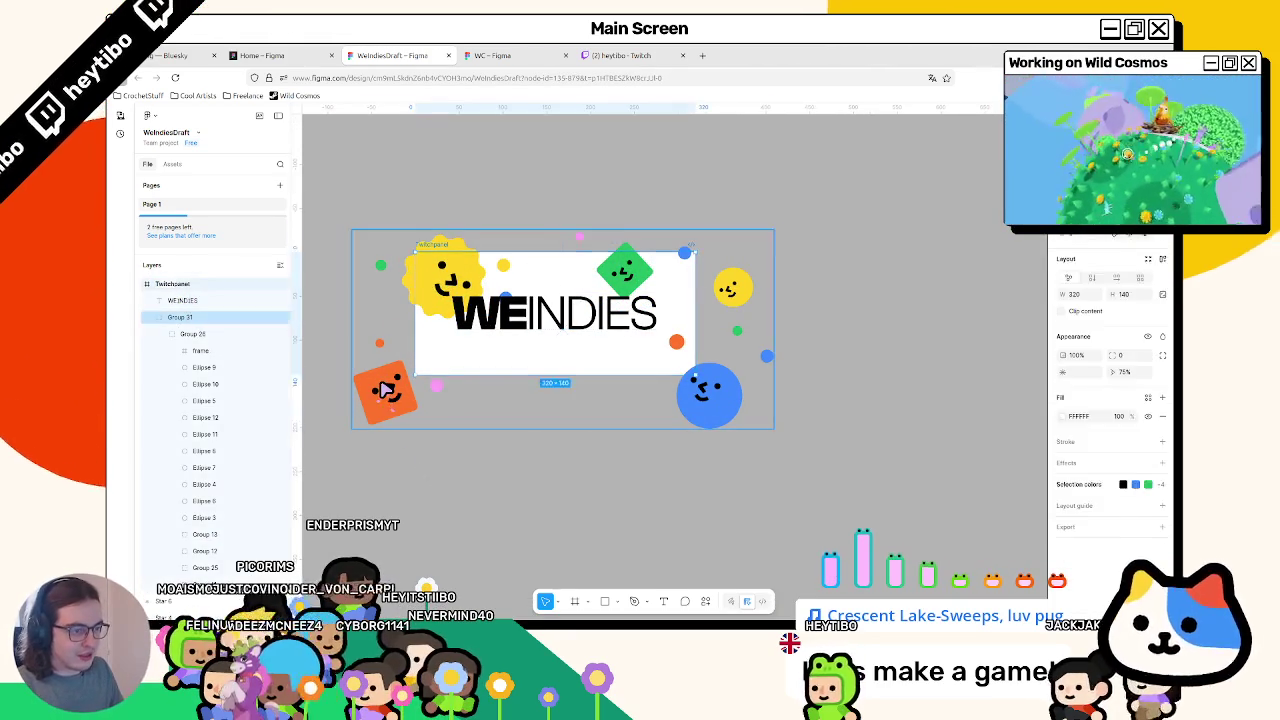
Move the orange square onto the banner's lower-left corner.
double_click(386, 390)
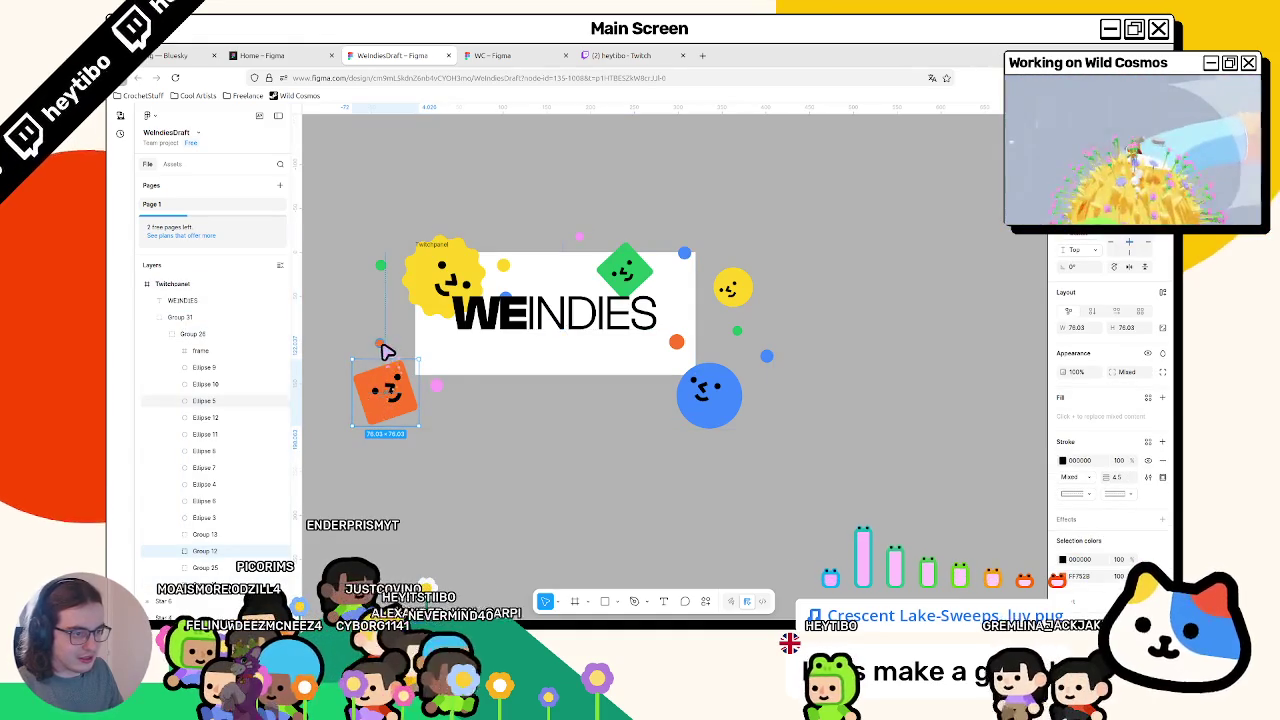
left_click_drag(393, 412, 447, 385)
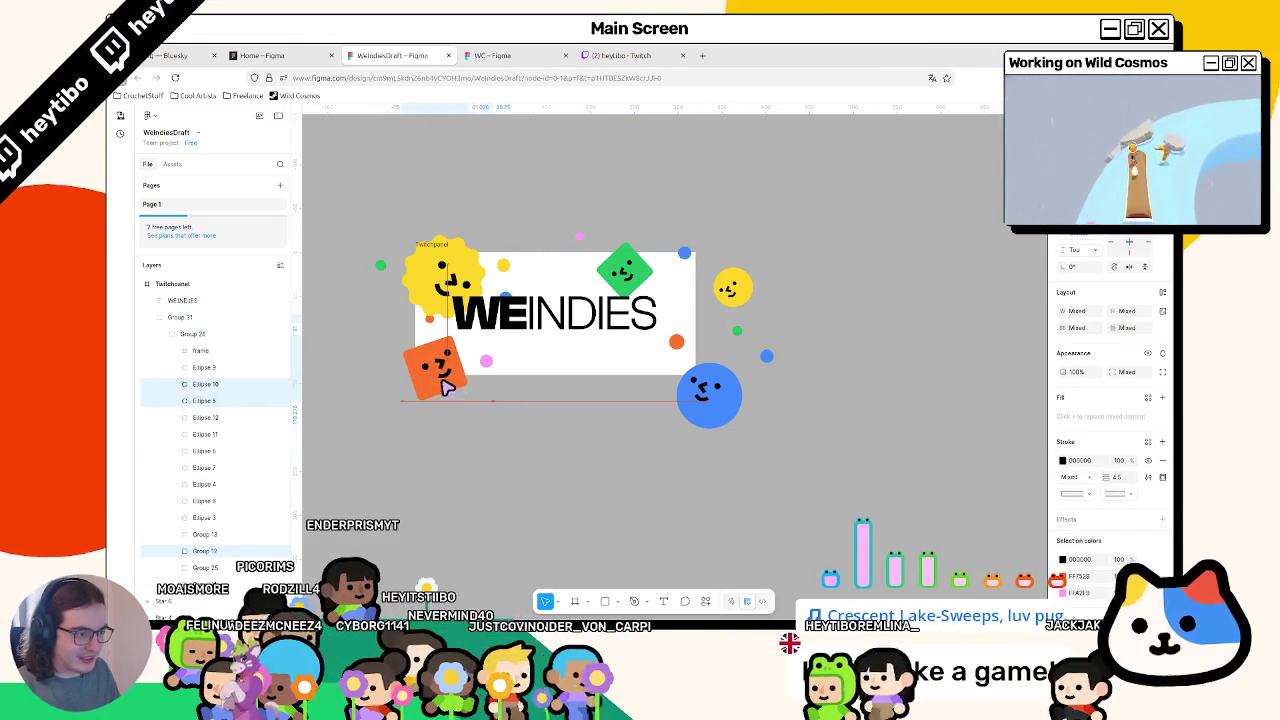
left_click_drag(447, 385, 449, 393)
left_click(443, 400)
double_click(446, 396)
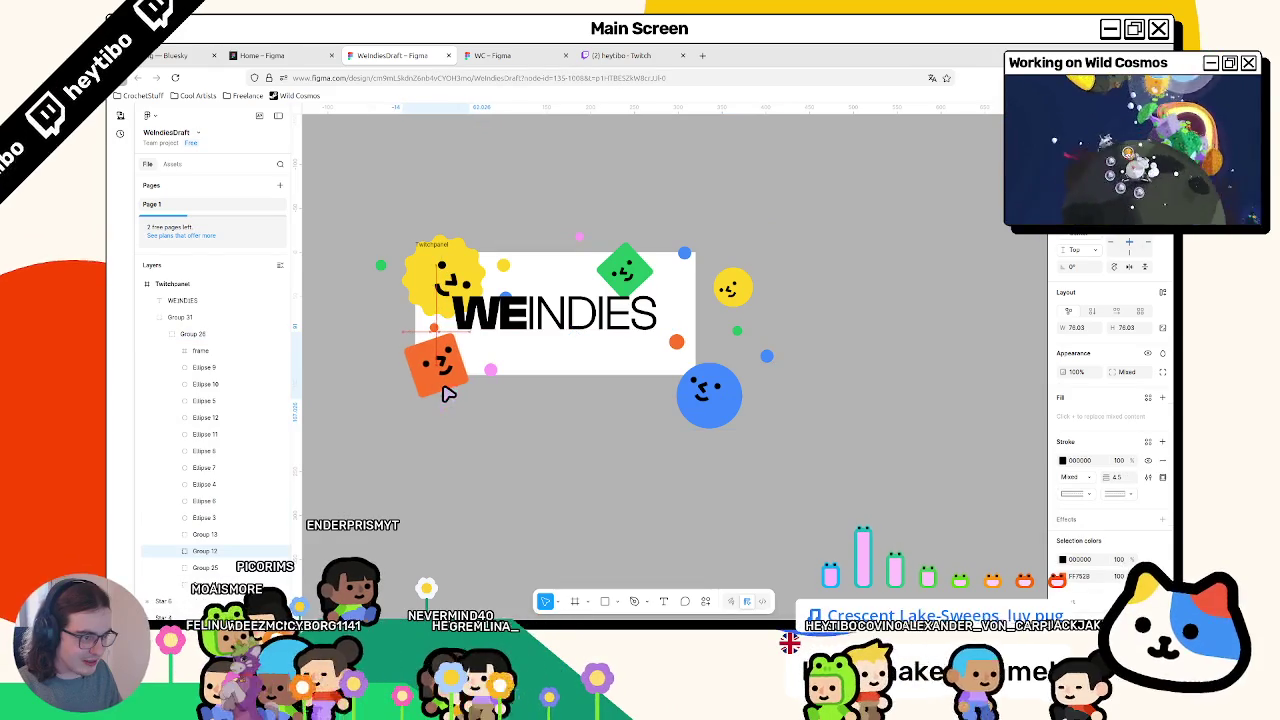
left_click(566, 397)
Pull the blue circle and the small orange, blue and green dots up-left onto the banner.
left_click(734, 409)
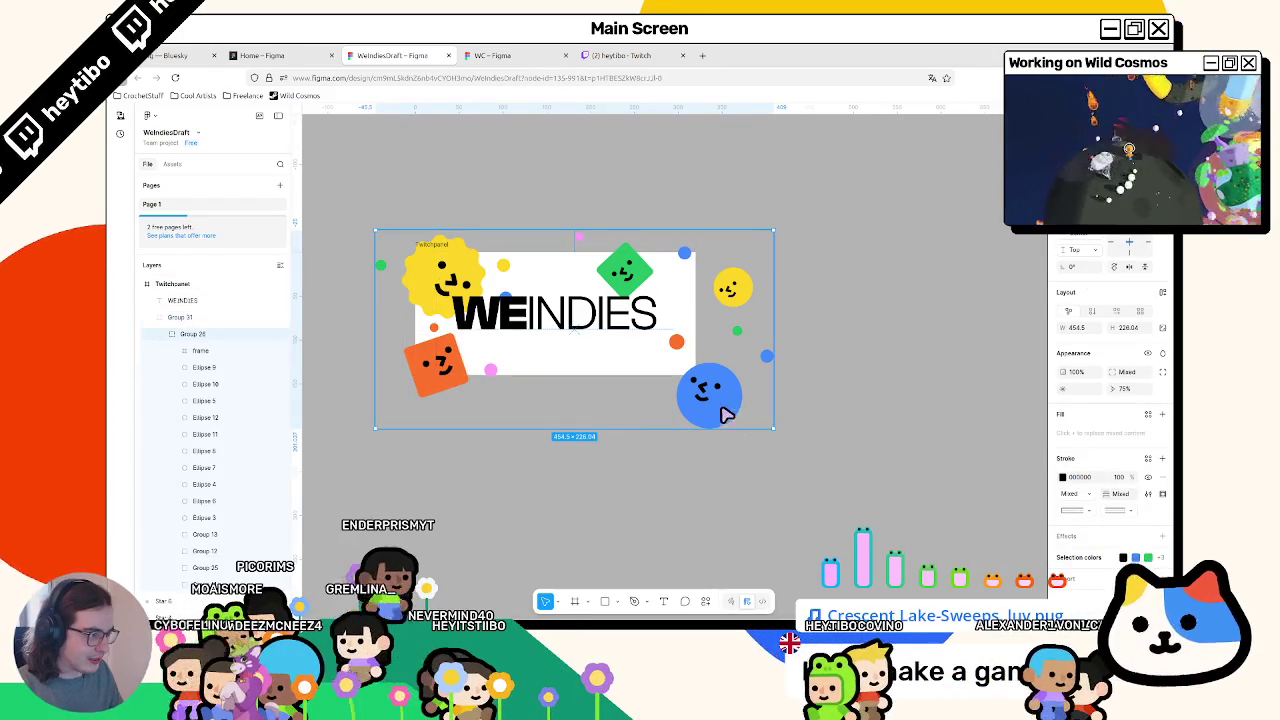
left_click_drag(718, 427, 677, 395)
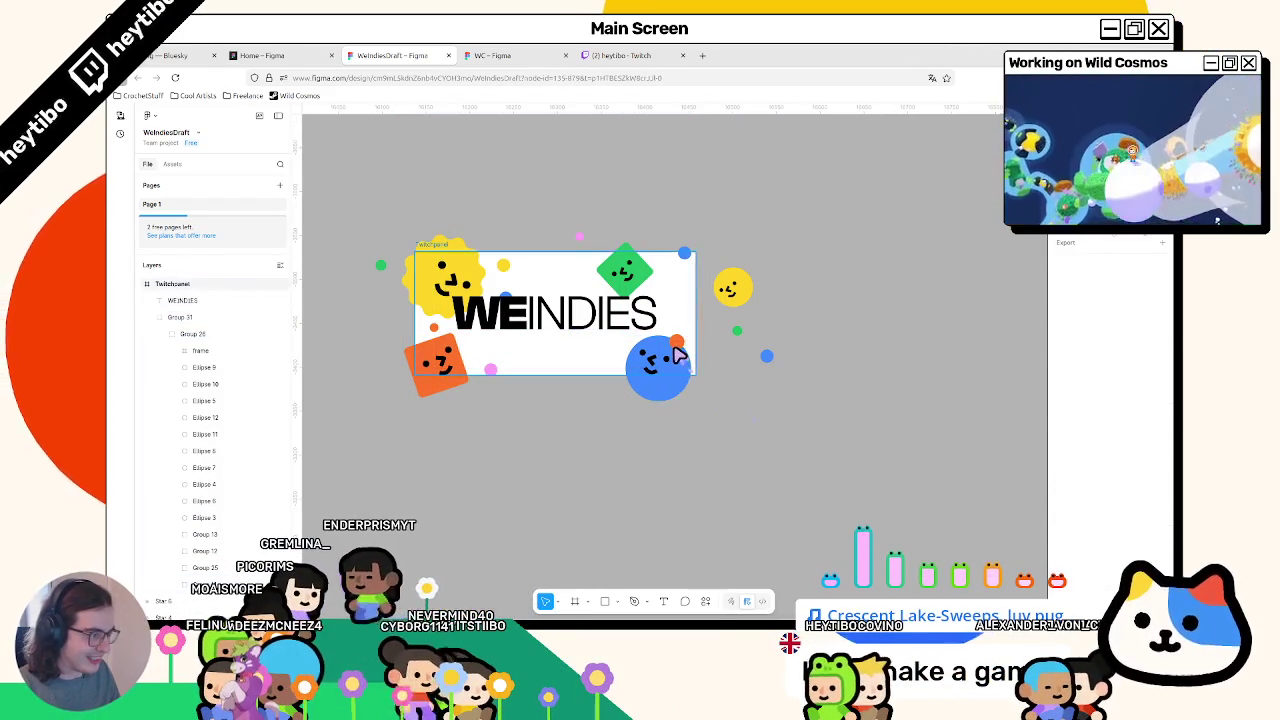
left_click(686, 352)
left_click_drag(681, 344, 594, 364)
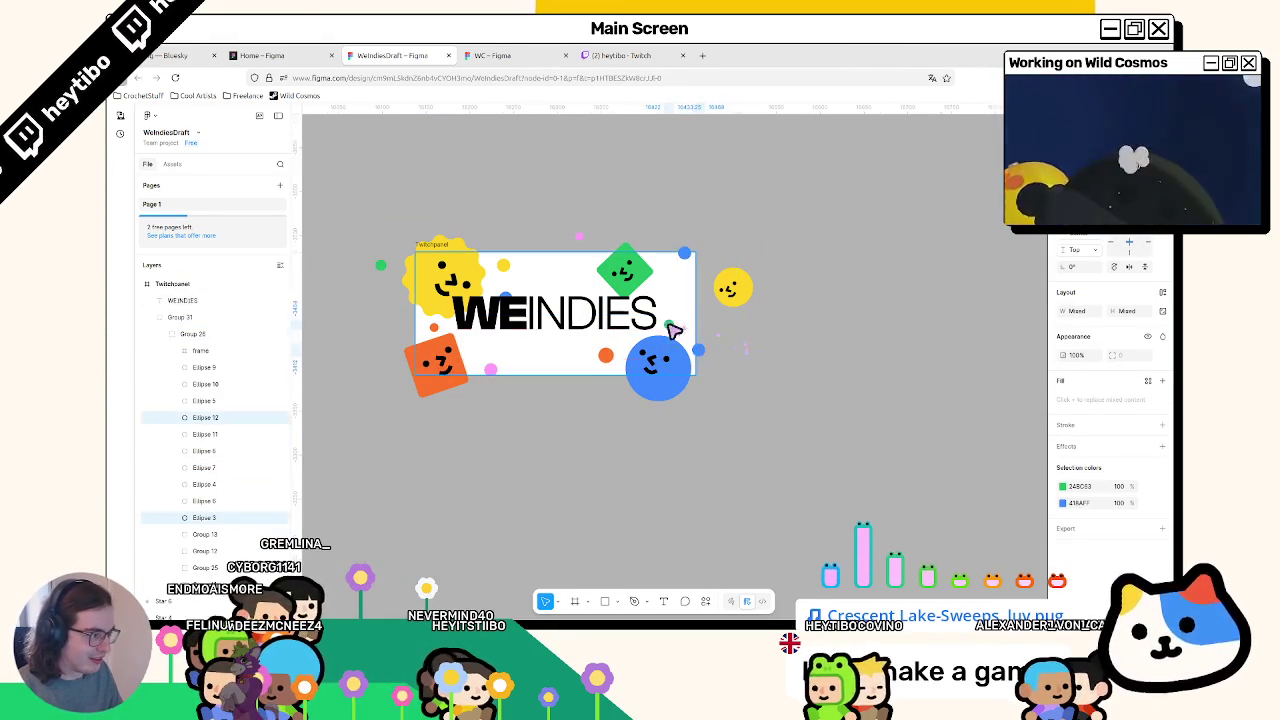
left_click_drag(675, 330, 650, 298)
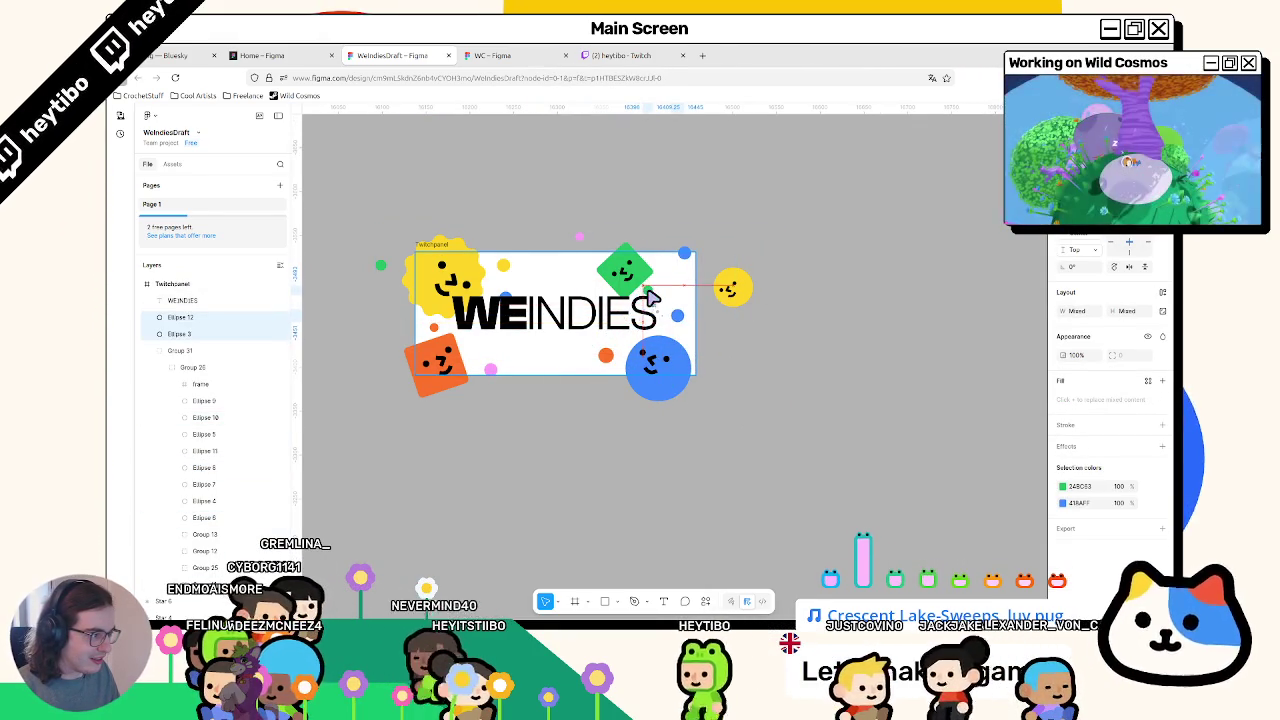
Move the yellow smiley circle inside the Twitchpanel's right edge.
left_click(641, 280)
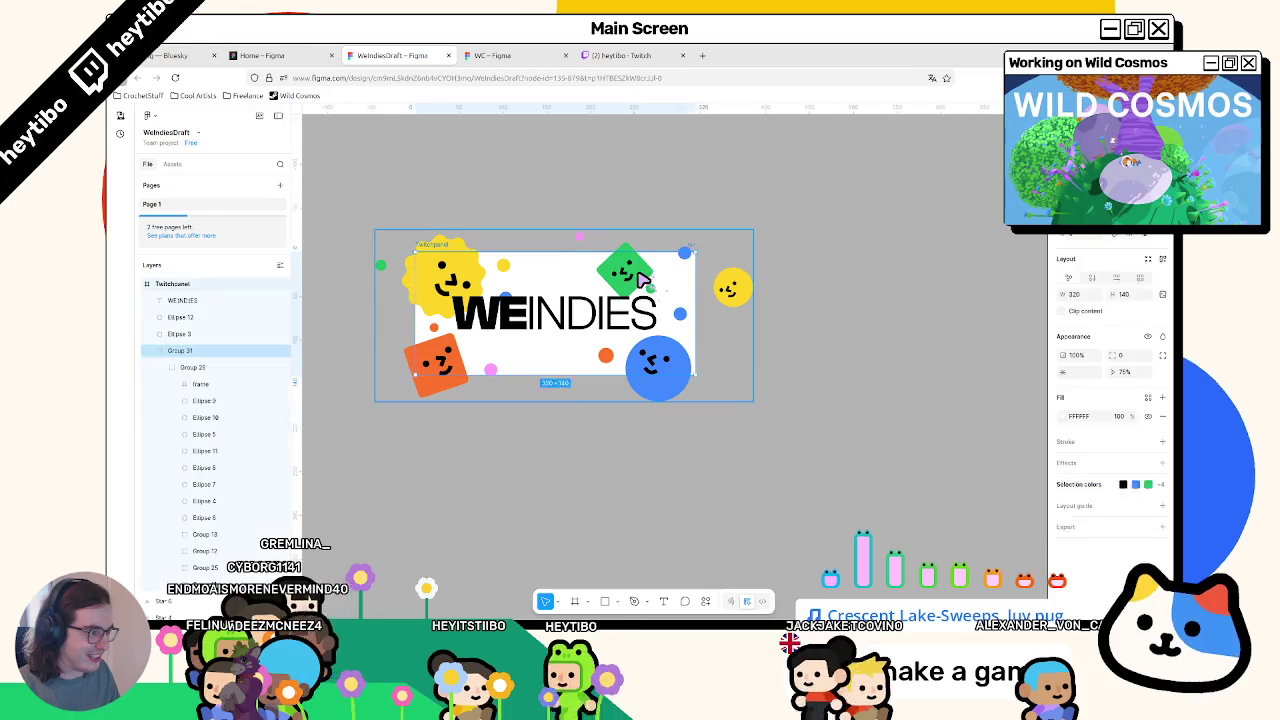
left_click(732, 289)
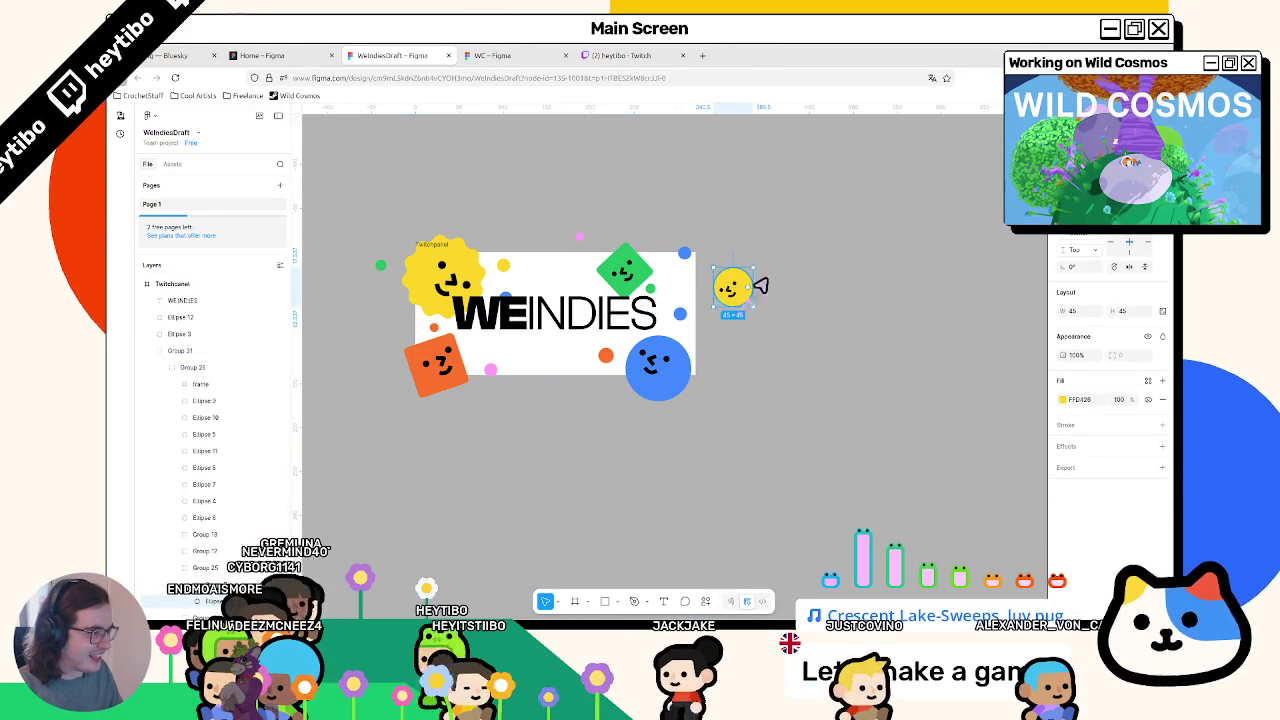
key("Escape")
left_click(733, 300)
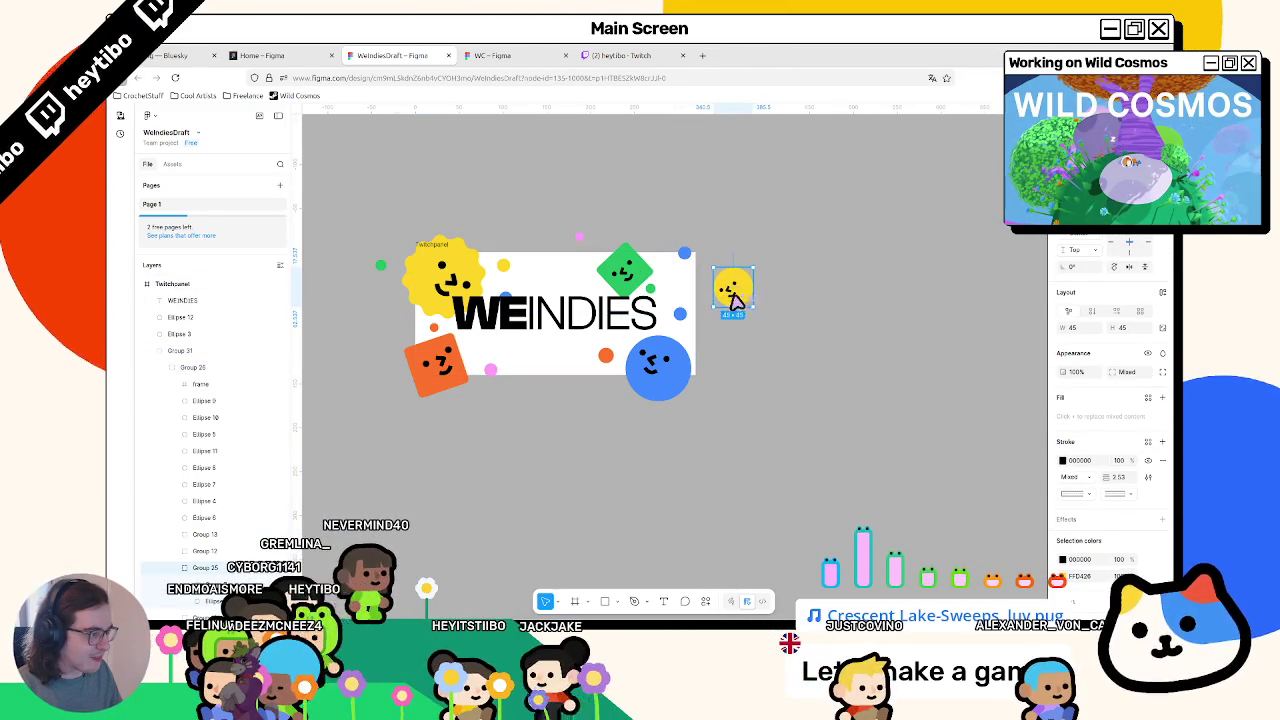
left_click_drag(733, 300, 695, 290)
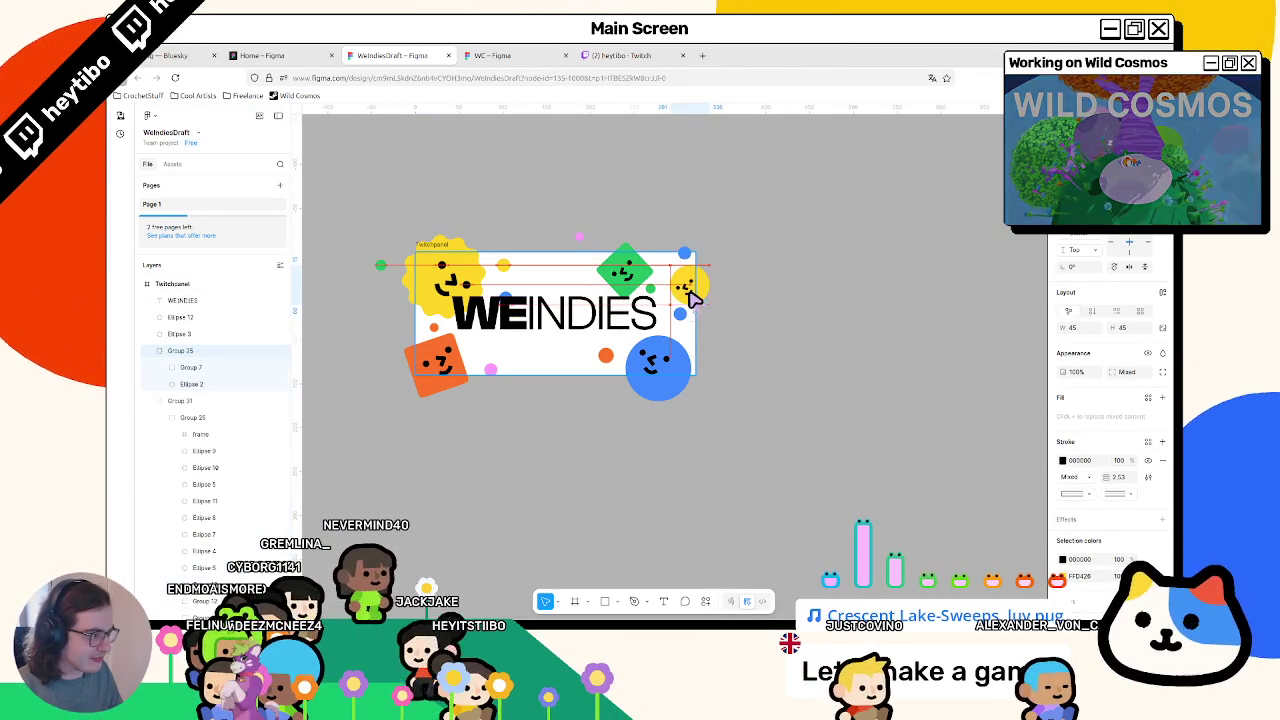
left_click(686, 256)
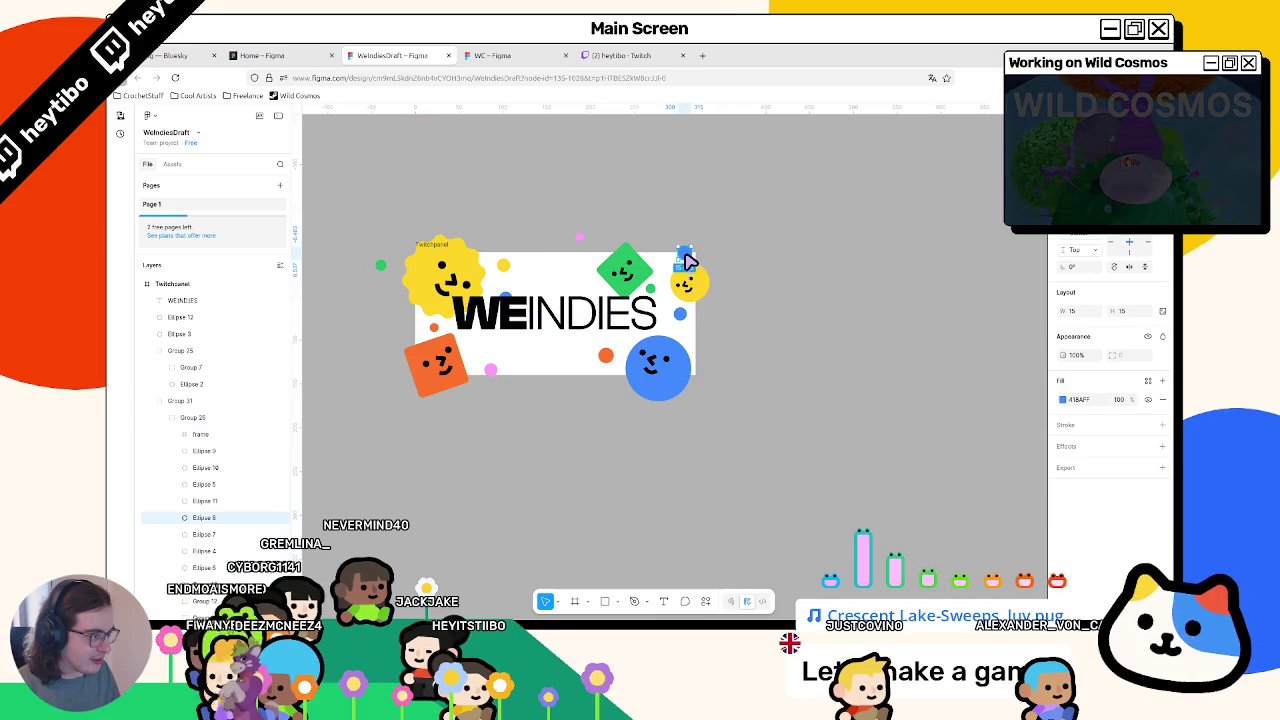